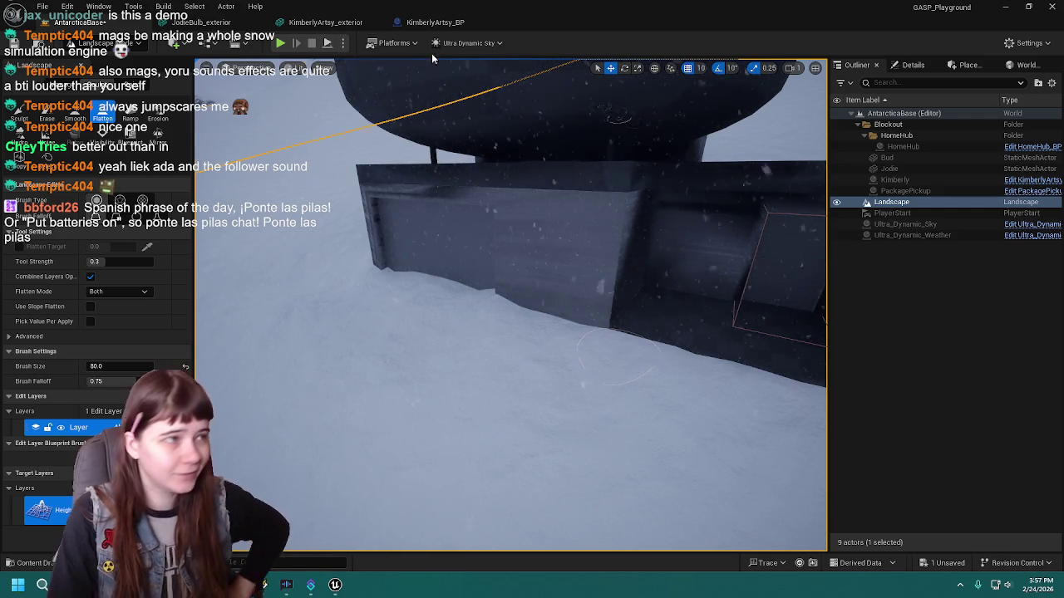
Save the level and start a Play From Here session at this spot.
key("ctrl+s")
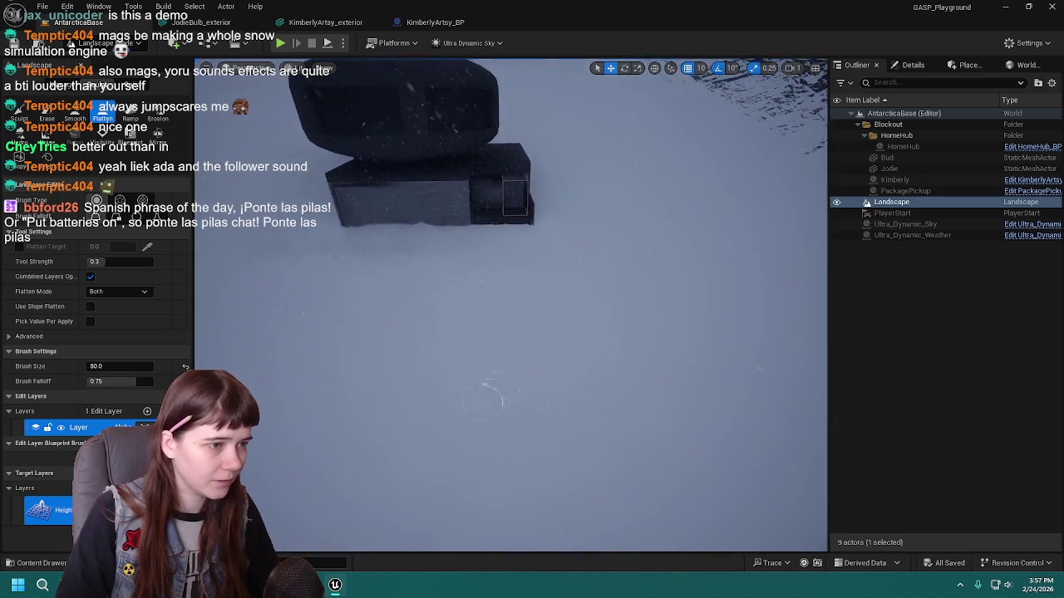
right_click(551, 407)
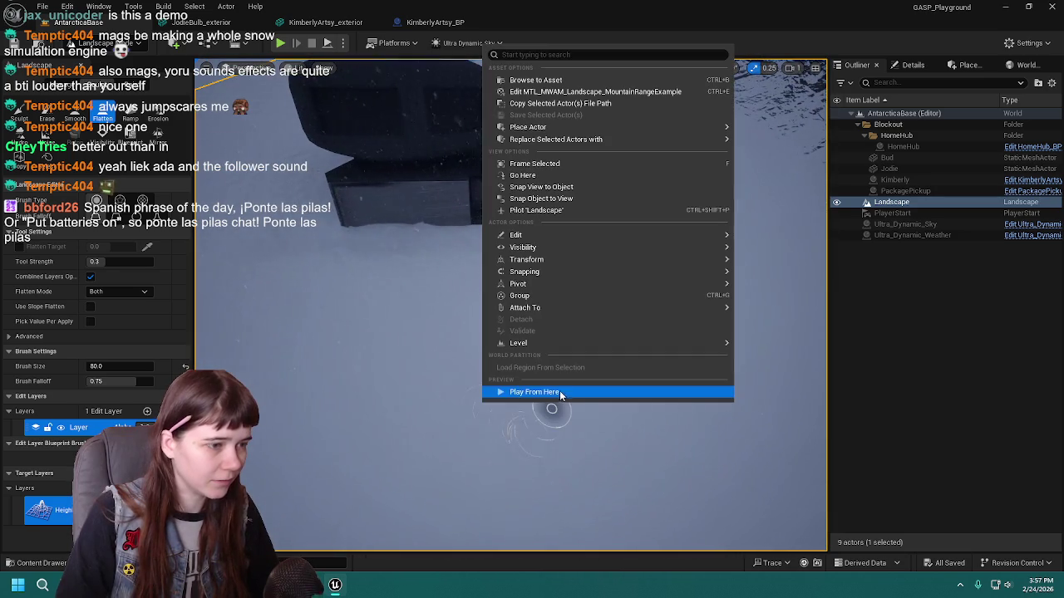
left_click(568, 393)
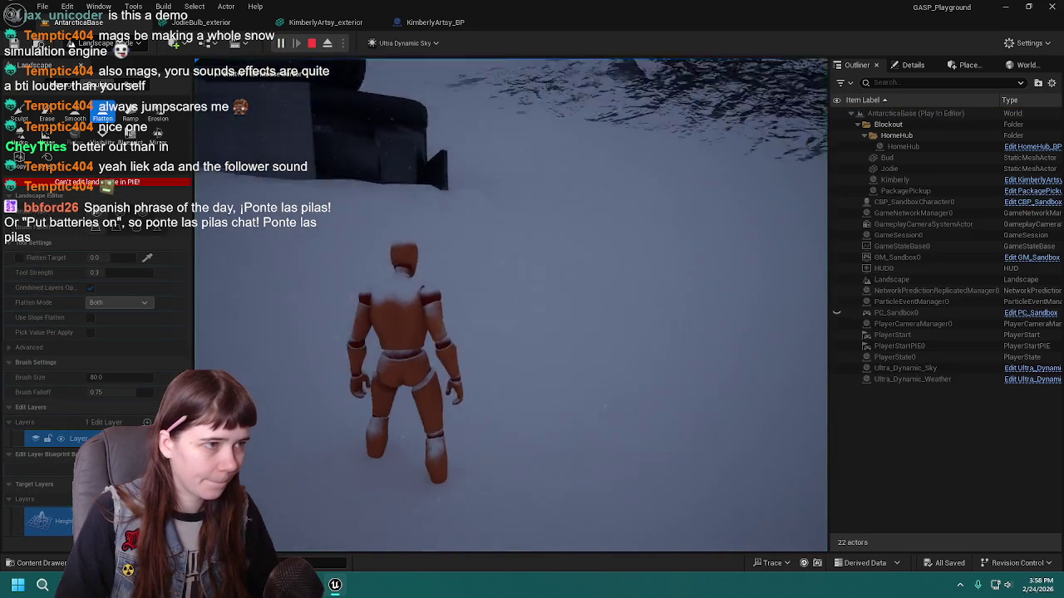
Run the mannequin across the snow into the HomeHub entrance and back, then end the playtest.
key("w")
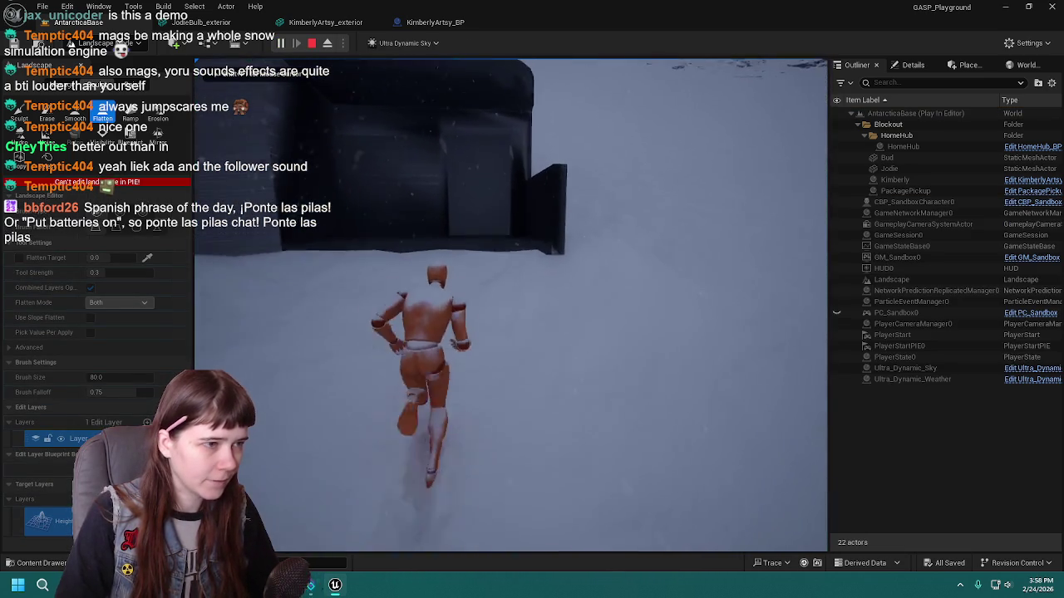
key("w")
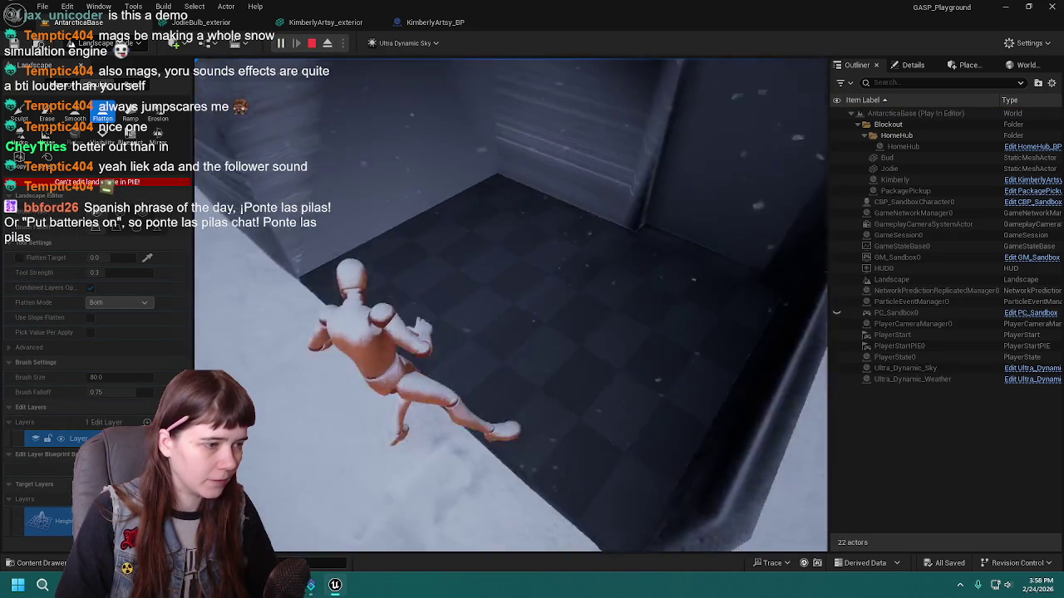
key("w")
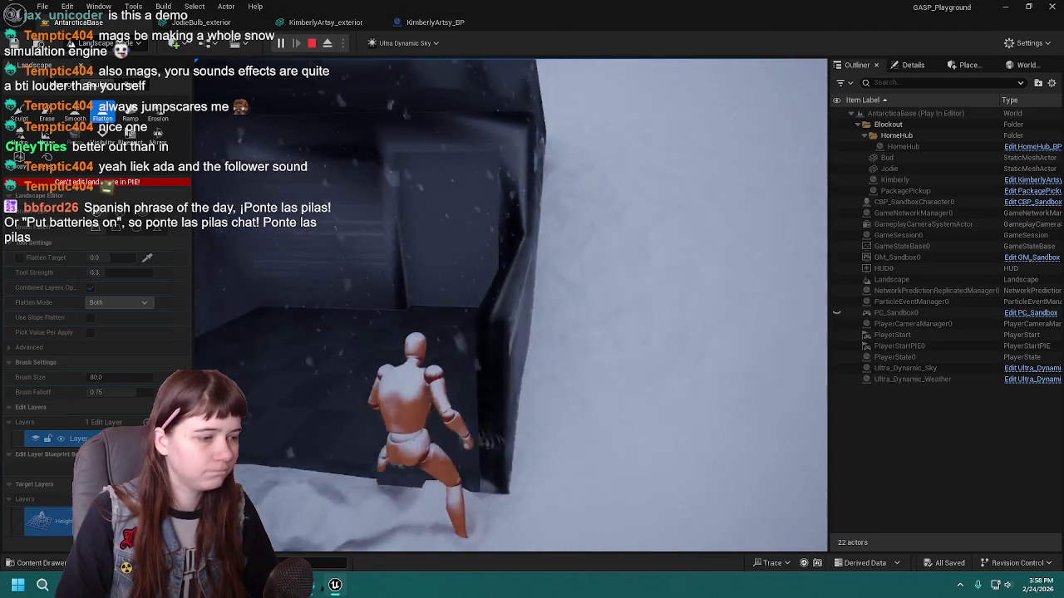
key("s")
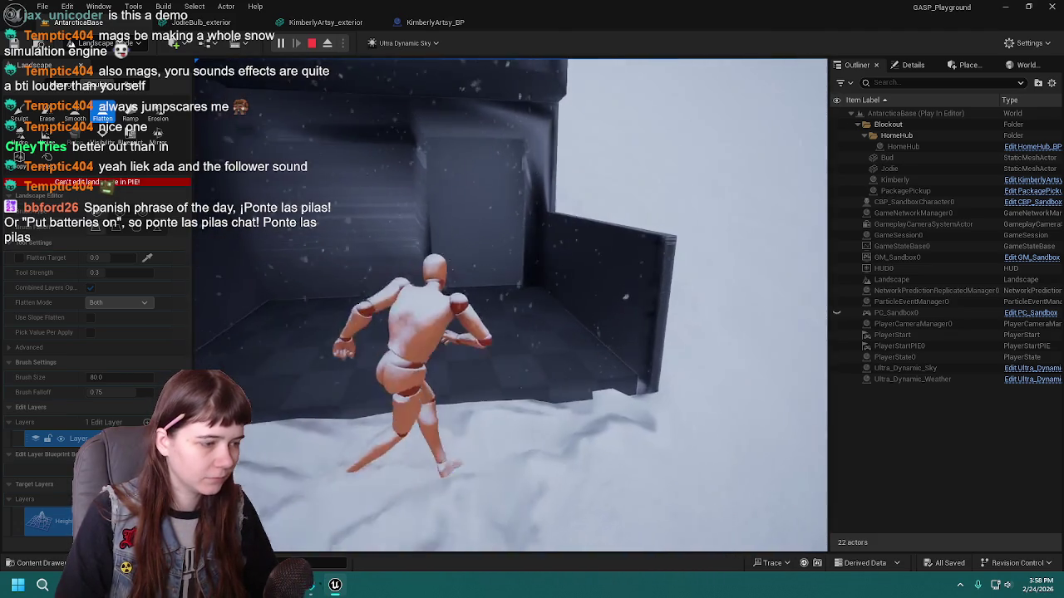
key("w")
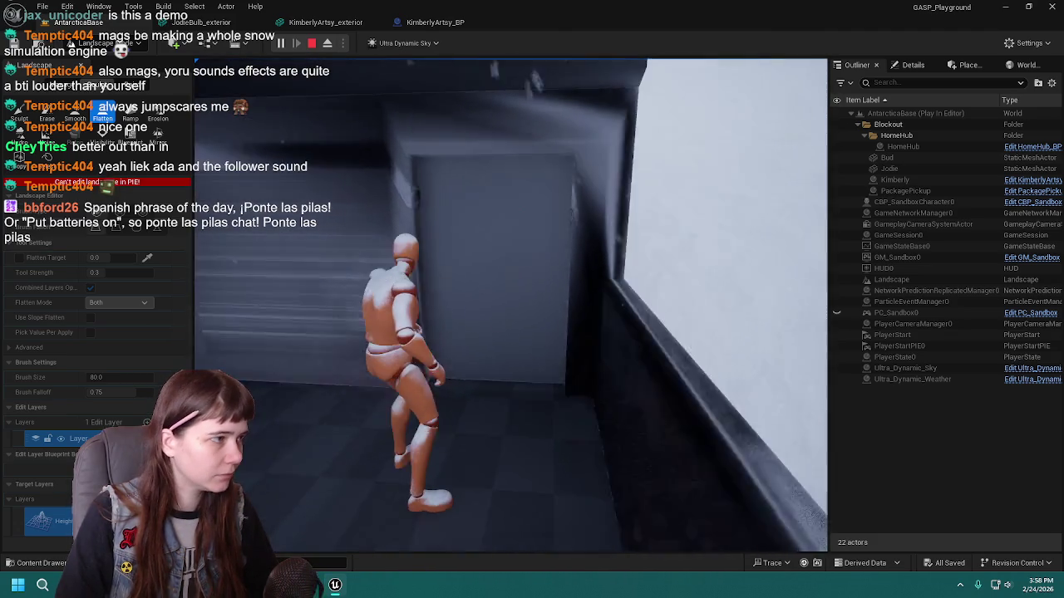
key("Escape")
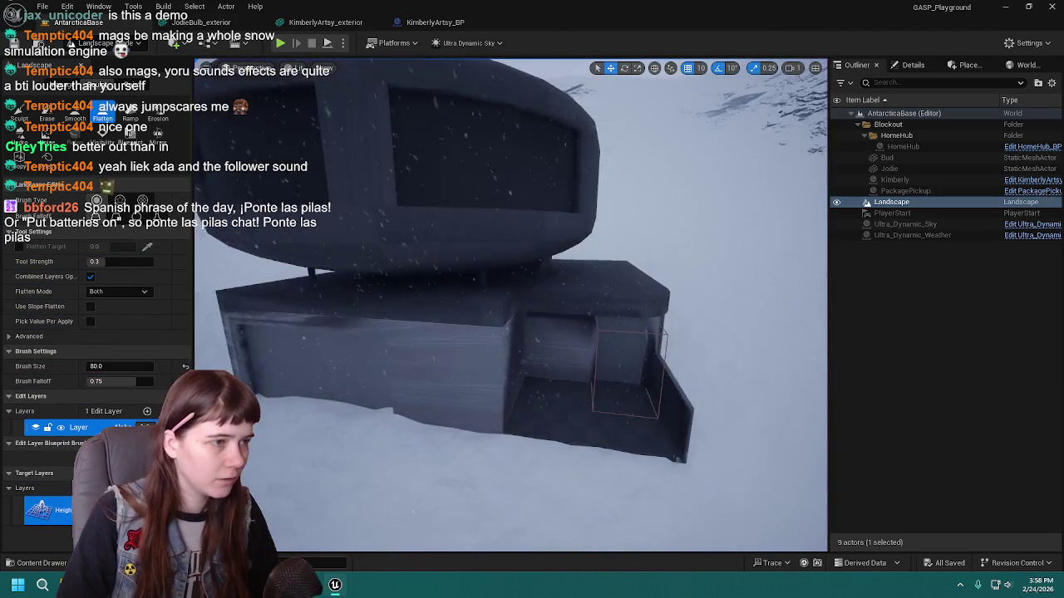
scroll(342, 304, "down", 5)
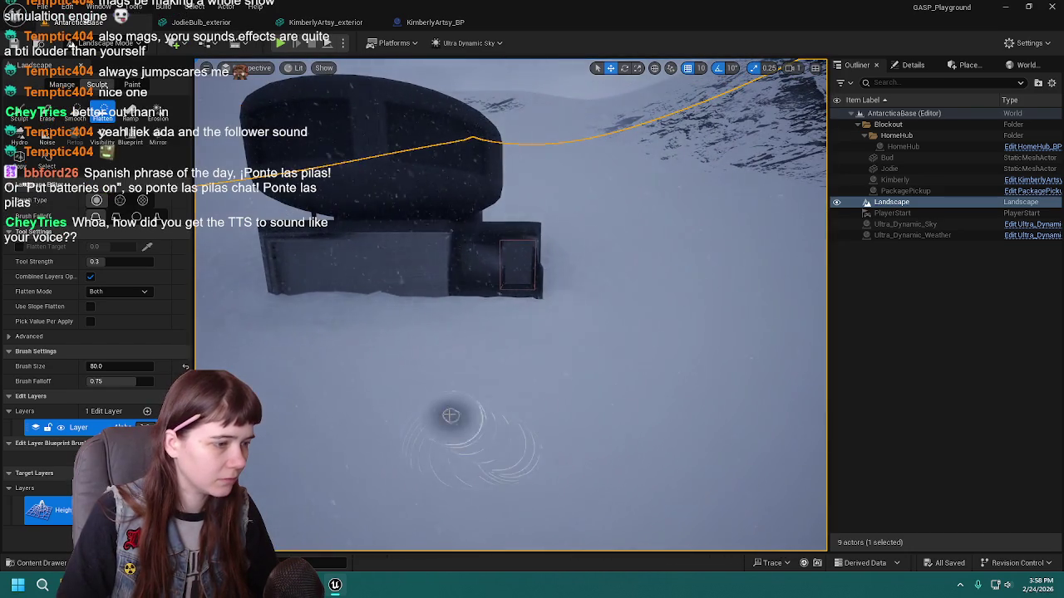
right_click(448, 413)
key("Escape")
key("alt+p")
key("w")
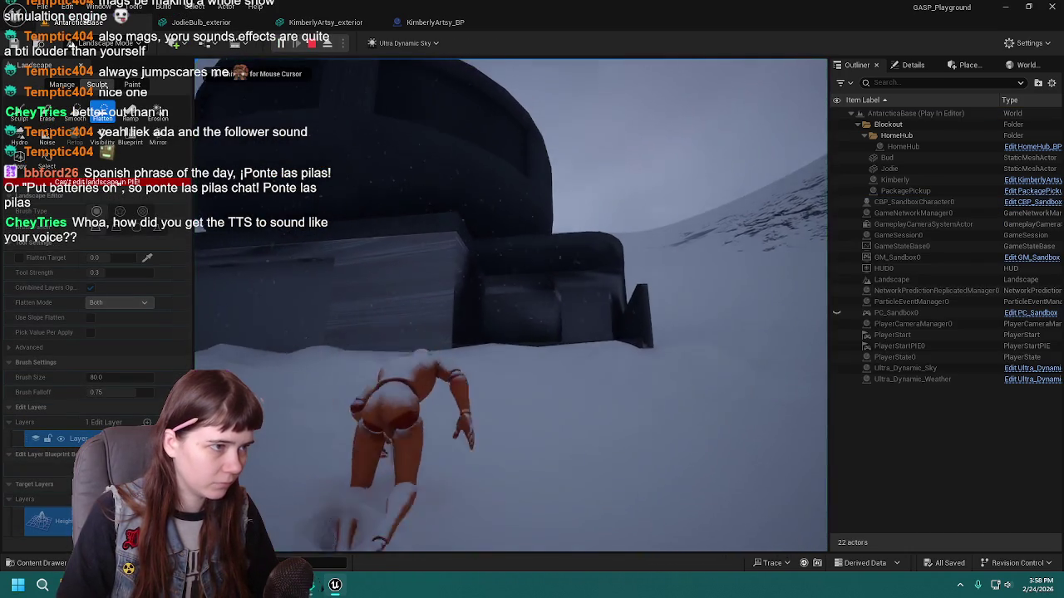
key("w")
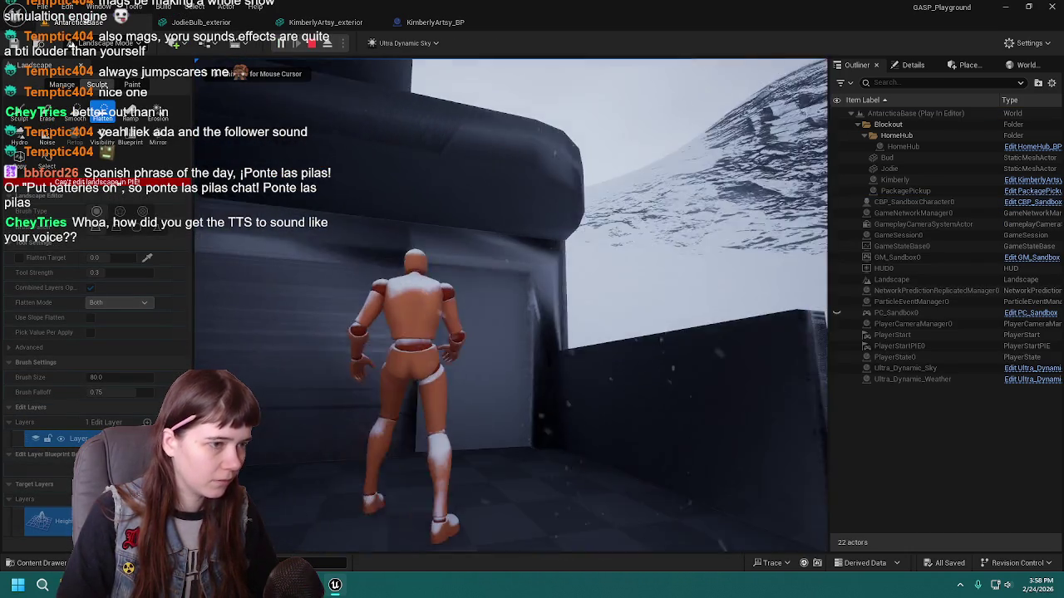
key("w")
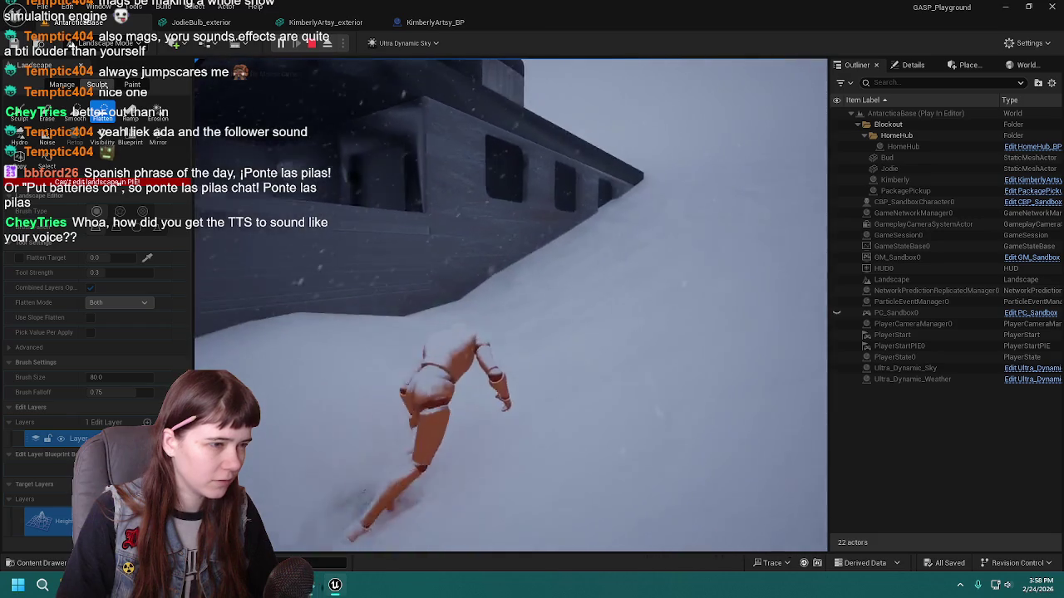
key("w")
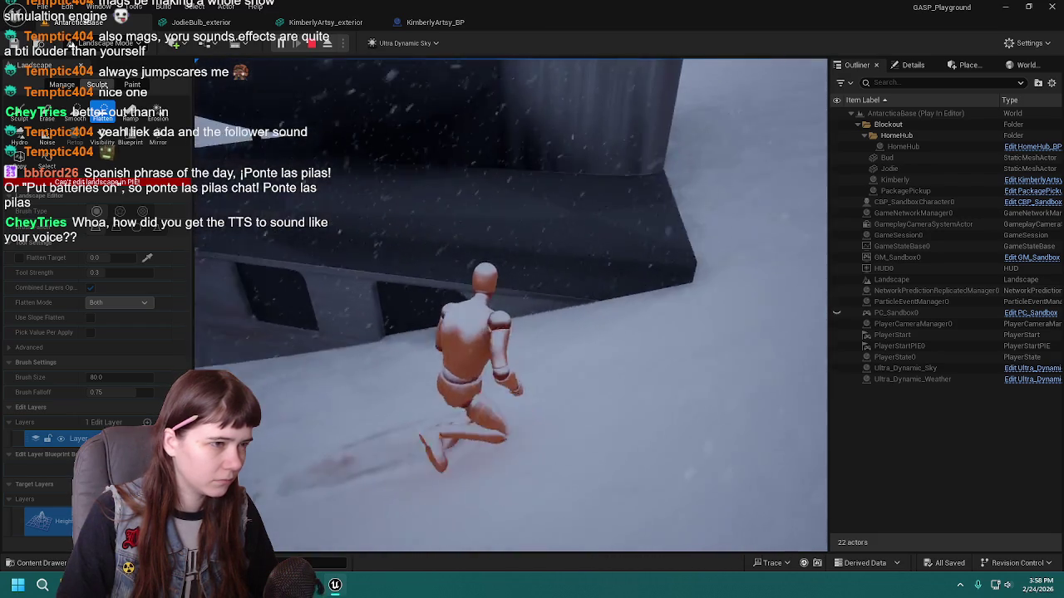
key("w")
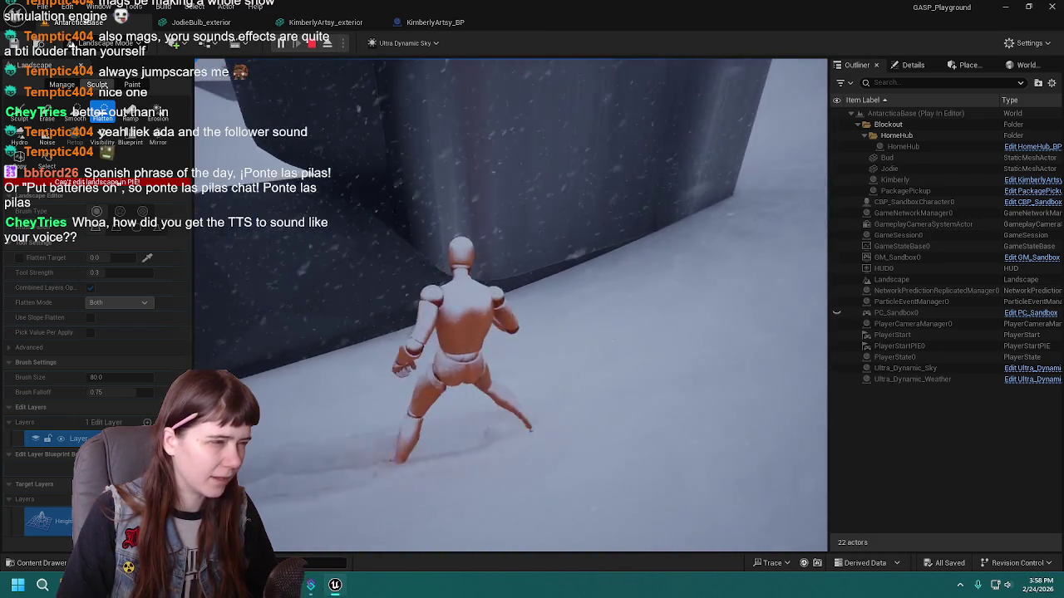
key("w")
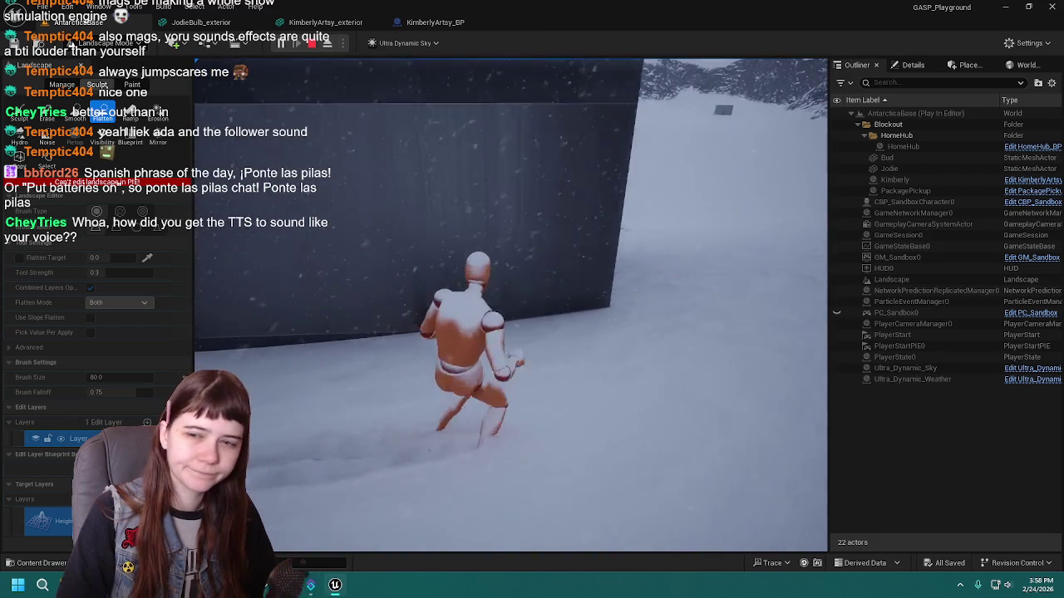
key("w")
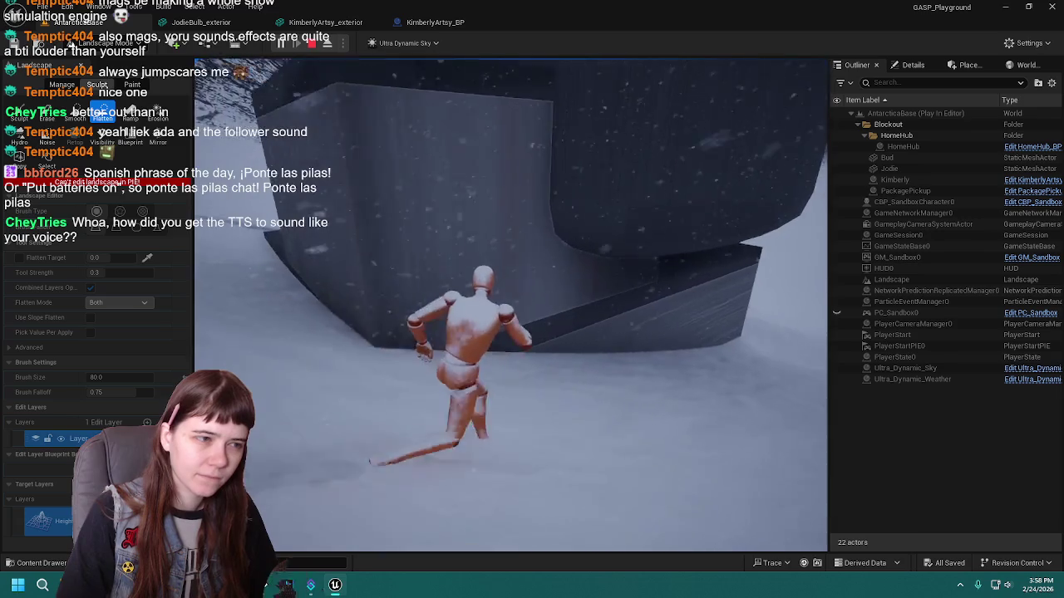
key("w")
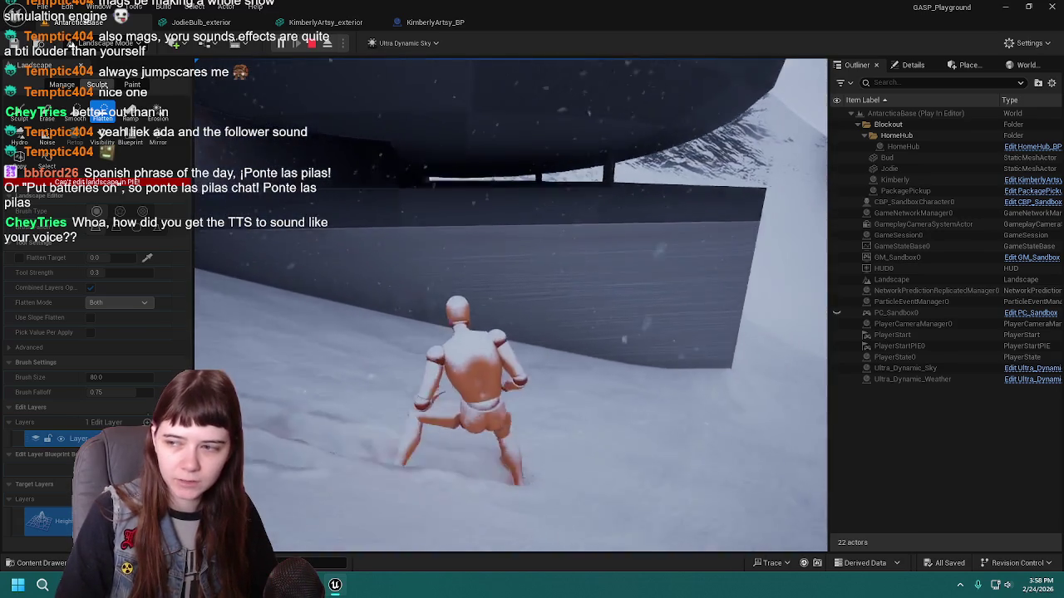
key("w")
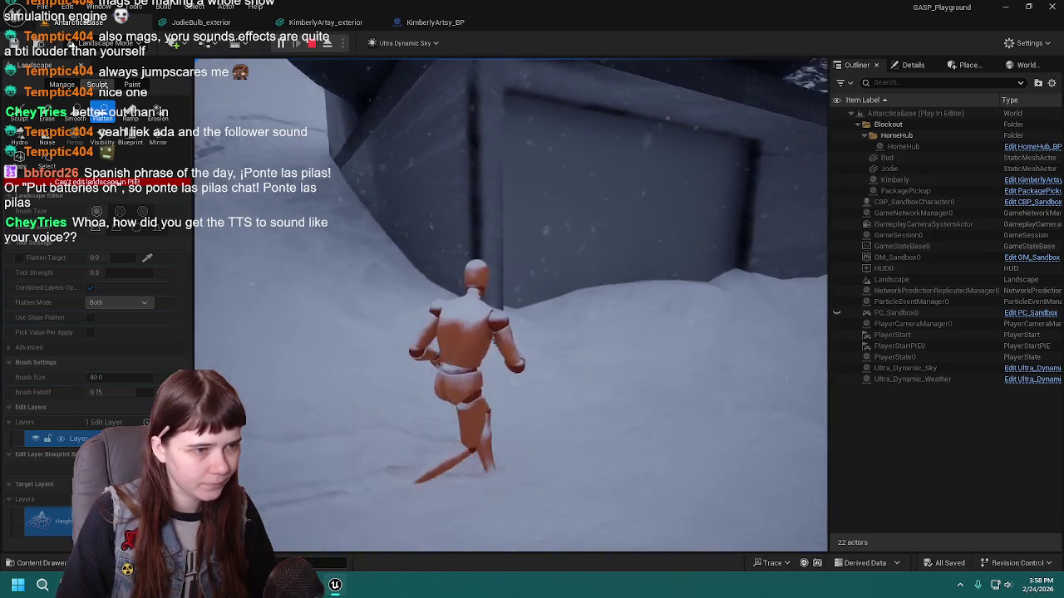
key("w")
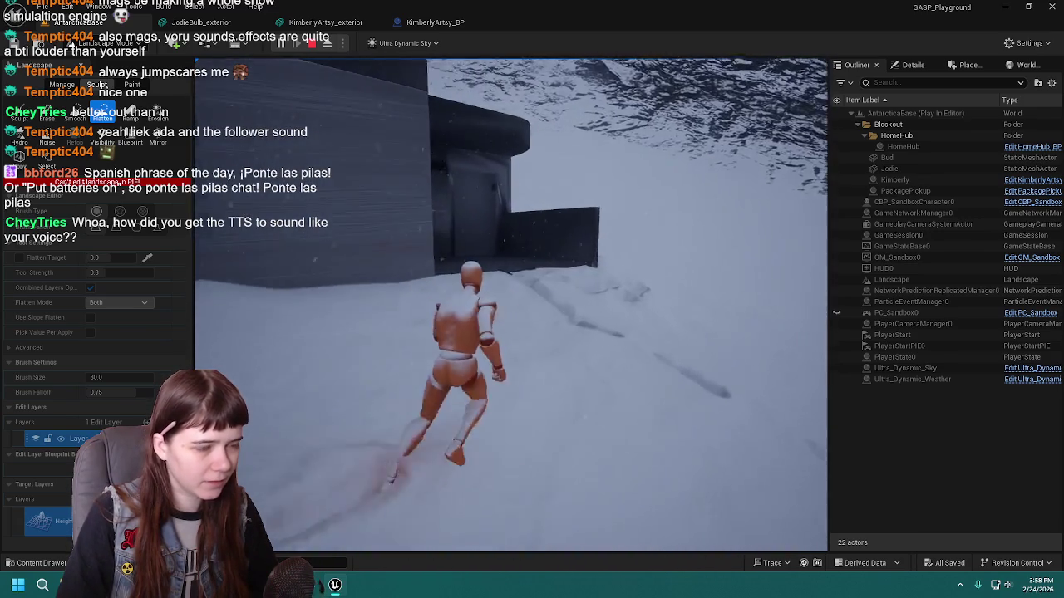
key("w")
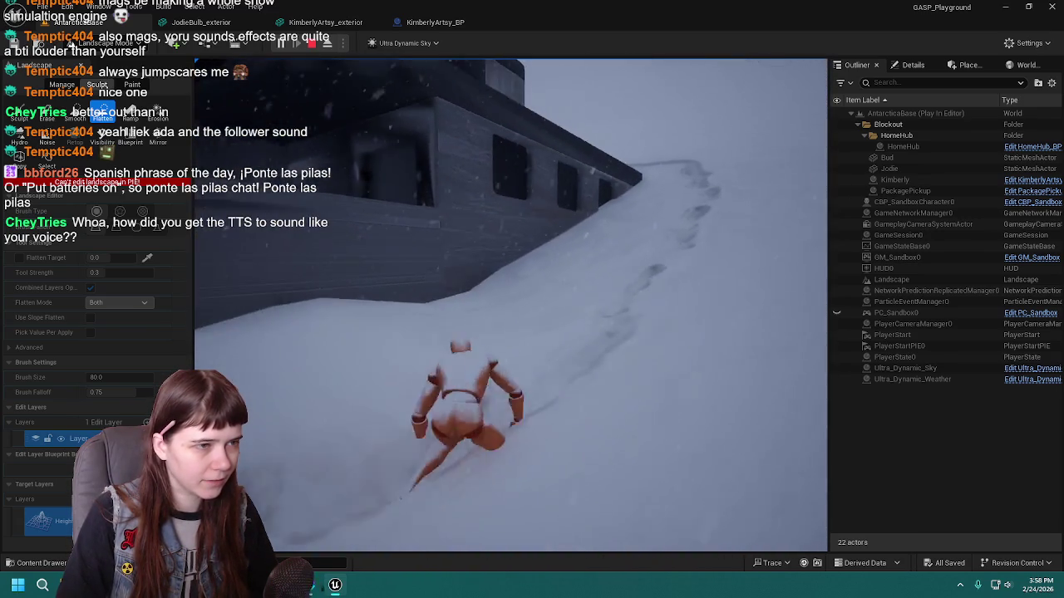
key("w")
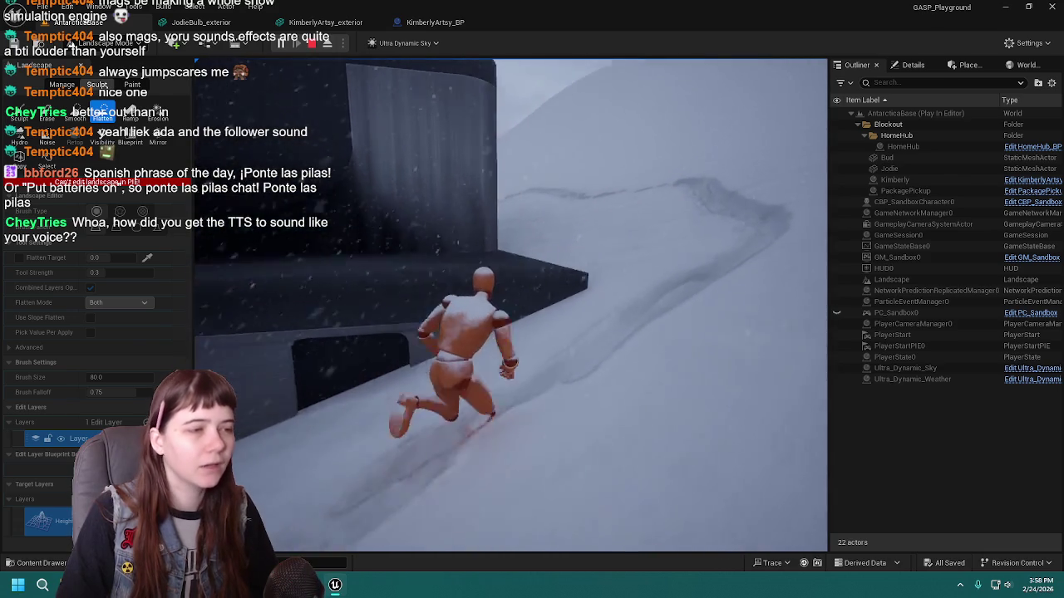
key("w")
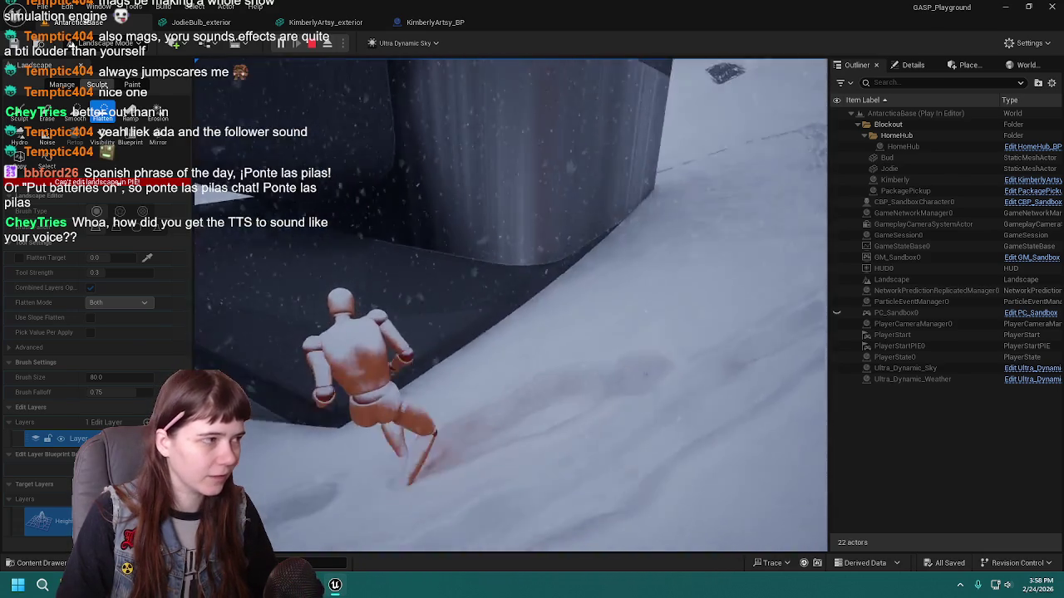
key("Escape")
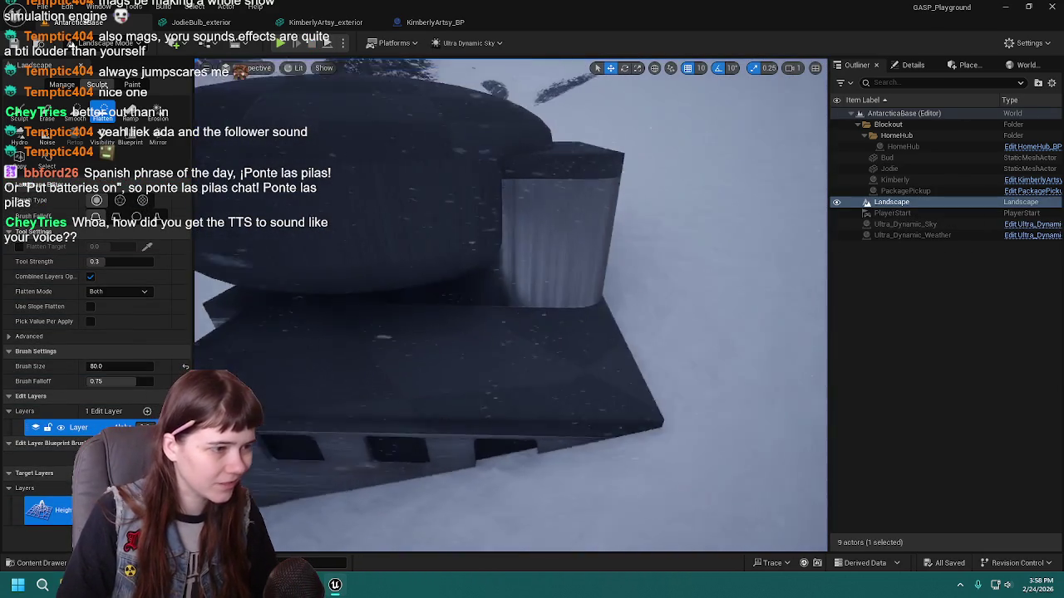
Fly the viewport around the Antarctic base building to inspect it from several sides.
key("d")
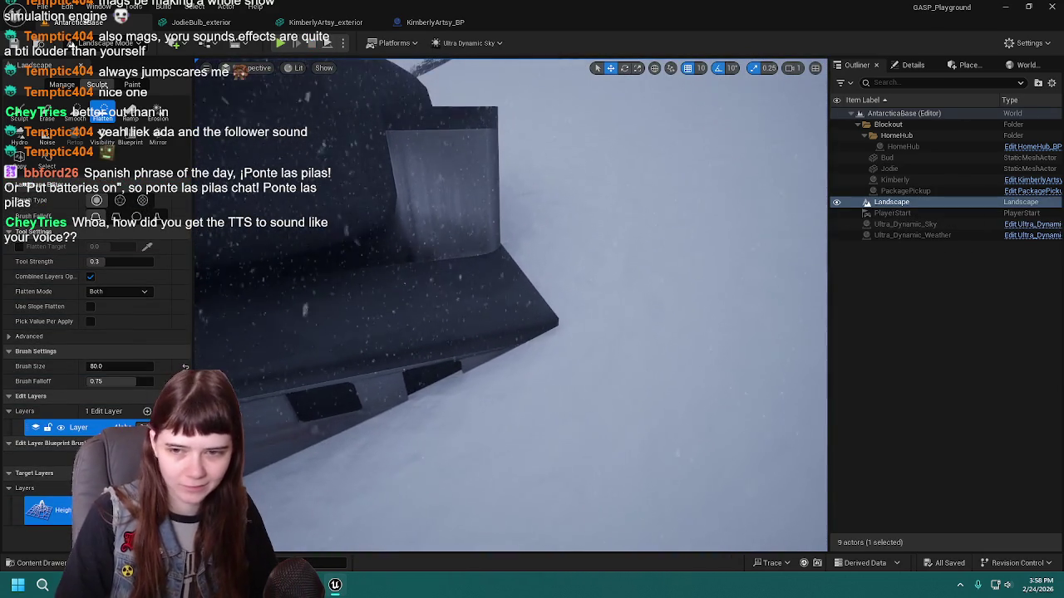
key("s")
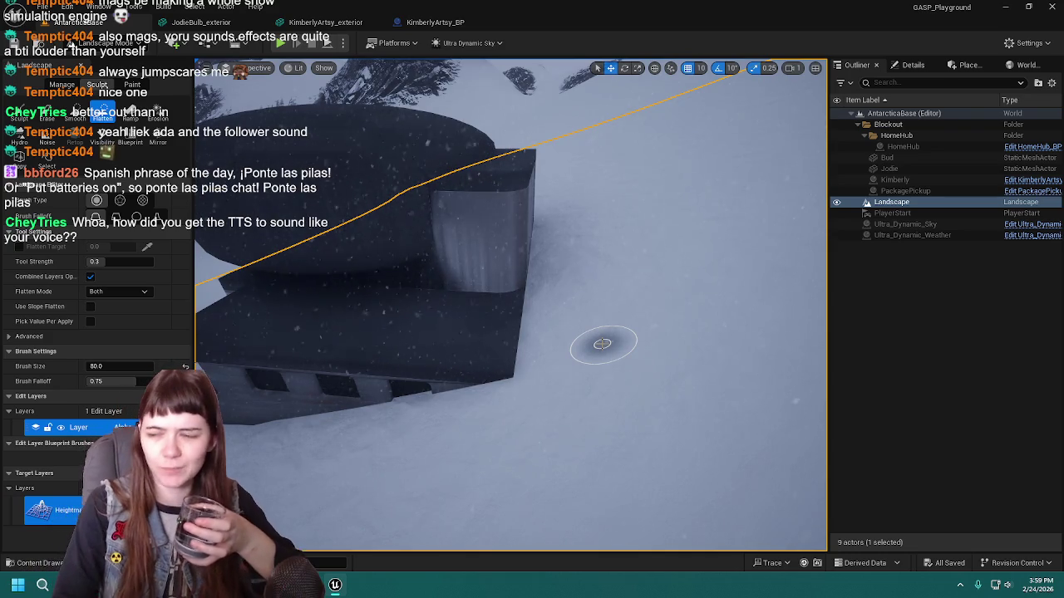
left_click_drag(579, 373, 584, 364)
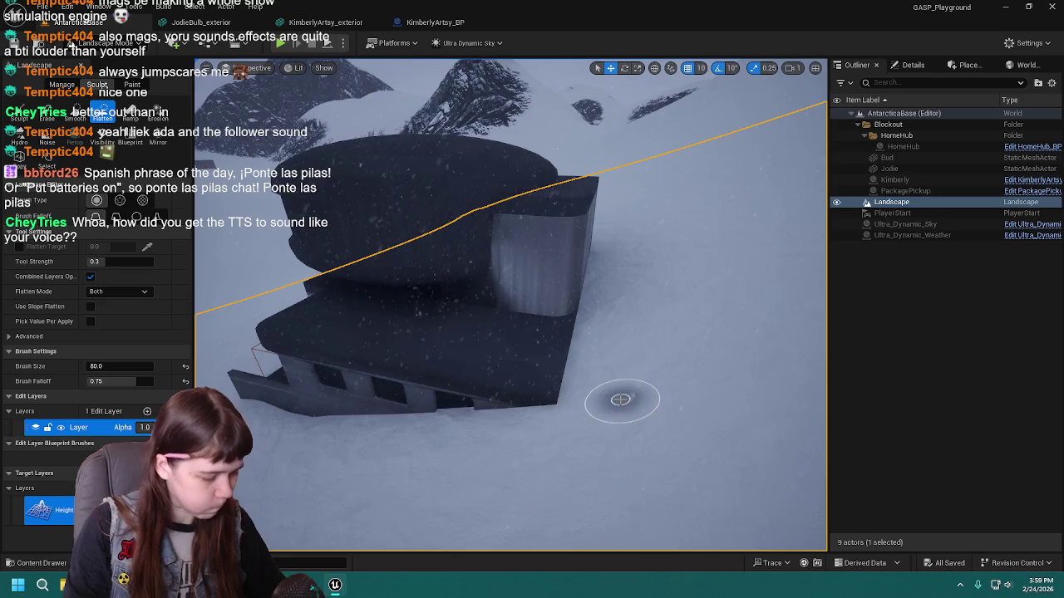
key("w")
key("s")
key("d")
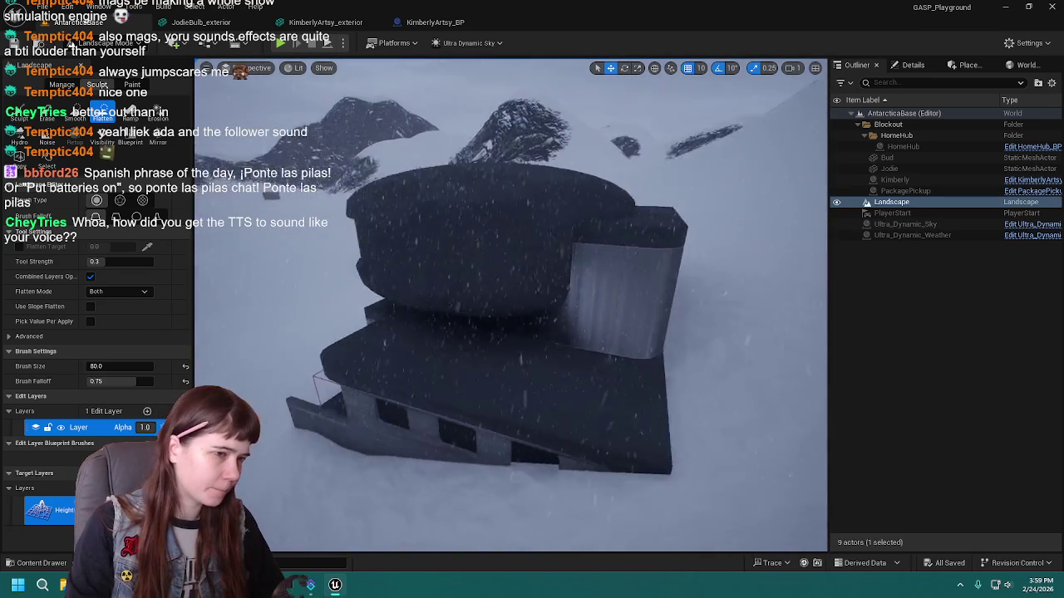
key("w")
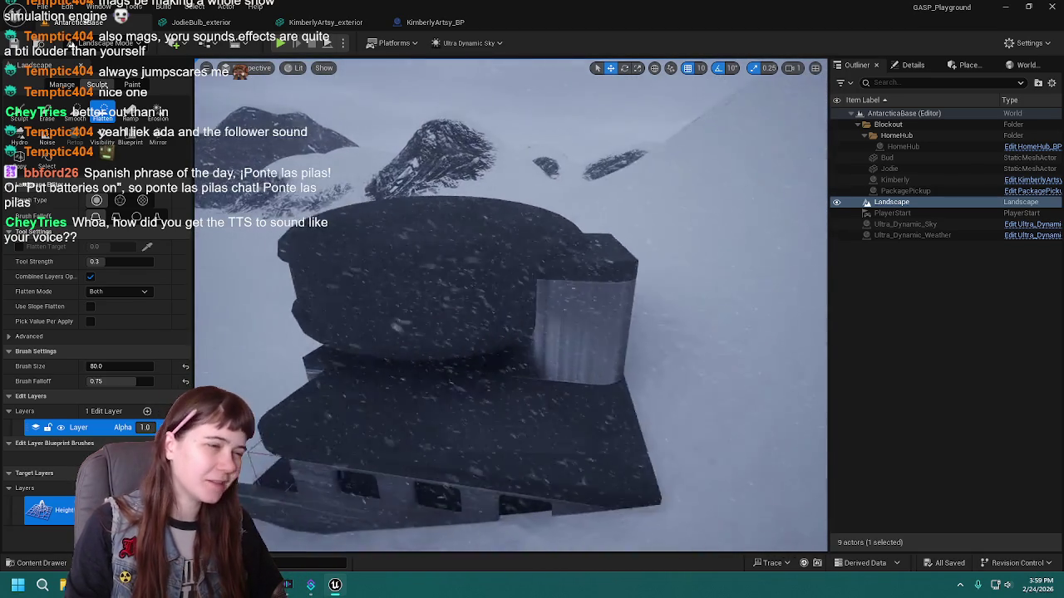
key("s")
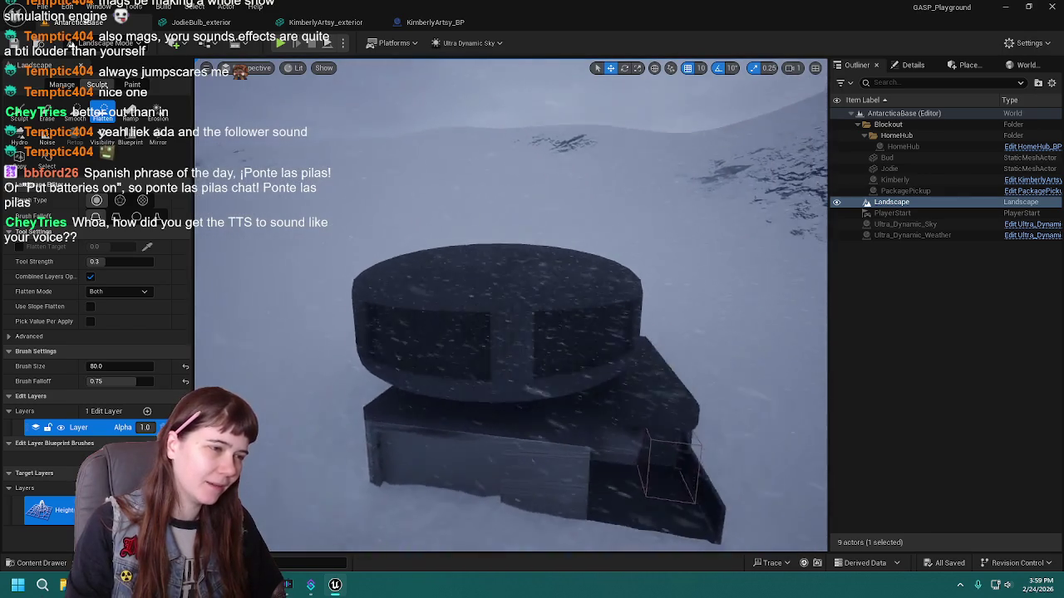
key("d")
key("d")
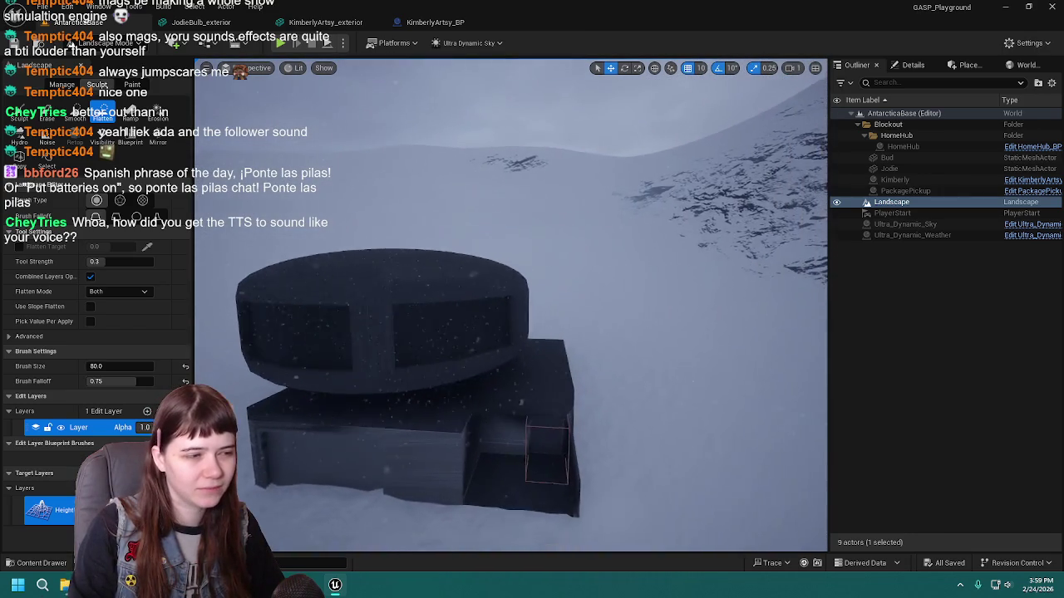
key("a")
Save the level, leave Landscape mode, and switch to Blender's UV Editing window.
key("ctrl+s")
key("a")
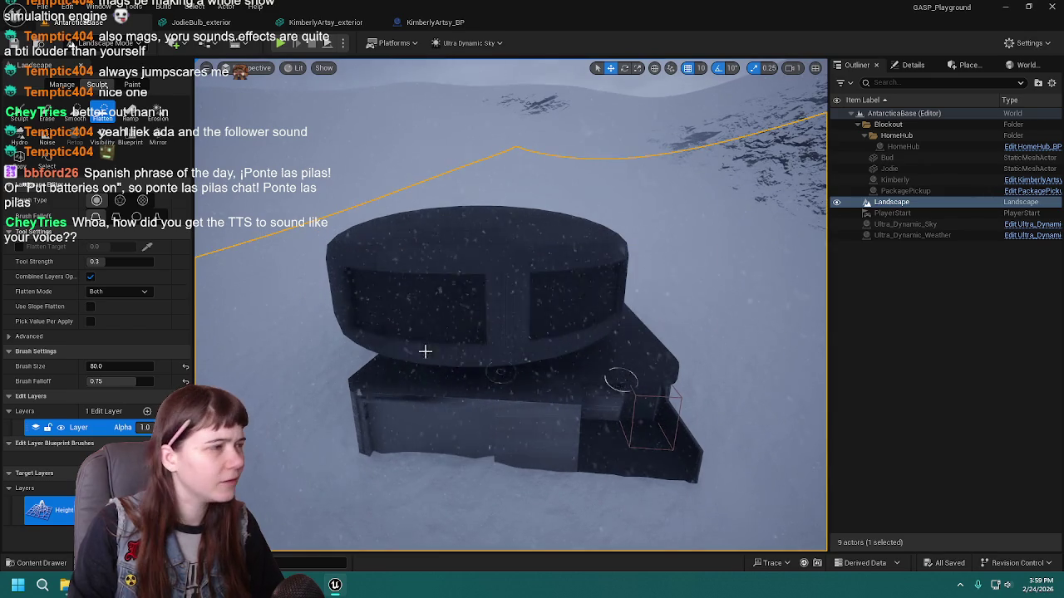
key("shift+1")
key("w")
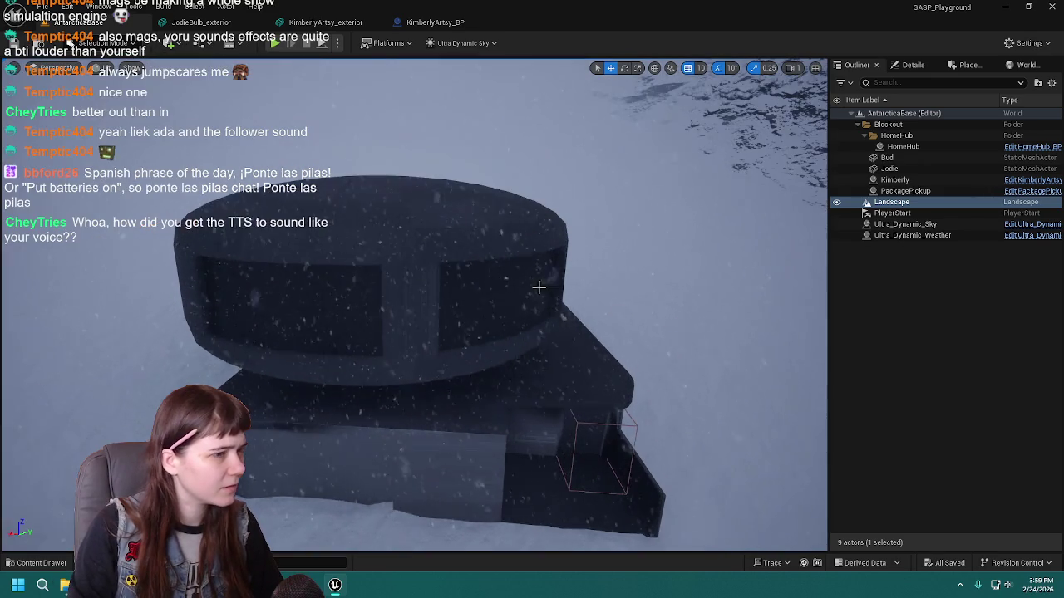
key("w")
key("ctrl+s")
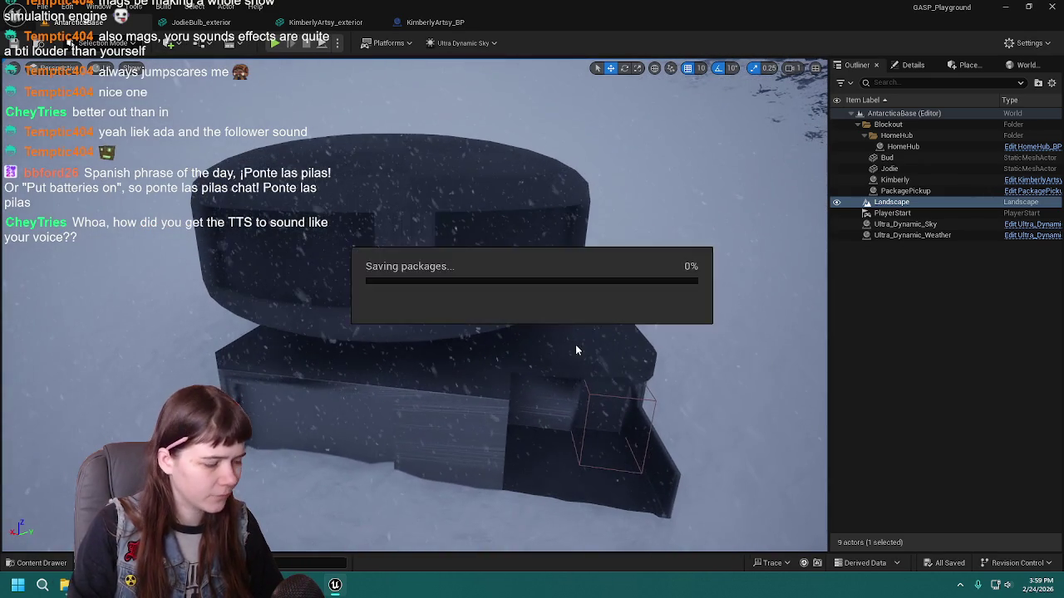
key("alt+Tab")
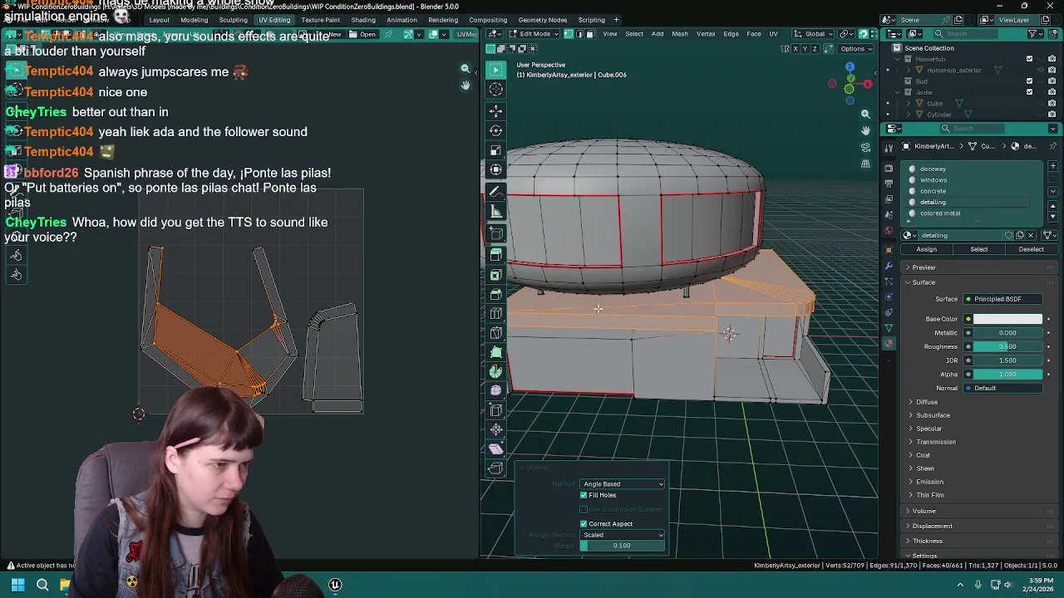
Select a wall edge loop and two wall-base edges on the building exterior.
mouse_move(708, 404)
left_mouse_down()
mouse_move(712, 349)
mouse_move(731, 303)
left_mouse_up()
left_click(732, 300)
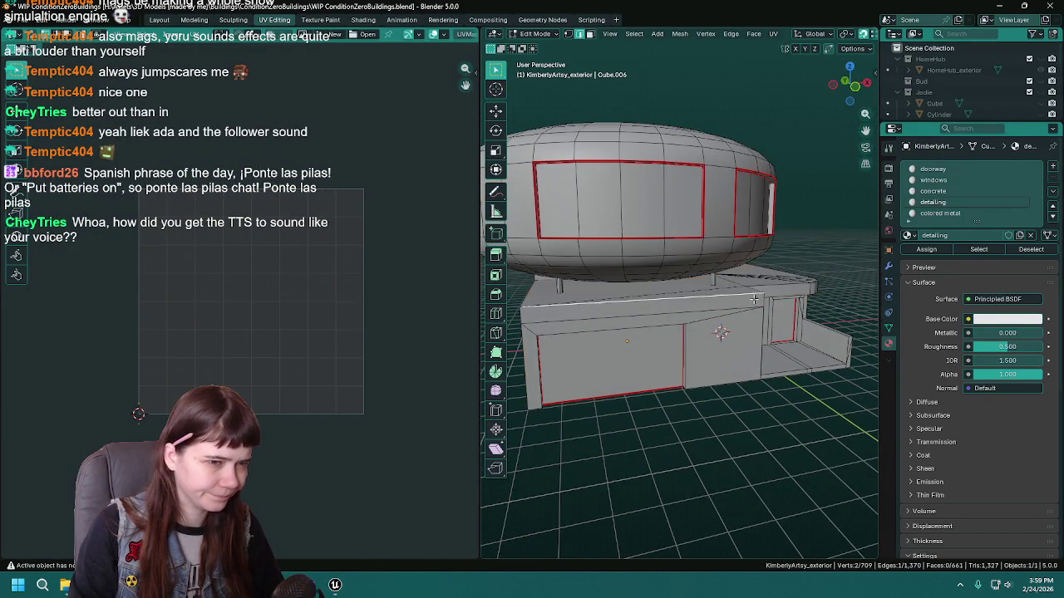
left_click(697, 298, "alt")
scroll(665, 307, "up", 3)
mouse_move(648, 307)
left_mouse_down()
mouse_move(575, 310)
mouse_move(712, 342)
left_mouse_up()
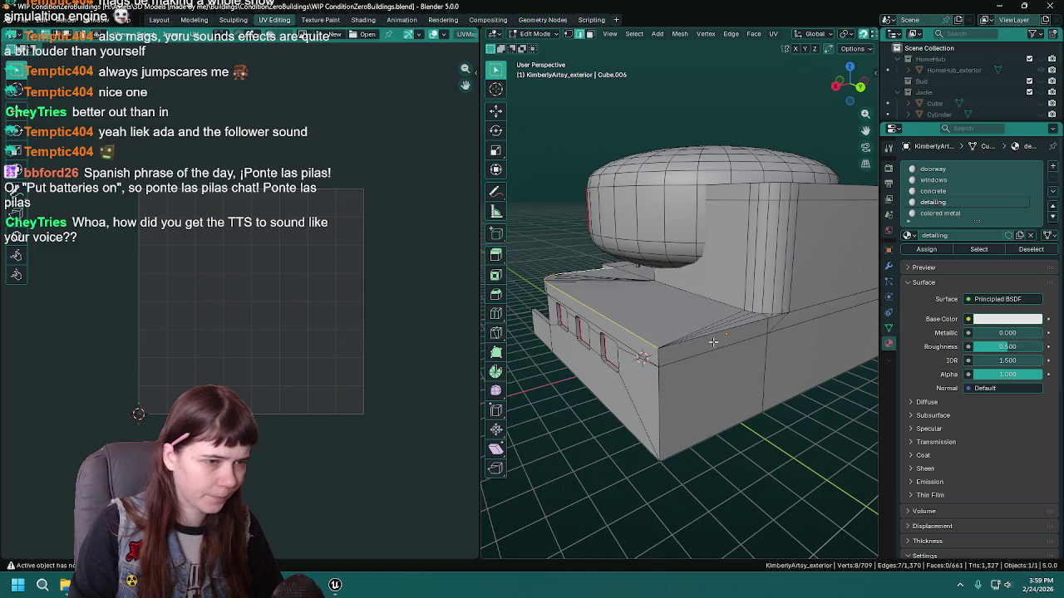
left_click_drag(777, 346, 708, 335)
scroll(623, 317, "up", 5)
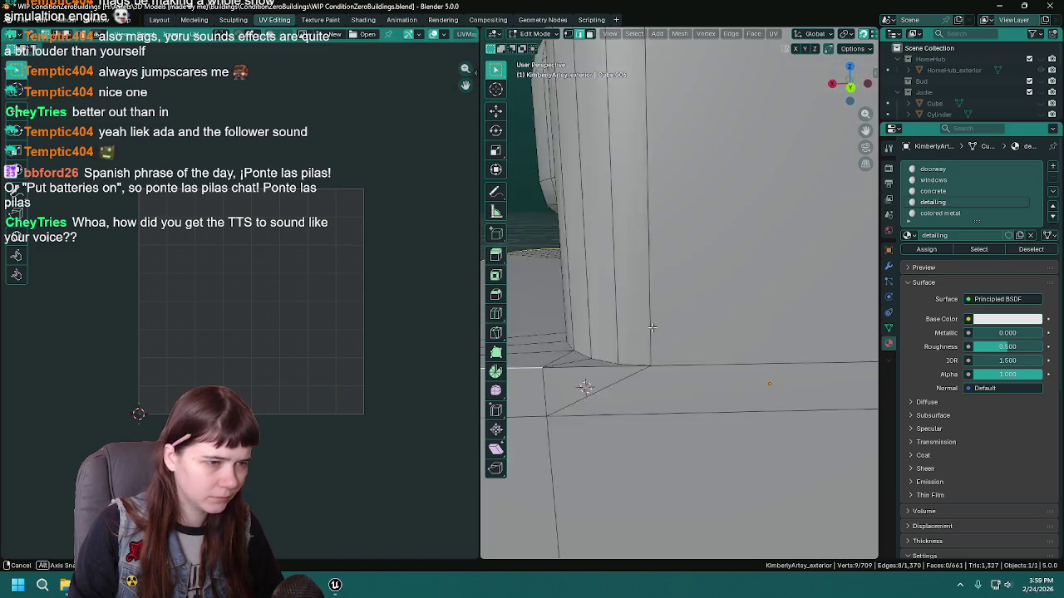
left_click(796, 380, "shift")
left_click(735, 370, "shift")
scroll(731, 371, "down", 5)
Orbit to the doorway recess and select the box's top face.
mouse_move(640, 303)
left_mouse_down()
mouse_move(756, 323)
mouse_move(700, 340)
left_mouse_up()
left_click_drag(701, 341, 712, 335)
mouse_move(770, 320)
left_mouse_down()
mouse_move(666, 318)
mouse_move(653, 298)
mouse_move(673, 299)
left_mouse_up()
right_click(639, 302)
left_click(671, 297)
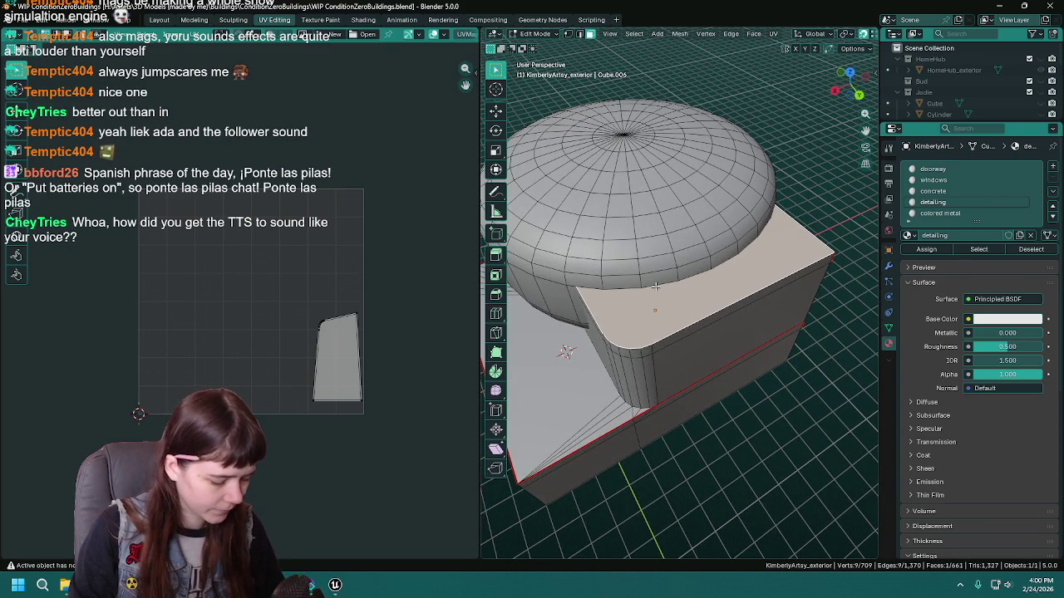
right_click(655, 286)
key("Escape")
left_click_drag(655, 286, 599, 221)
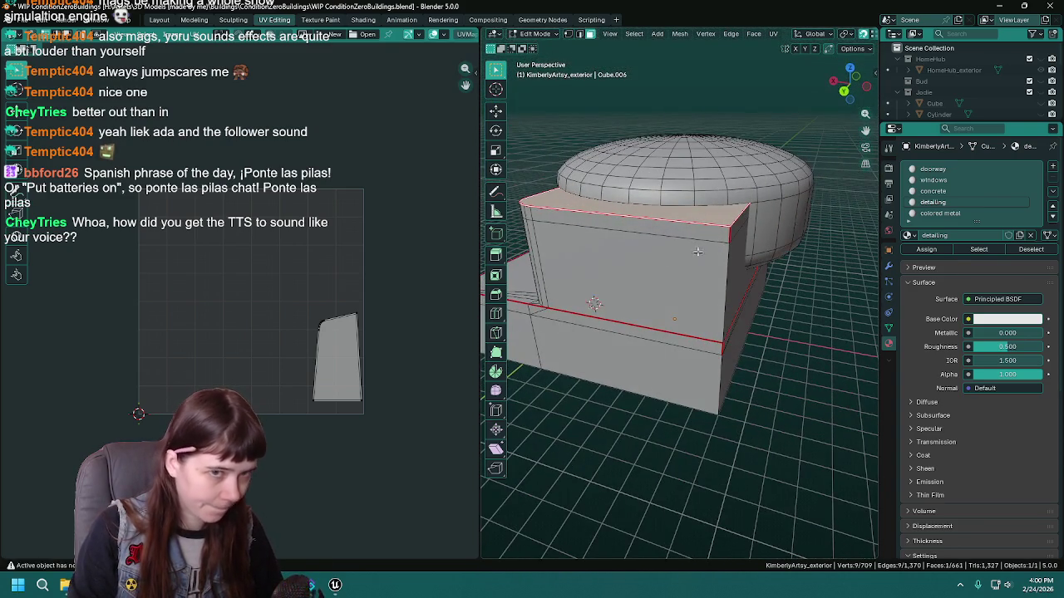
Unwrap the detailing-material faces Angle Based and show the texture behind the UV islands.
left_click(981, 250)
key("u")
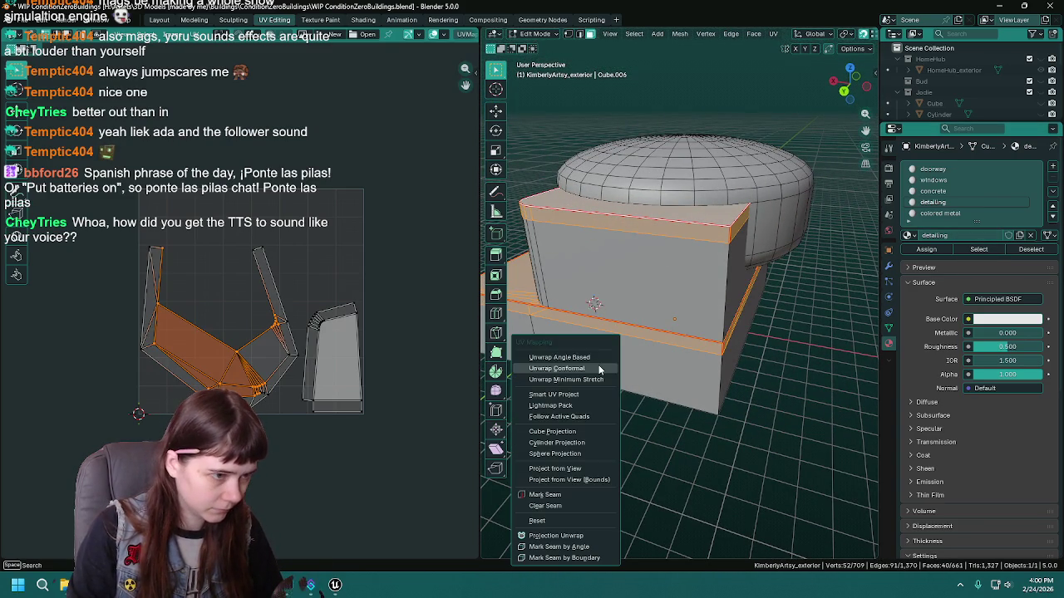
left_click(598, 357)
scroll(183, 353, "up", 2)
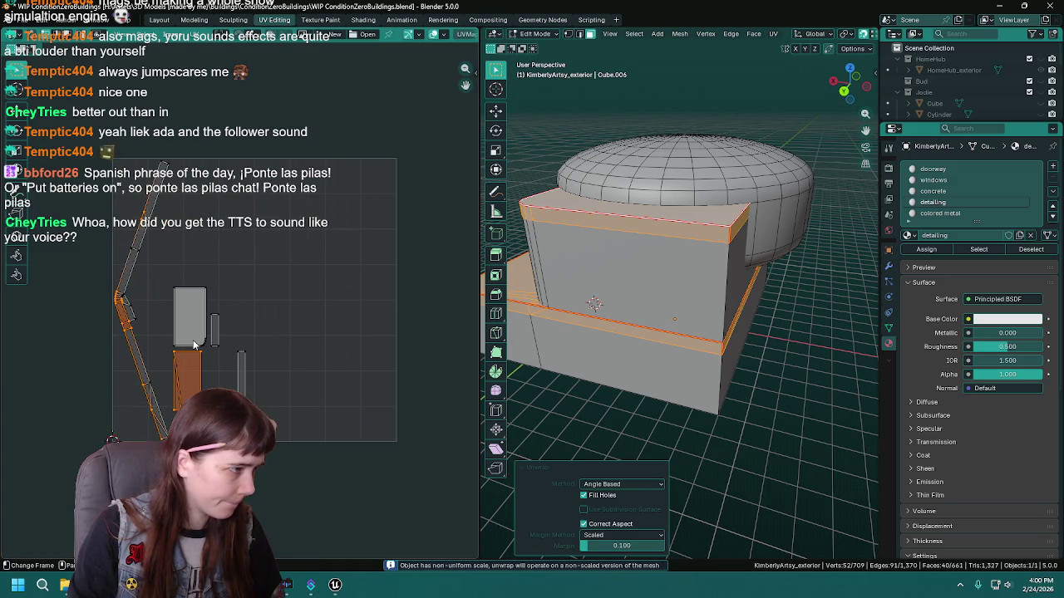
mouse_move(625, 320)
left_mouse_down()
mouse_move(710, 305)
mouse_move(748, 316)
left_mouse_up()
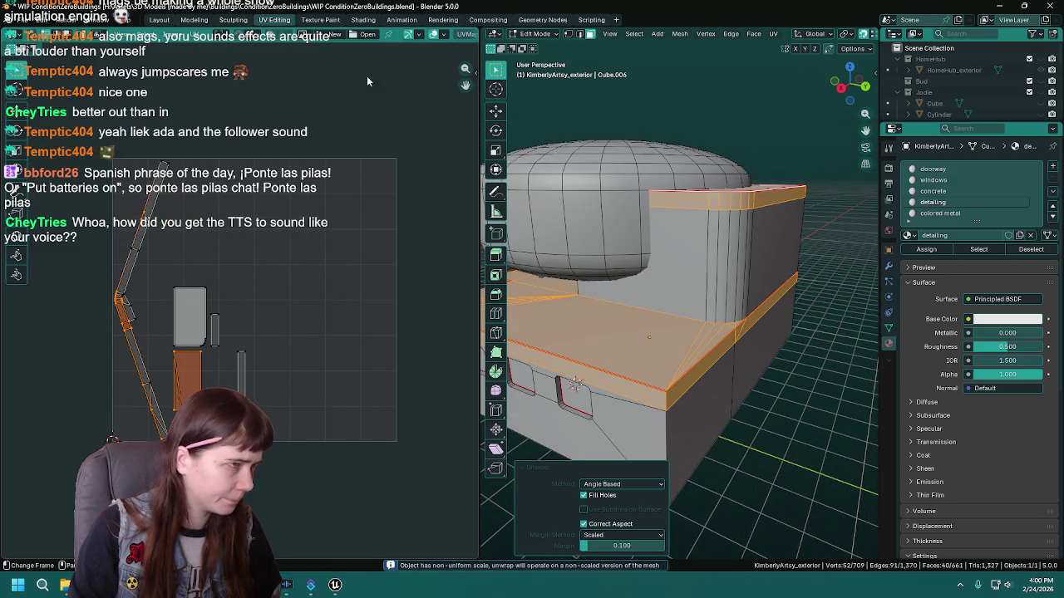
left_click(49, 41)
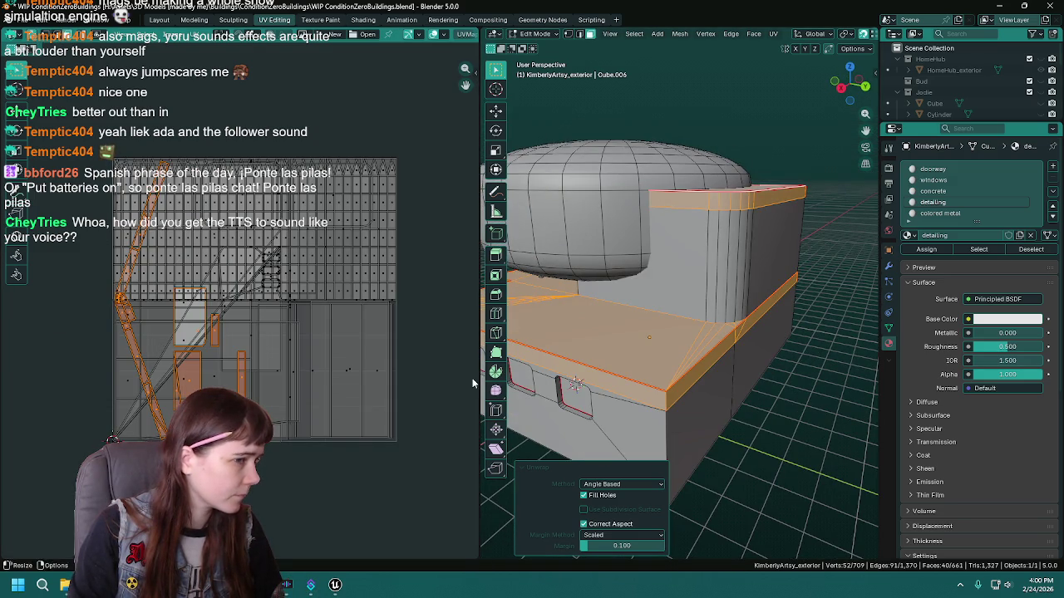
Mark the doorway's top edge as a seam and save the blend file.
key("a")
key("alt+a")
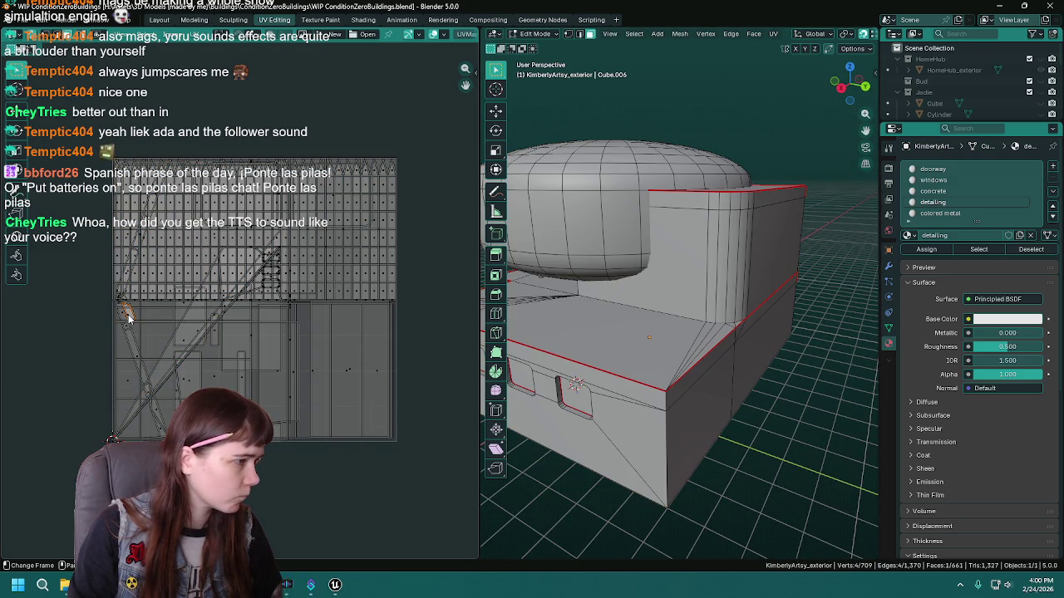
scroll(122, 314, "up", 2)
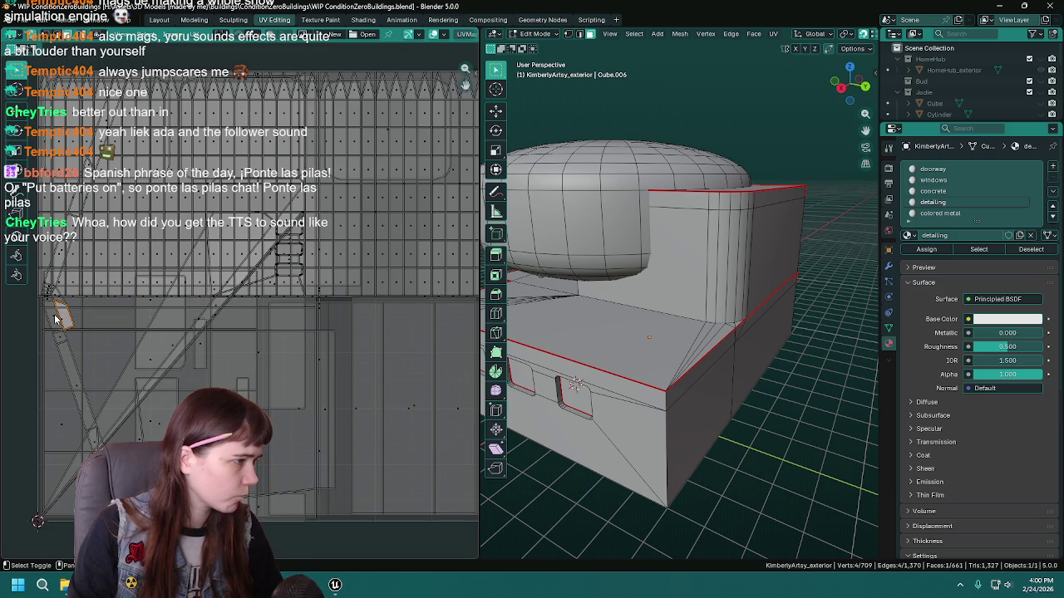
scroll(682, 333, "down", 3)
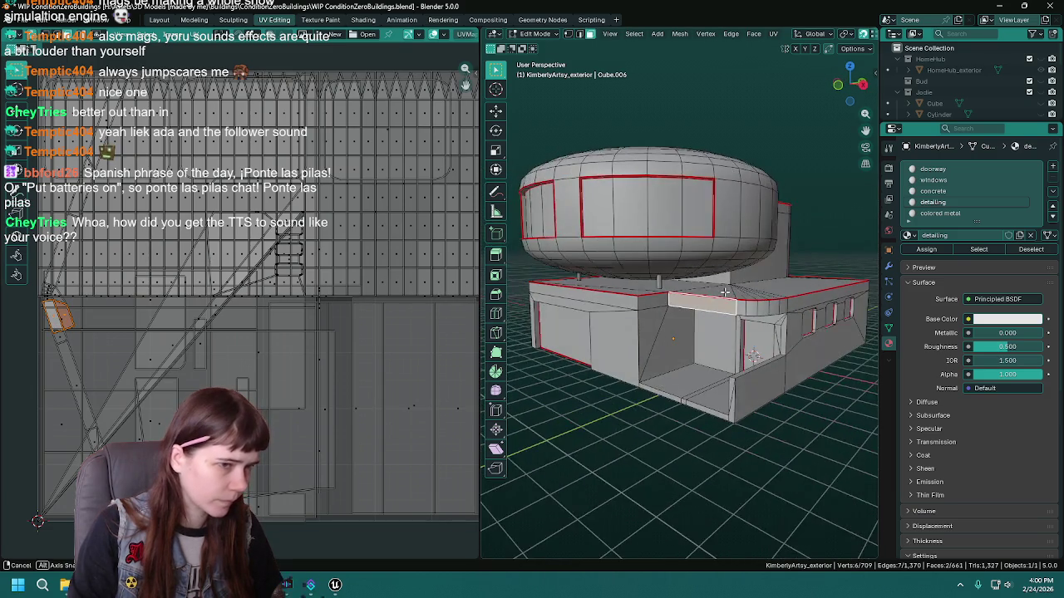
scroll(728, 288, "up", 3)
left_click(728, 288)
scroll(728, 288, "up", 2)
key("2")
left_click(667, 297)
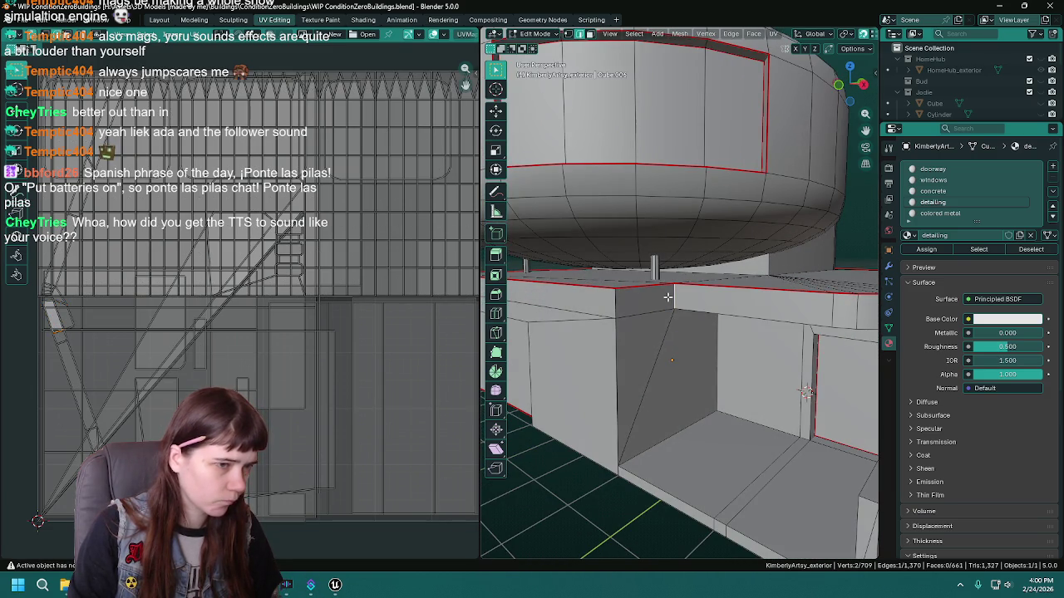
right_click(668, 297)
left_click(667, 296)
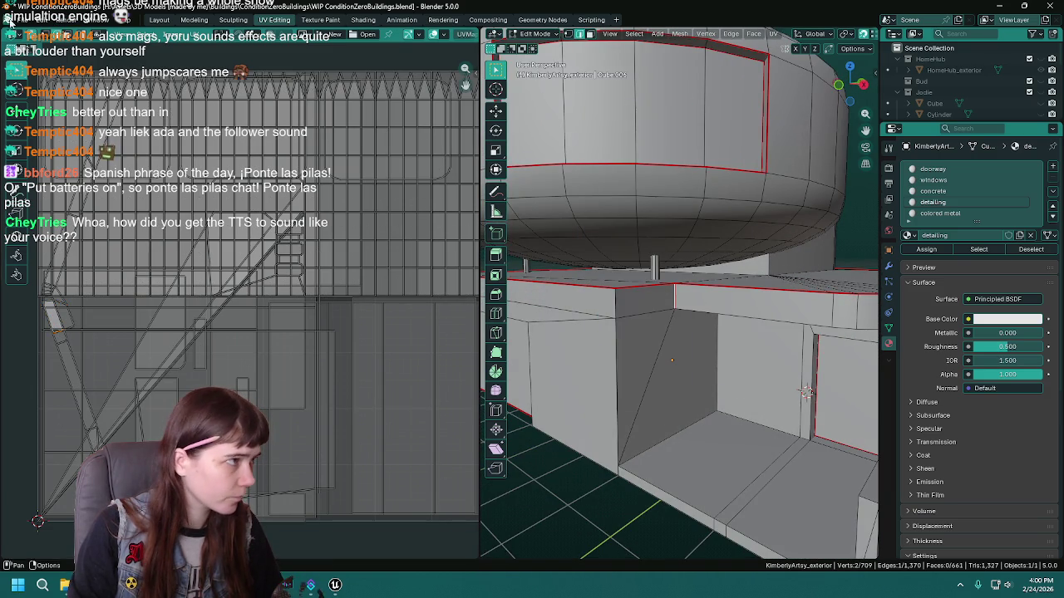
key("ctrl+s")
Re-unwrap the detailing-material faces Angle Based using the new doorway seam.
scroll(684, 413, "down", 3)
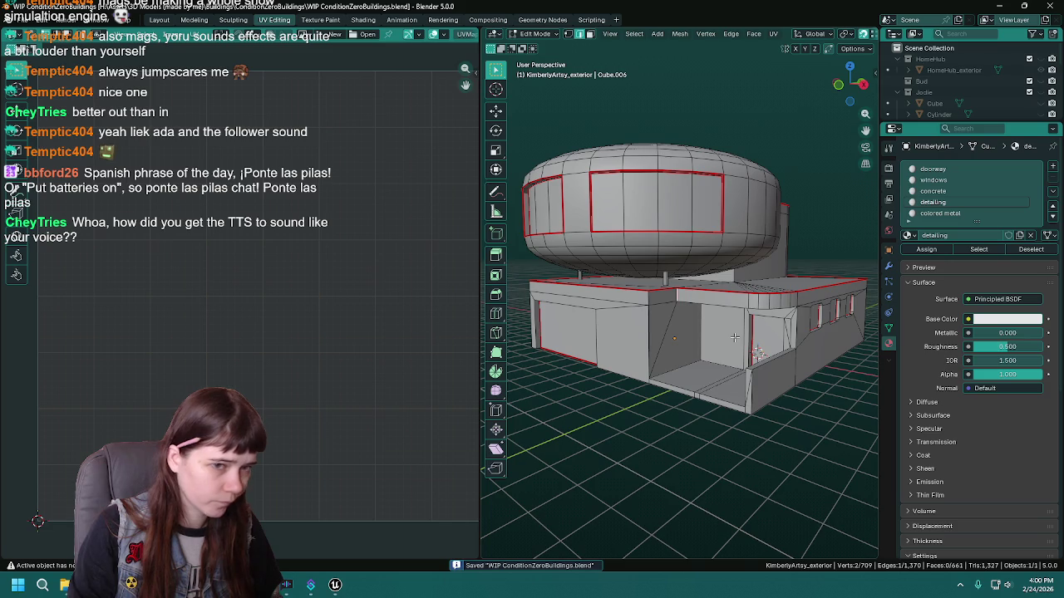
scroll(735, 337, "up", 2)
left_click(978, 249)
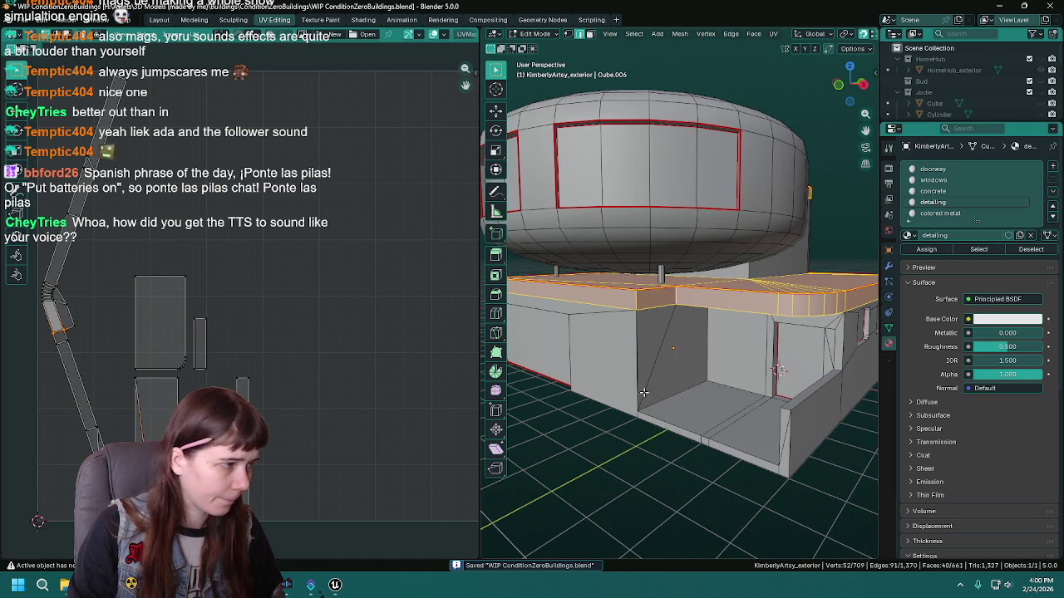
key("u")
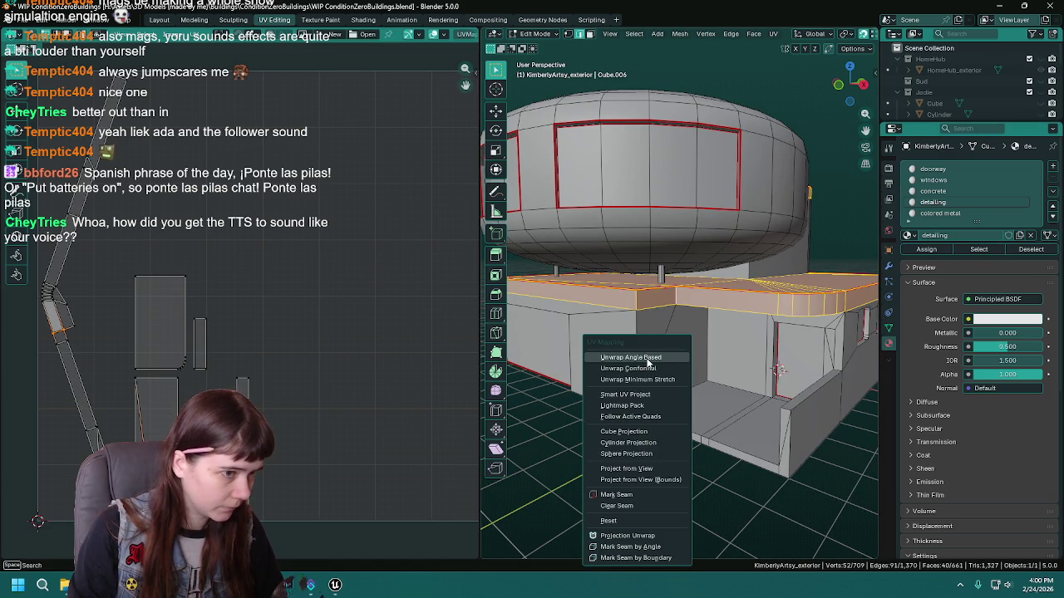
left_click(648, 359)
mouse_move(565, 374)
left_mouse_down()
mouse_move(644, 353)
mouse_move(649, 290)
mouse_move(674, 265)
left_mouse_up()
key("alt+a")
Mark the selected roof-overhang edges as seams and select the ledge's edge loop.
mouse_move(669, 221)
left_mouse_down()
mouse_move(642, 252)
mouse_move(627, 240)
mouse_move(570, 247)
left_mouse_up()
key("ctrl+e")
key("ctrl+e")
left_click(589, 252)
left_click_drag(589, 252, 592, 247)
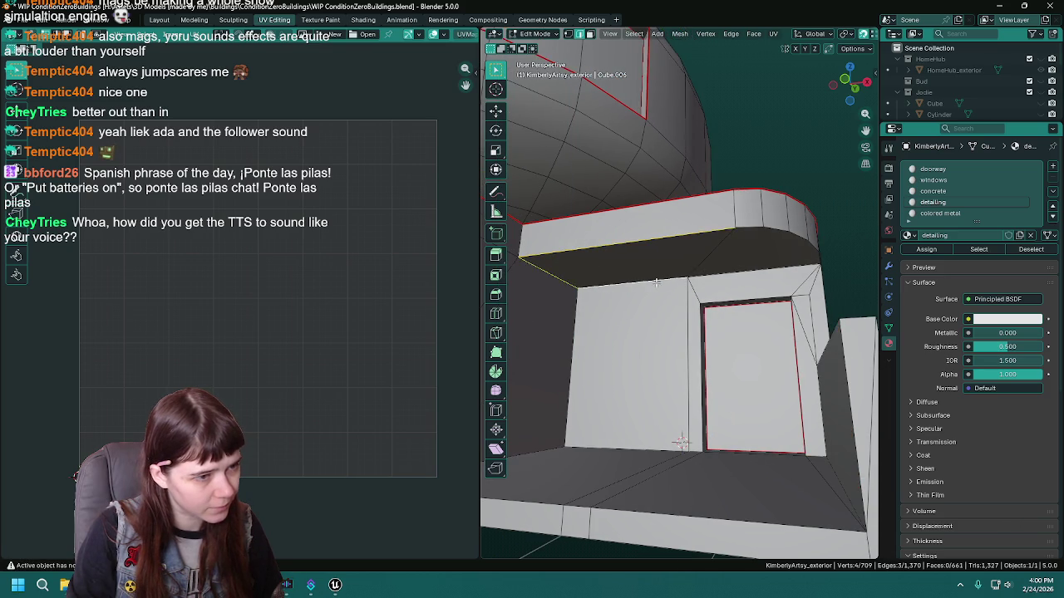
left_click_drag(639, 284, 636, 280)
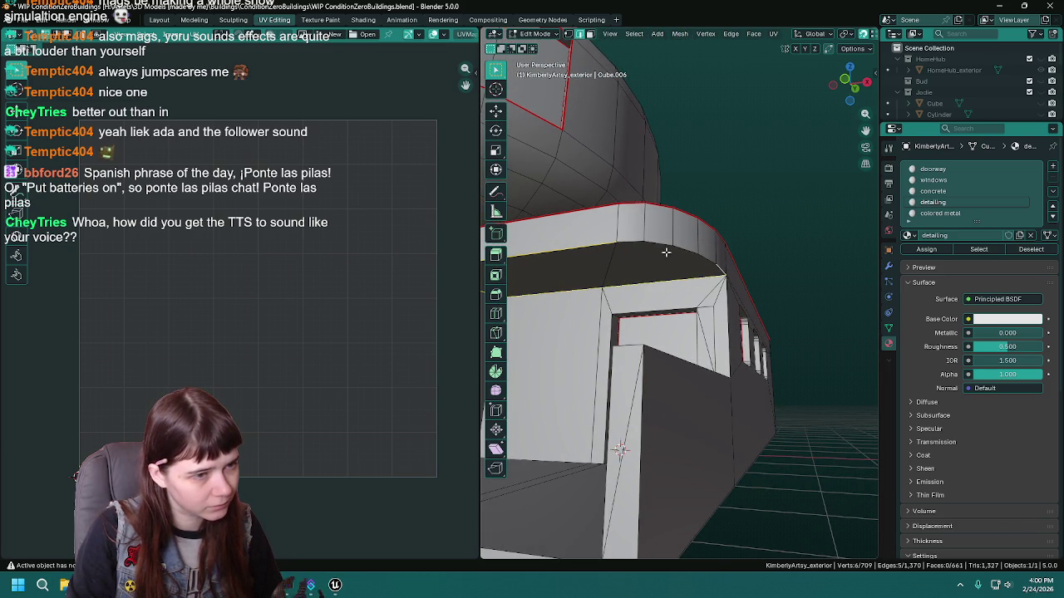
left_click(632, 243, "alt+shift")
Mark the ledge edge loop as a seam and unwrap the connected ledge band.
key("ctrl+e")
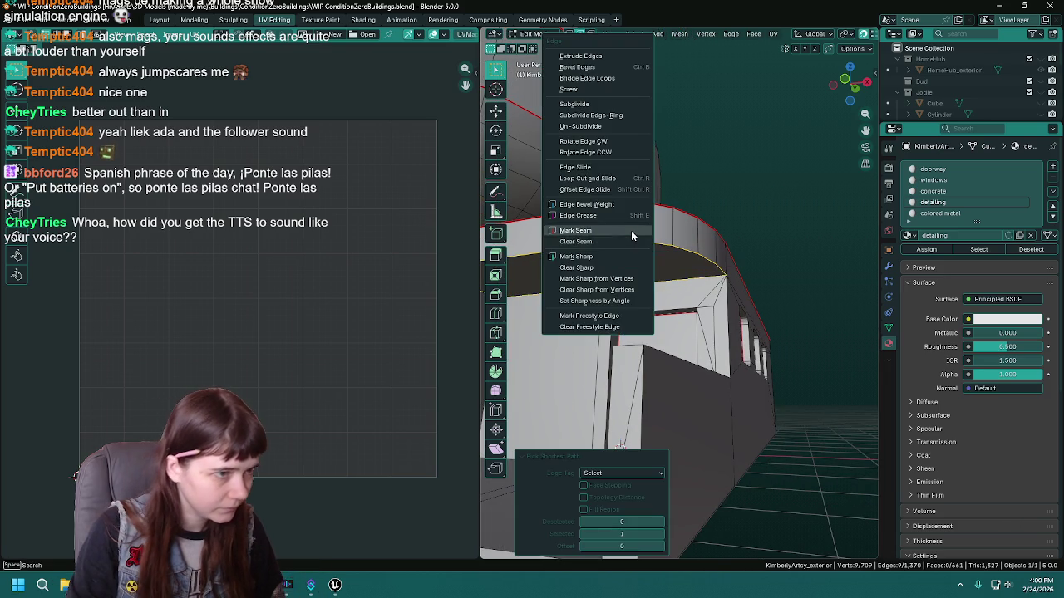
left_click(631, 231)
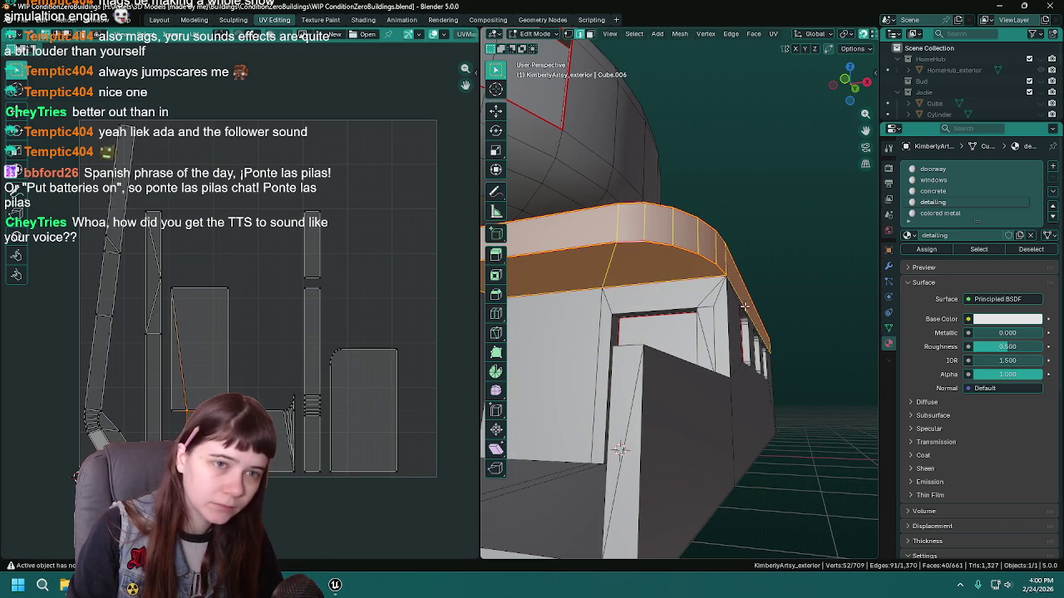
key("ctrl+l")
key("u")
left_click(619, 339)
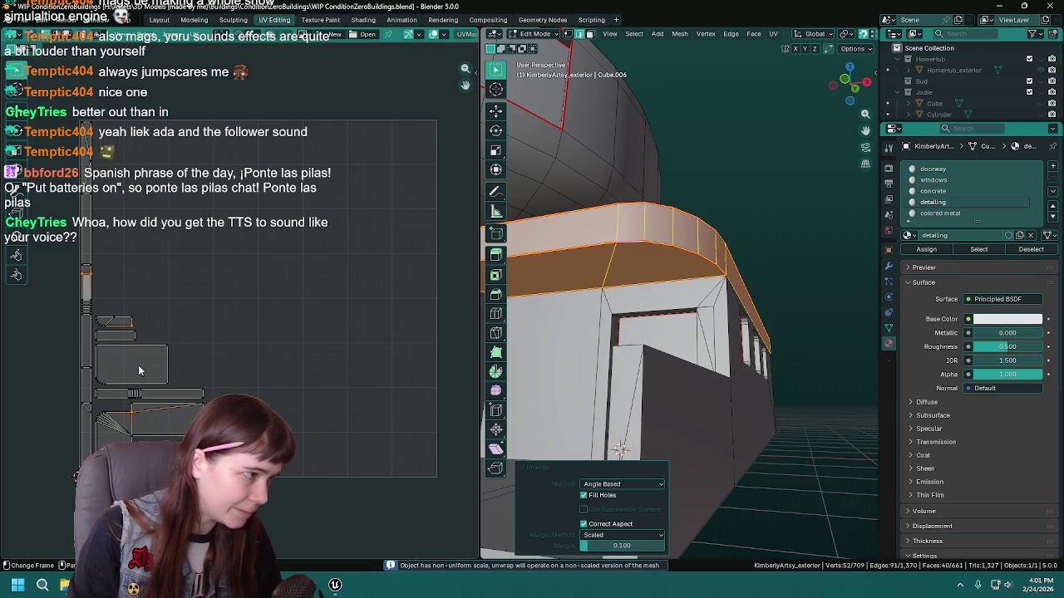
scroll(266, 343, "up", 3)
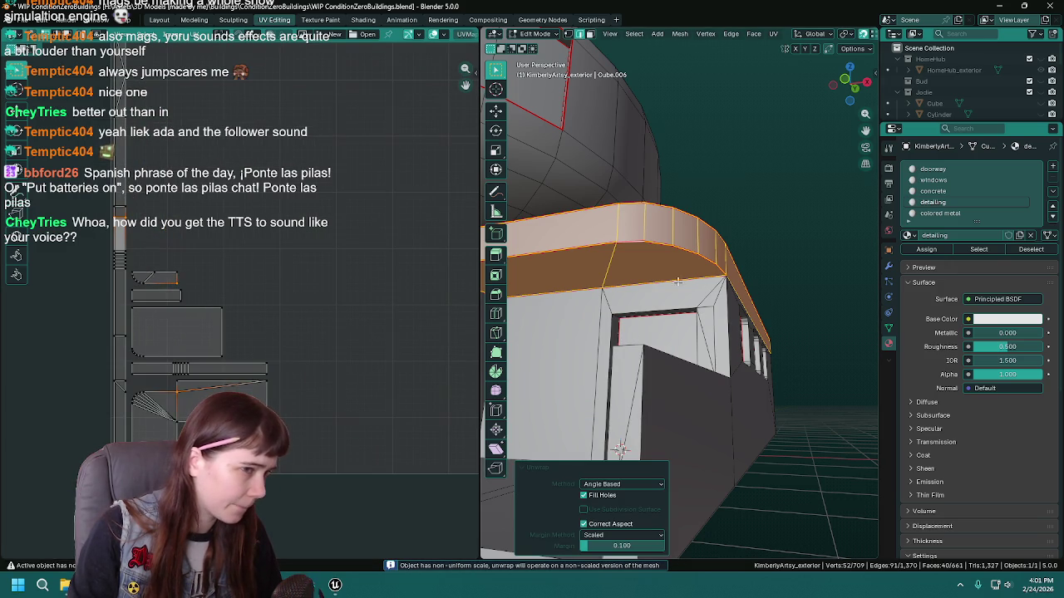
scroll(772, 281, "up", 4)
scroll(771, 282, "down", 4)
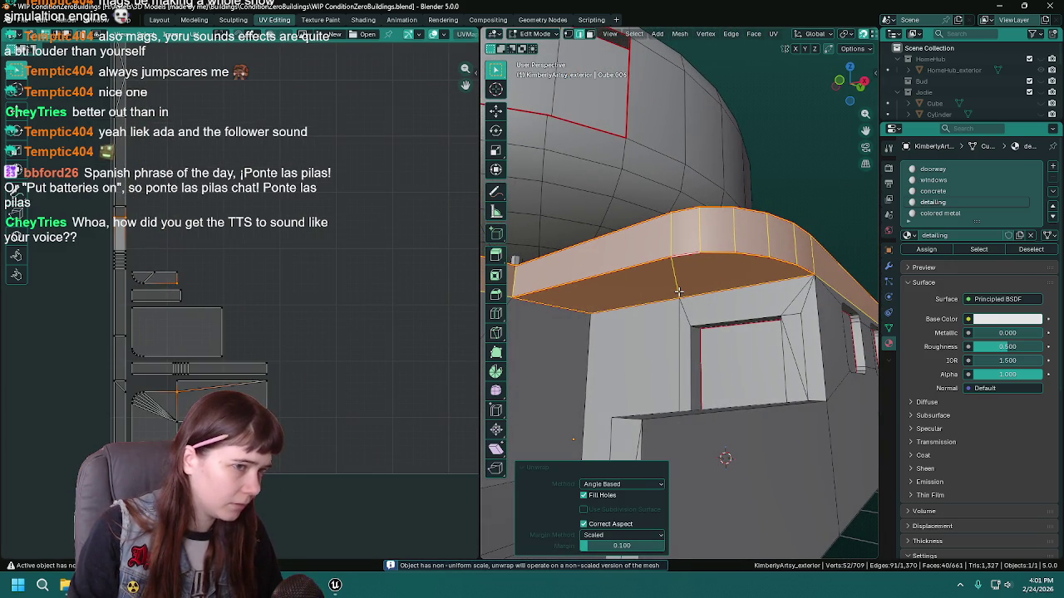
Inspect the connected ledge's UV islands over the texture in face select mode.
left_click_drag(561, 292, 640, 302)
left_click(547, 282)
left_click_drag(770, 330, 632, 349)
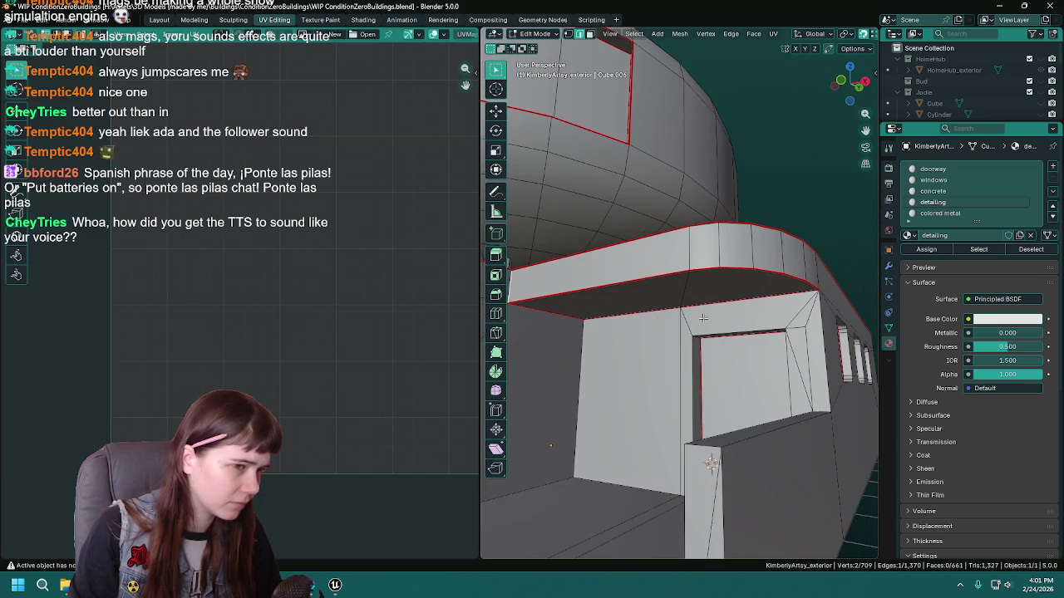
key("ctrl+l")
key("3")
left_click(207, 383)
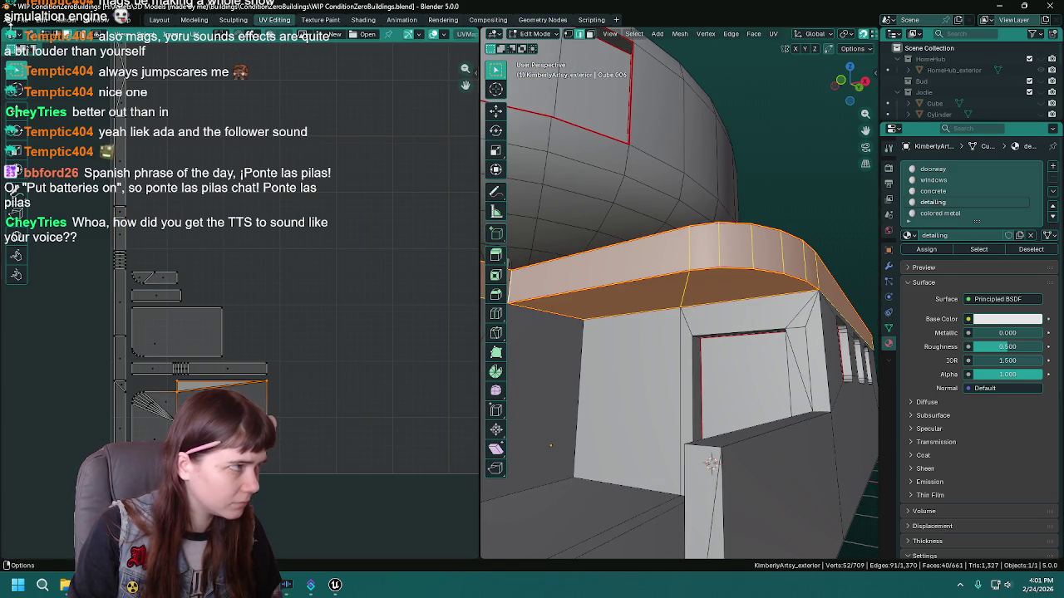
key("a")
left_click(202, 387)
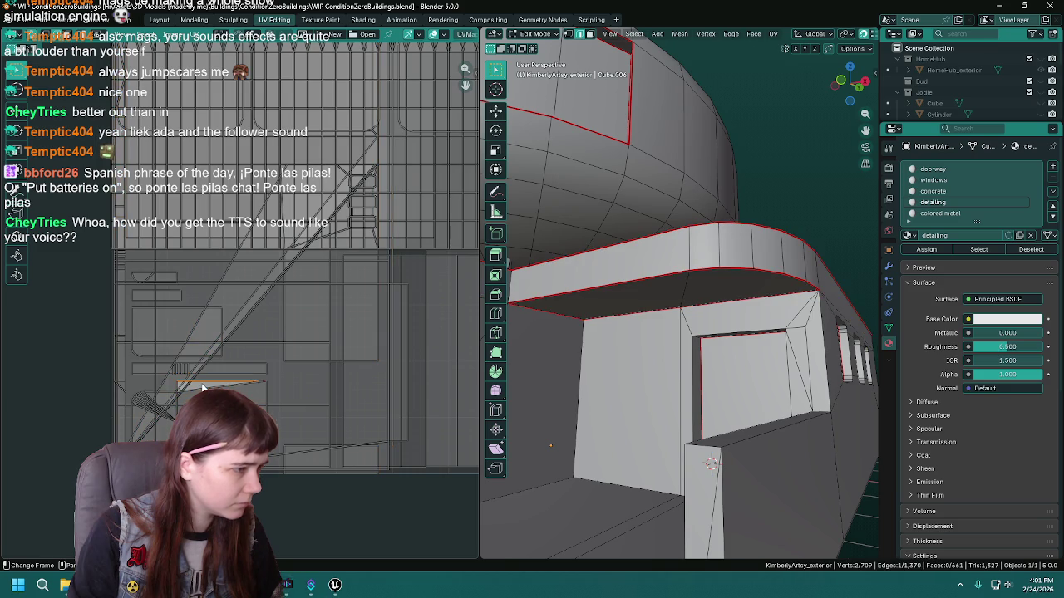
key("KP_Decimal")
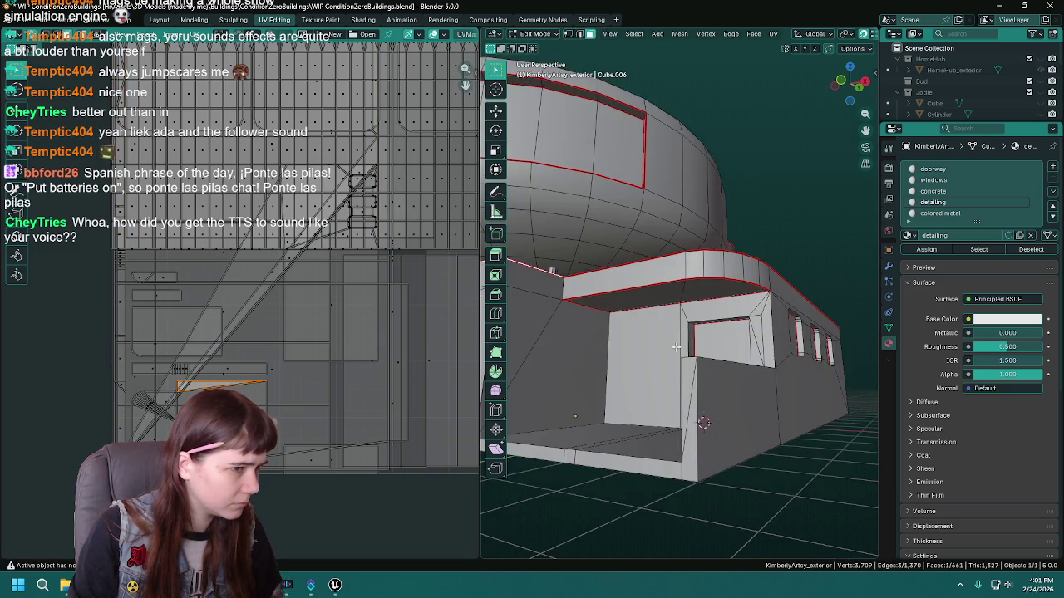
Save the building file and reselect the connected ledge faces from a lower front-left view.
mouse_move(719, 422)
left_mouse_down()
mouse_move(724, 362)
mouse_move(769, 250)
left_mouse_up()
scroll(724, 352, "down", 2)
key("ctrl+s")
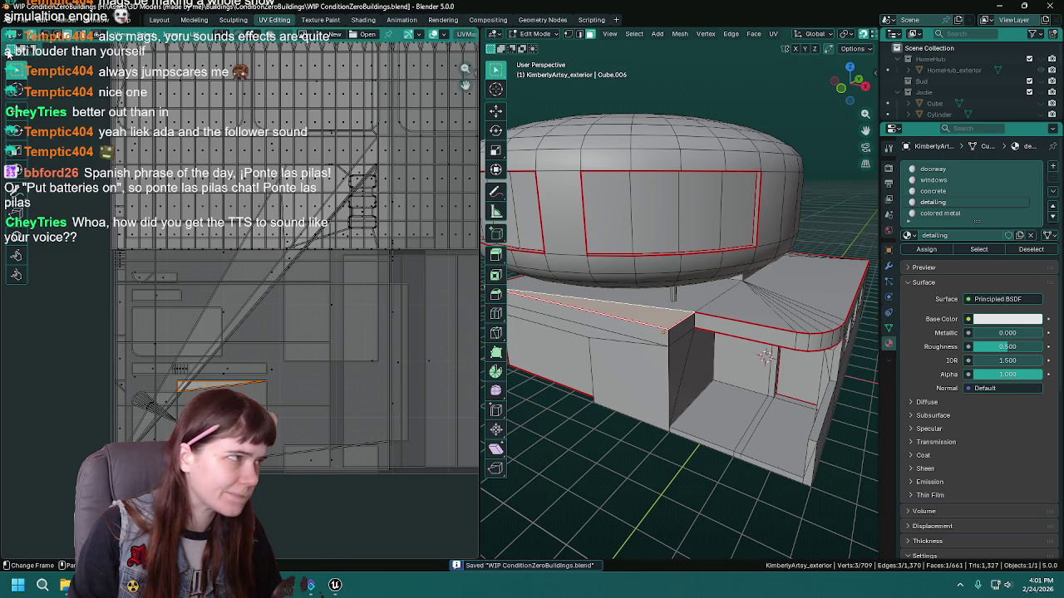
scroll(707, 324, "down", 2)
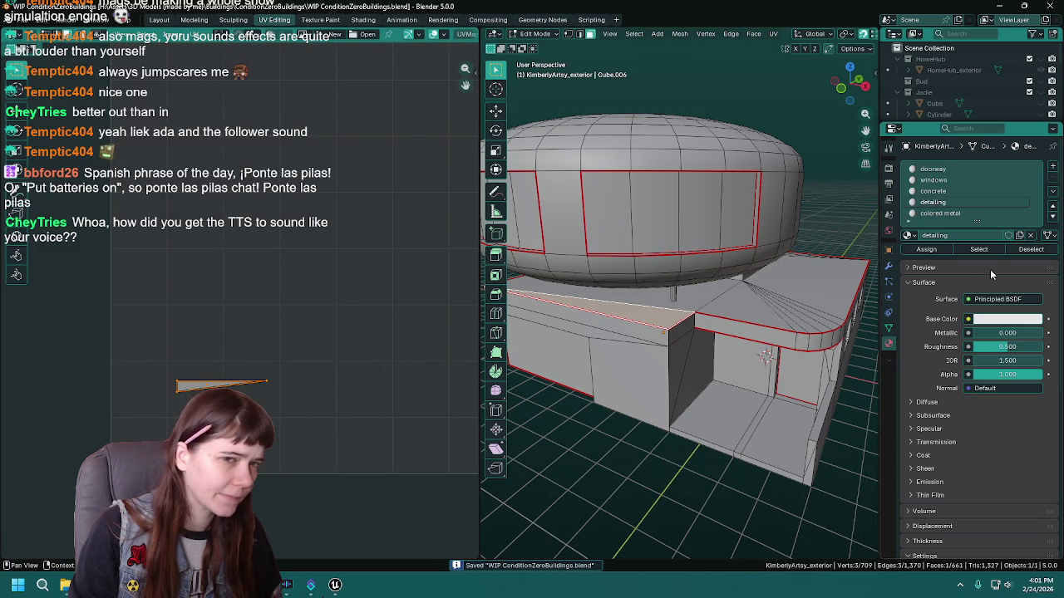
key("ctrl+l")
scroll(689, 336, "down", 2)
mouse_move(680, 345)
left_mouse_down()
mouse_move(621, 321)
mouse_move(640, 331)
left_mouse_up()
scroll(646, 334, "up", 2)
scroll(645, 334, "up", 3)
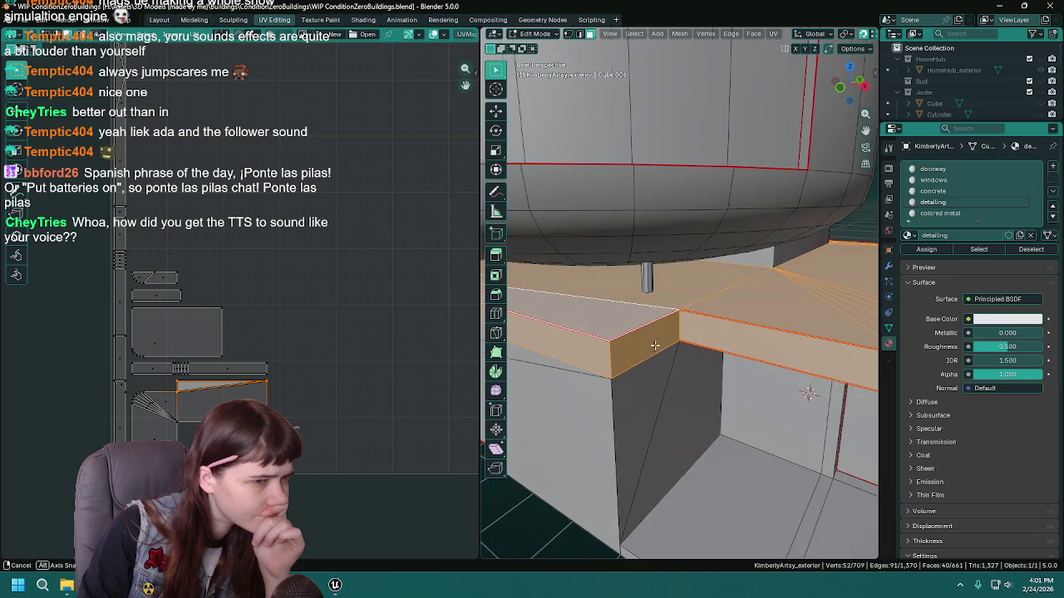
Select a ledge face near the doorway, look it over, and save the file.
left_click(695, 345)
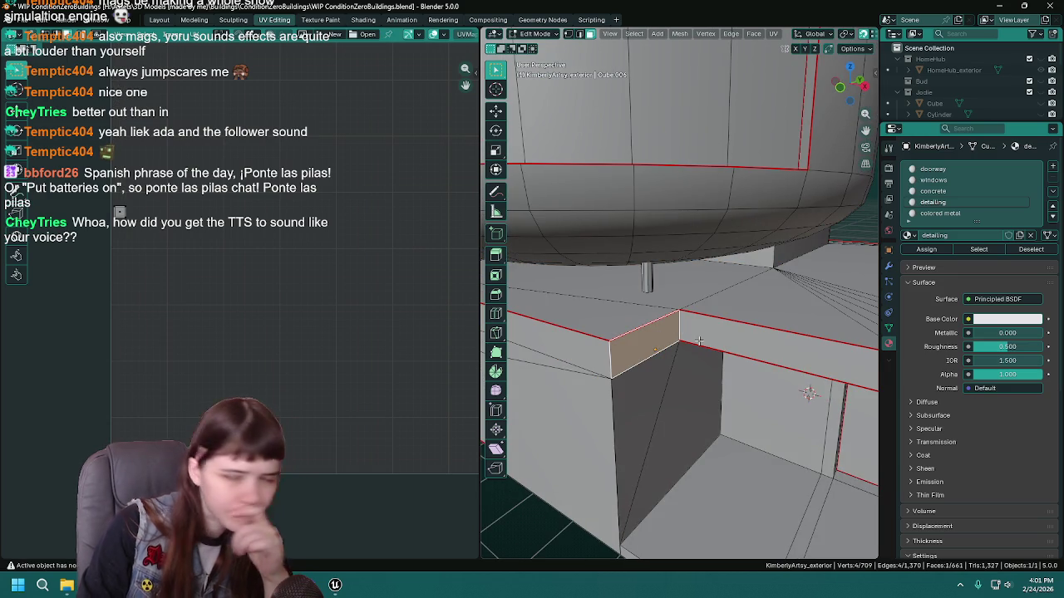
scroll(633, 353, "down", 5)
mouse_move(633, 353)
left_mouse_down()
mouse_move(681, 324)
mouse_move(729, 325)
left_mouse_up()
scroll(729, 325, "up", 2)
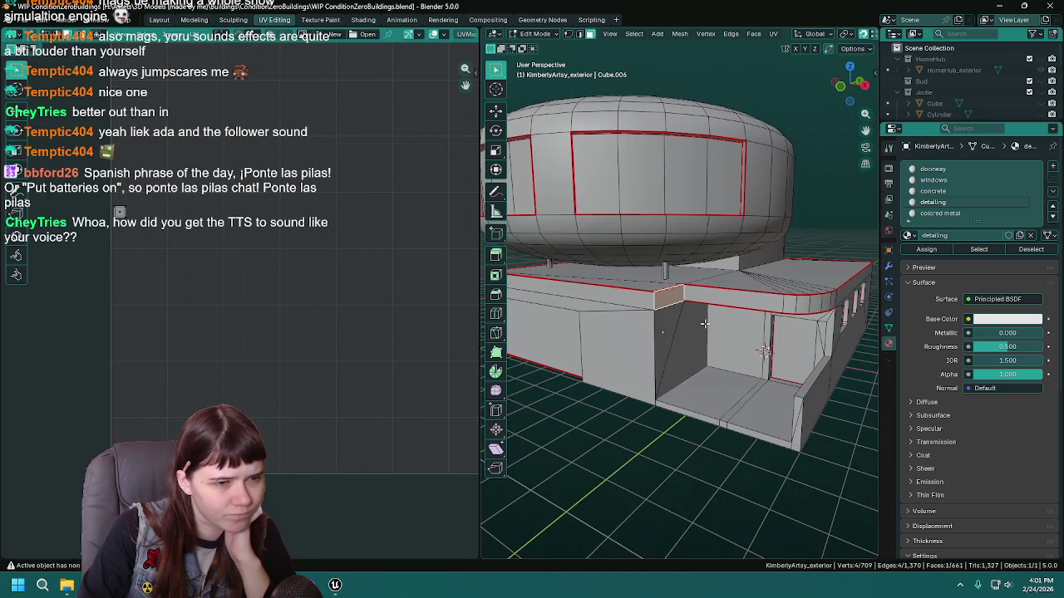
scroll(704, 324, "up", 4)
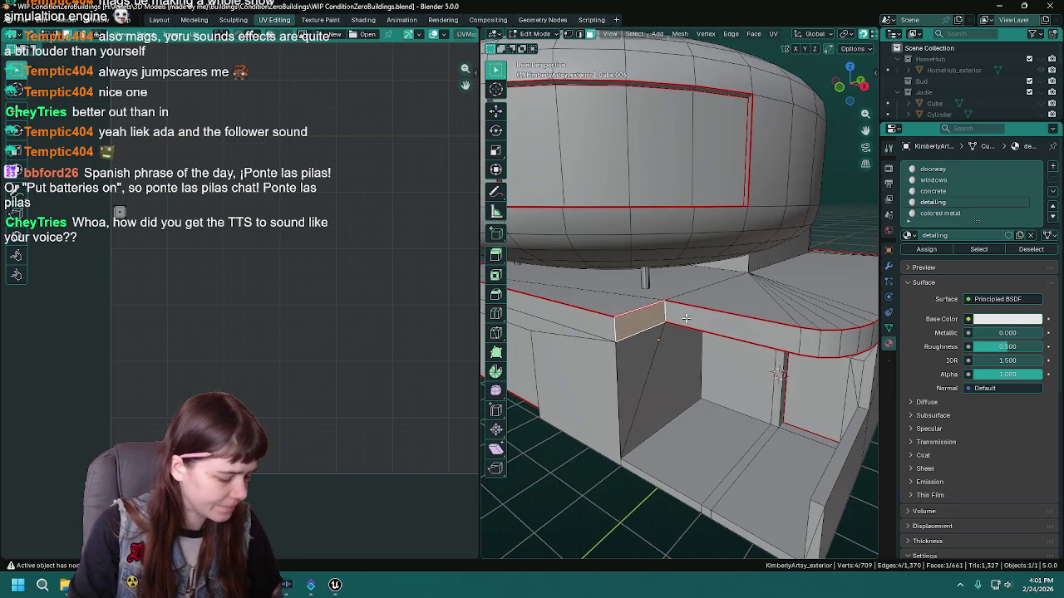
key("ctrl+s")
scroll(680, 320, "down", 2)
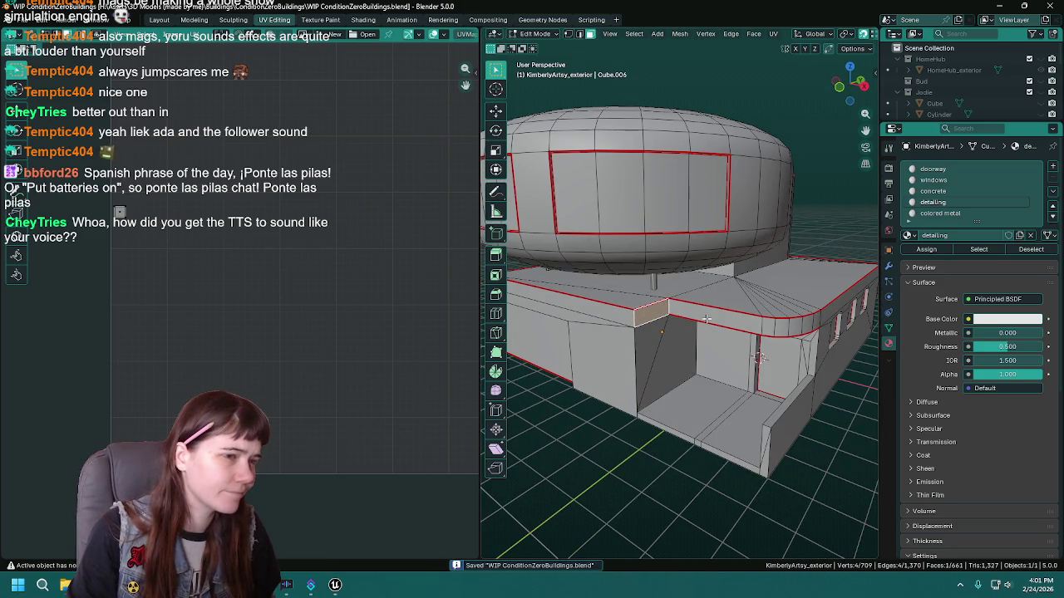
scroll(597, 491, "down", 2)
Select the ledge edge loop and its linked faces, then a tower wall face and edge.
left_click(706, 267, "alt")
mouse_move(707, 268)
left_mouse_down()
mouse_move(708, 287)
mouse_move(686, 250)
left_mouse_up()
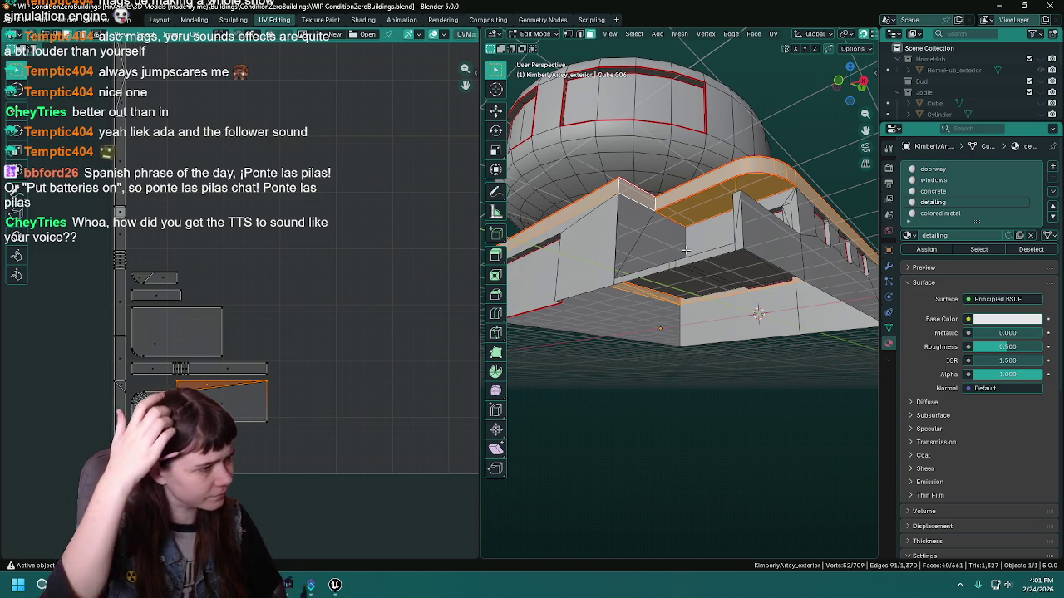
left_click_drag(556, 232, 224, 246)
scroll(319, 264, "down", 2)
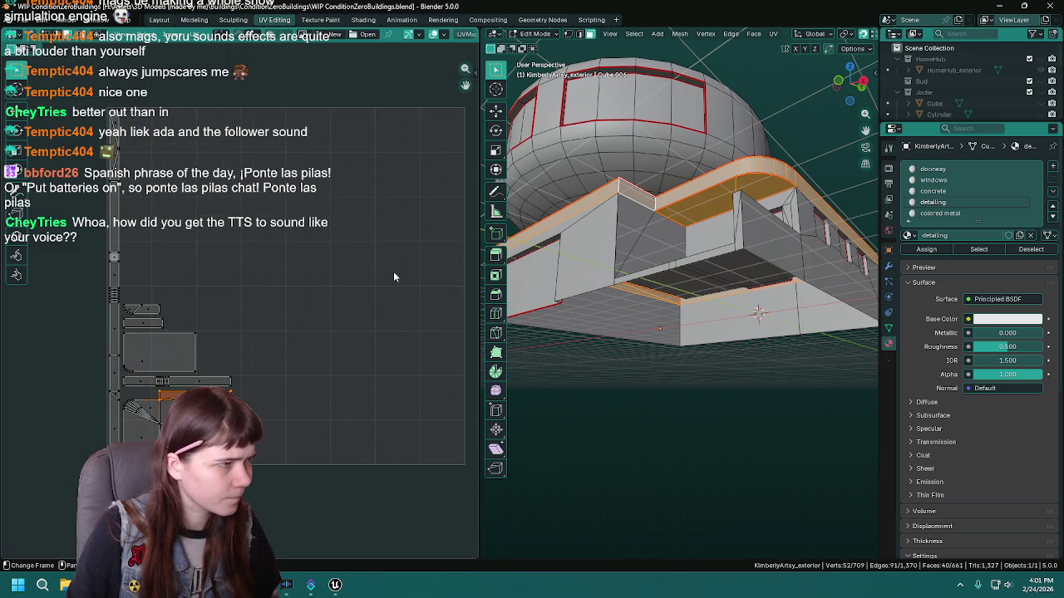
scroll(755, 324, "up", 2)
left_click(796, 345)
left_click_drag(796, 345, 758, 349)
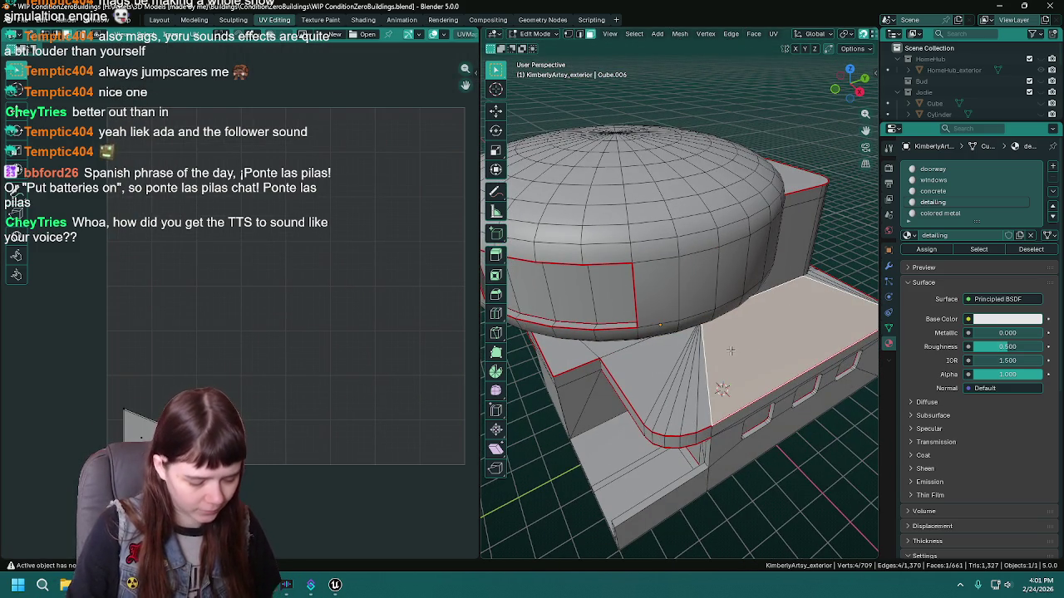
key("l")
mouse_move(756, 336)
left_mouse_down()
mouse_move(704, 305)
mouse_move(728, 313)
mouse_move(706, 295)
mouse_move(706, 245)
mouse_move(726, 224)
left_mouse_up()
left_click(686, 266)
left_click(706, 261)
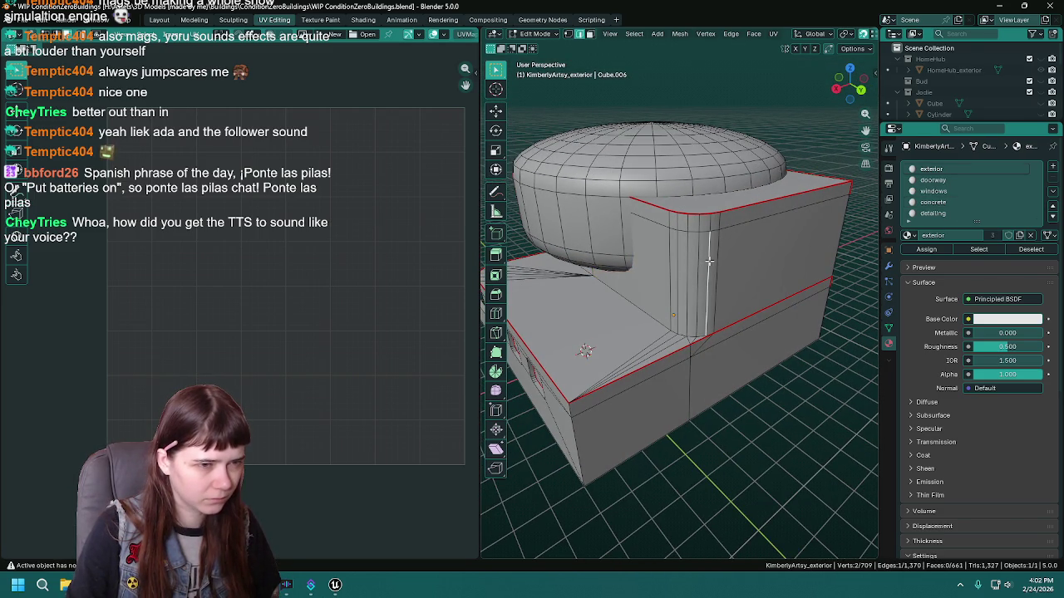
Assign the exterior material to the loop of faces around the tower.
left_click(712, 262, "alt")
left_click_drag(712, 262, 565, 248)
left_click(926, 250)
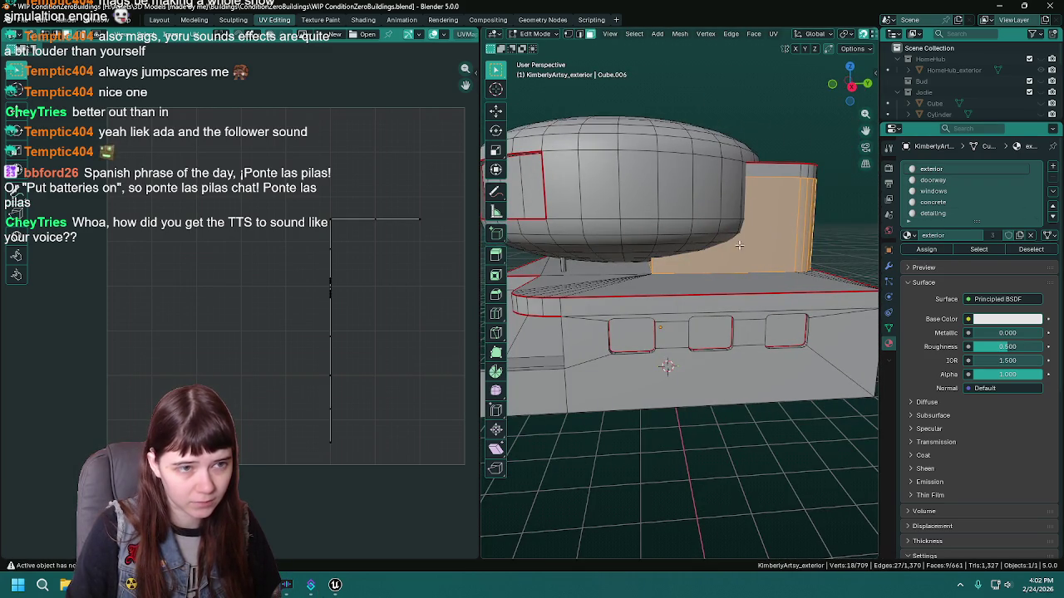
left_click_drag(798, 208, 744, 218)
left_click(750, 187, "alt")
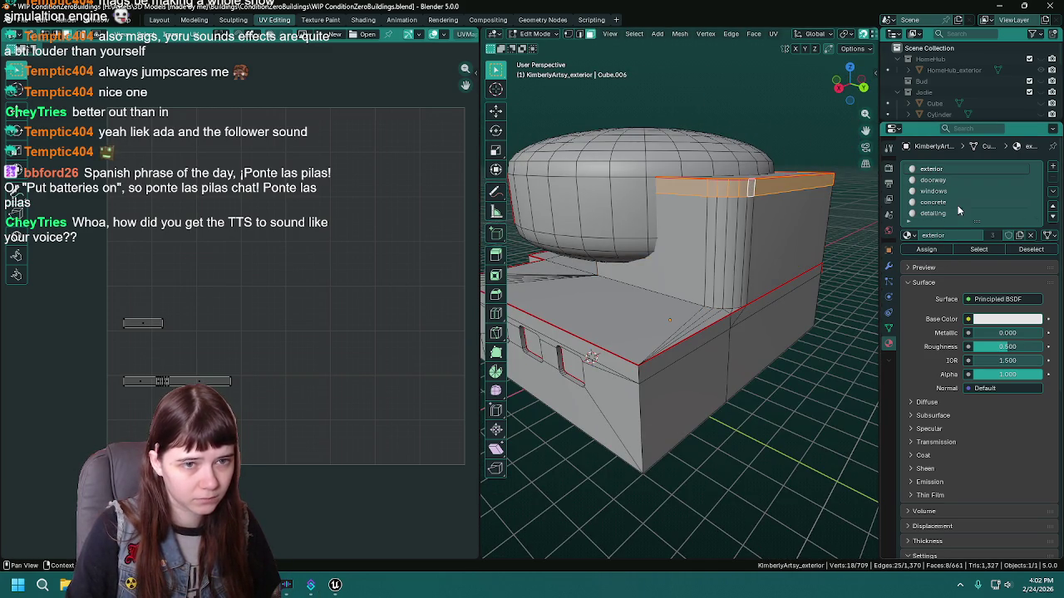
left_click(925, 249)
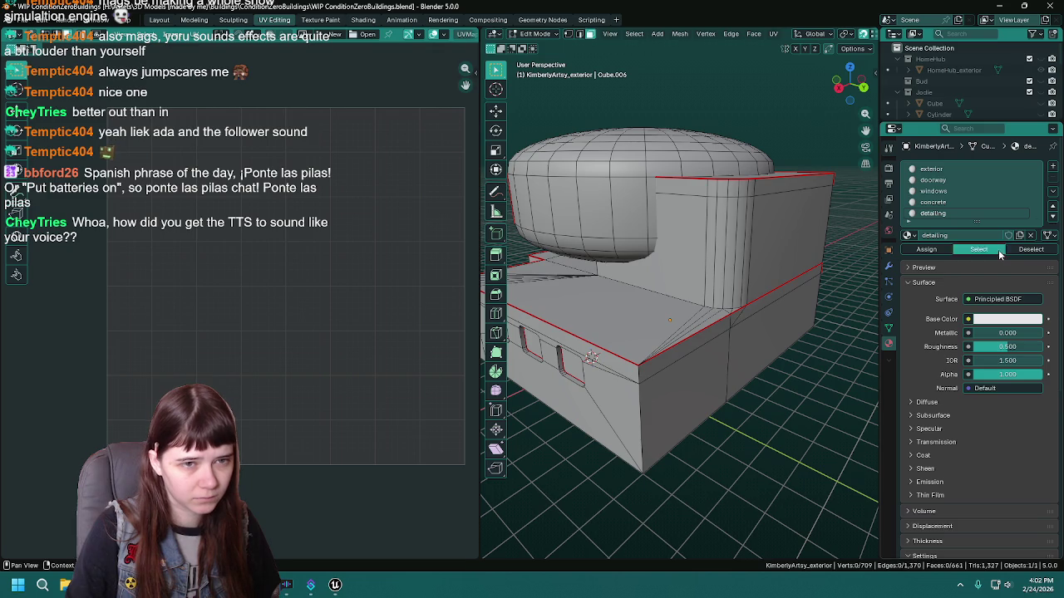
Select all faces that use the detailing material, viewed from top-down.
left_click(998, 249)
mouse_move(579, 278)
left_mouse_down()
mouse_move(636, 251)
mouse_move(580, 253)
mouse_move(673, 263)
mouse_move(739, 290)
mouse_move(721, 303)
left_mouse_up()
left_click(796, 254)
key("KP_7")
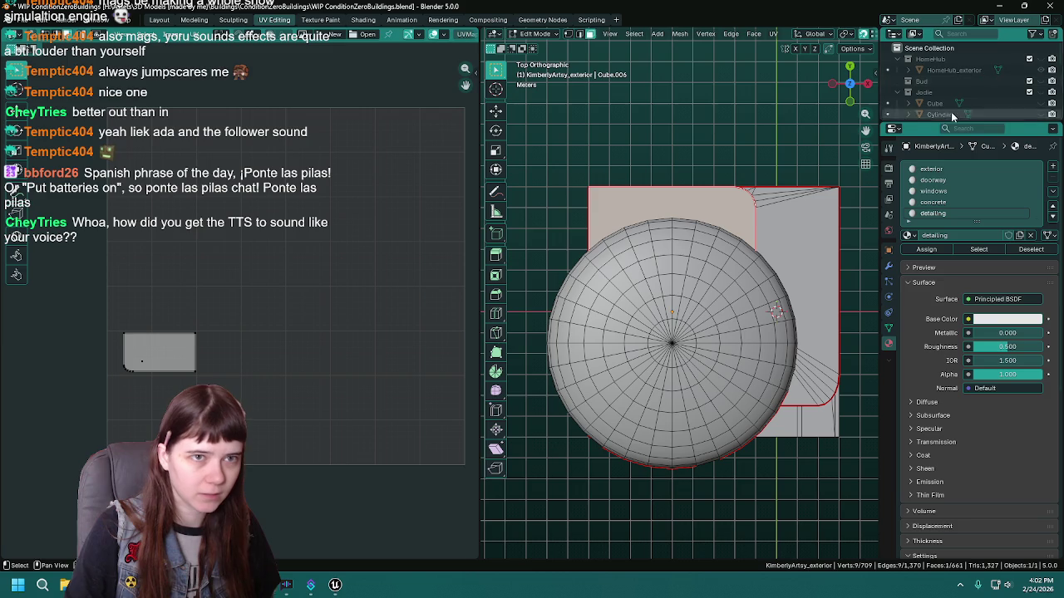
left_click_drag(962, 123, 956, 247)
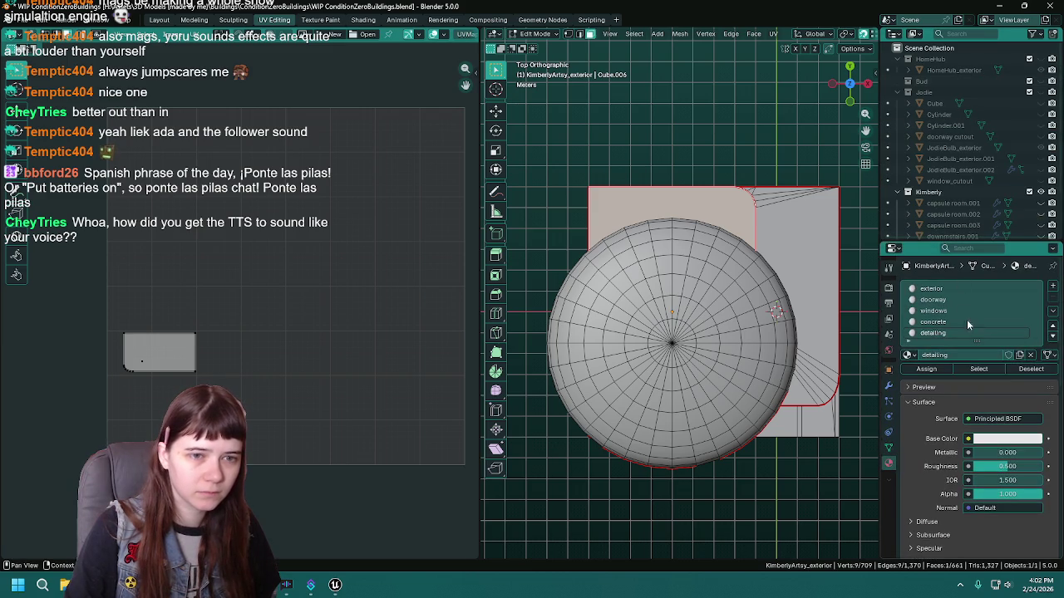
left_click(985, 372)
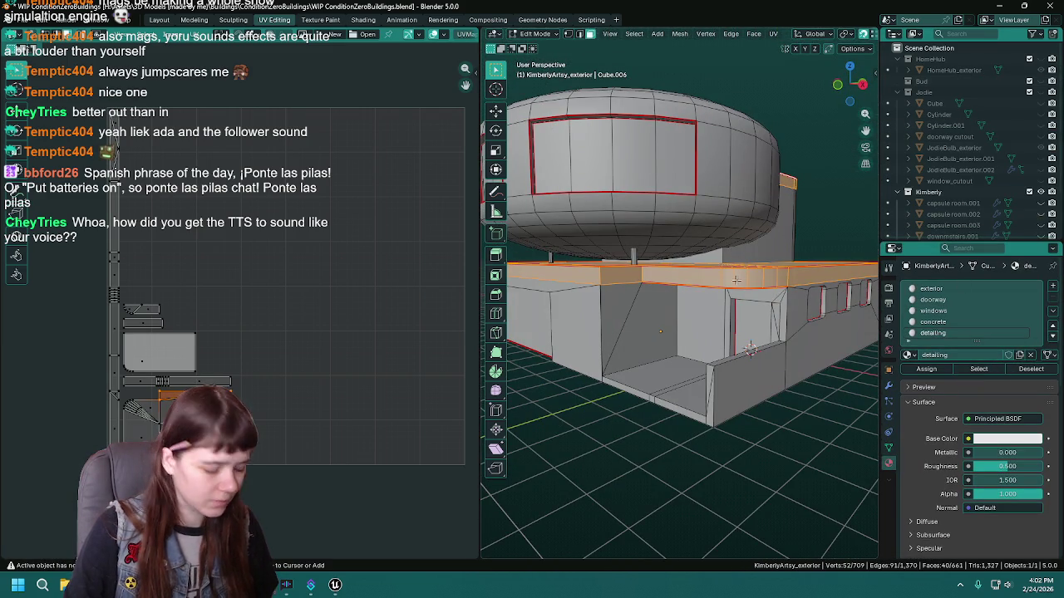
Deselect the top and front ledge faces from the detailing selection, then save.
left_click_drag(720, 277, 728, 288)
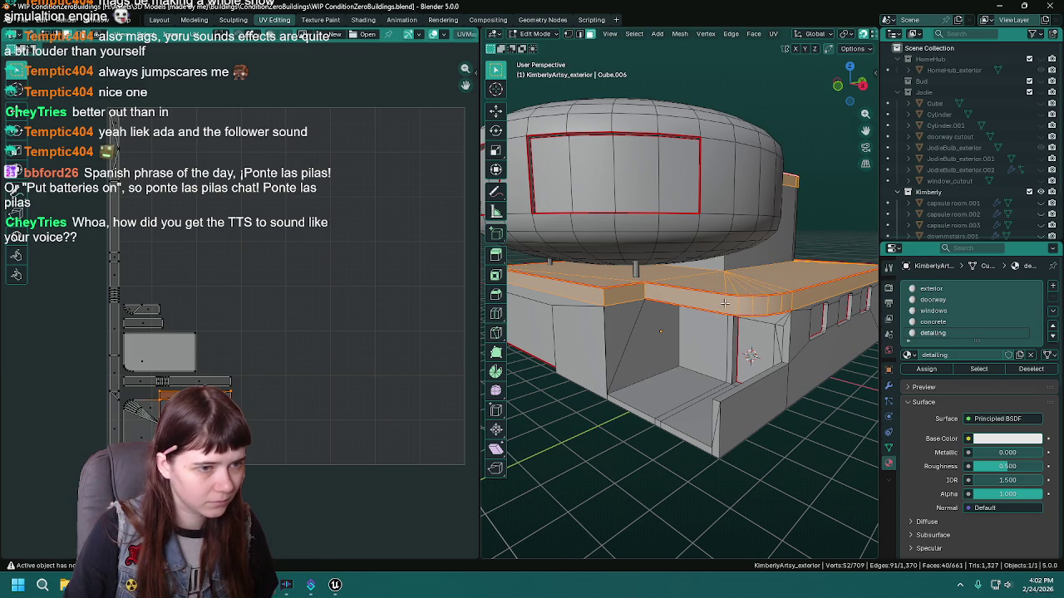
left_click_drag(724, 304, 747, 257)
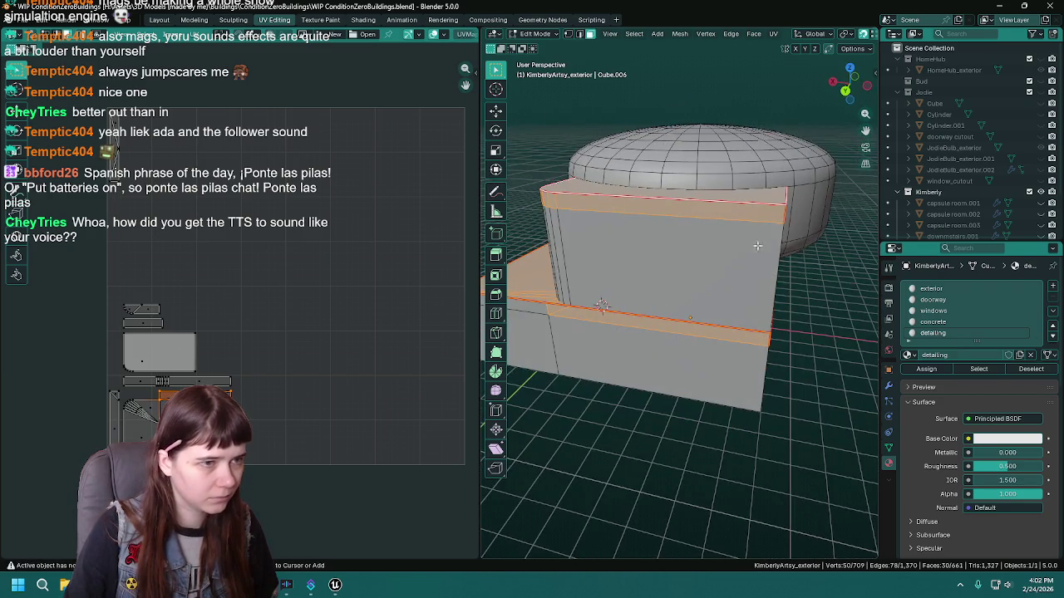
mouse_move(677, 234)
left_mouse_down()
mouse_move(715, 246)
mouse_move(598, 292)
left_mouse_up()
left_click(703, 239, "alt+shift")
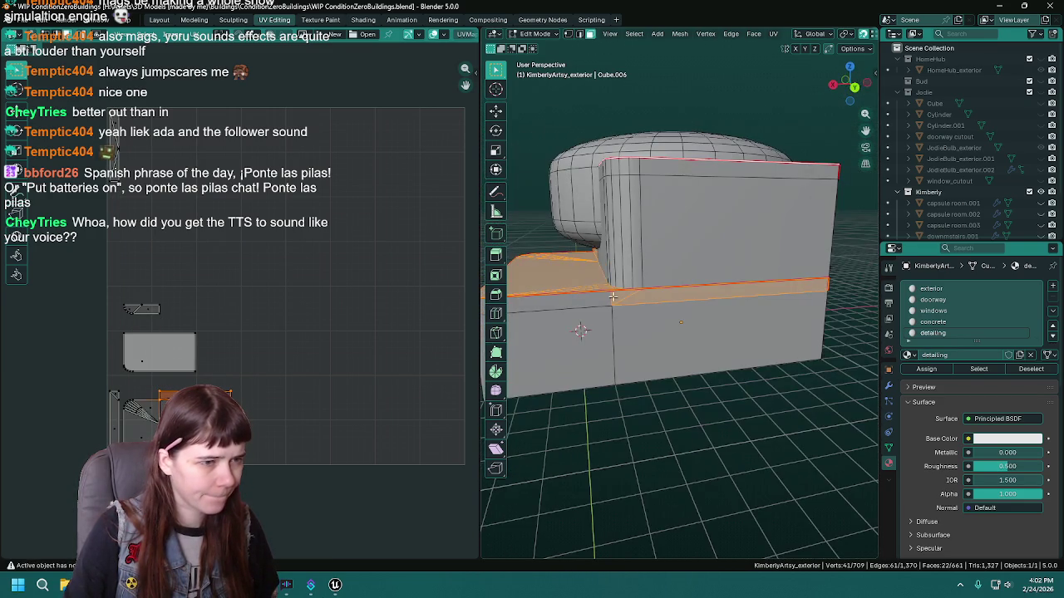
left_click(618, 299, "shift")
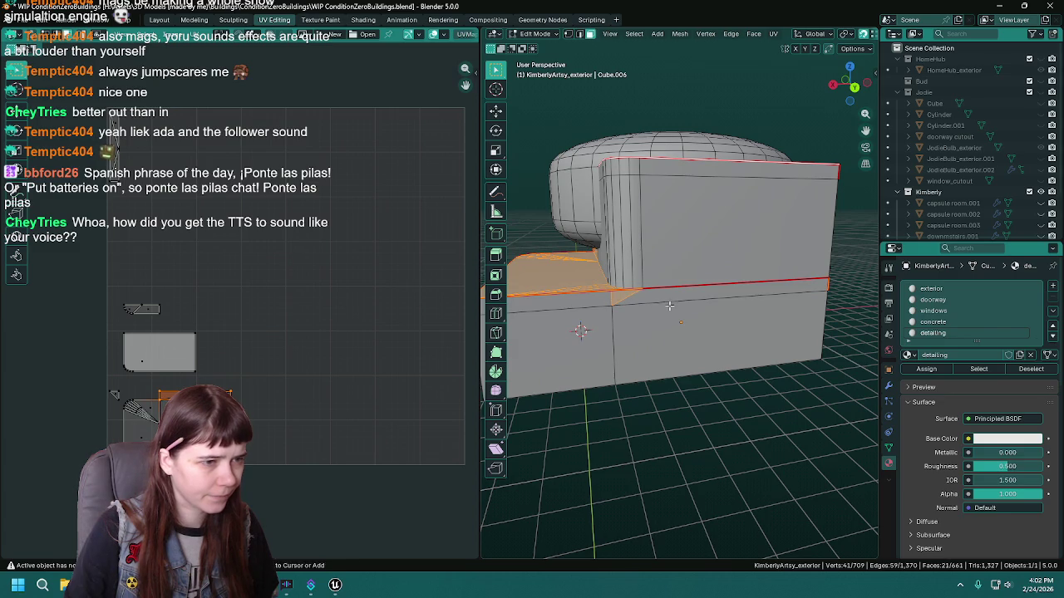
left_click(618, 298, "shift")
left_click_drag(618, 298, 629, 299)
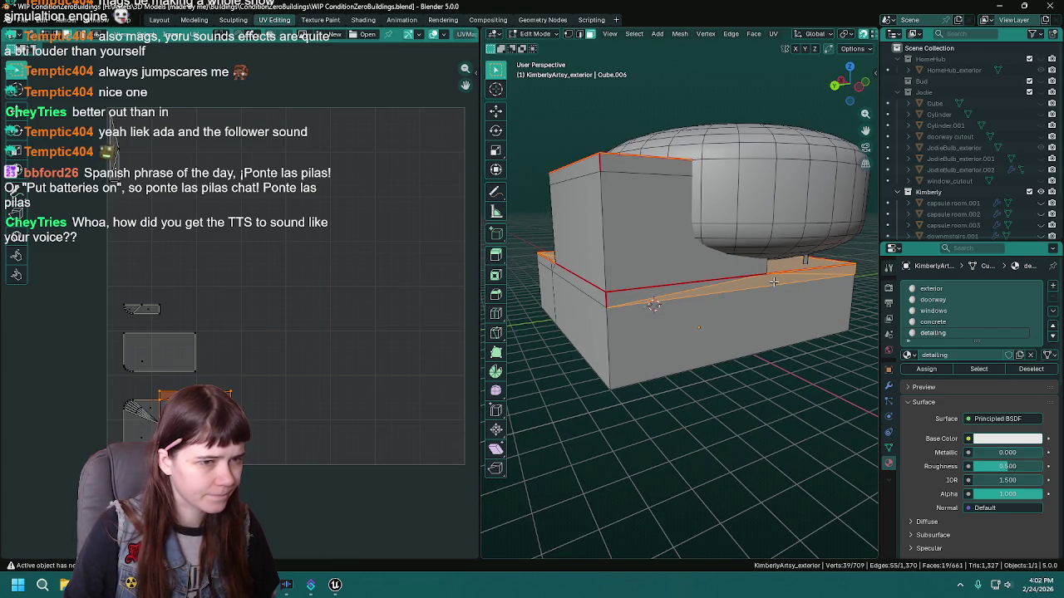
mouse_move(846, 289)
left_mouse_down()
mouse_move(631, 289)
mouse_move(704, 297)
left_mouse_up()
key("ctrl+s")
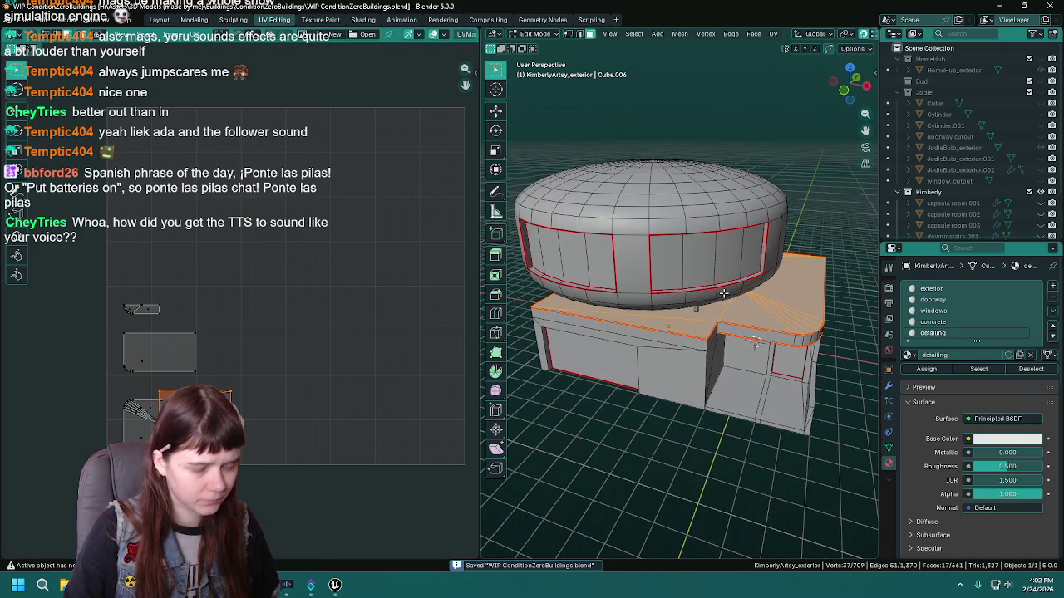
Project the selected detailing faces' UVs from the top orthographic view.
key("KP_7")
scroll(724, 293, "up", 3)
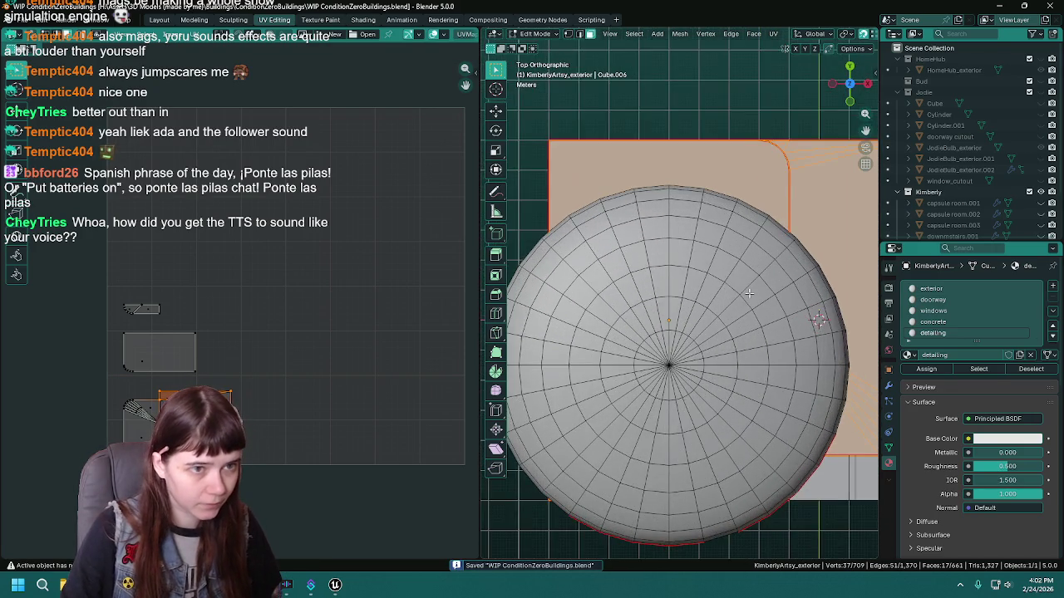
scroll(706, 279, "up", 1)
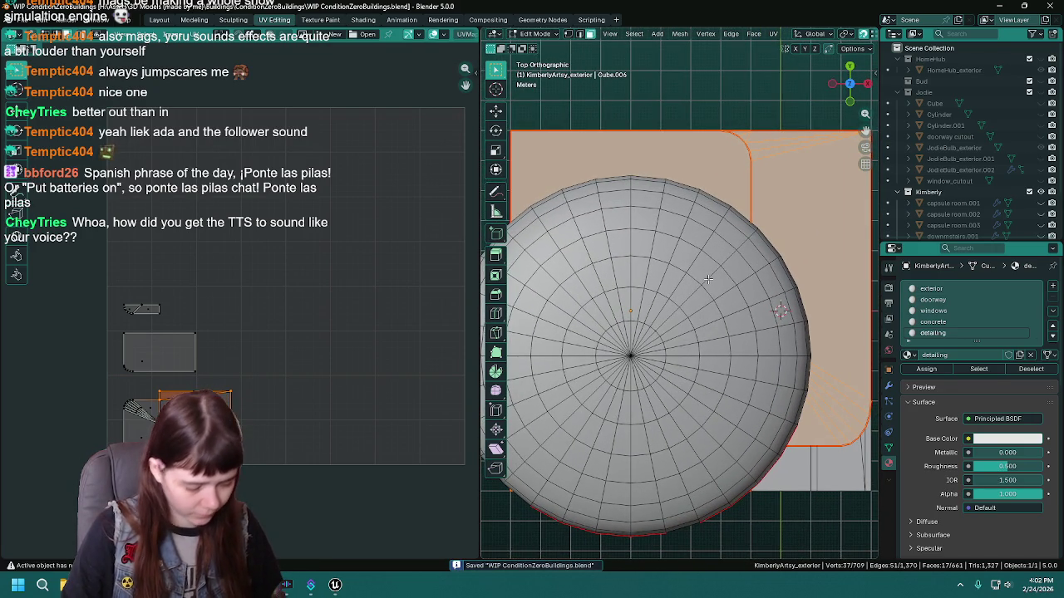
key("u")
left_click(690, 395)
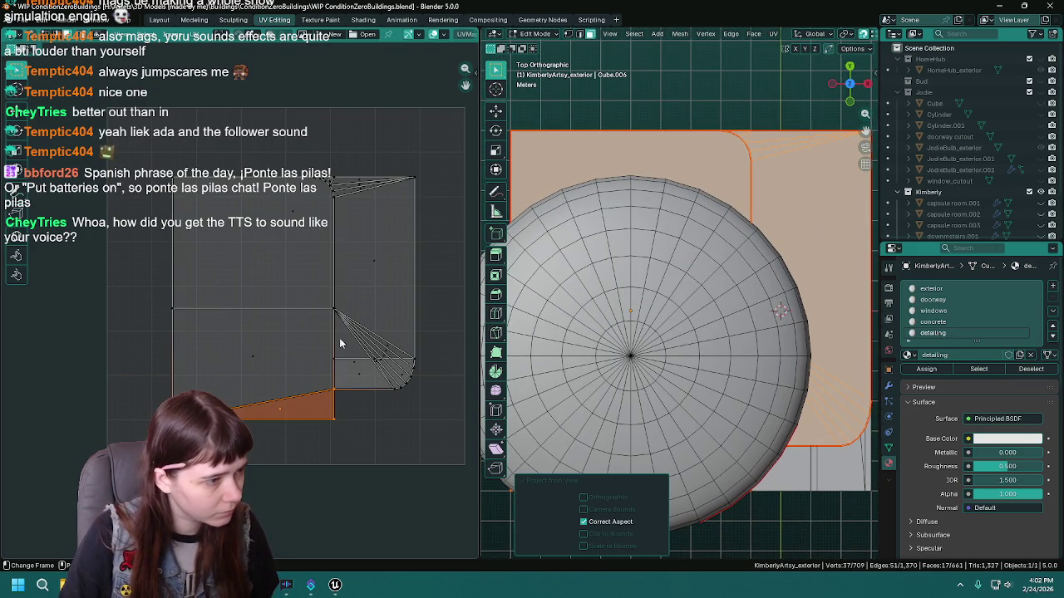
Add the detailing faces to all UVs, shift the island up-right, and save.
key("a")
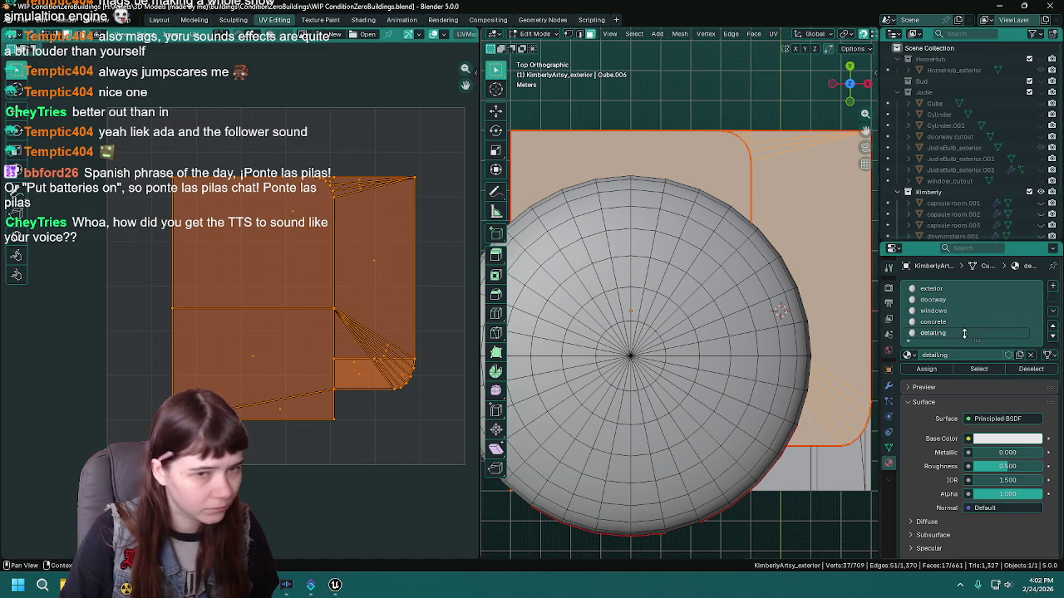
left_click(977, 369)
scroll(278, 309, "down", 2)
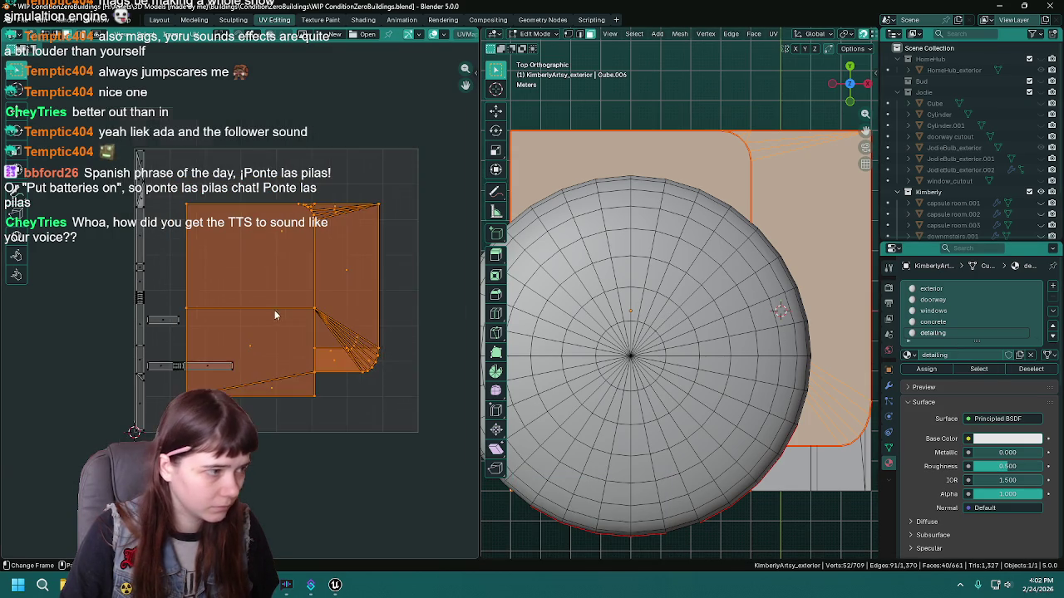
key("g")
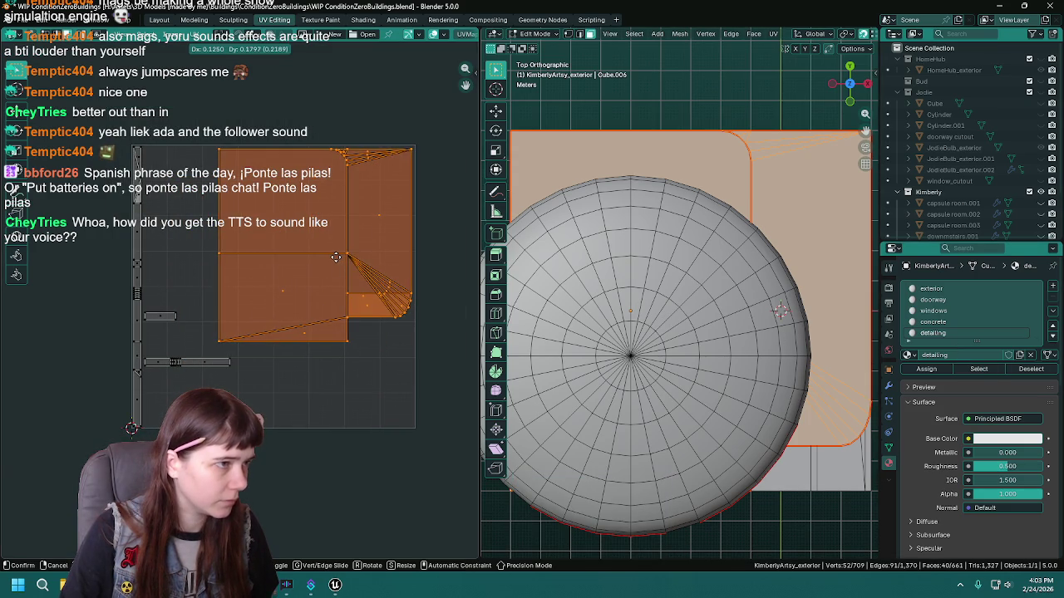
left_click(339, 252)
mouse_move(640, 274)
left_mouse_down()
mouse_move(661, 260)
mouse_move(658, 233)
left_mouse_up()
scroll(659, 233, "down", 6)
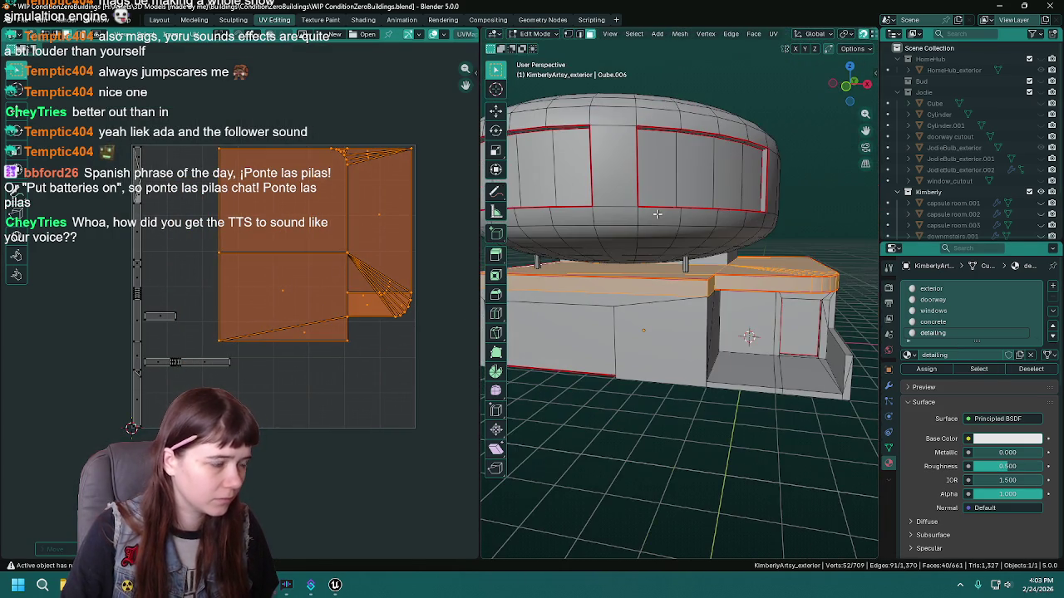
key("ctrl+s")
Select the small strip UV island in the UV Editor.
left_click_drag(653, 277, 690, 271)
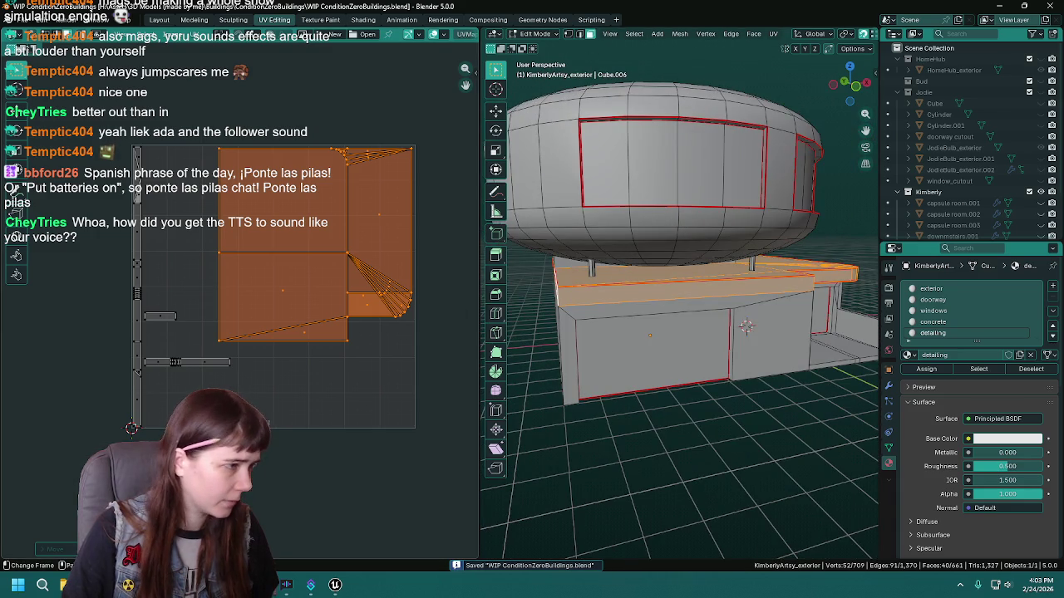
scroll(130, 380, "up", 1)
left_click(133, 376)
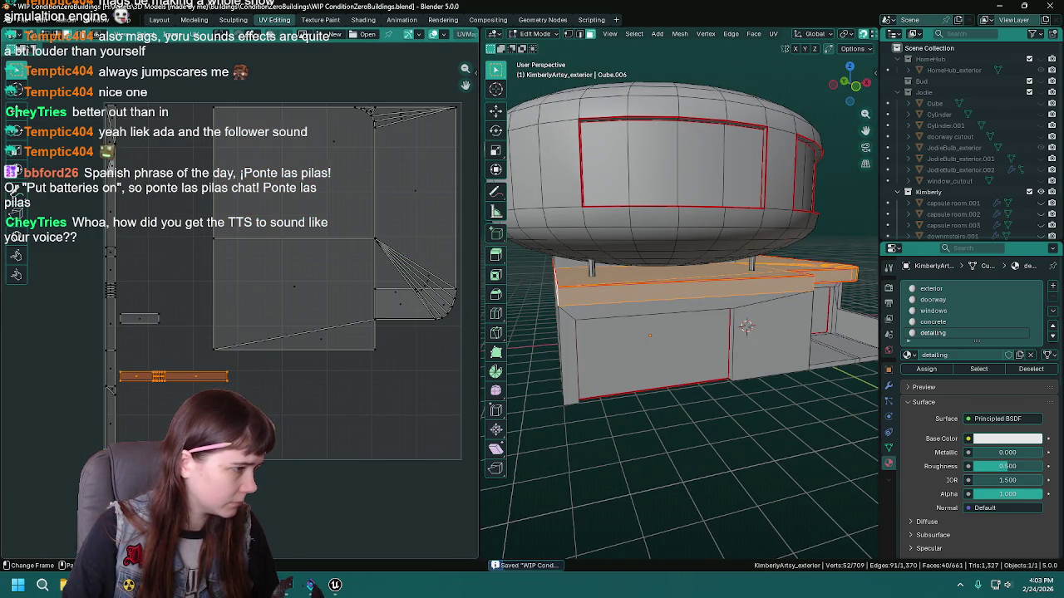
Move the strip island and the small island beside it under the main island.
key("g")
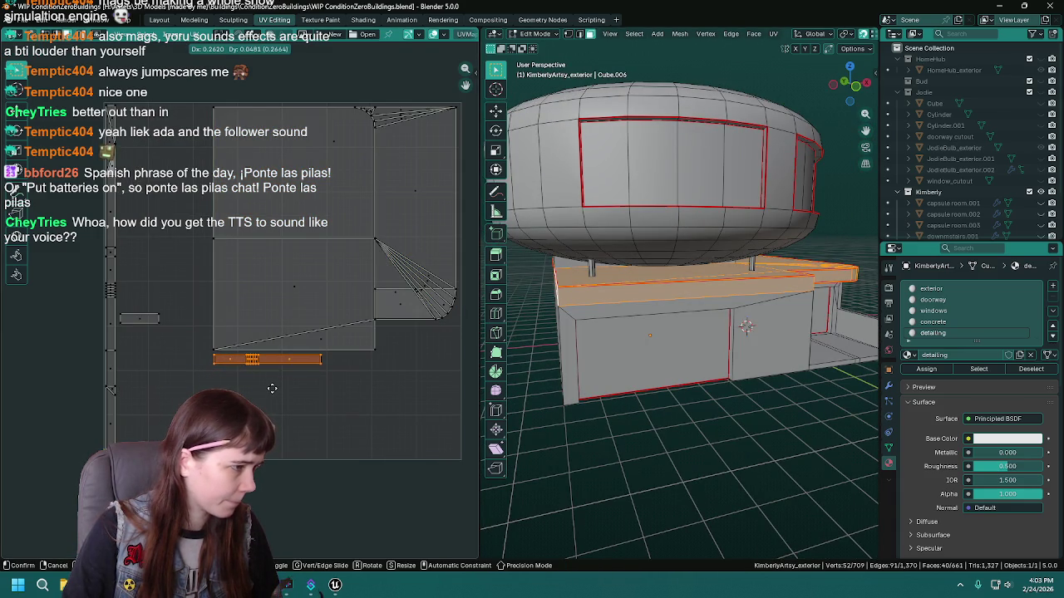
left_click(272, 388)
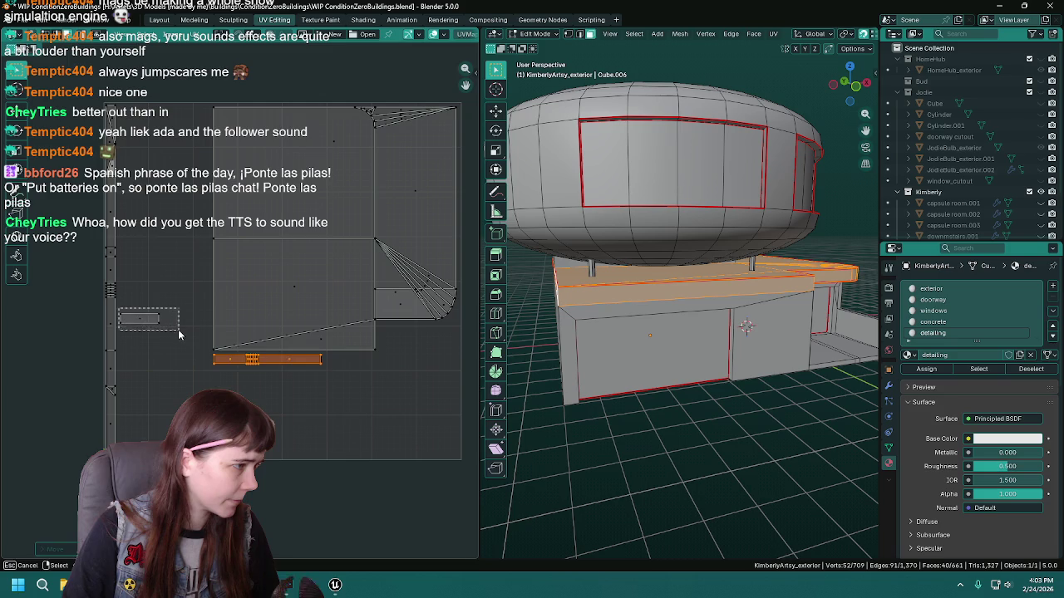
left_click_drag(178, 334, 178, 334)
key("g")
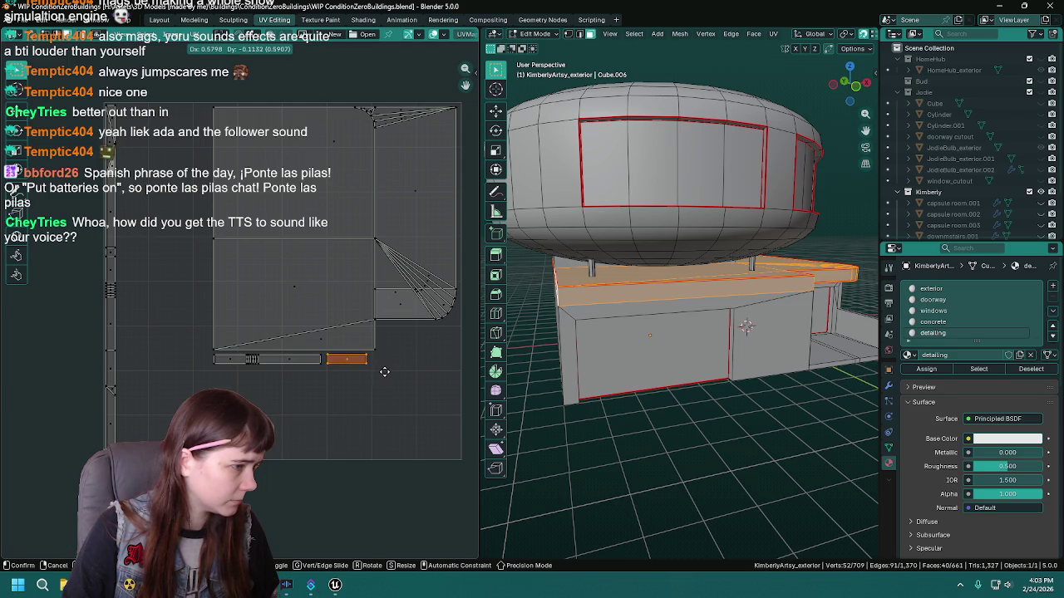
left_click(382, 372)
Select the tall vertical UV strip and start a move, then cancel it.
left_click(130, 214)
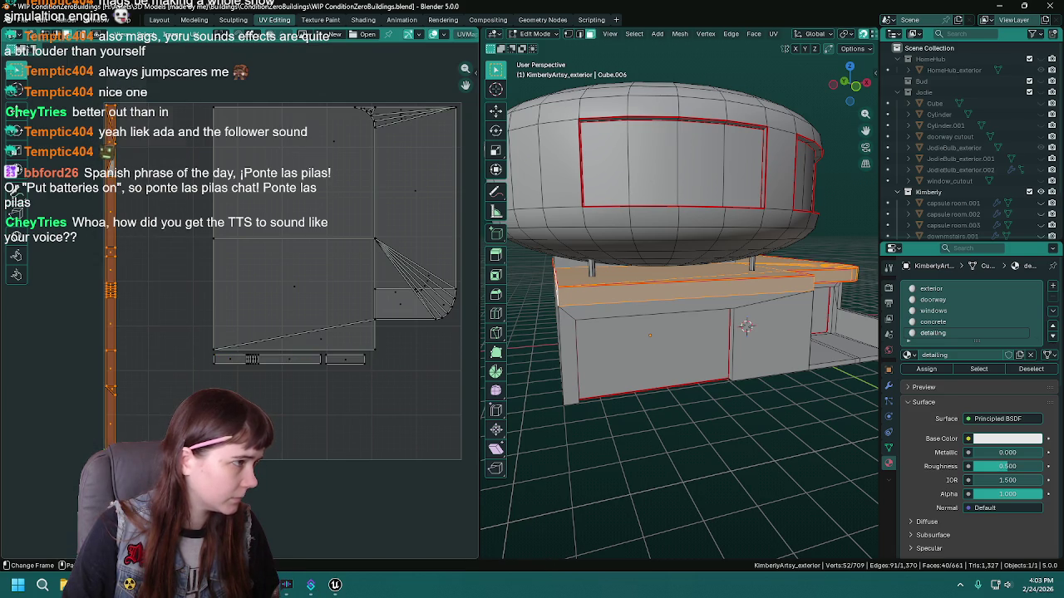
left_click(135, 292)
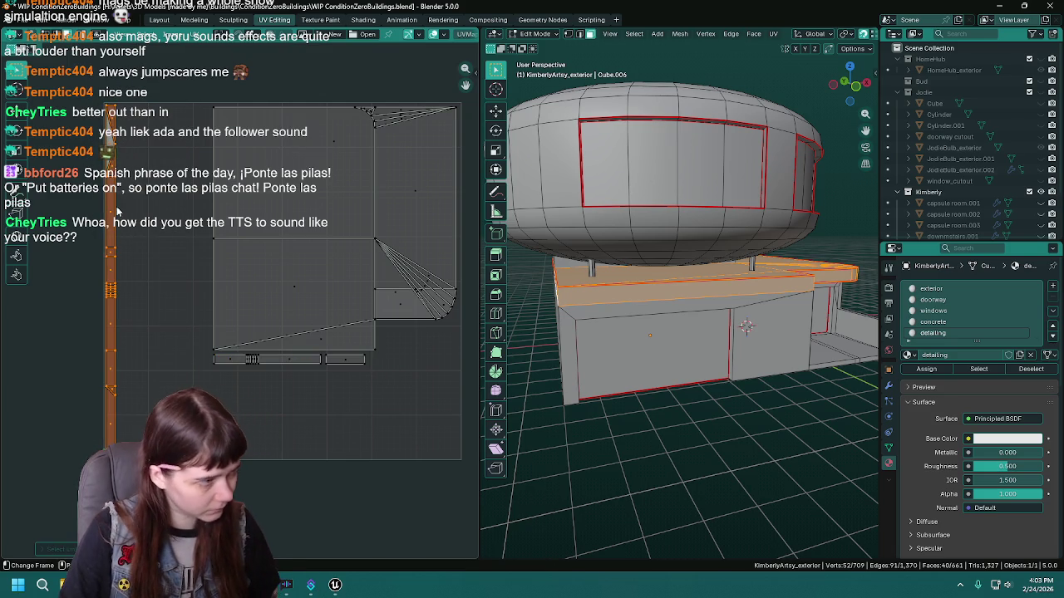
key("g")
key("Escape")
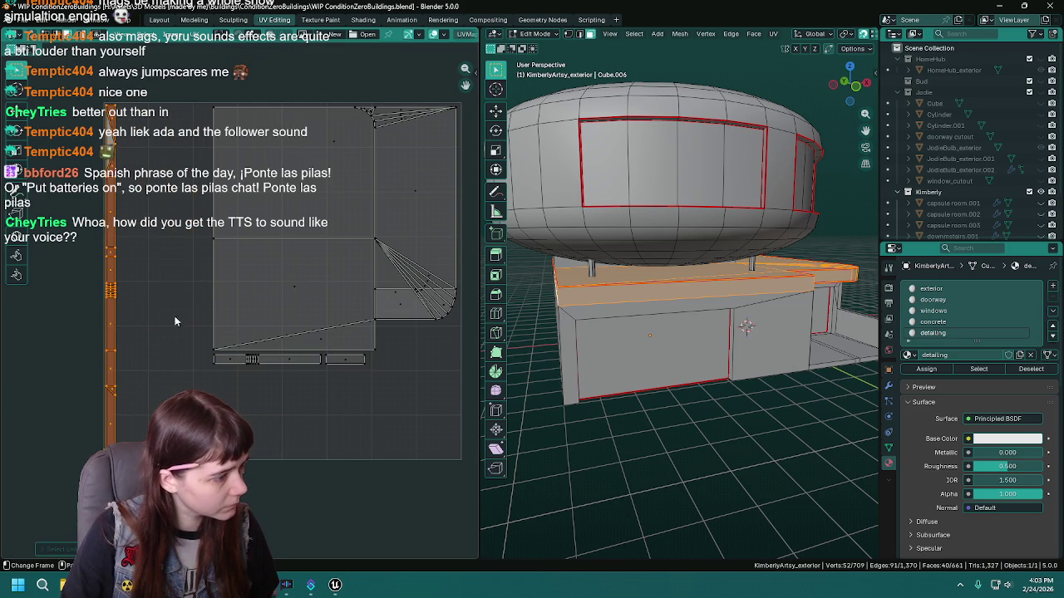
scroll(196, 355, "left", 2)
scroll(254, 357, "up", 2)
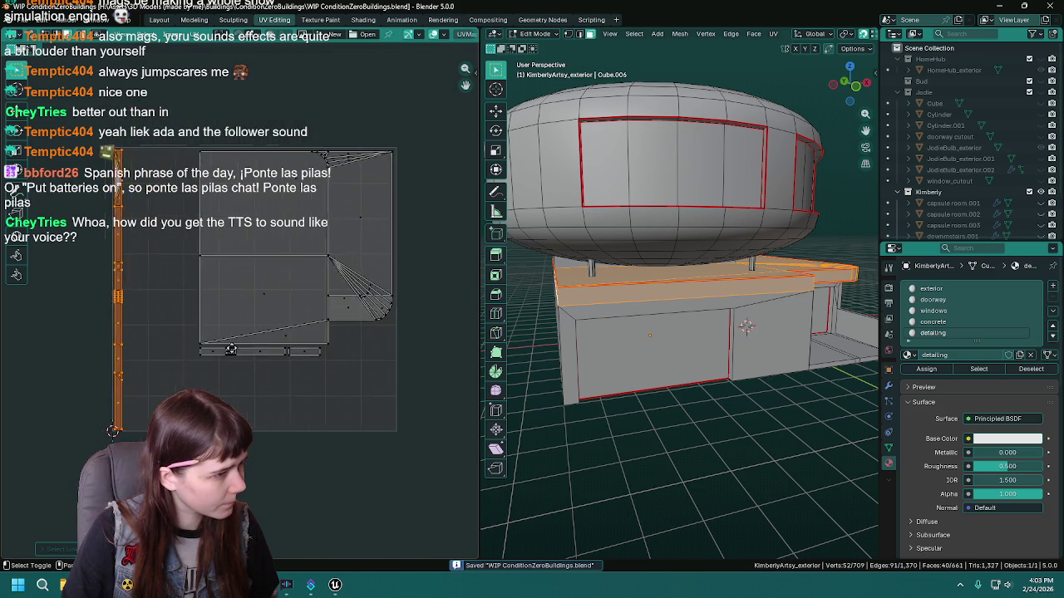
scroll(214, 347, "down", 2)
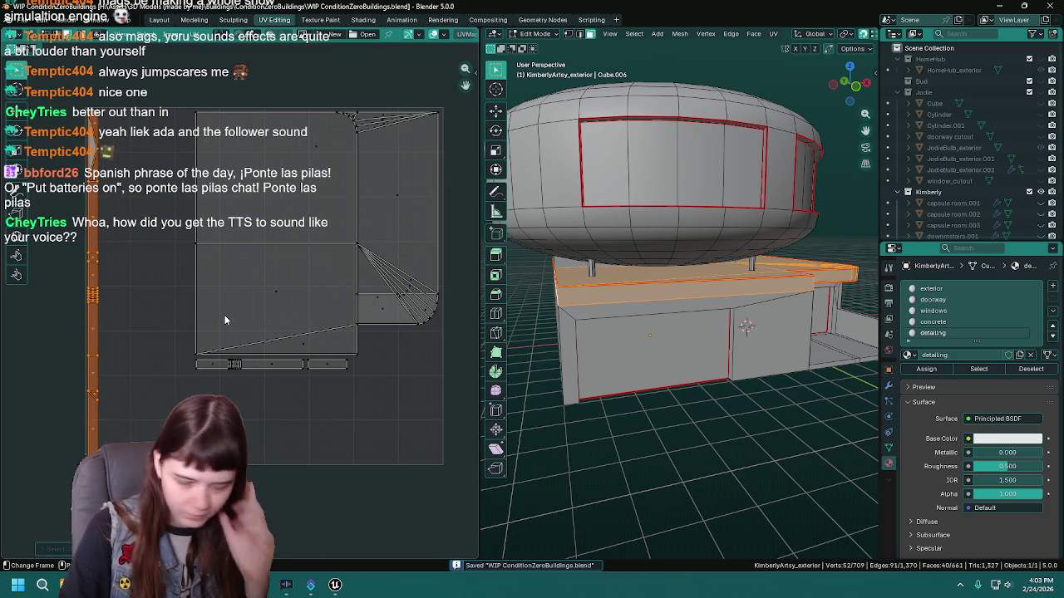
left_click_drag(614, 358, 684, 330)
Select the colored metal faces and frame the dome in view.
key("a")
key("alt+a")
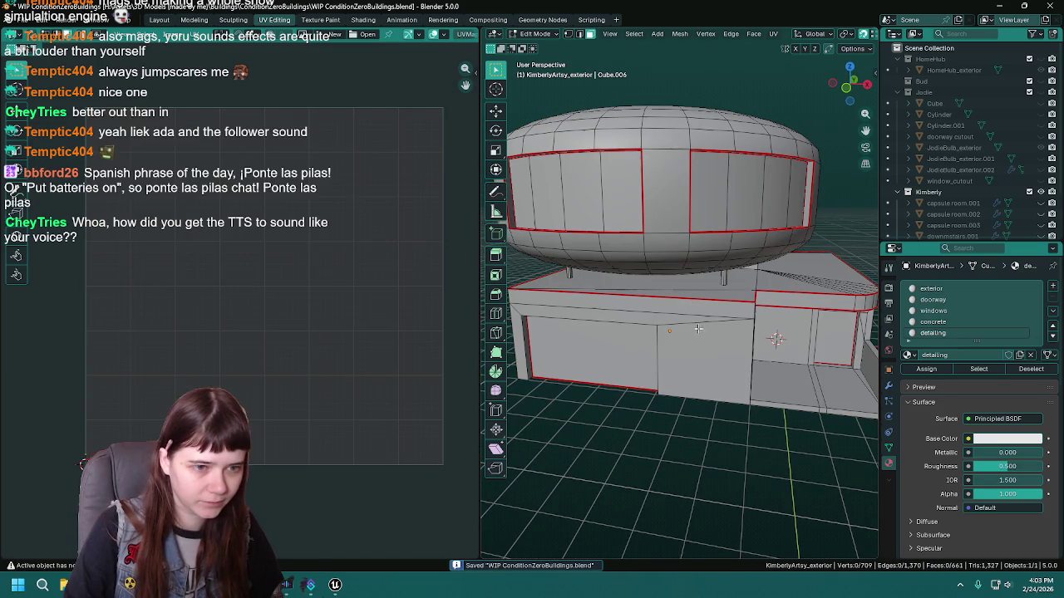
left_click(940, 332)
left_click(978, 368)
key("KP_Decimal")
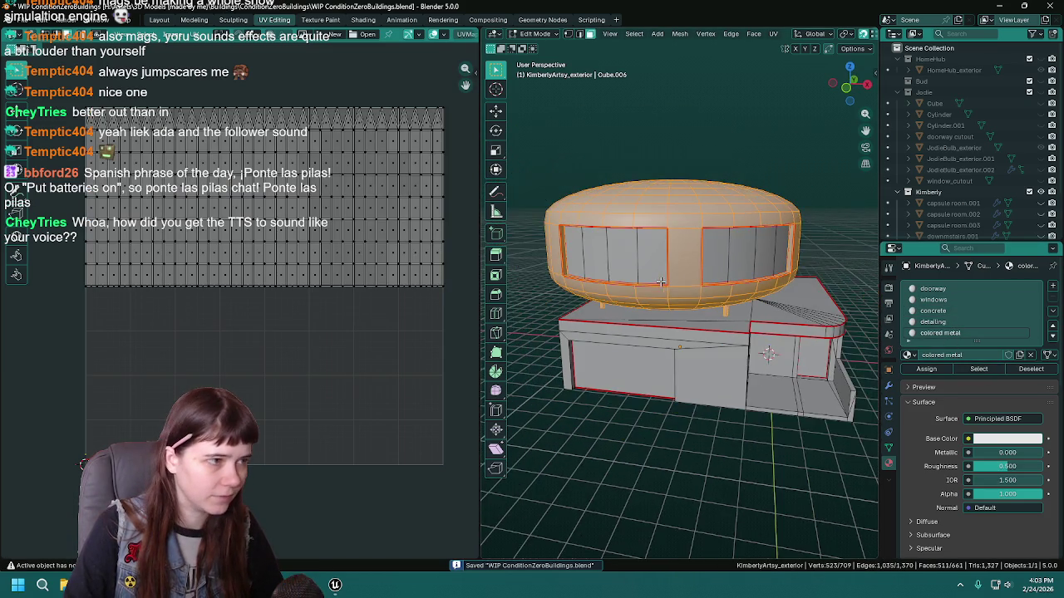
scroll(581, 295, "up", 5)
Select both support posts and unwrap them Angle Based with 0.100 margin.
left_click(580, 289)
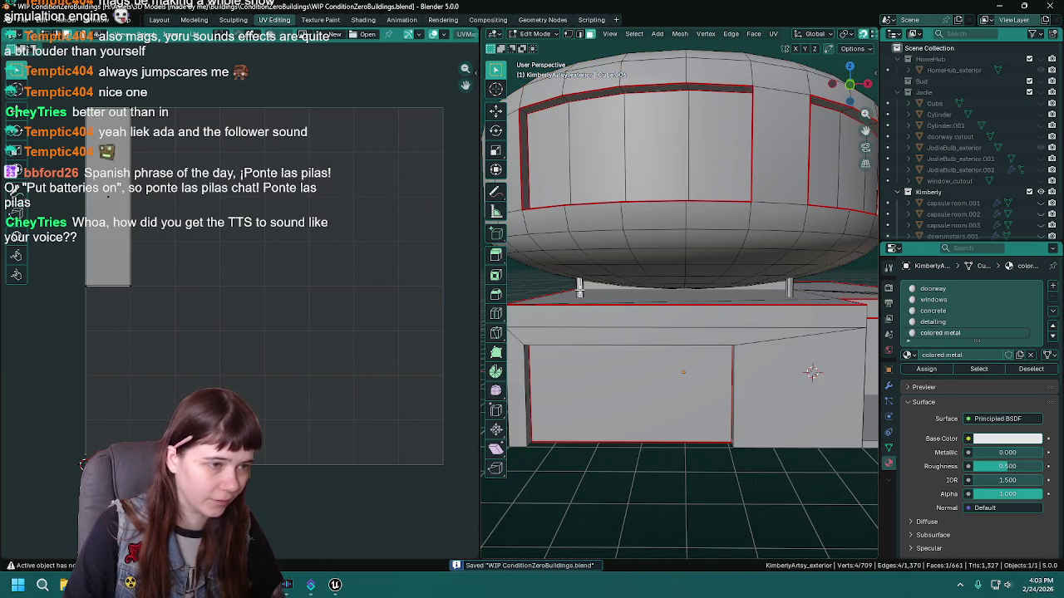
key("ctrl+l")
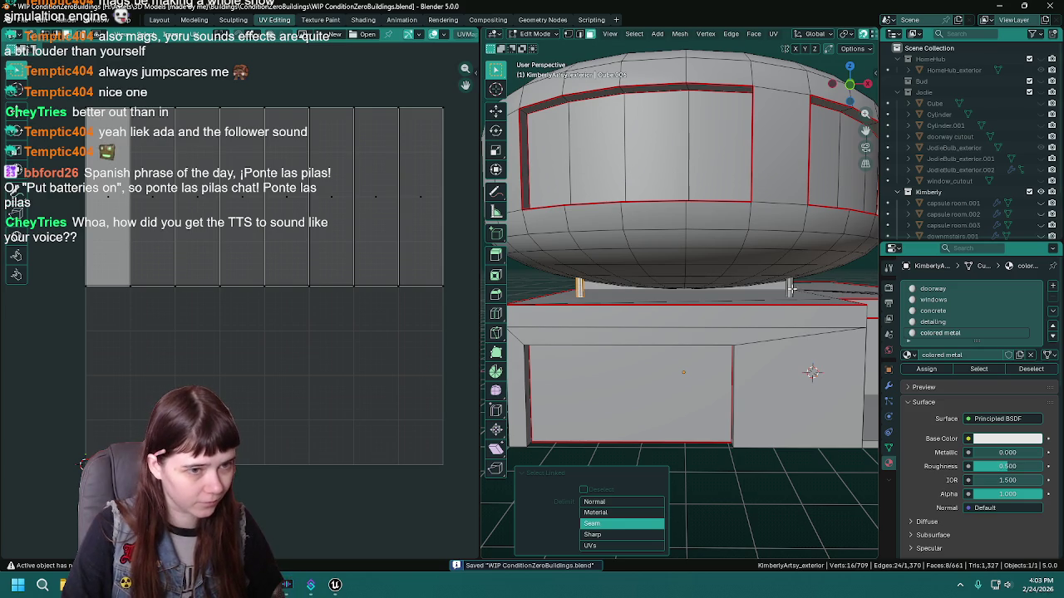
left_click(790, 288, "shift")
key("ctrl+l")
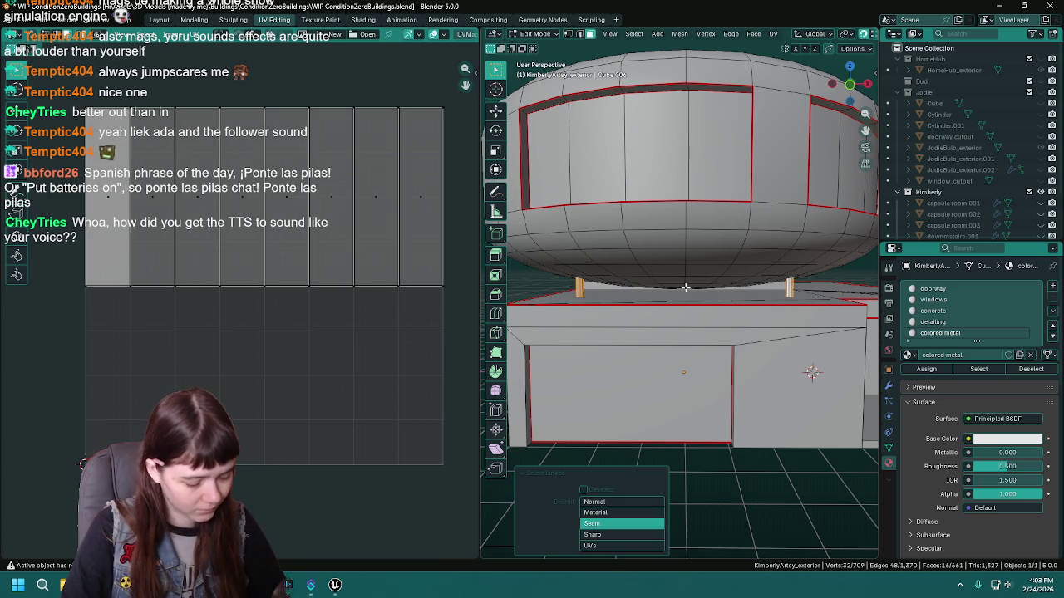
key("u")
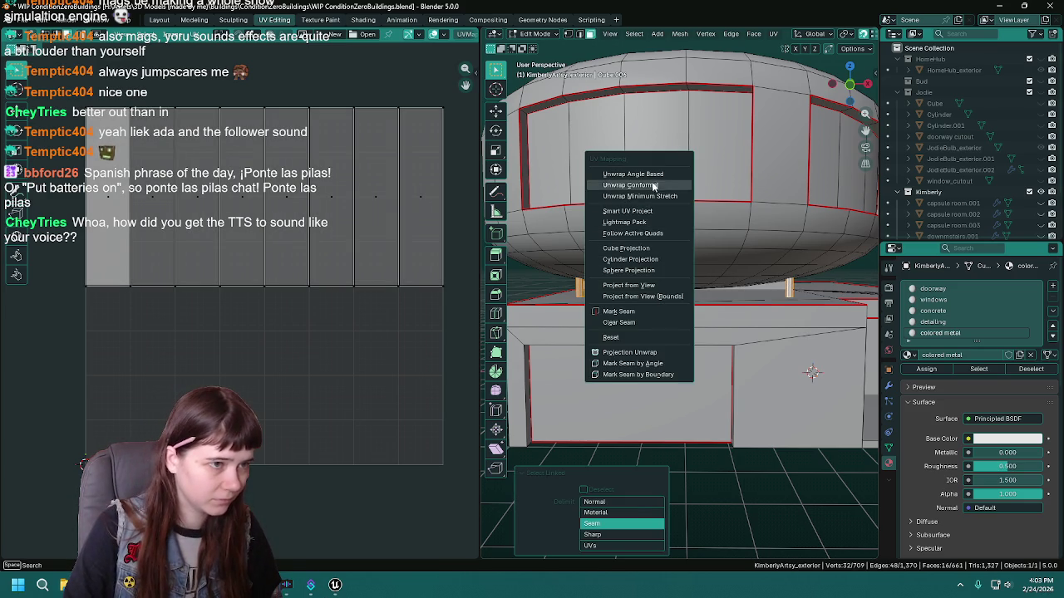
left_click(631, 174)
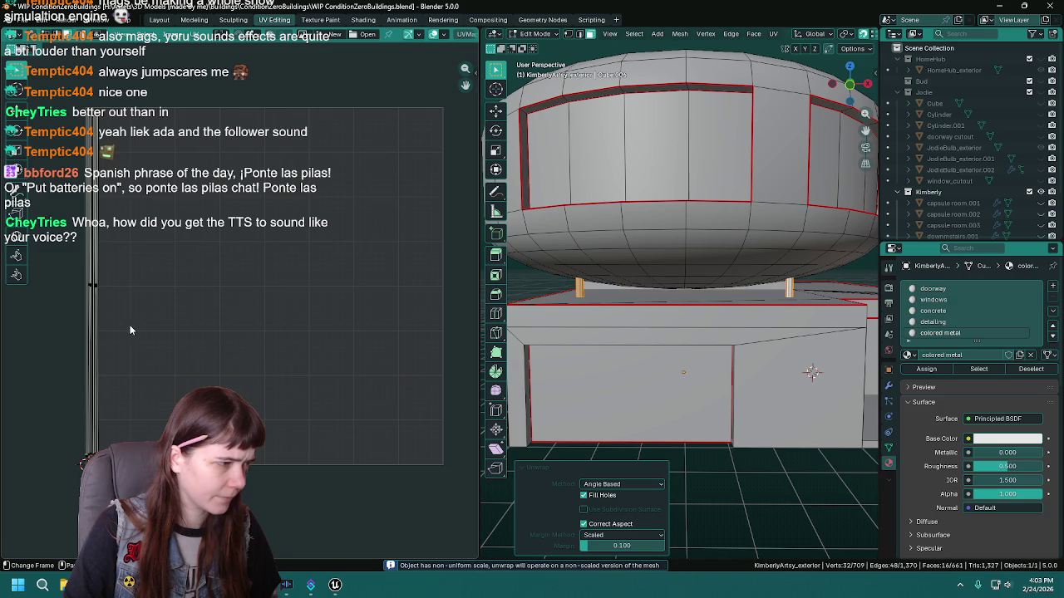
scroll(251, 375, "down", 3)
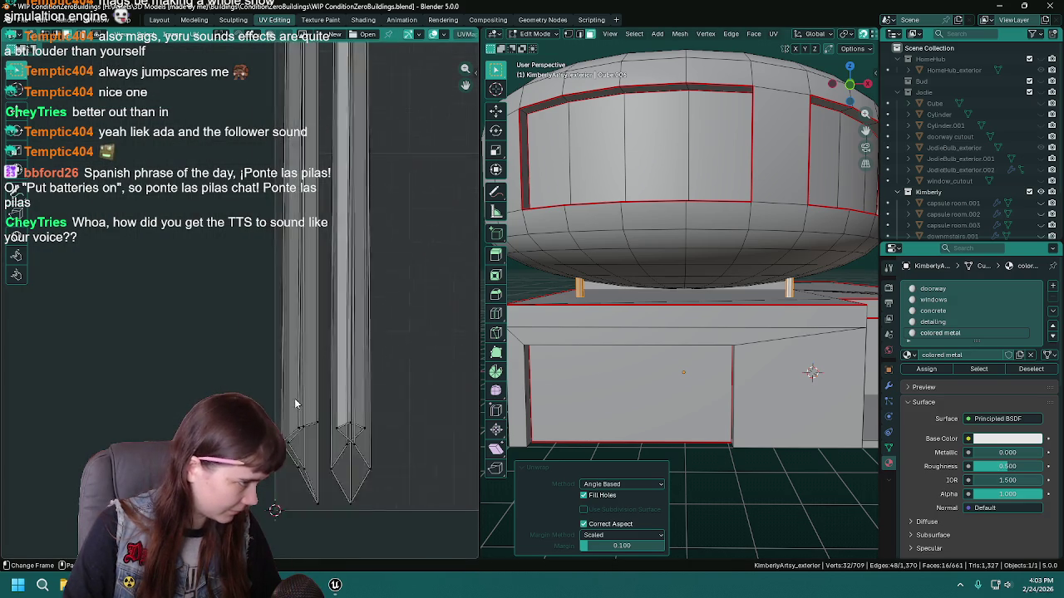
scroll(251, 375, "down", 2)
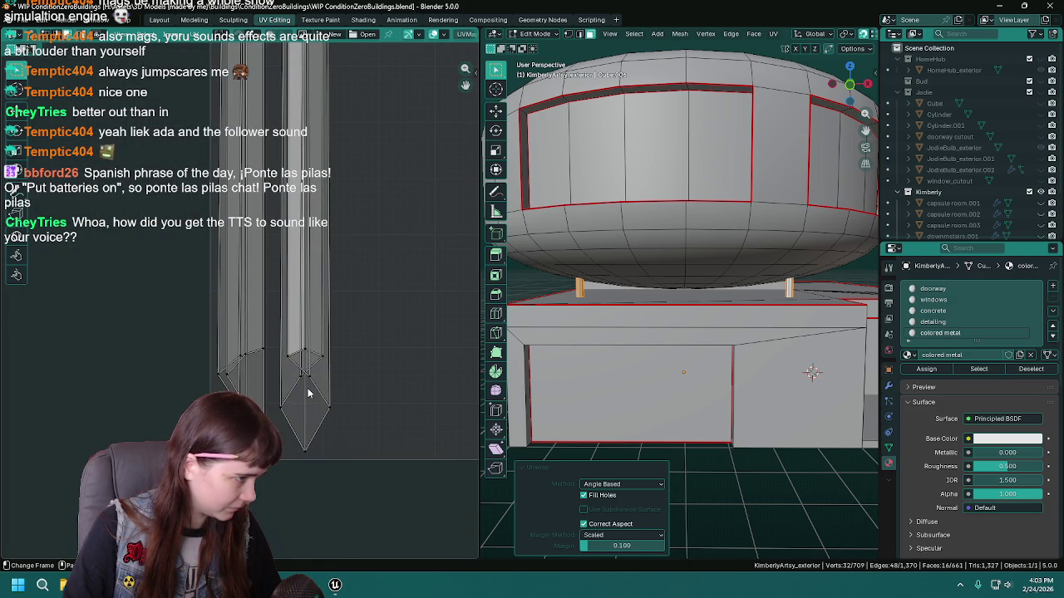
scroll(295, 366, "down", 4)
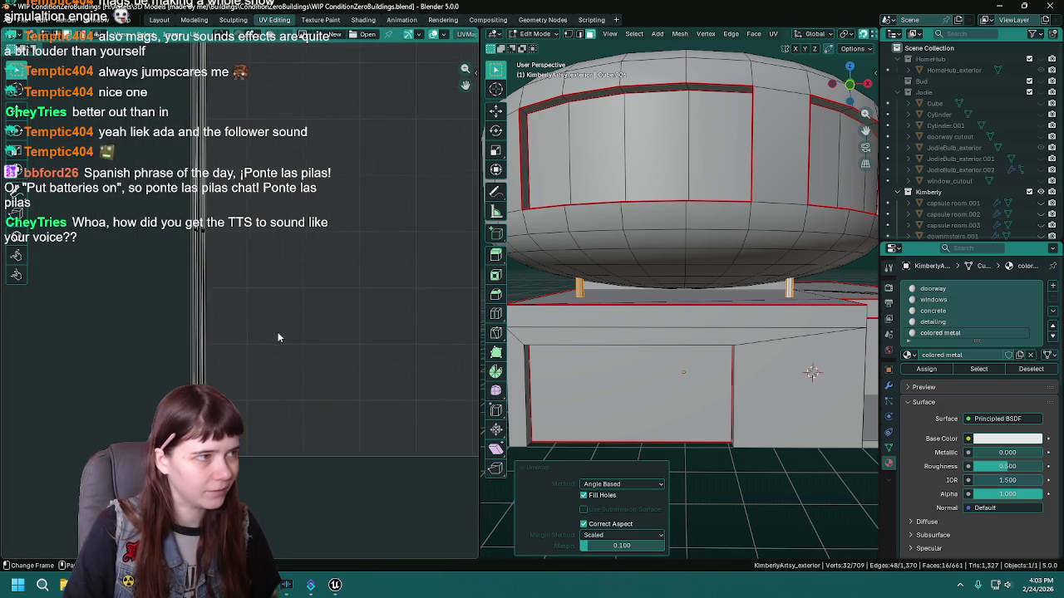
scroll(279, 308, "up", 2)
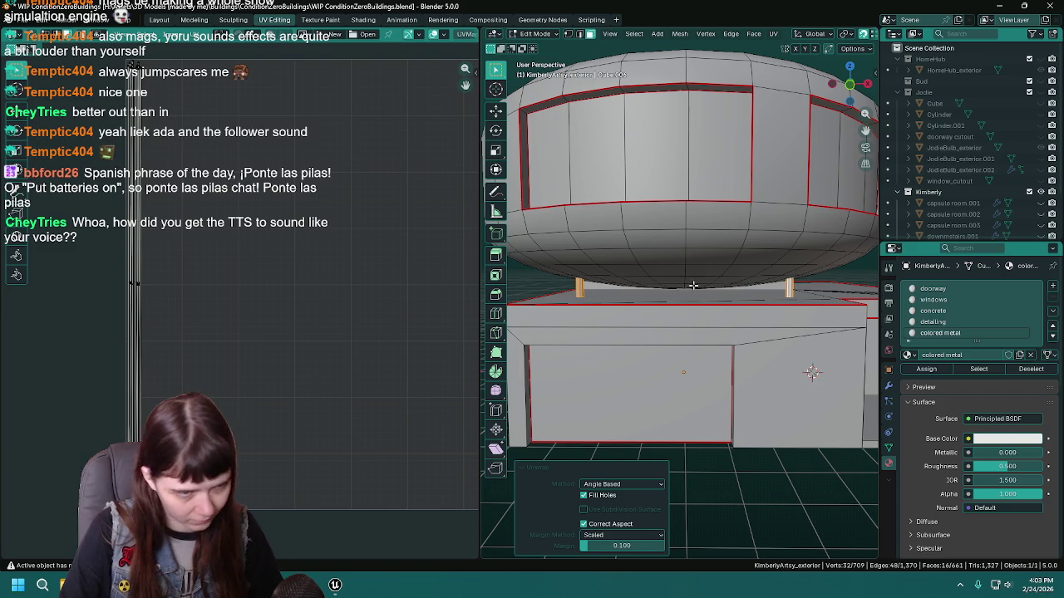
Try Cylinder, Cube and Sphere projections on the posts, then unwrap with Minimum Stretch.
key("u")
left_click(677, 368)
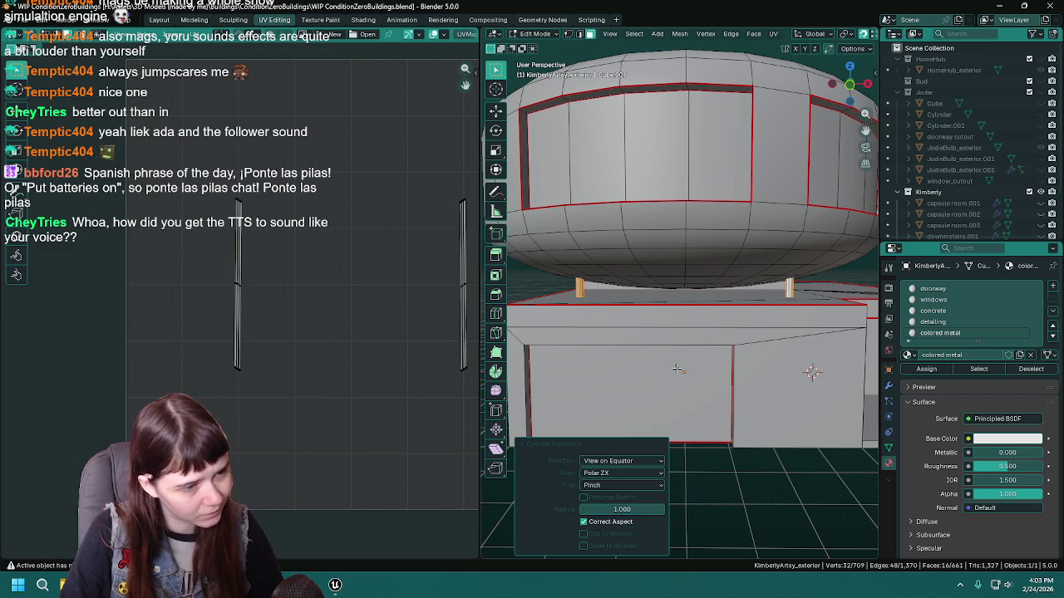
key("u")
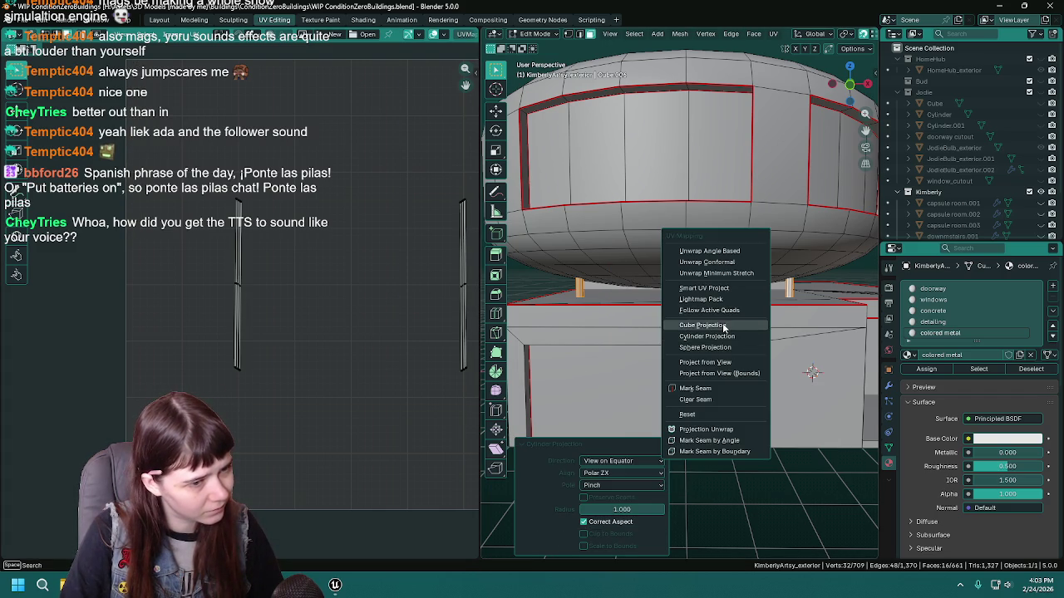
left_click(721, 327)
key("u")
left_click(688, 350)
key("u")
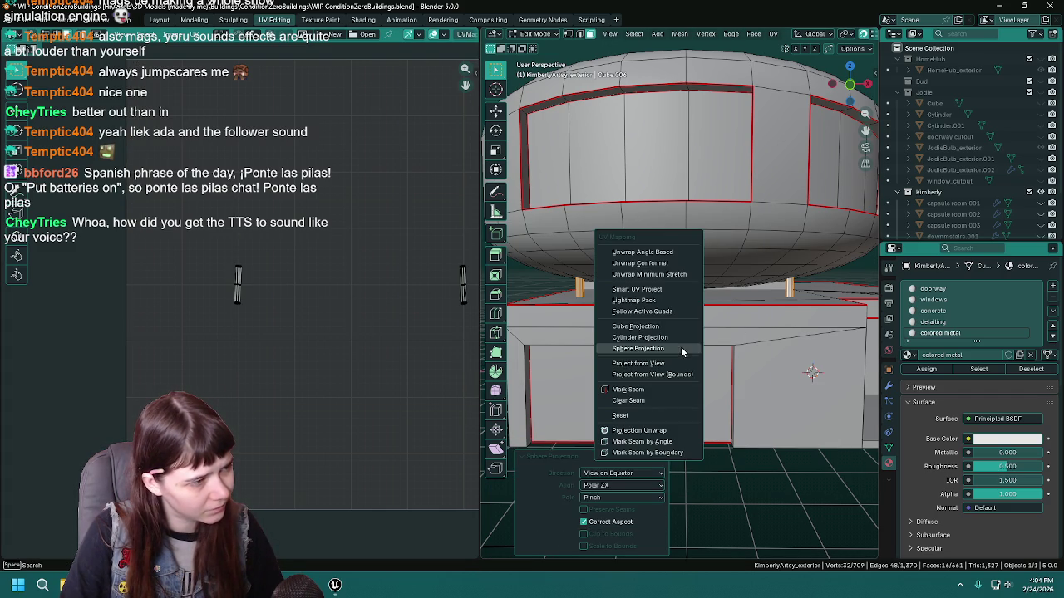
left_click(682, 273)
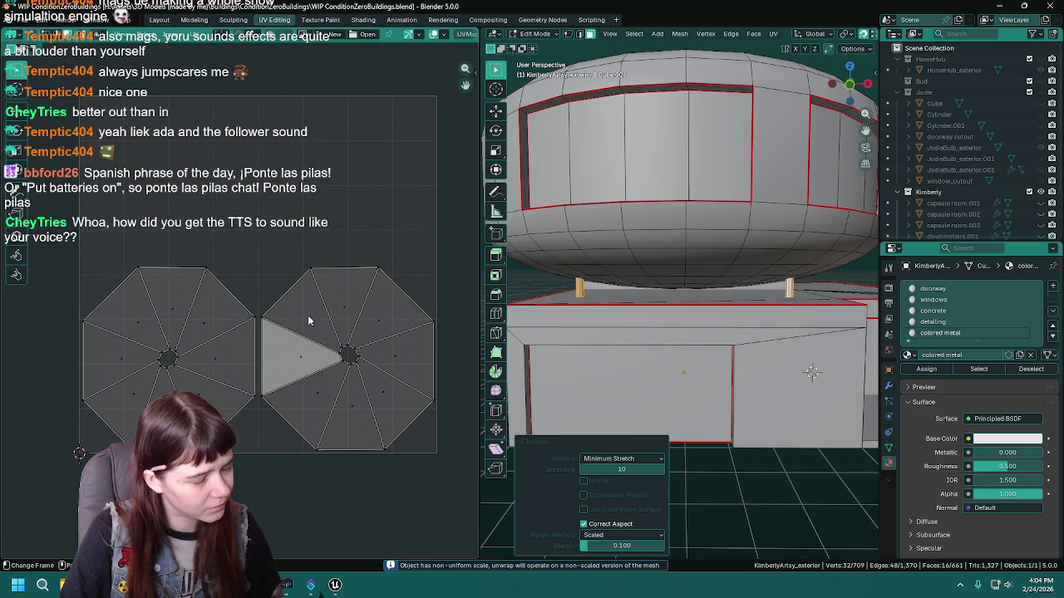
Zoom close to the wall corner and deselect the support post to inspect it.
left_click_drag(665, 316, 756, 280)
mouse_move(809, 316)
left_mouse_down()
mouse_move(622, 341)
mouse_move(652, 334)
left_mouse_up()
left_click(755, 326)
left_click_drag(754, 326, 721, 298)
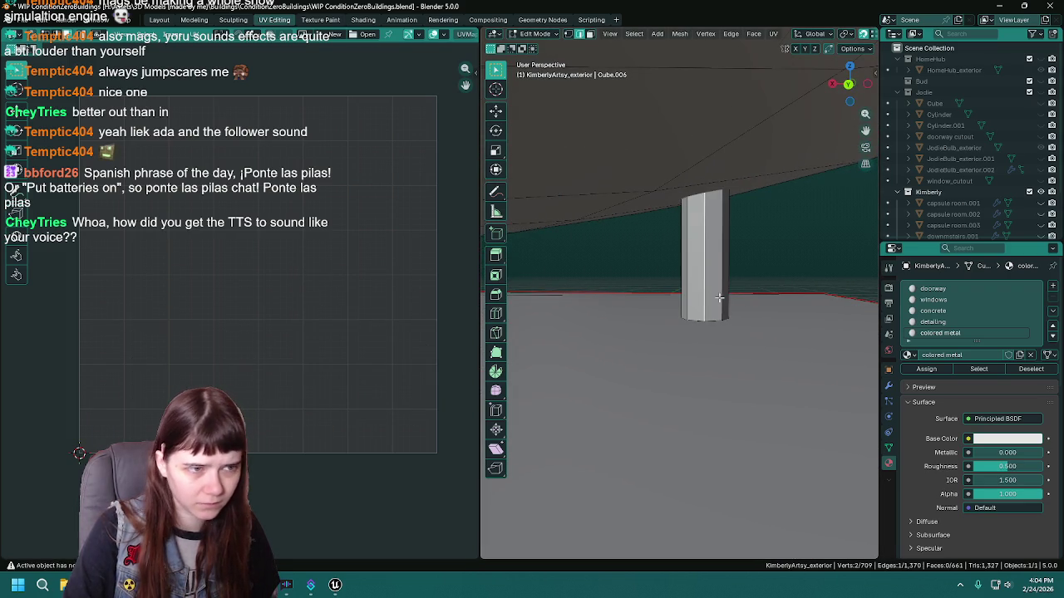
Mark seams along the support column edges and save the file.
right_click(702, 293)
left_click(703, 293)
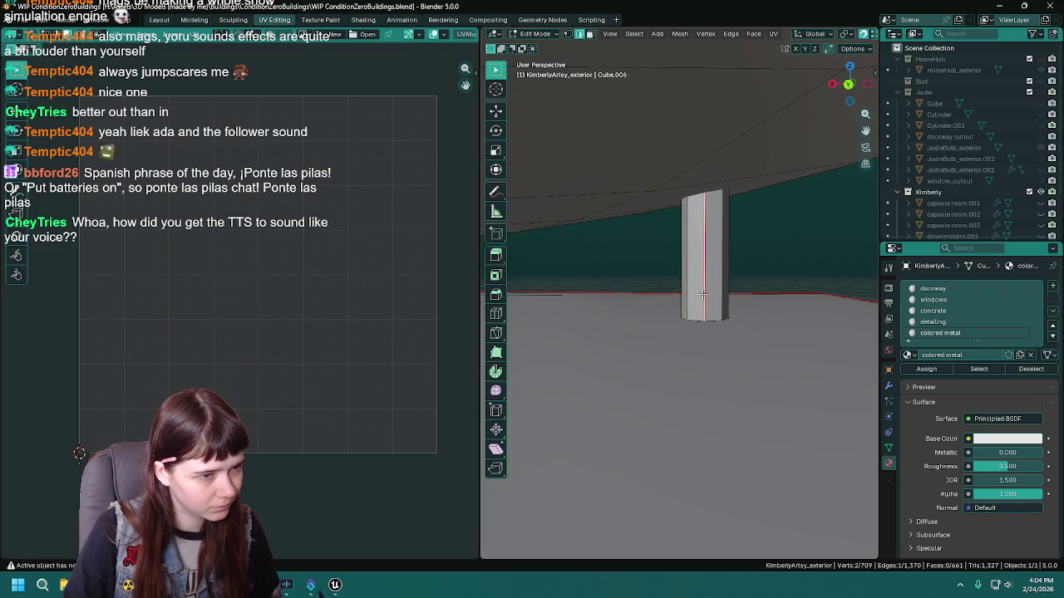
mouse_move(724, 299)
left_mouse_down()
mouse_move(745, 297)
mouse_move(637, 291)
mouse_move(761, 289)
mouse_move(674, 321)
mouse_move(571, 289)
left_mouse_up()
right_click(743, 284)
left_click(735, 285)
right_click(566, 293)
left_click(566, 292)
scroll(571, 289, "down", 5)
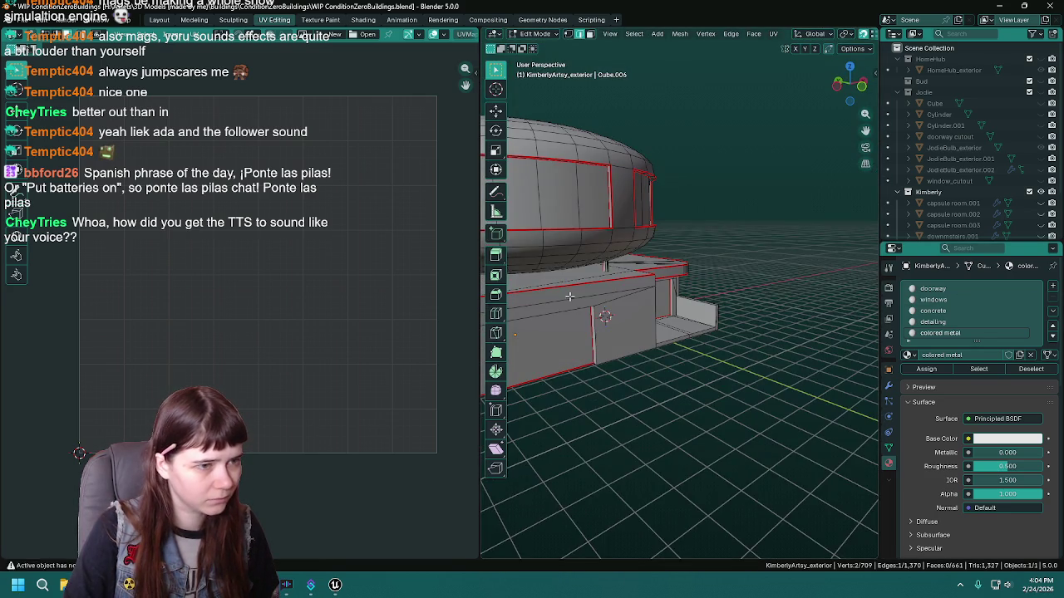
scroll(690, 286, "up", 4)
scroll(690, 286, "up", 3)
key("ctrl+s")
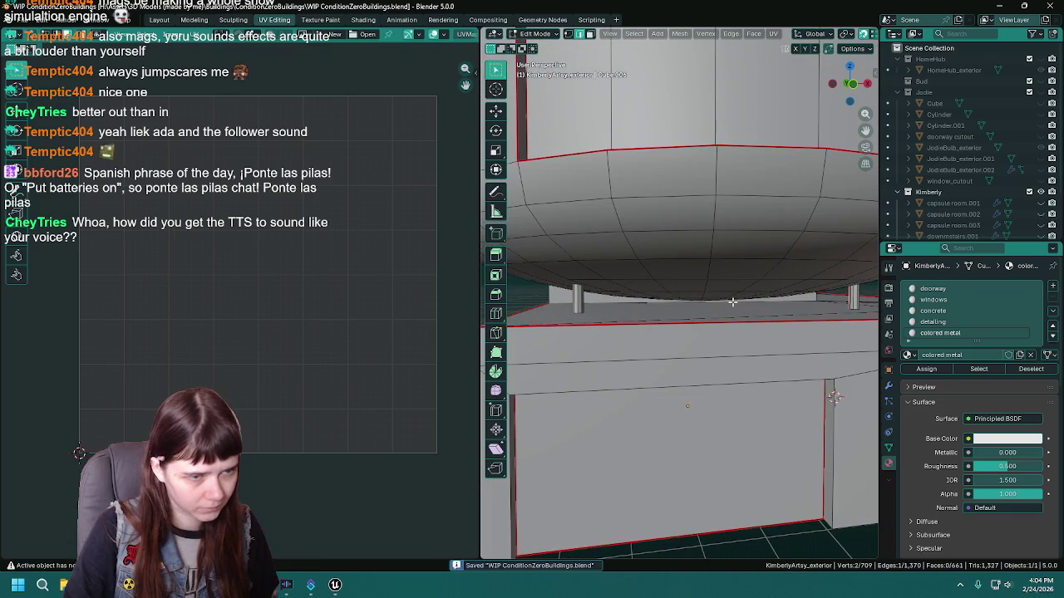
Select both support posts and unwrap them with Minimum Stretch.
left_click(557, 297)
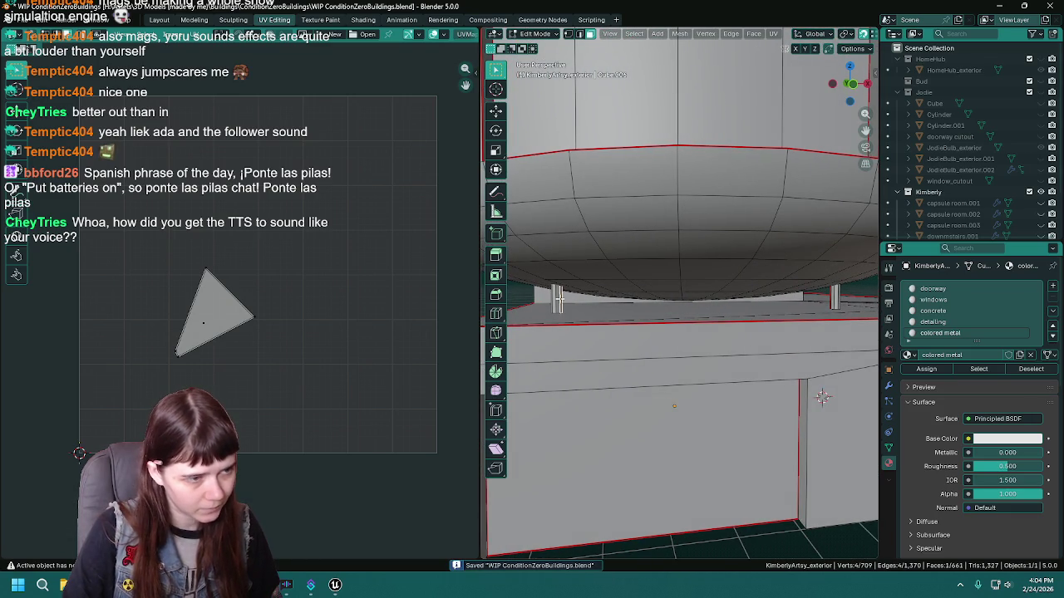
key("ctrl+l")
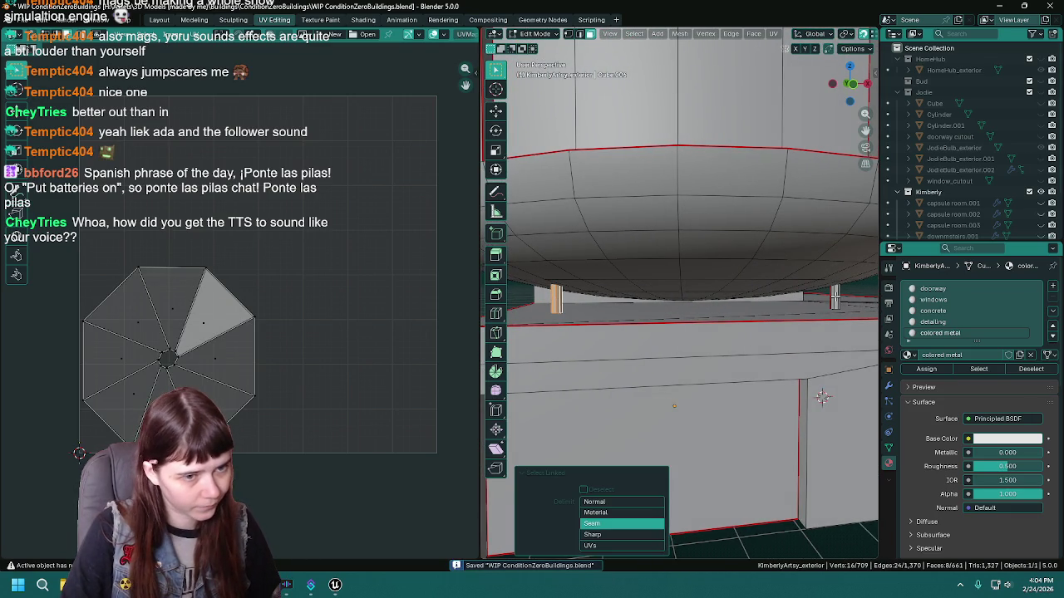
left_click(834, 295, "shift")
key("ctrl+l")
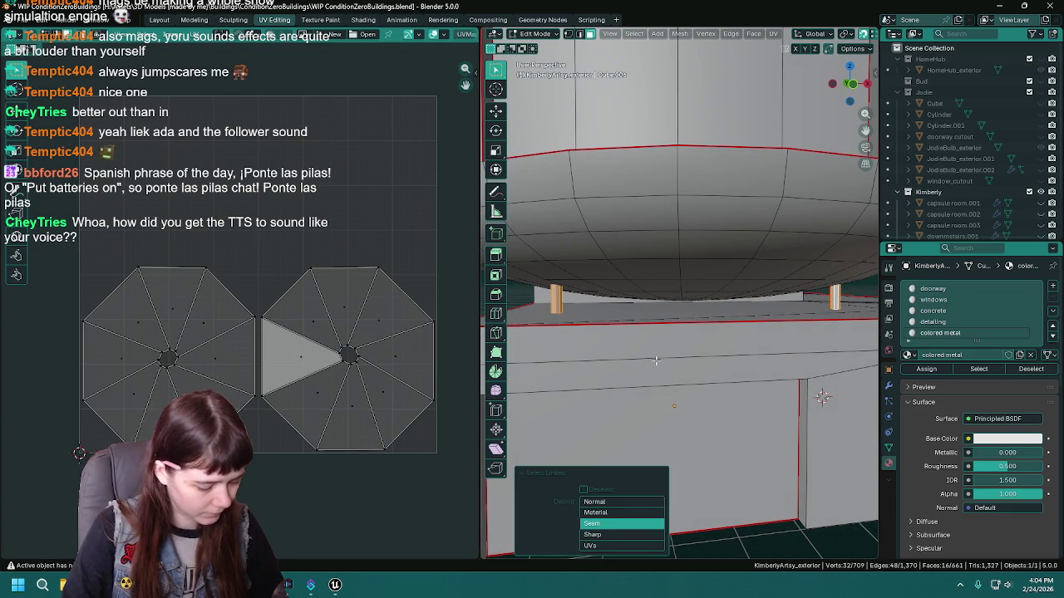
key("u")
left_click(656, 362)
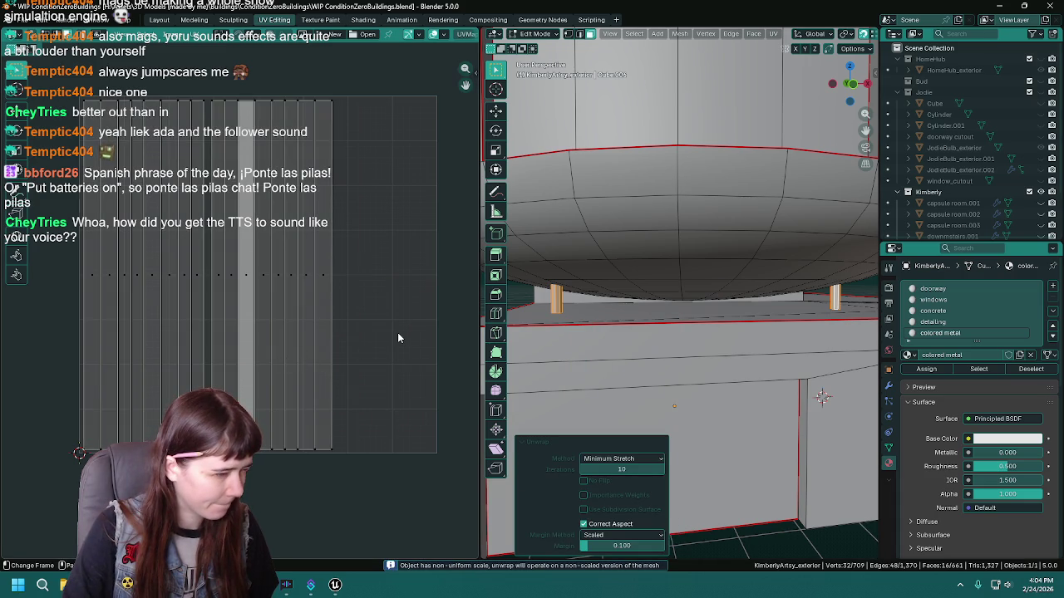
scroll(397, 338, "down", 2)
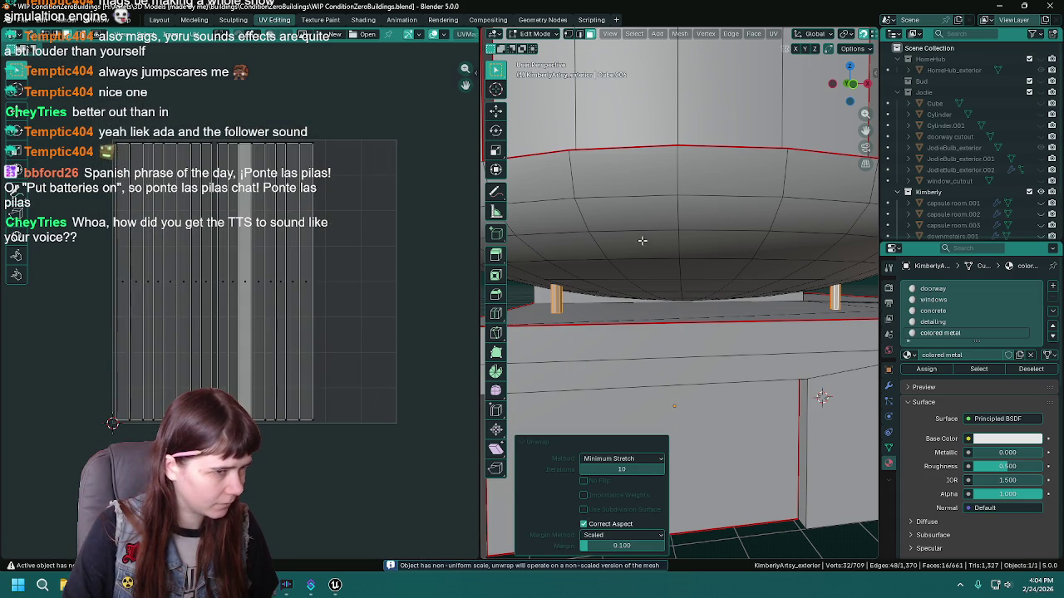
Select the colored metal dome faces and unwrap them Angle Based.
left_click(978, 368)
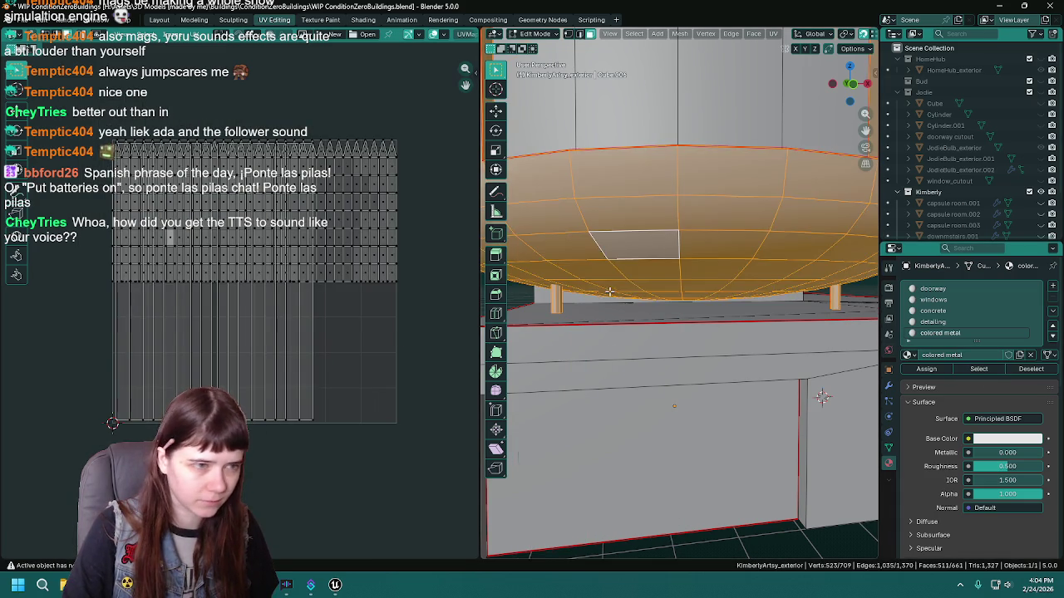
scroll(609, 291, "down", 2)
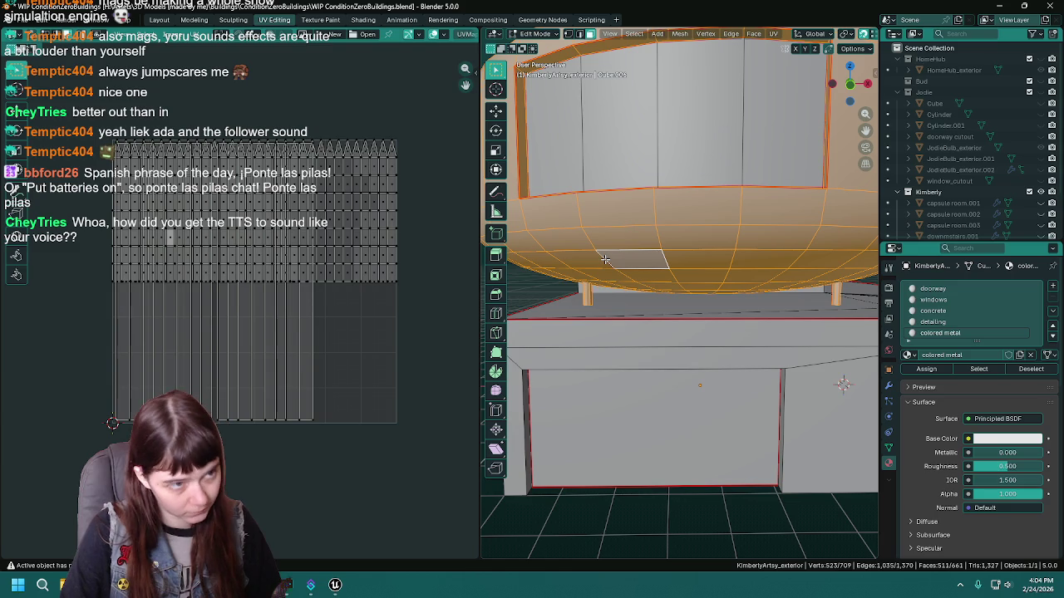
key("u")
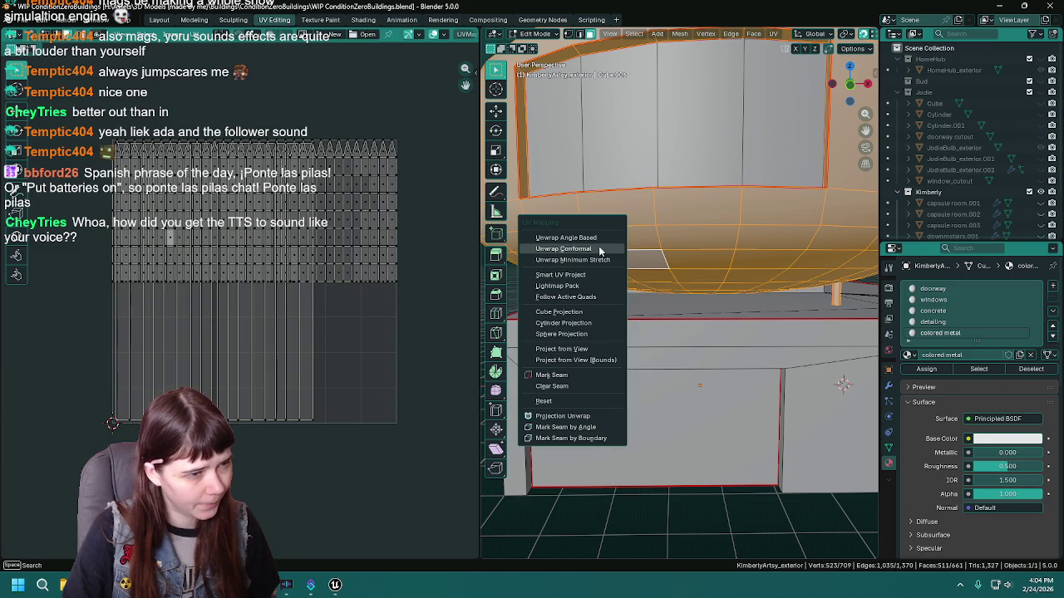
left_click(599, 241)
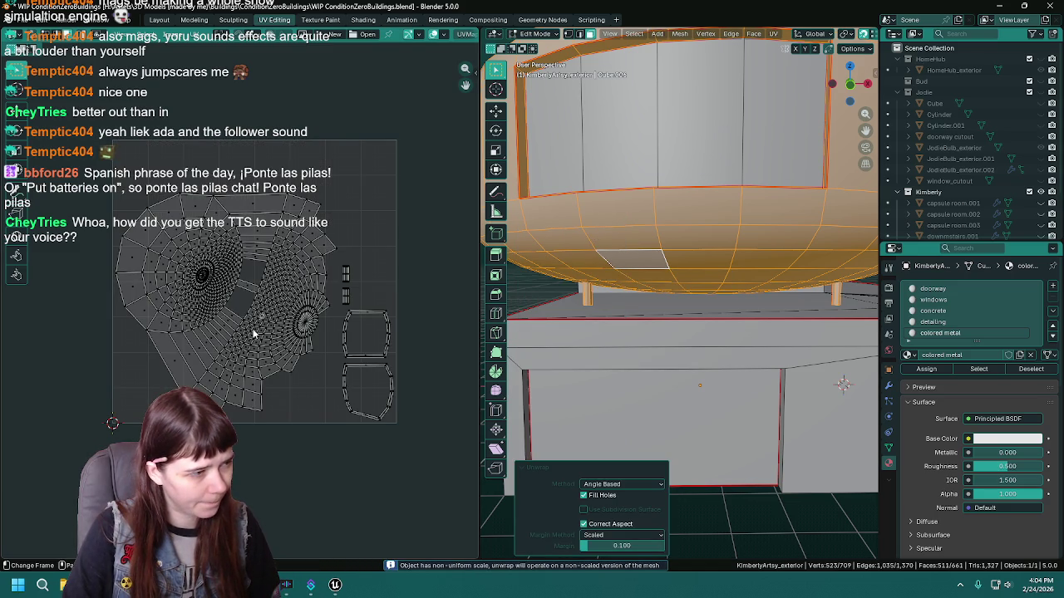
scroll(681, 333, "down", 3)
scroll(710, 374, "up", 4)
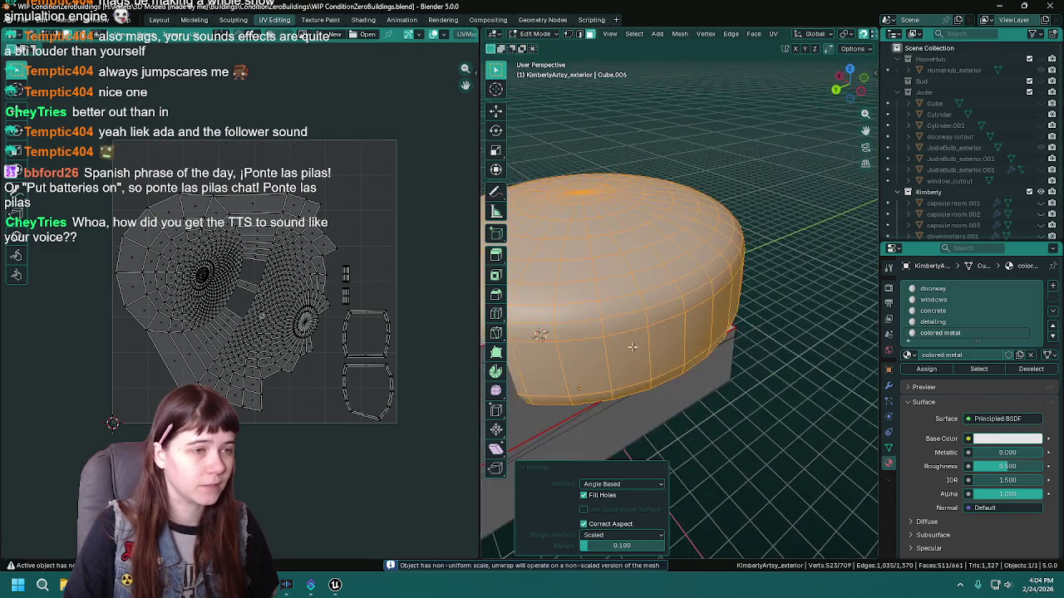
Switch to edge mode and pick a vertical edge loop on the dome.
left_click_drag(711, 374, 644, 305)
left_click(682, 344, "alt")
key("2")
left_click(673, 328, "alt")
left_click_drag(673, 329, 655, 178)
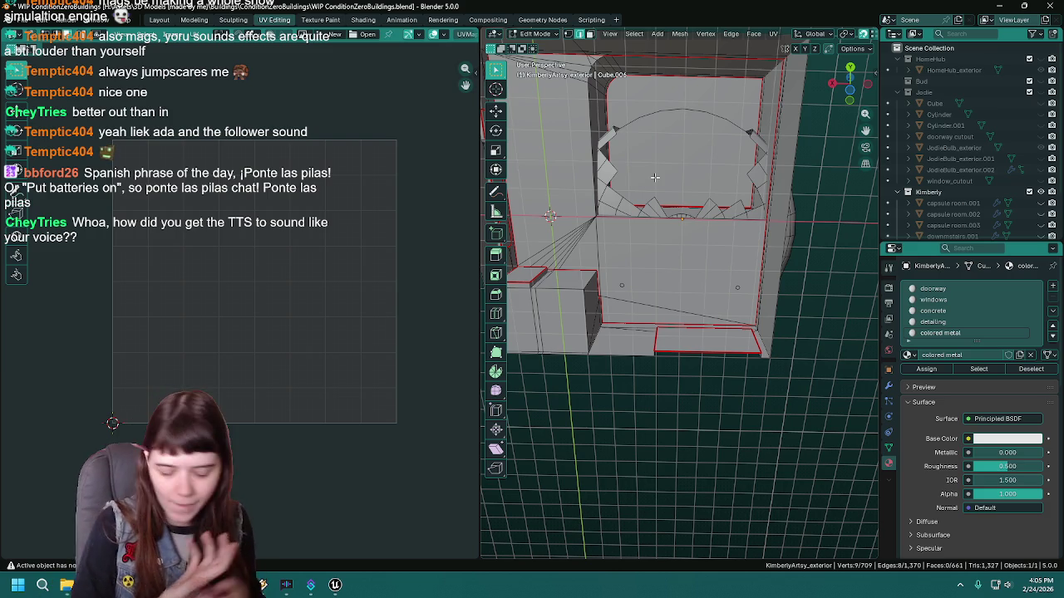
Mark the vertical dome edge loop as a seam, saving along the way.
left_click_drag(655, 178, 643, 297)
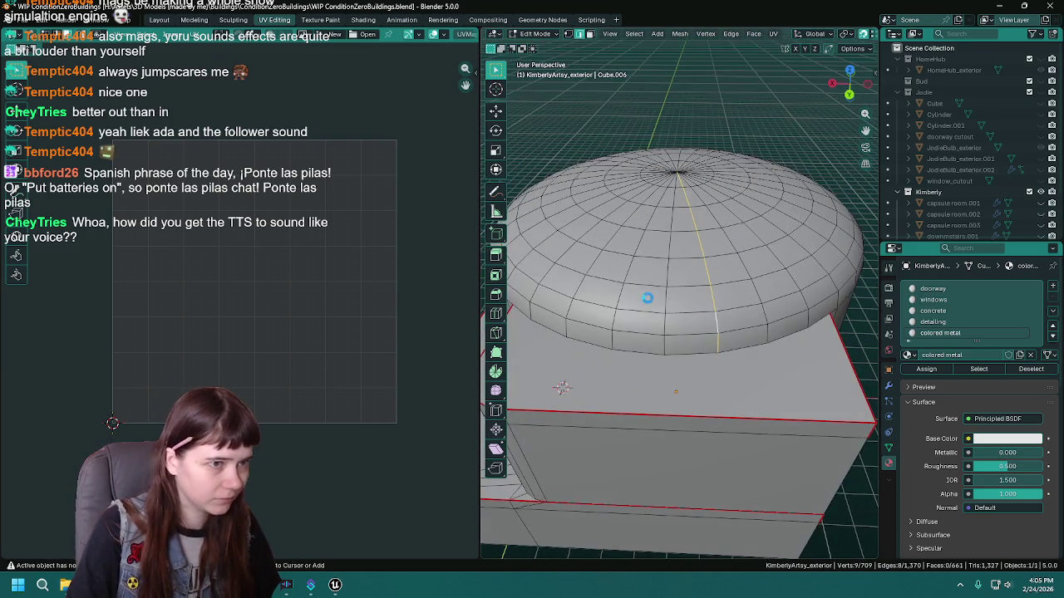
right_click(687, 301)
key("ctrl+s")
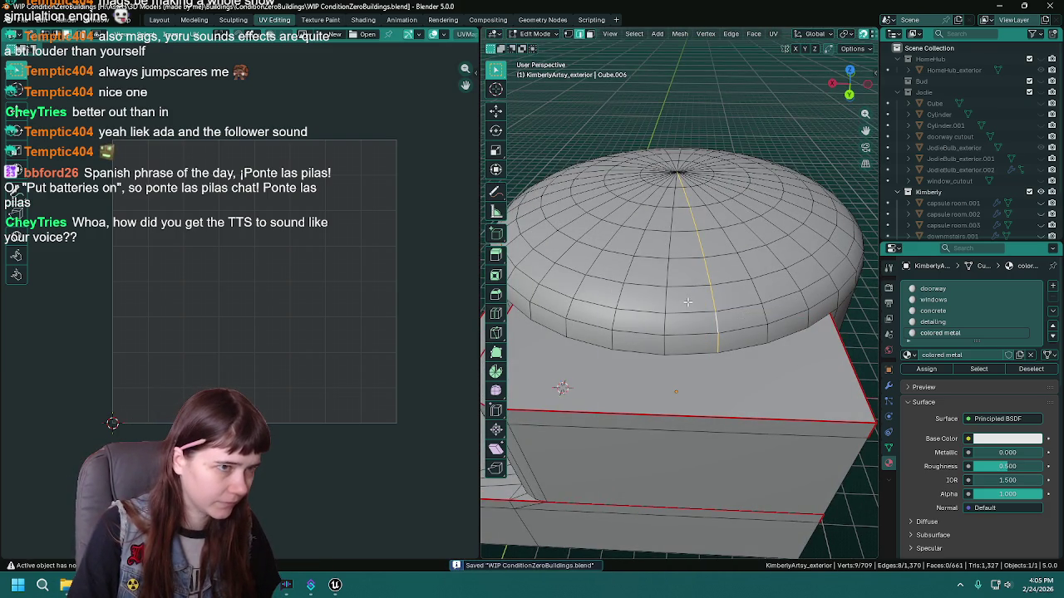
right_click(687, 301)
left_click(687, 299)
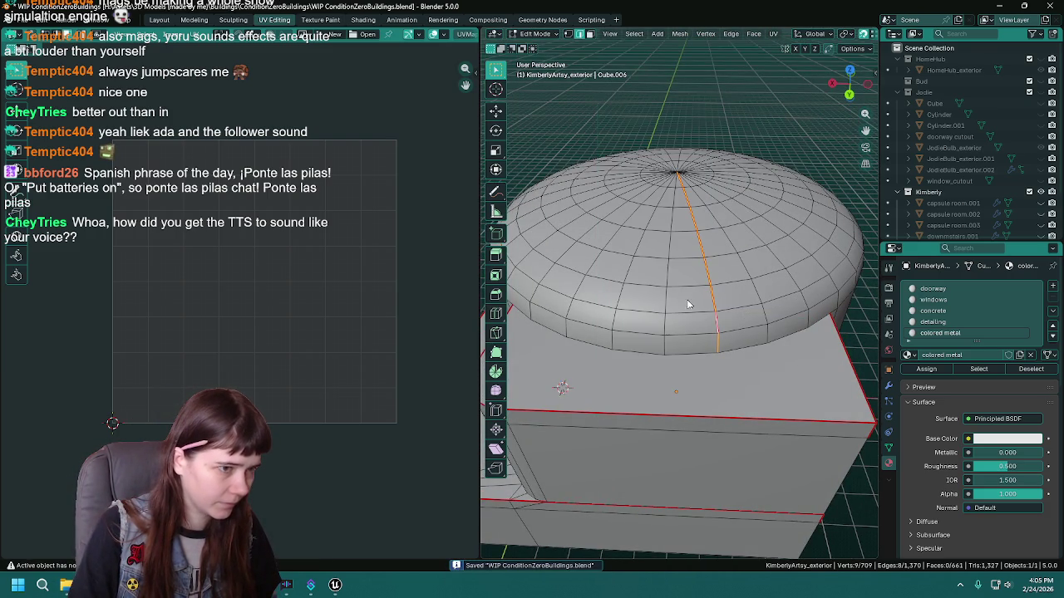
Re-unwrap the colored metal dome faces using the new seam.
scroll(736, 246, "down", 2)
left_click(978, 368)
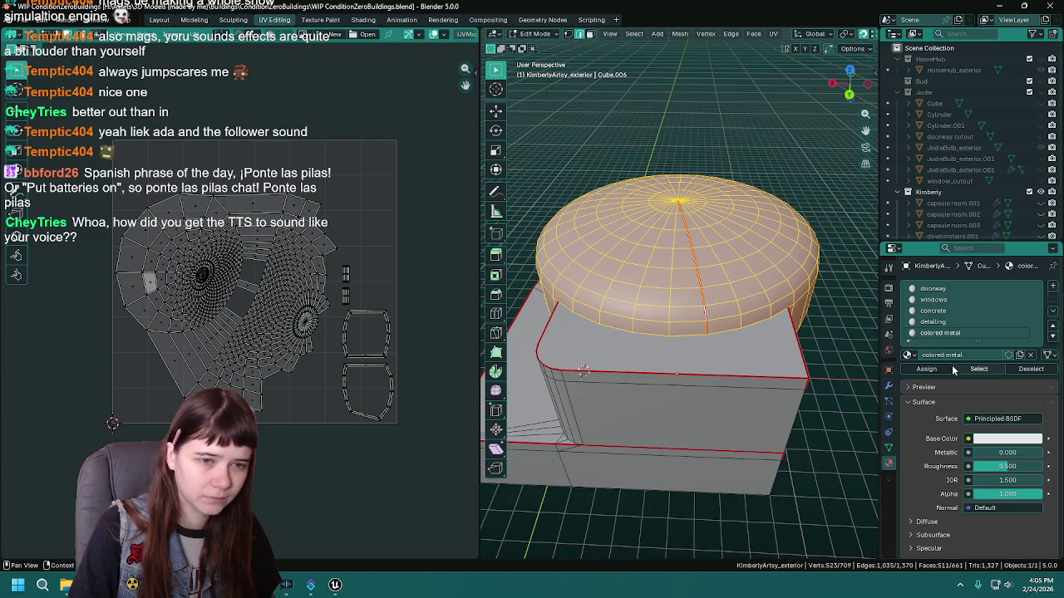
key("u")
left_click(677, 294)
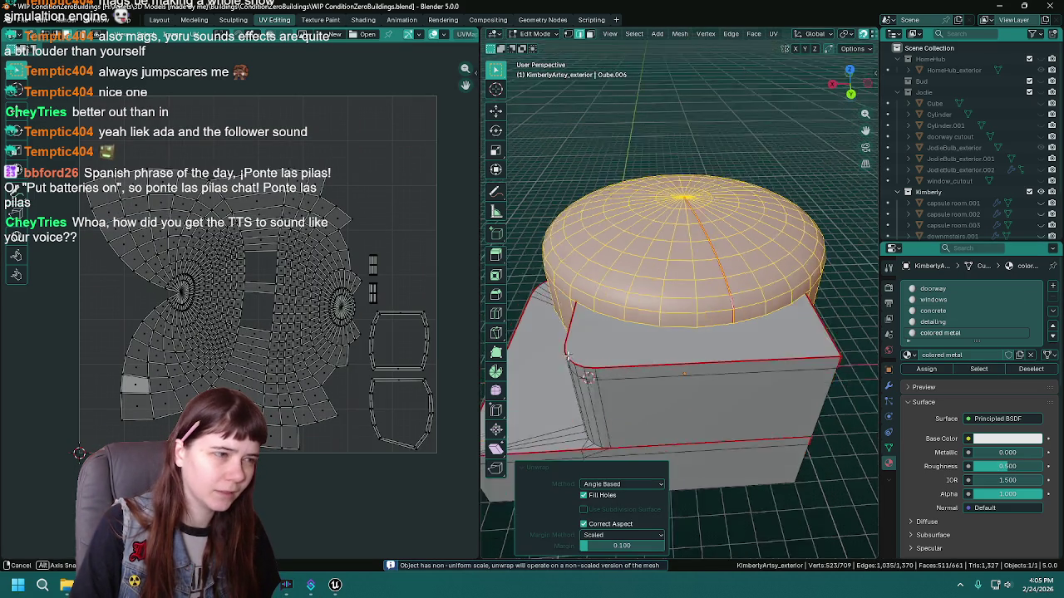
scroll(678, 289, "up", 3)
scroll(679, 289, "up", 3)
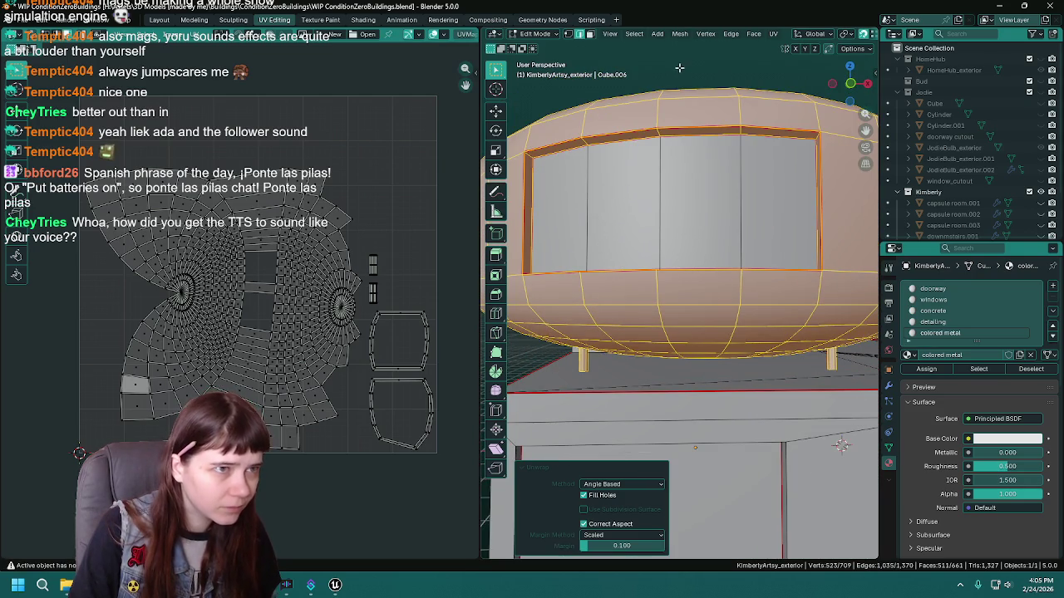
Mark the dome window outline edges as seams and select the entire dome.
left_click(682, 224)
scroll(684, 234, "up", 2)
left_click_drag(767, 299, 812, 314)
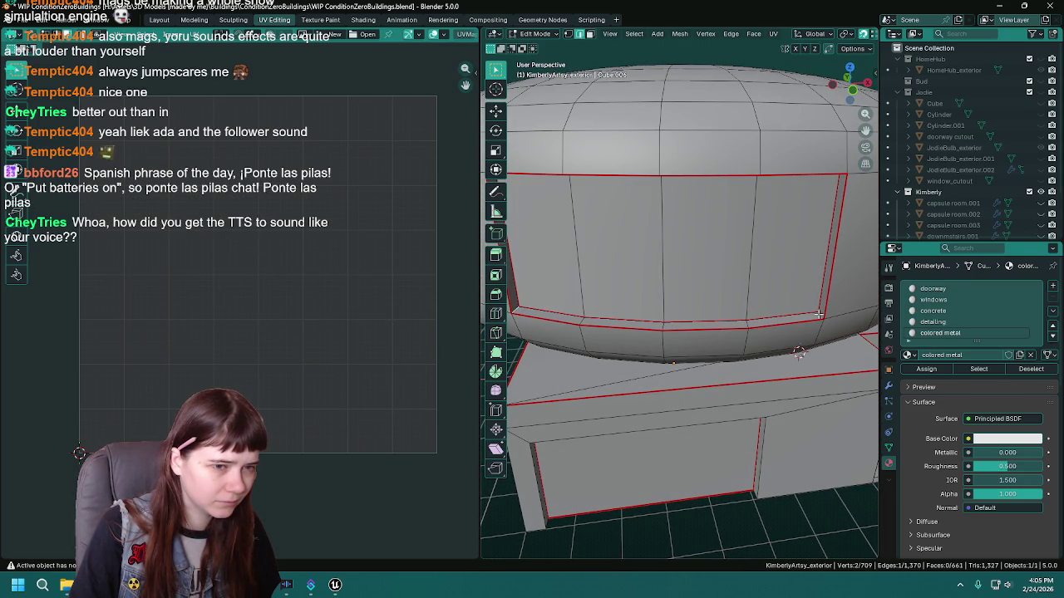
right_click(817, 313)
left_click(818, 314)
mouse_move(818, 313)
left_mouse_down()
mouse_move(572, 302)
mouse_move(776, 343)
left_mouse_up()
right_click(571, 297)
left_click(572, 297)
key("ctrl+l")
Re-unwrap the dome along its new seams and save the blend file.
key("u")
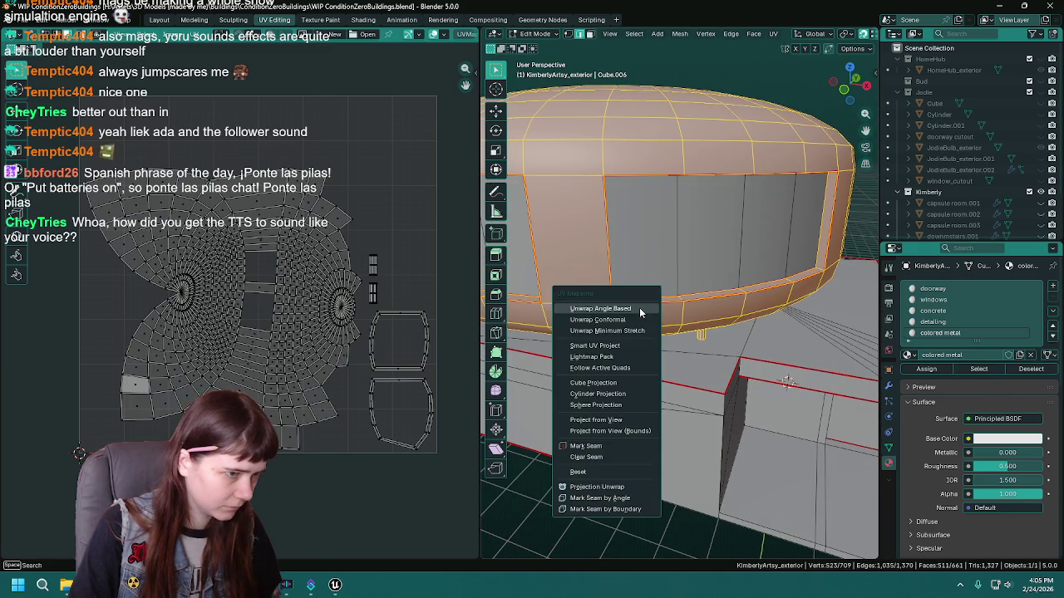
left_click(639, 308)
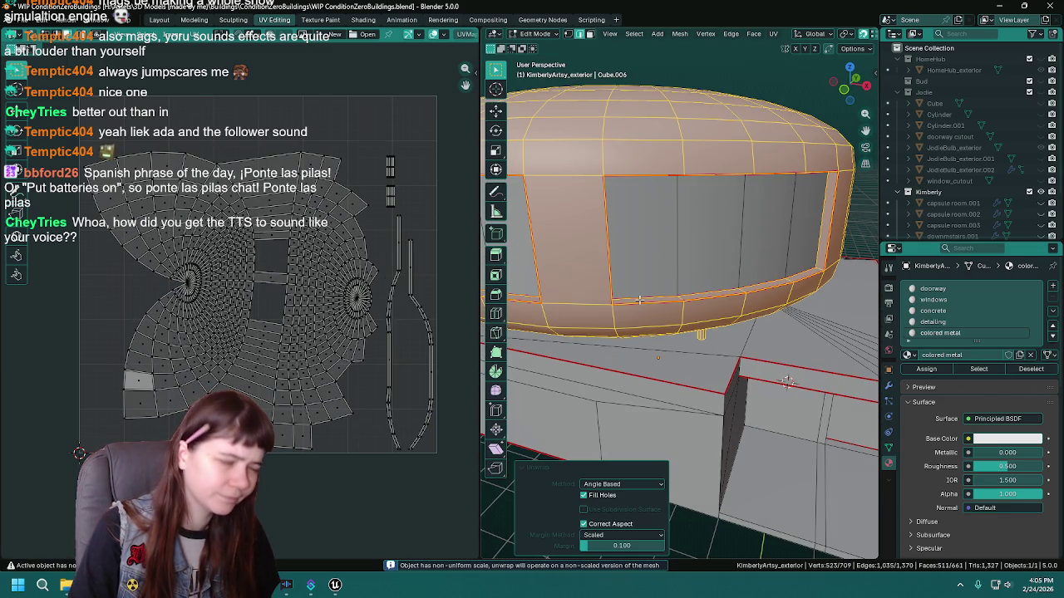
key("ctrl+s")
Smart UV Project the dome with a 0.010 island margin, check it and save.
key("u")
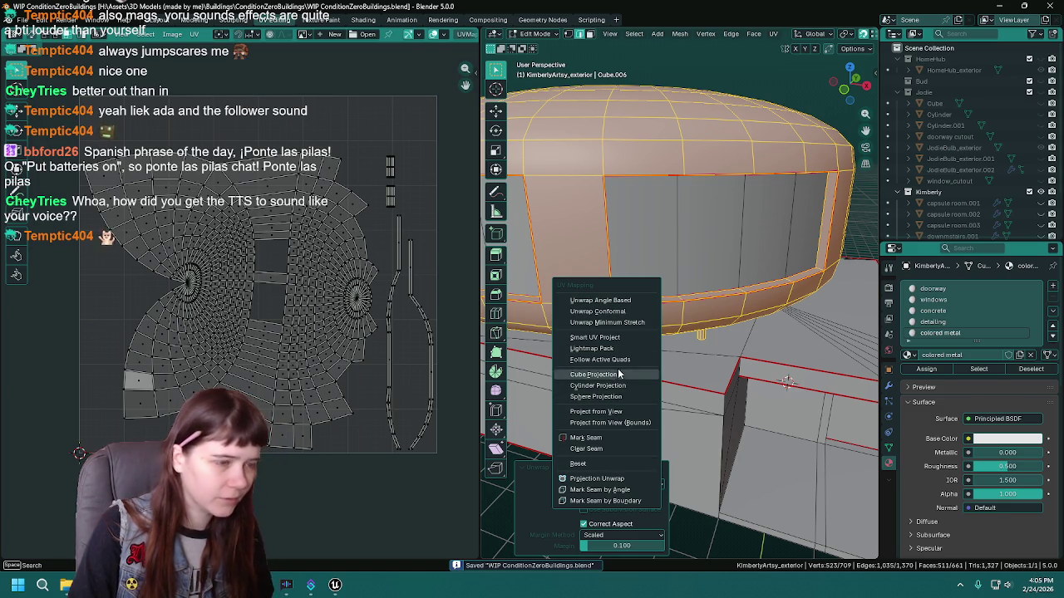
left_click(607, 338)
left_click(661, 388)
key("Return")
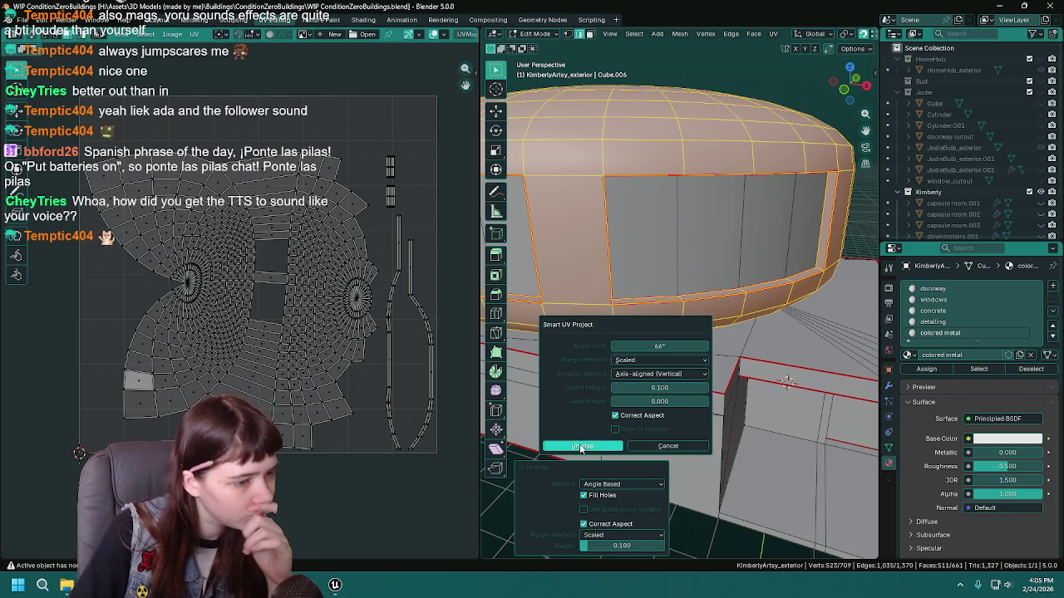
left_click(582, 446)
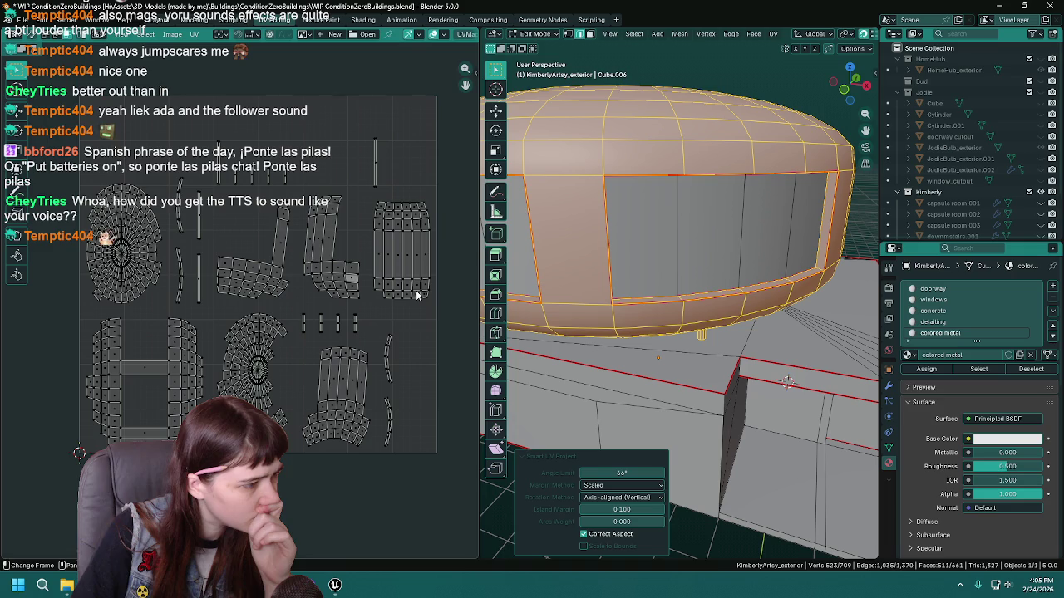
left_click(644, 509)
type("0.01")
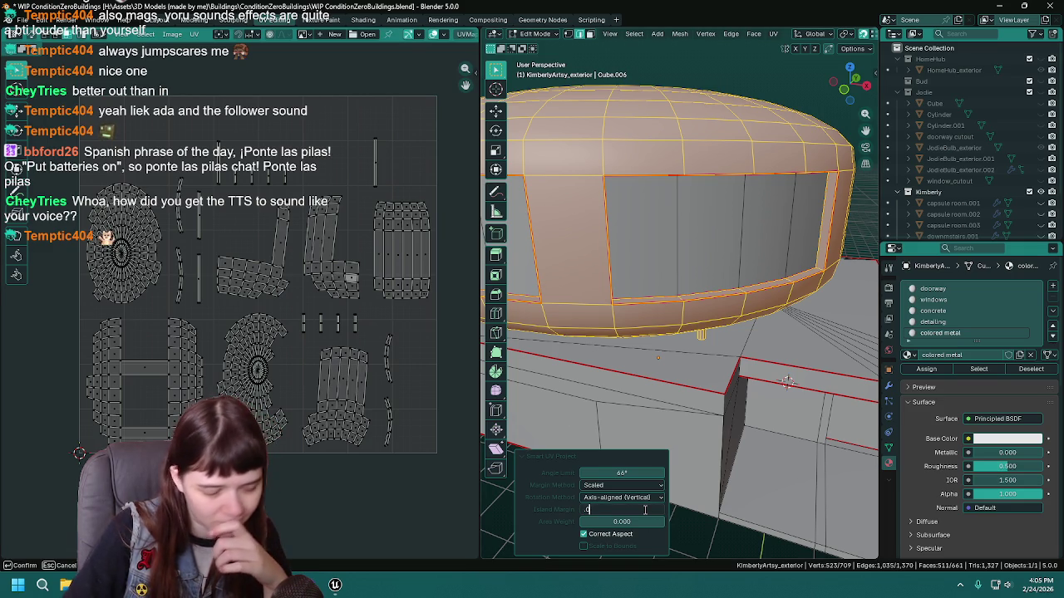
key("Return")
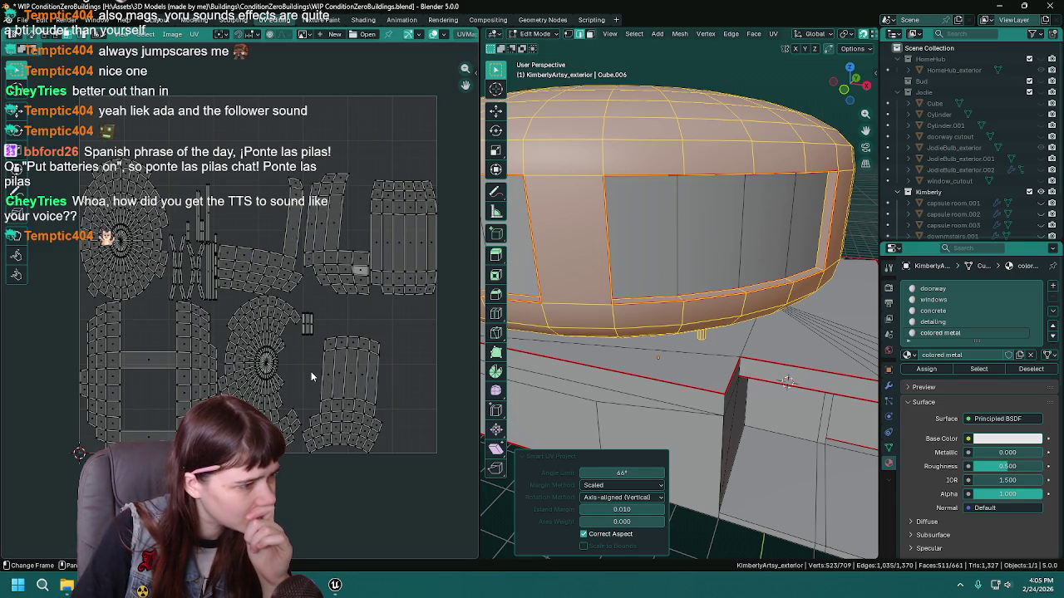
scroll(672, 282, "down", 3)
key("KP_2")
key("KP_2")
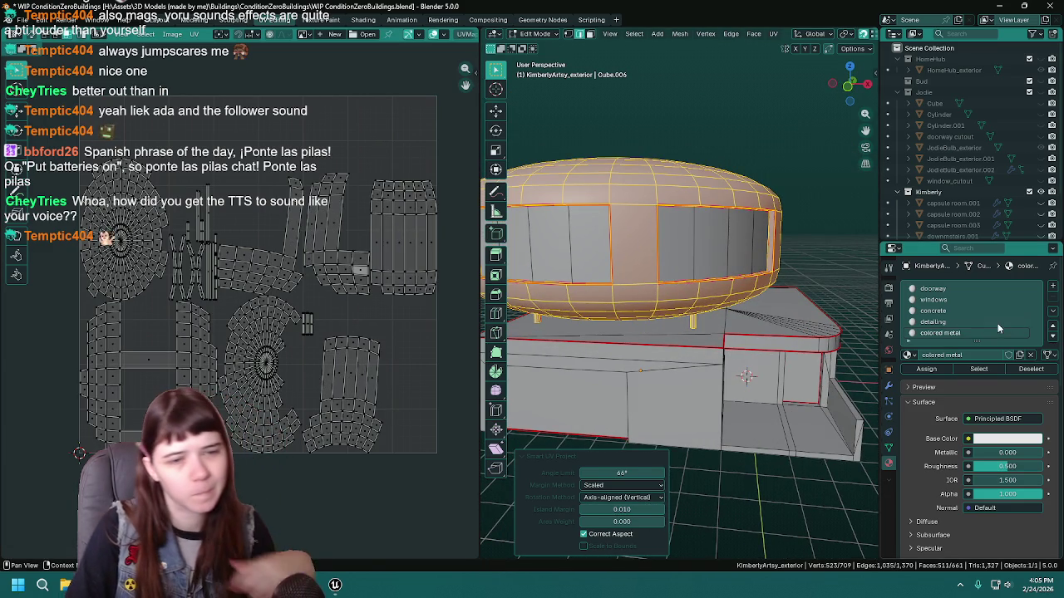
key("KP_8")
key("ctrl+s")
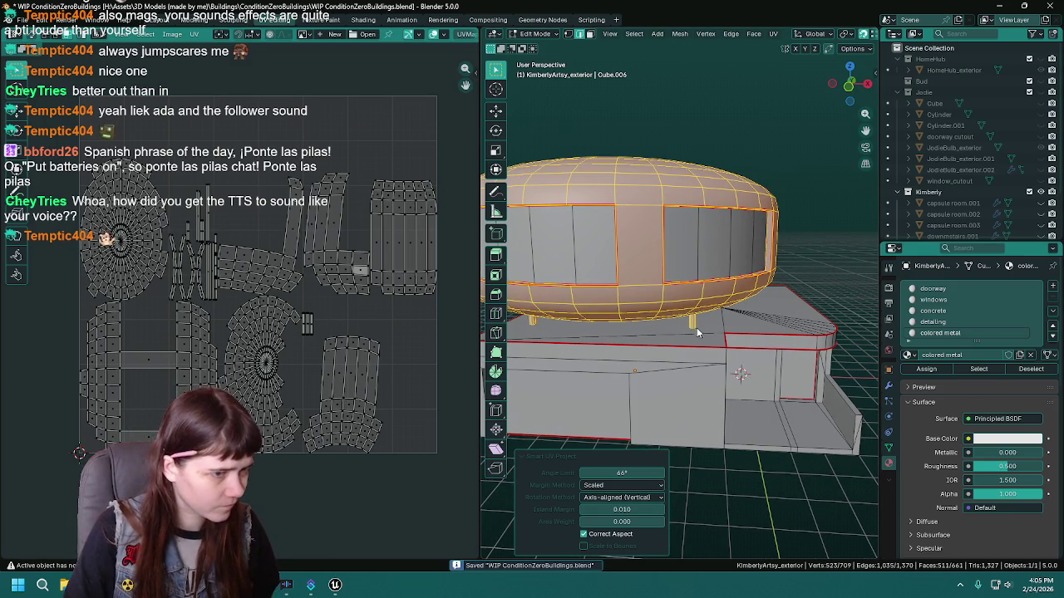
Export the building mesh as FBX over KimberlyArtsy_exterior.fbx and switch to Unreal.
key("Tab")
key("q")
left_click(692, 323)
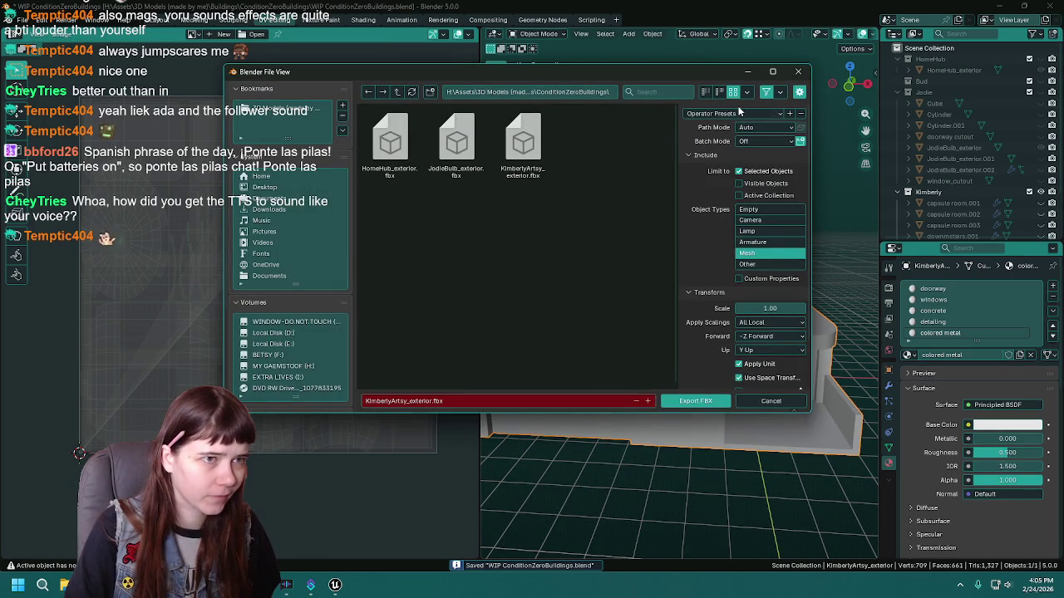
double_click(532, 169)
left_click(335, 585)
key("ctrl+space")
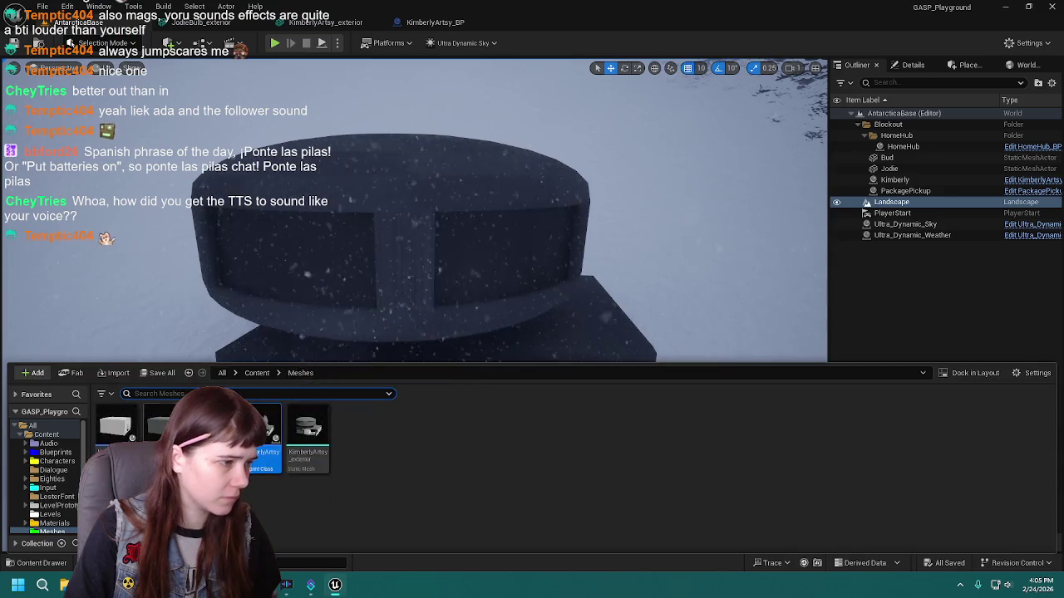
Reimport the KimberlyArtsy_exterior static mesh from the updated FBX.
right_click(261, 465)
left_click(305, 453)
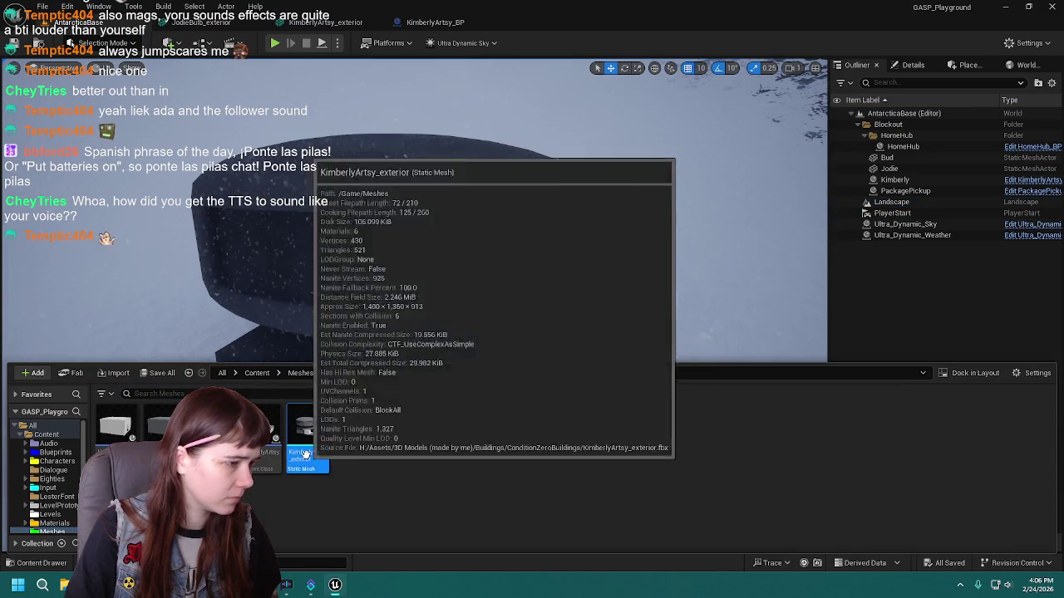
right_click(306, 454)
left_click(349, 147)
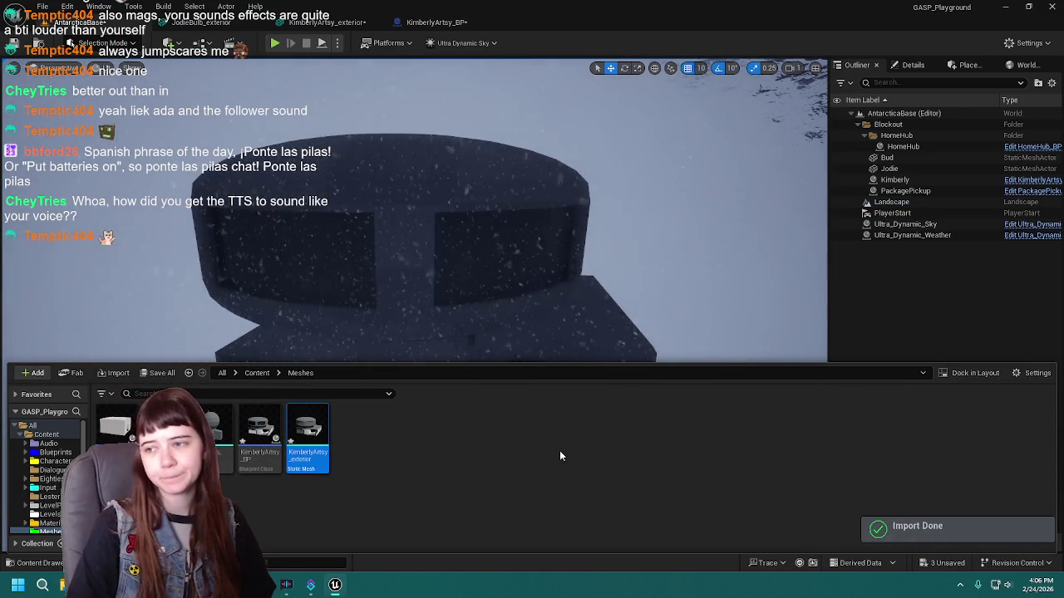
left_click(15, 563)
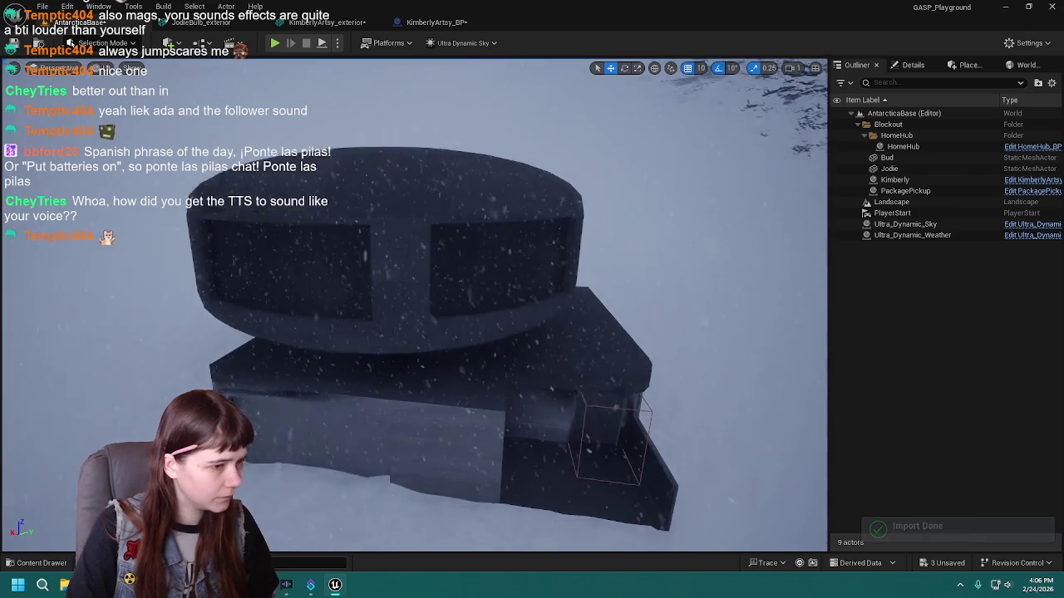
Select the Kimberly building actor and frame it to inspect the update.
key("s")
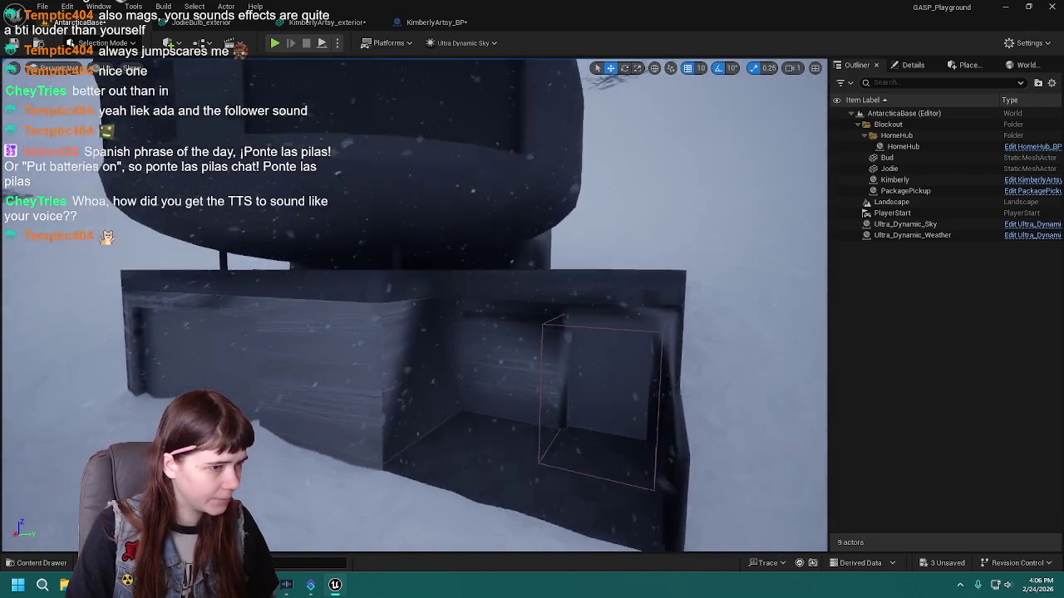
key("w")
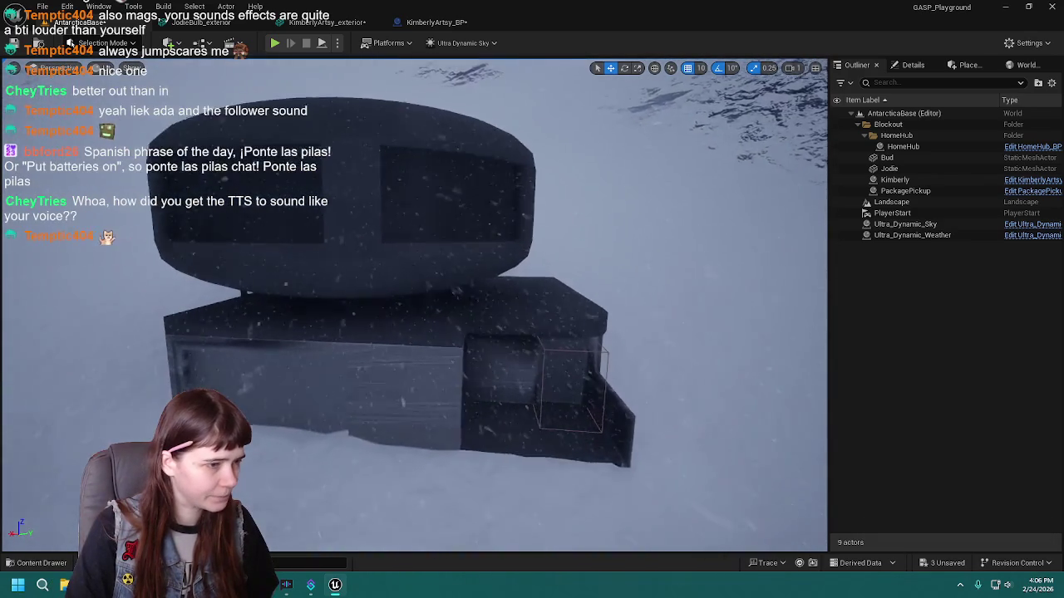
left_click(513, 371)
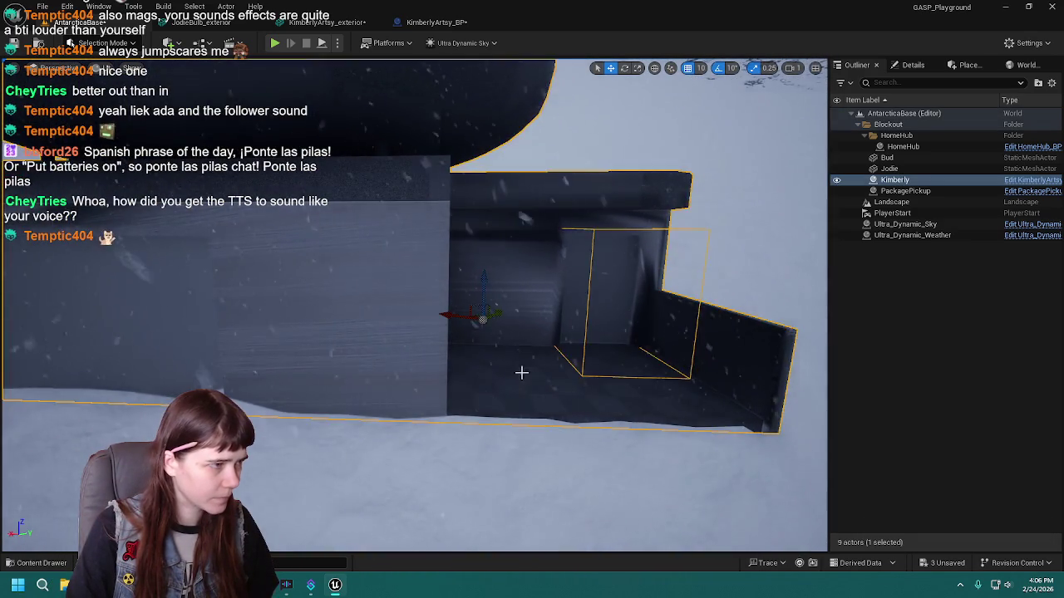
key("f")
key("s")
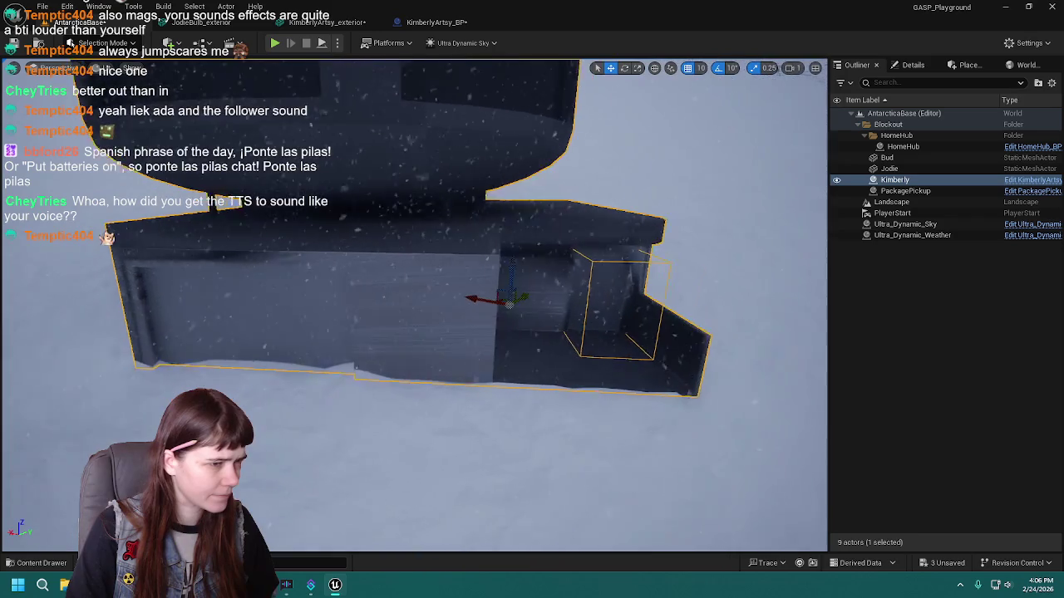
Back in Blender, select all exterior-material faces of the building in Edit Mode.
key("alt+Tab")
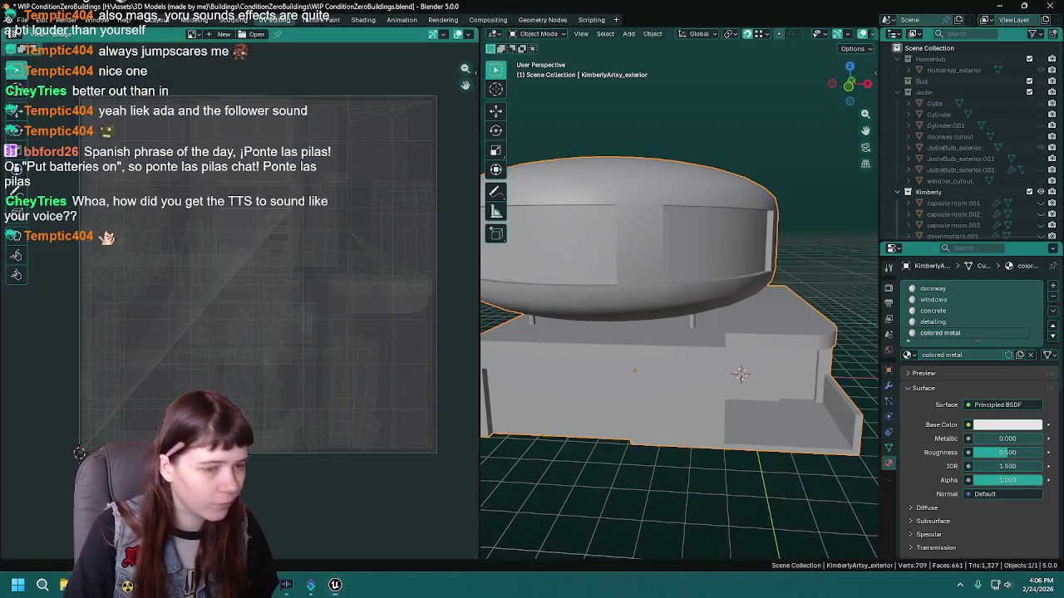
left_click(931, 288)
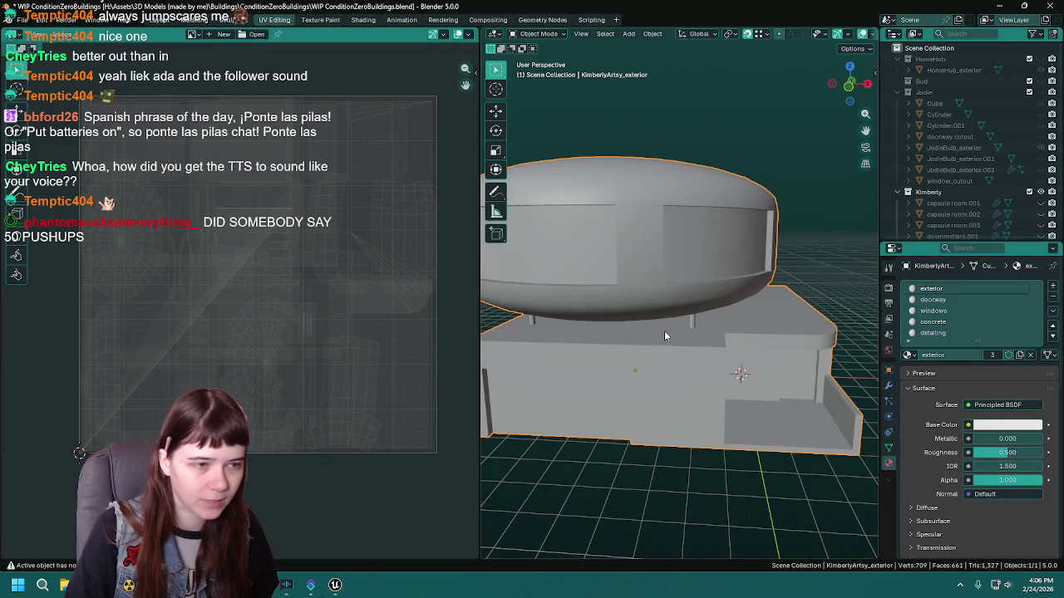
key("Tab")
key("a")
key("alt+a")
left_click(978, 368)
left_click_drag(590, 317, 650, 283)
mouse_move(821, 307)
left_mouse_down()
mouse_move(720, 290)
mouse_move(748, 312)
mouse_move(738, 295)
left_mouse_up()
scroll(806, 303, "up", 2)
scroll(756, 317, "up", 2)
key("ctrl+s")
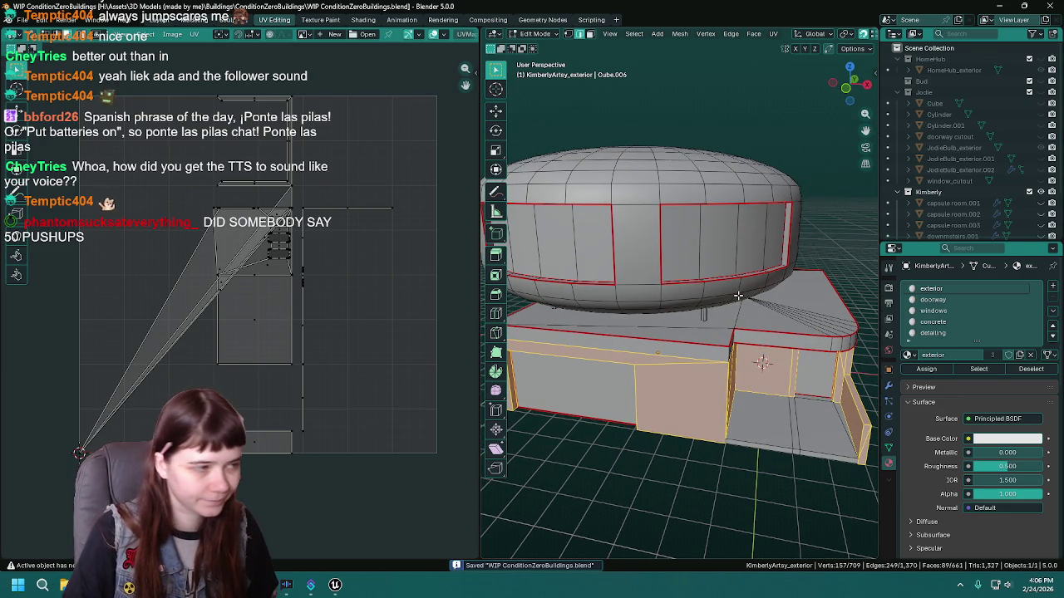
Orbit to inspect the lower roof, left side wall and doorway.
mouse_move(735, 297)
left_mouse_down()
mouse_move(667, 304)
mouse_move(681, 284)
left_mouse_up()
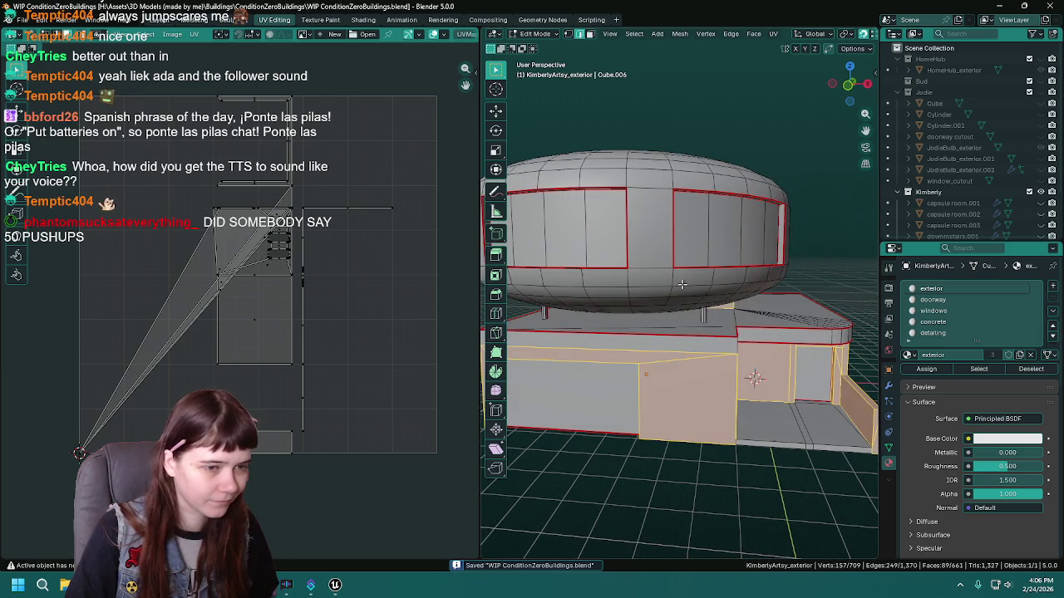
mouse_move(716, 323)
left_mouse_down()
mouse_move(706, 291)
mouse_move(696, 306)
left_mouse_up()
scroll(703, 297, "up", 2)
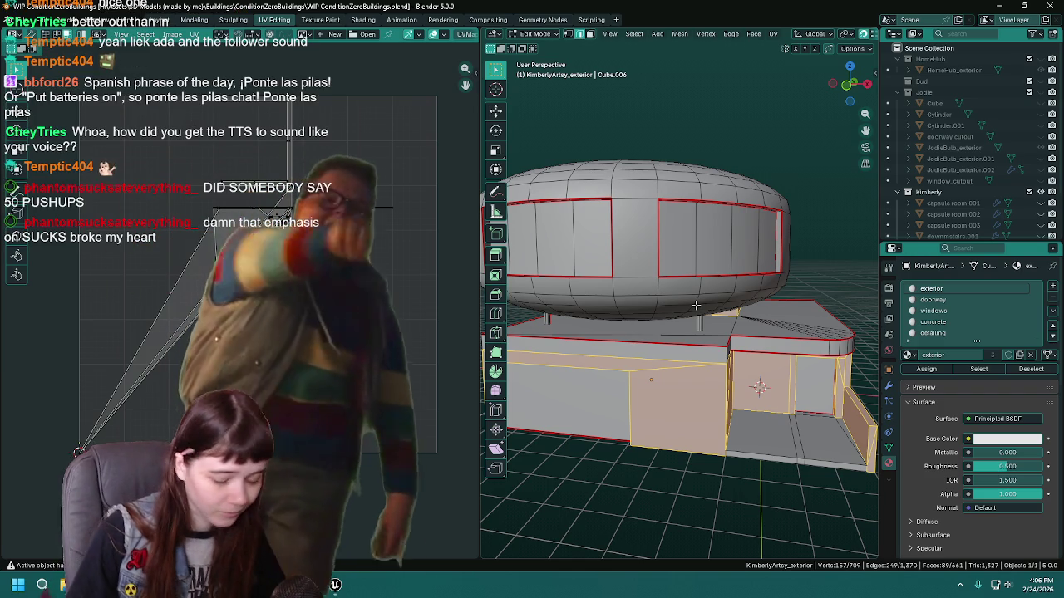
key("ctrl+s")
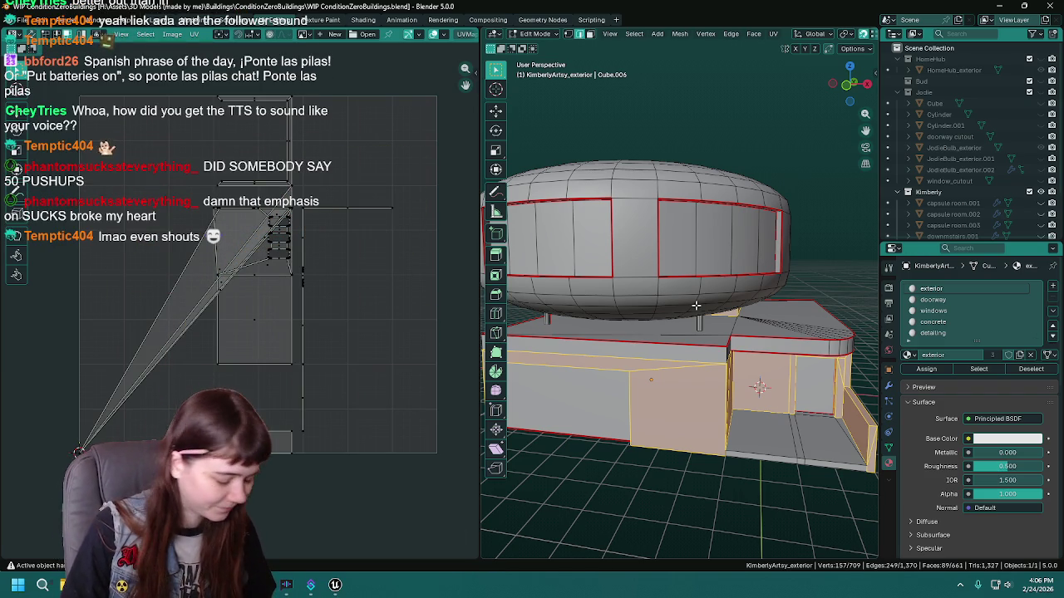
key("ctrl+s")
scroll(672, 296, "down", 2)
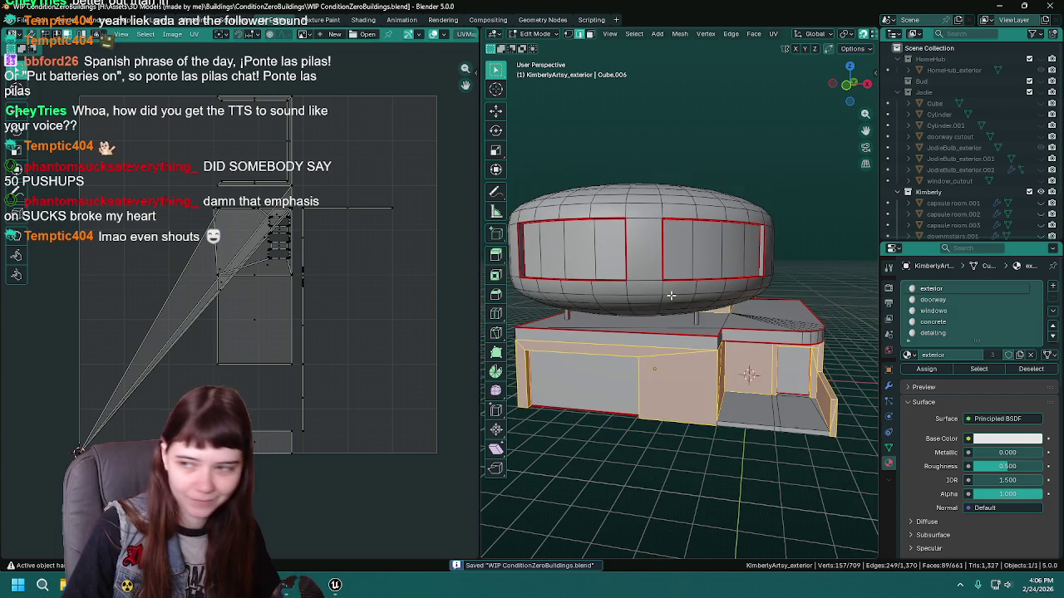
scroll(672, 296, "up", 2)
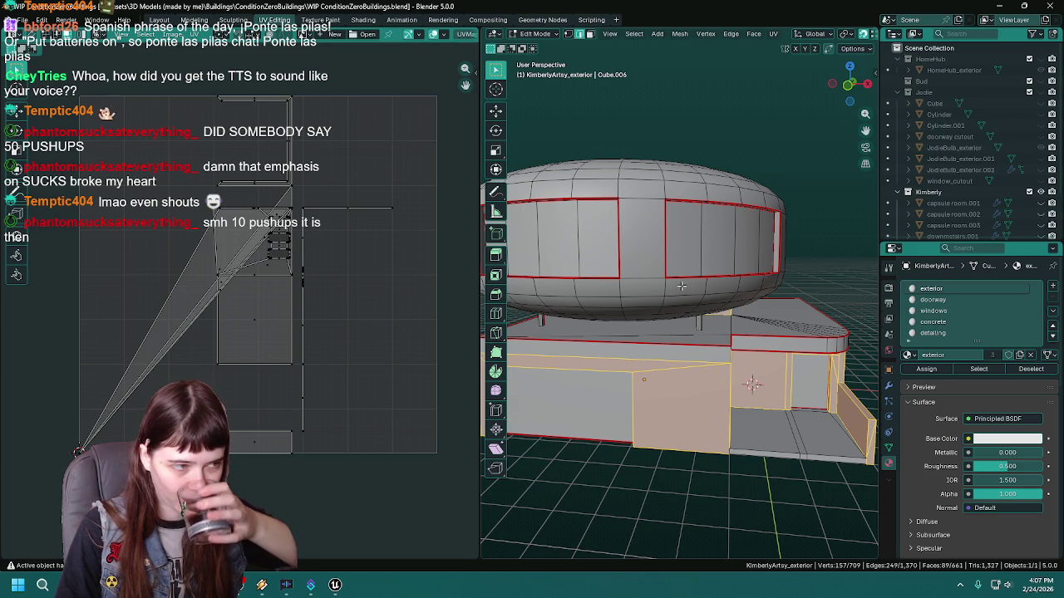
scroll(651, 291, "down", 2)
left_click_drag(683, 312, 727, 331)
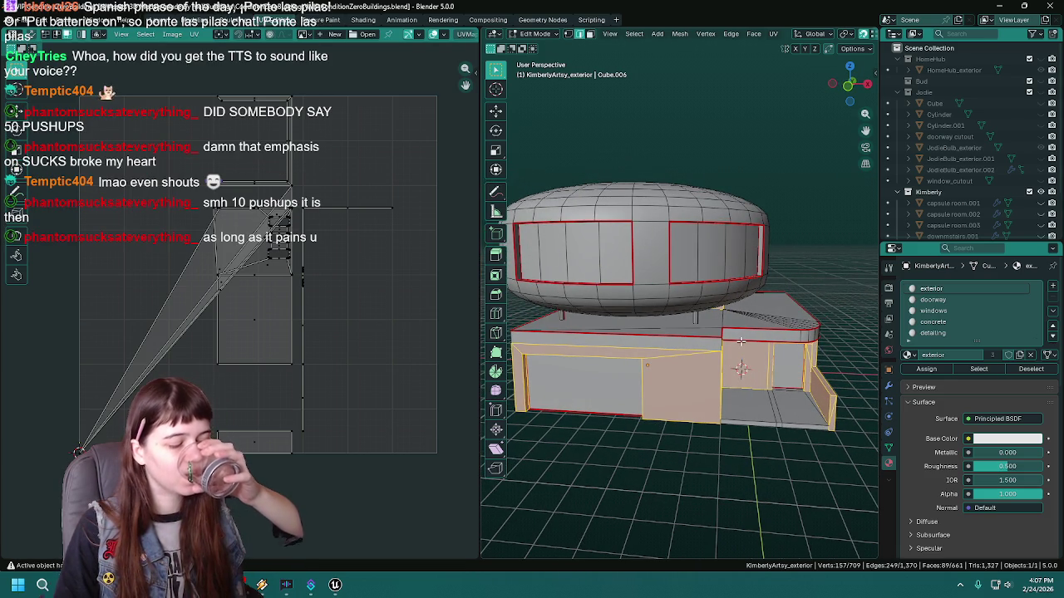
left_click_drag(741, 341, 664, 328)
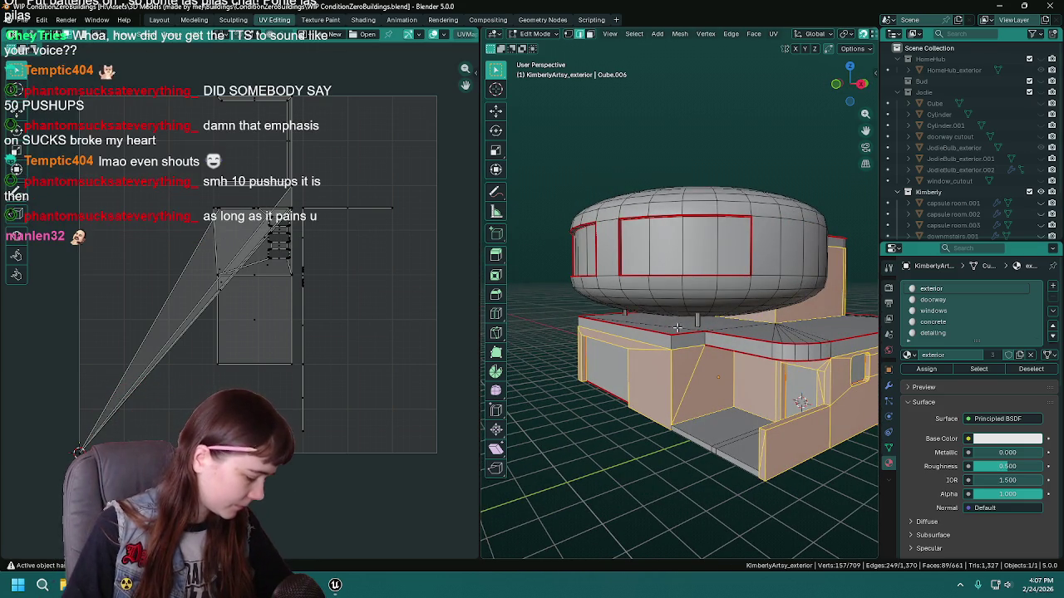
left_click_drag(773, 334, 680, 248)
Unwrap the selected exterior faces Angle Based instead of Smart UV Project.
key("u")
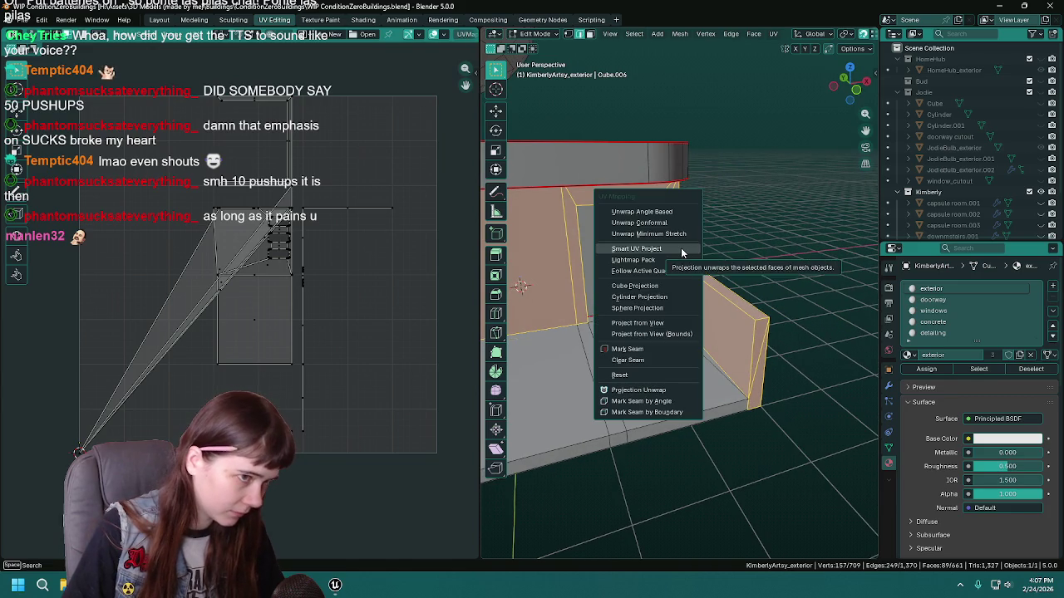
left_click(680, 248)
left_click(740, 354)
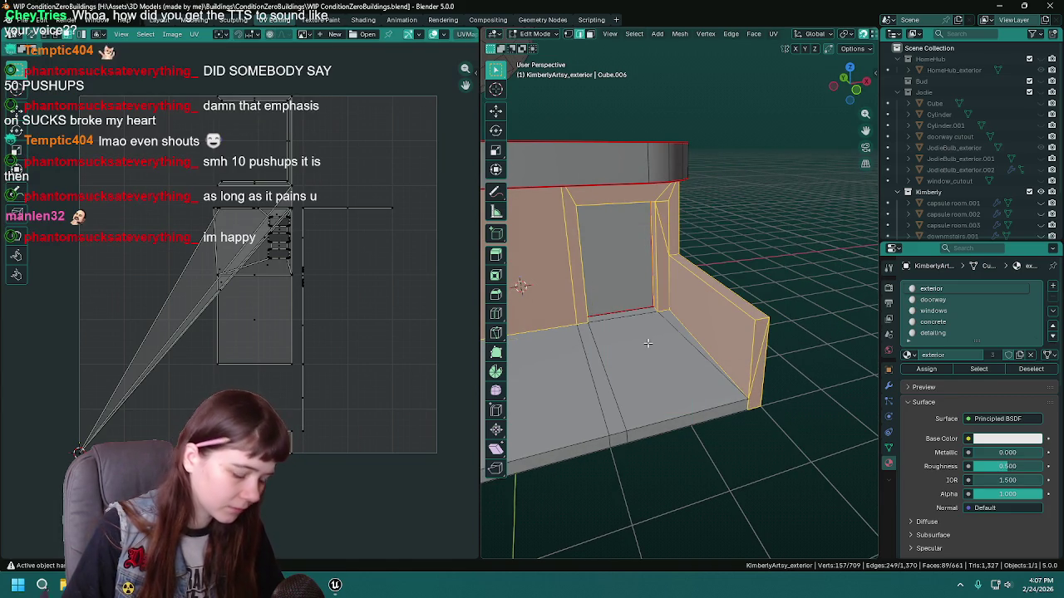
key("u")
left_click(631, 306)
left_click_drag(641, 288, 656, 300)
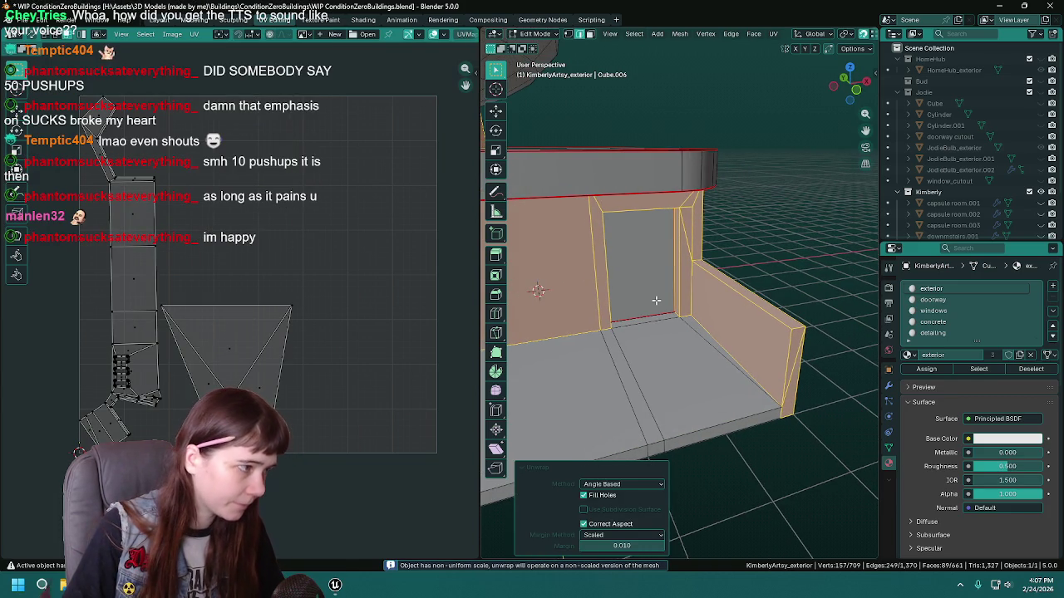
scroll(721, 301, "up", 6)
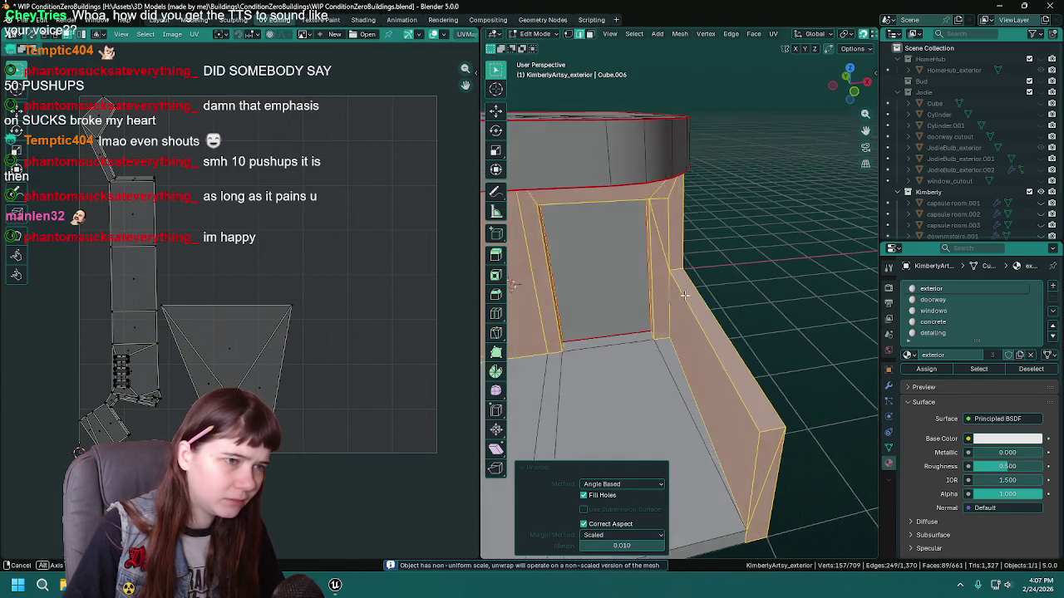
Switch to edge selection and mark the wall's vertical corner edge as a seam.
left_click(687, 297)
left_click(687, 258)
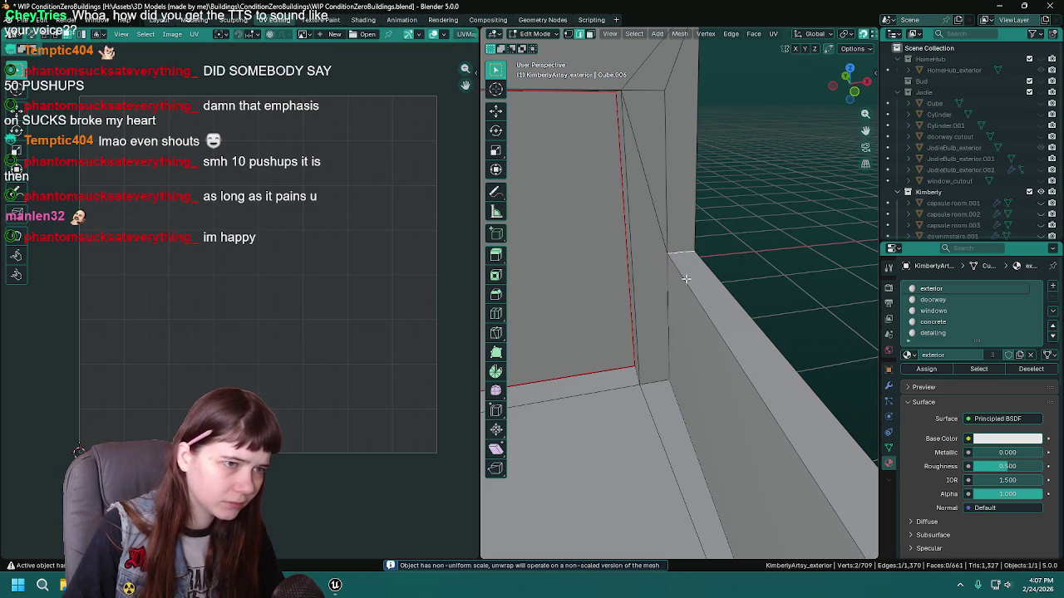
left_click(685, 315)
left_click_drag(684, 316, 704, 307)
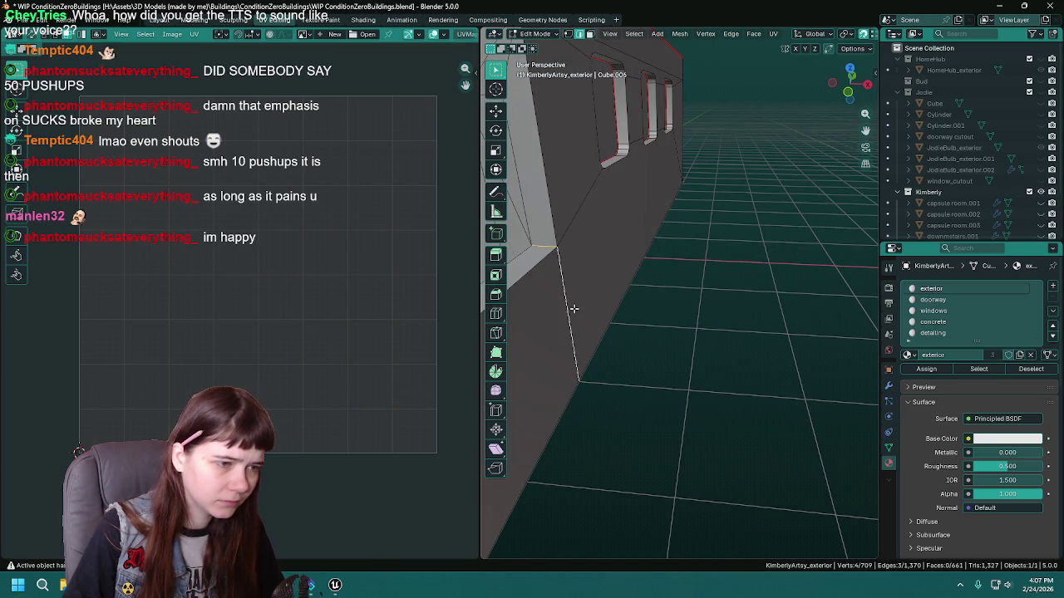
scroll(570, 308, "up", 3)
left_click_drag(625, 296, 649, 283)
right_click(648, 284)
left_click(648, 284)
Mark the diagonal floor-wall edge and another wall edge as seams.
scroll(652, 284, "down", 3)
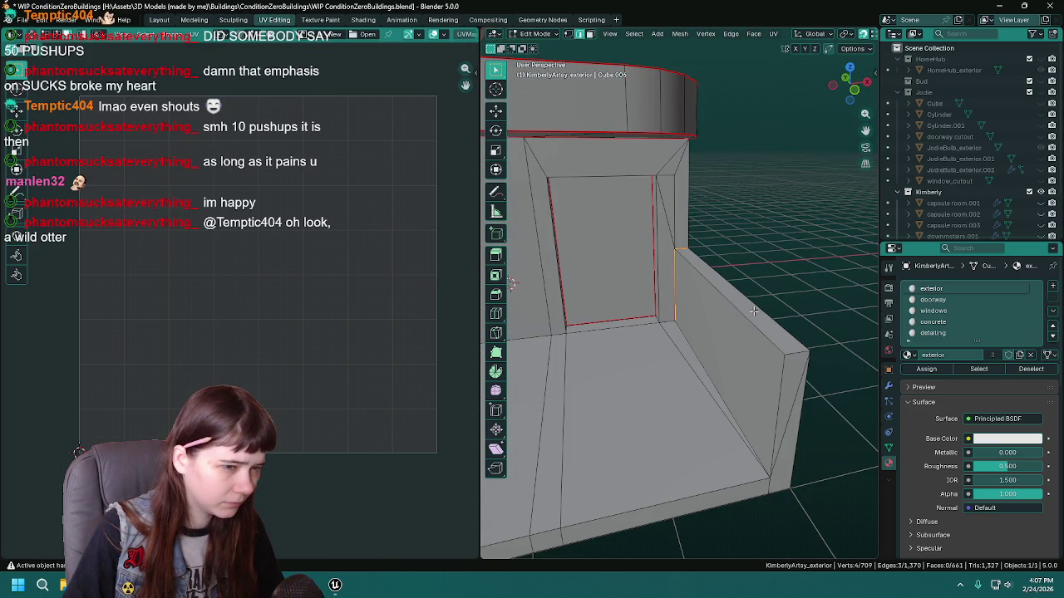
scroll(754, 312, "down", 1)
left_click(703, 341)
right_click(703, 341)
left_click(703, 341)
mouse_move(703, 342)
left_mouse_down()
mouse_move(737, 339)
mouse_move(749, 362)
mouse_move(736, 361)
mouse_move(769, 364)
mouse_move(842, 418)
mouse_move(662, 321)
mouse_move(762, 331)
mouse_move(707, 213)
mouse_move(725, 261)
left_mouse_up()
right_click(831, 420)
left_click(830, 417)
Reselect the exterior-material faces and re-unwrap them Angle Based.
left_click(978, 368)
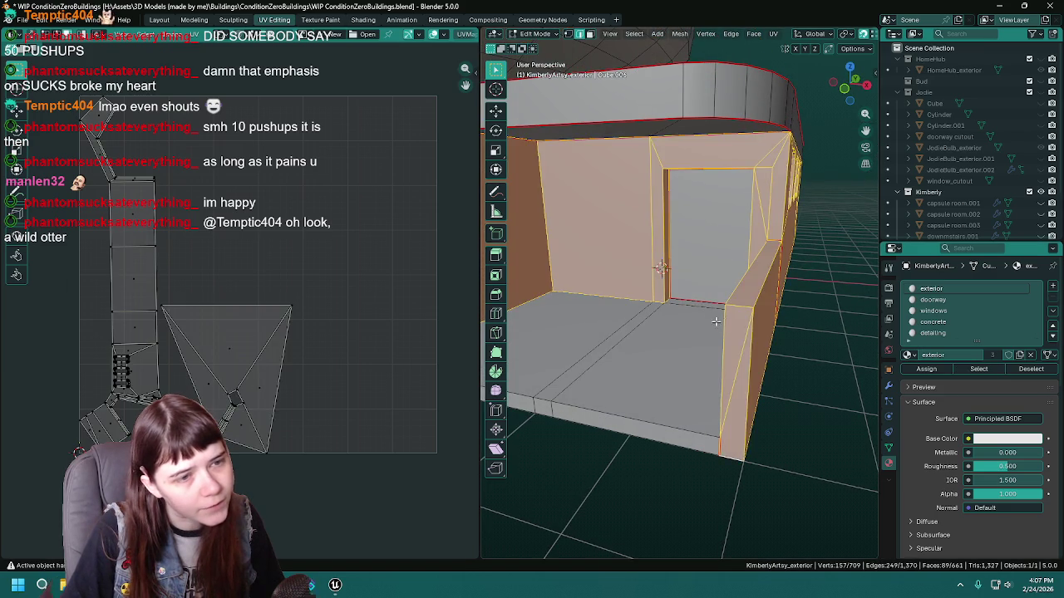
left_click_drag(698, 324, 665, 289)
key("u")
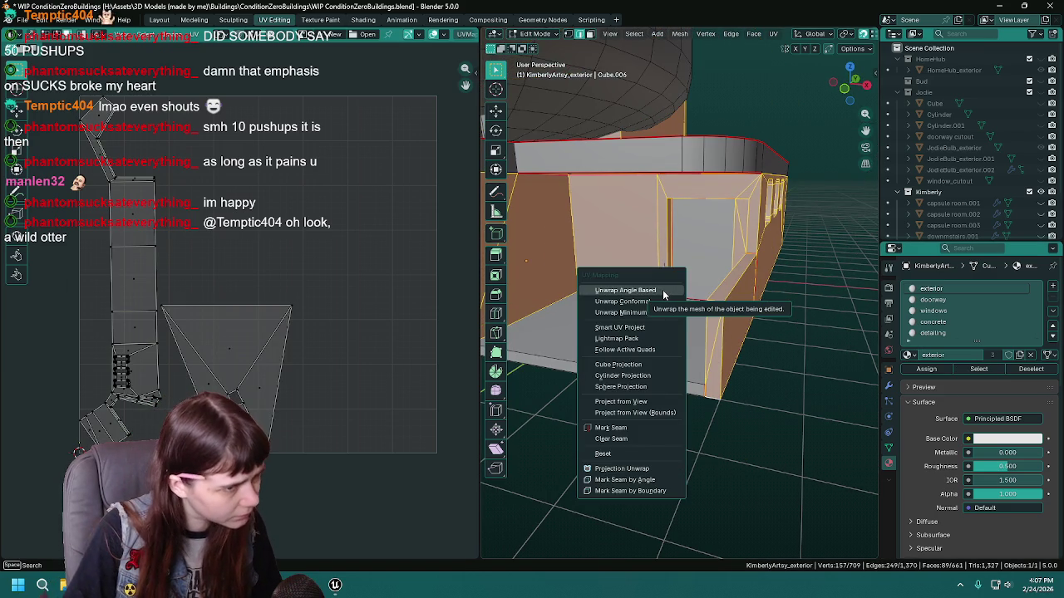
left_click(662, 289)
left_click_drag(310, 299, 415, 320)
Mark a vertical corner edge on the front wall as a UV seam.
mouse_move(656, 274)
left_mouse_down()
mouse_move(673, 287)
mouse_move(781, 285)
left_mouse_up()
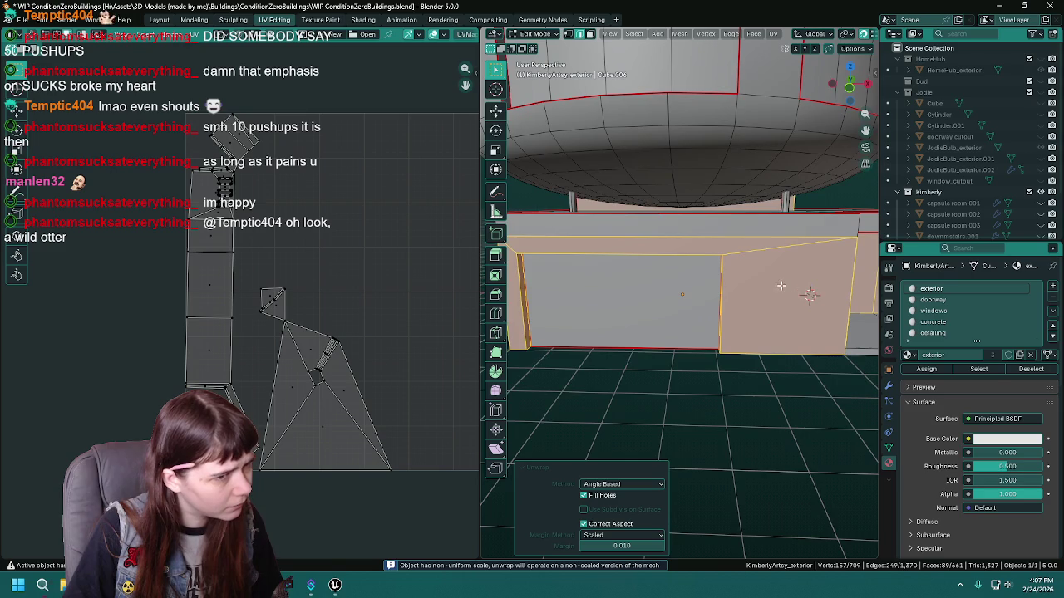
mouse_move(648, 289)
left_mouse_down()
mouse_move(624, 308)
mouse_move(612, 360)
mouse_move(586, 399)
left_mouse_up()
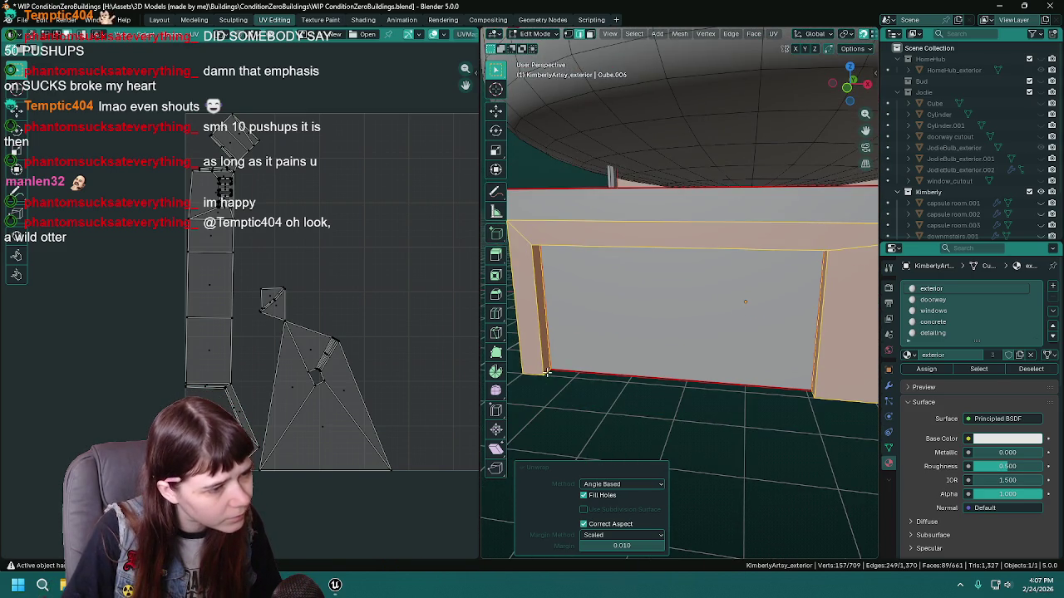
left_click(580, 387)
left_click_drag(683, 357, 677, 309)
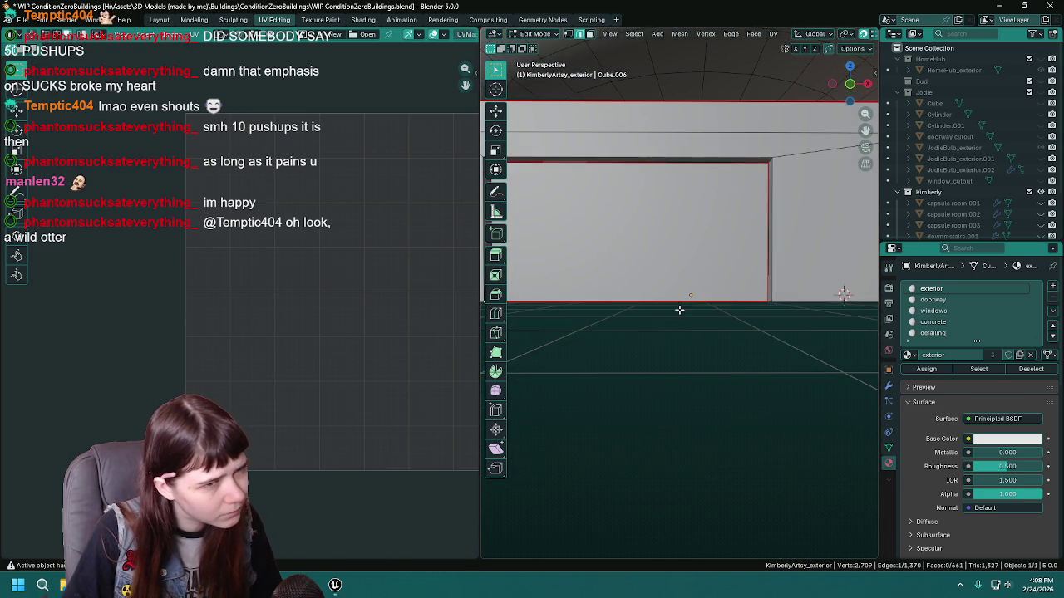
mouse_move(688, 271)
left_mouse_down()
mouse_move(742, 284)
mouse_move(753, 241)
mouse_move(676, 245)
mouse_move(574, 294)
mouse_move(715, 271)
mouse_move(746, 283)
left_mouse_up()
scroll(715, 271, "down", 5)
scroll(747, 283, "up", 8)
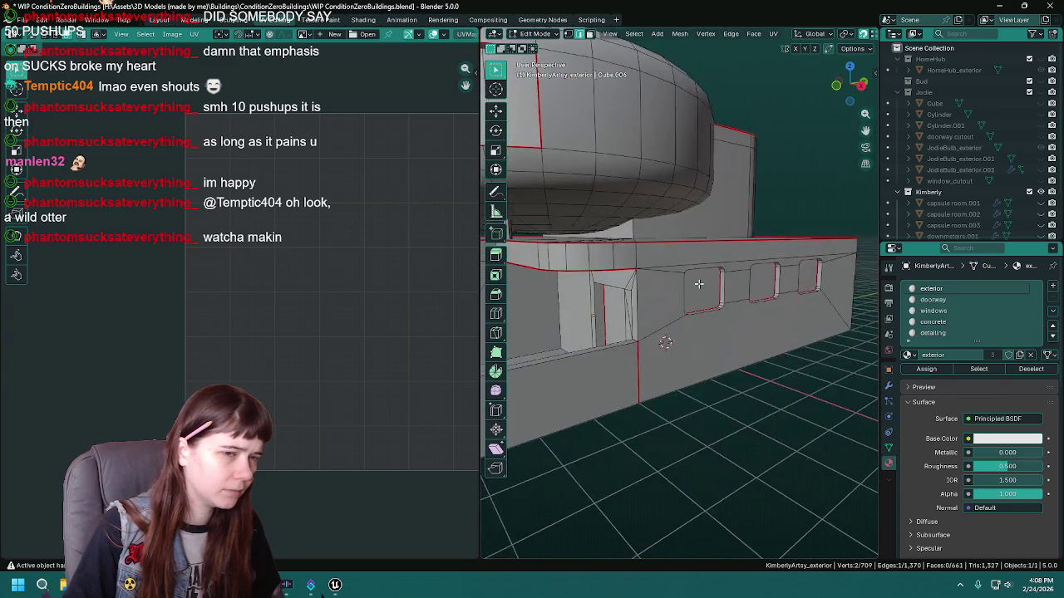
right_click(715, 244)
left_click(715, 244)
scroll(750, 260, "down", 8)
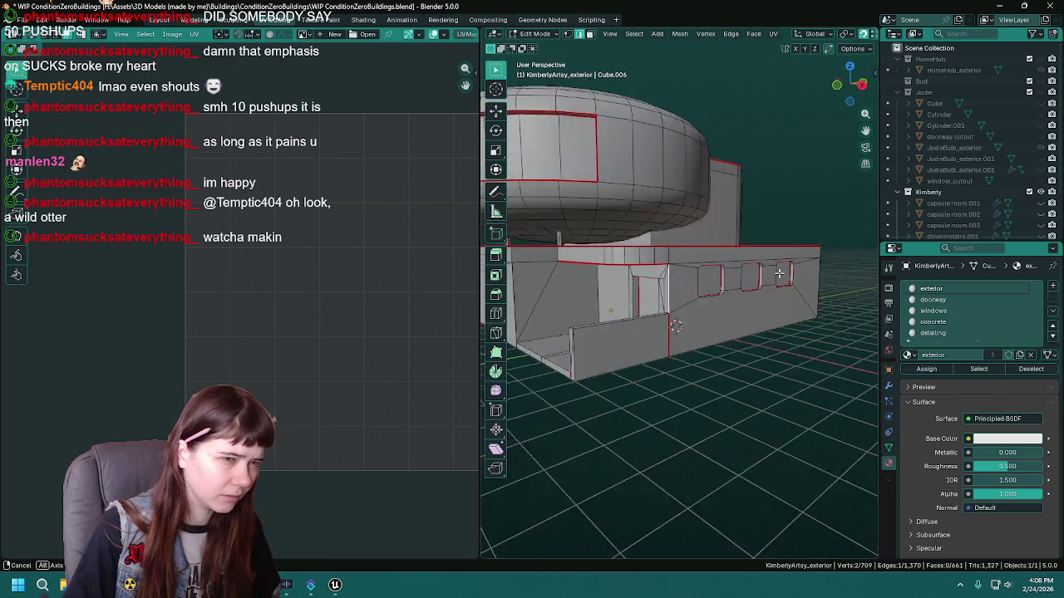
Frame the Kimberly building in Unreal, then return to Blender.
left_click(335, 585)
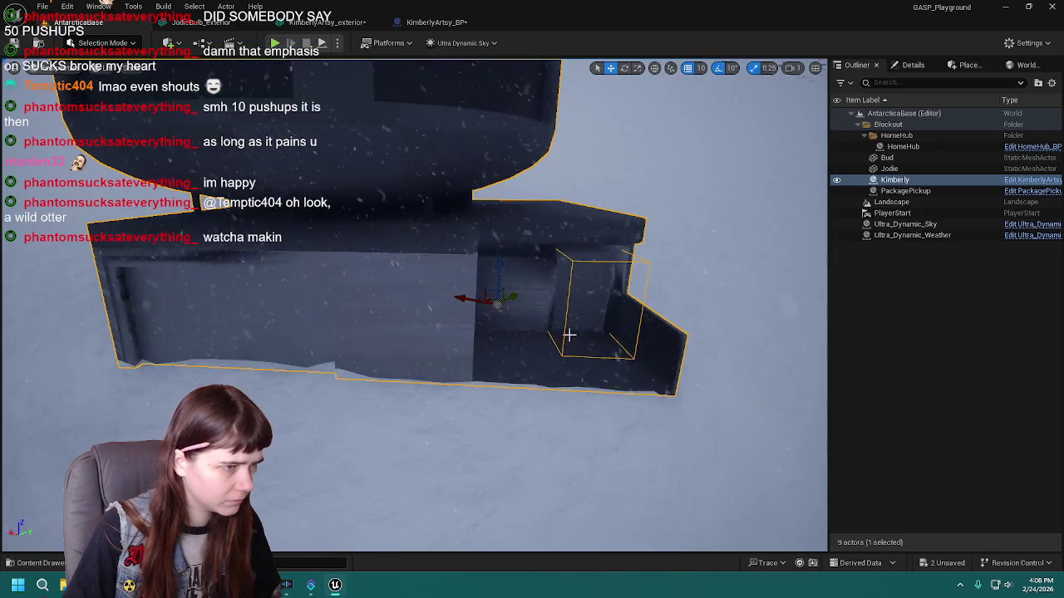
key("f")
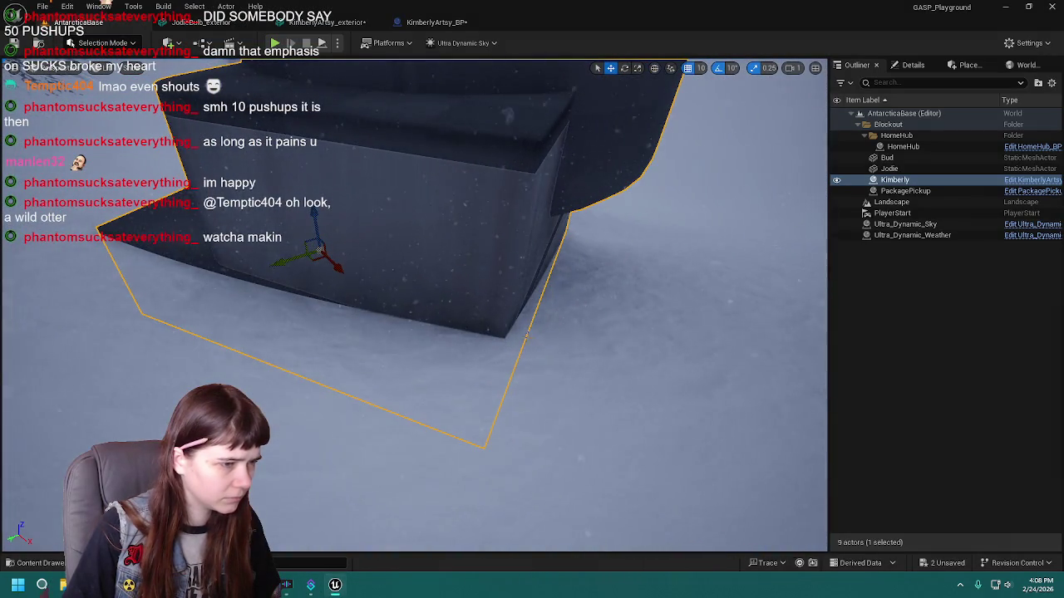
key("alt+Tab")
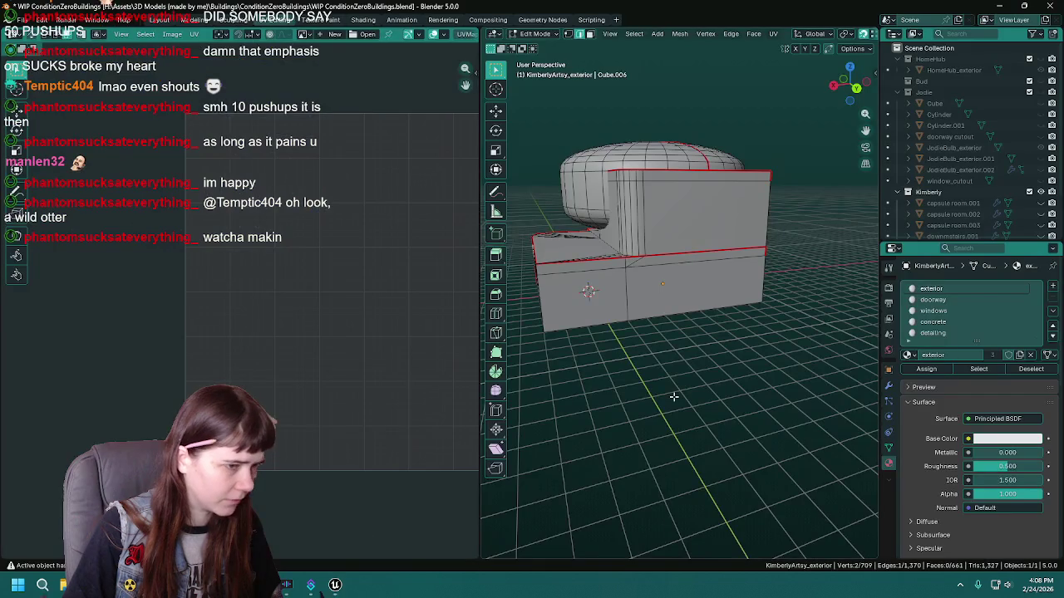
Mark the lower box's corner edge as a seam and save.
scroll(723, 298, "up", 2)
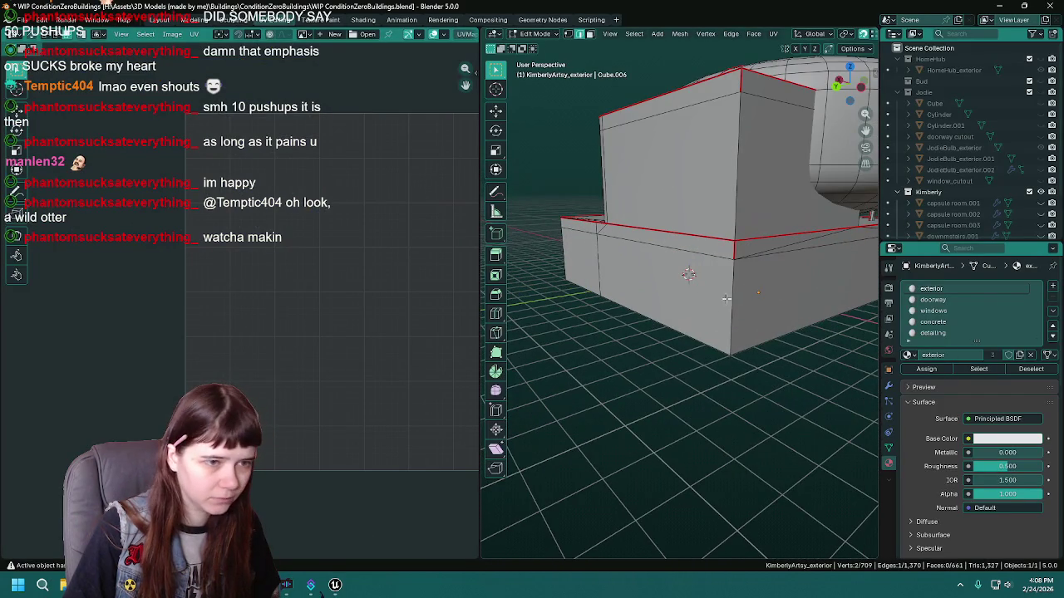
right_click(734, 296)
left_click(734, 295)
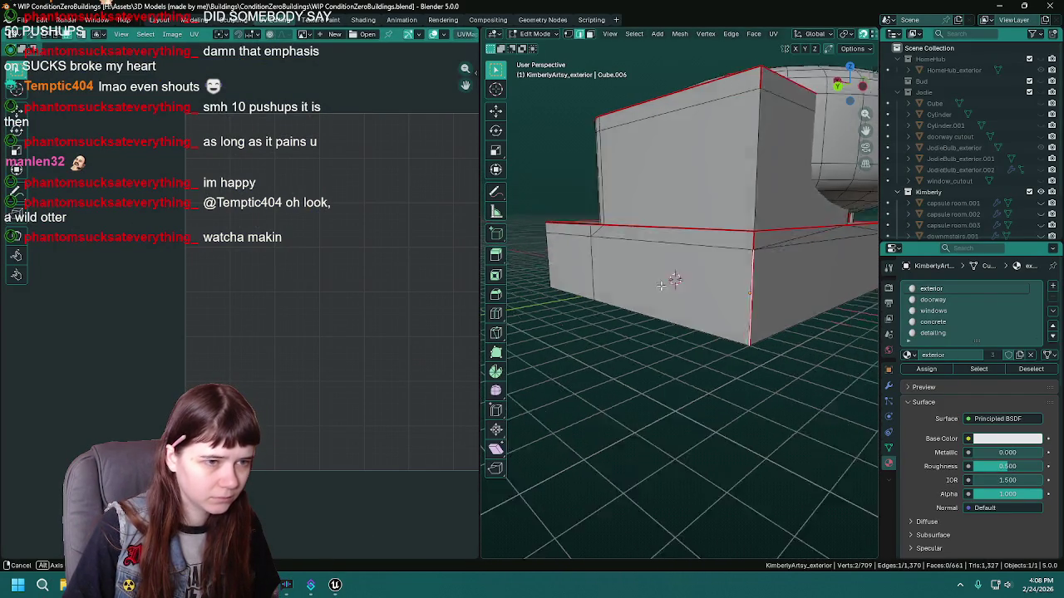
key("ctrl+s")
Unwrap the selected exterior faces into fresh UV islands.
key("l")
key("u")
key("Return")
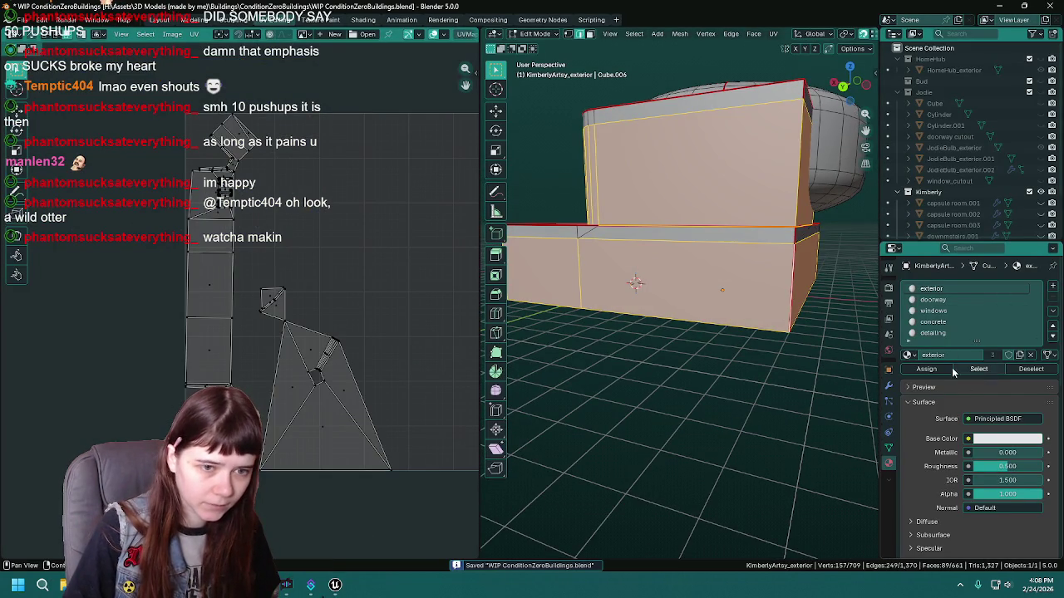
key("u")
left_click(616, 323)
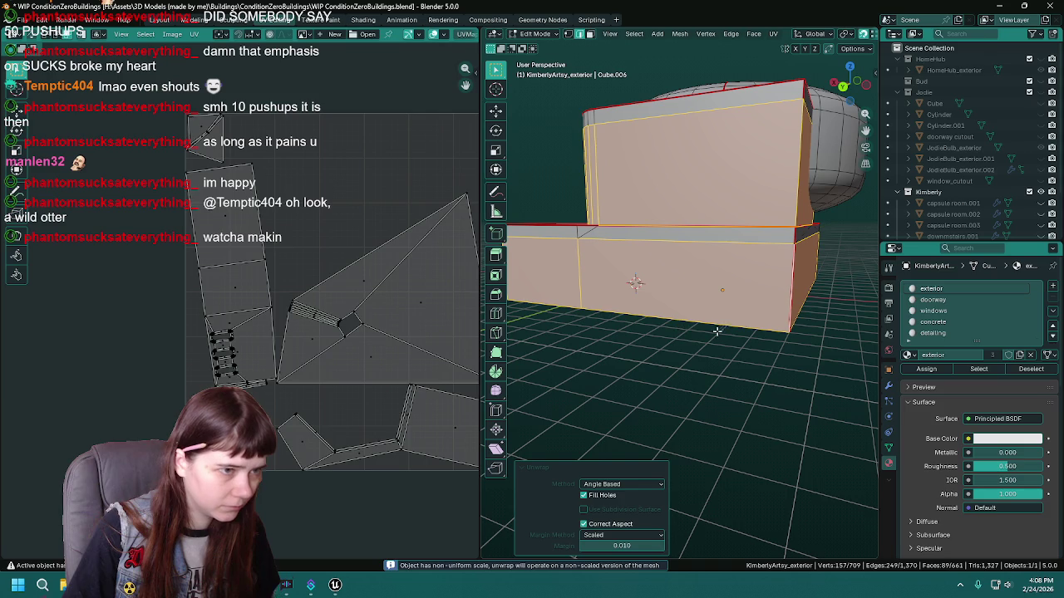
scroll(366, 368, "right", 2)
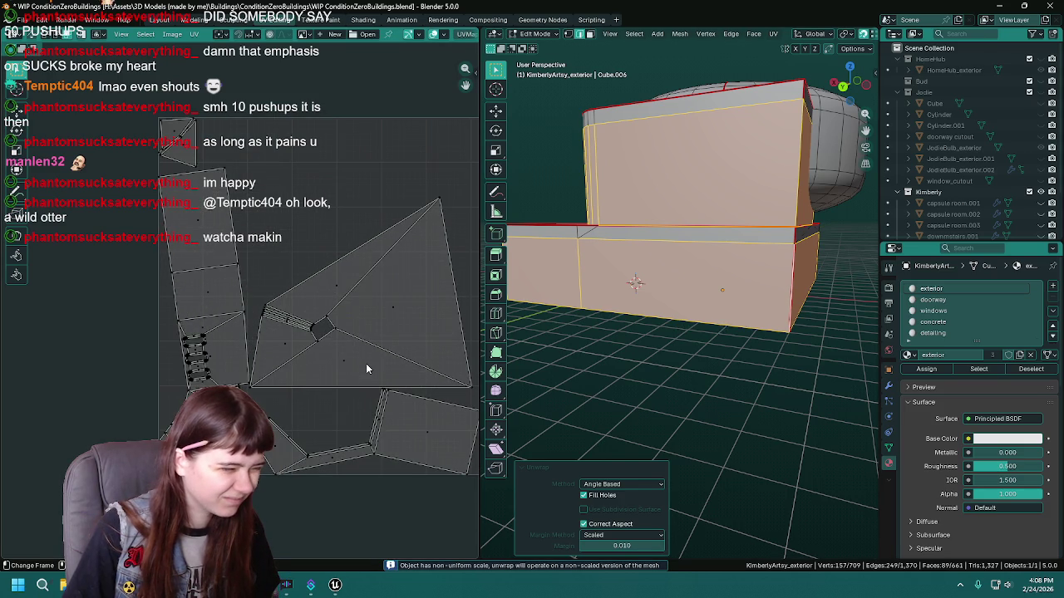
Enable UV Sync Selection and inspect individual box faces' UV islands with Select Linked.
left_click(30, 35)
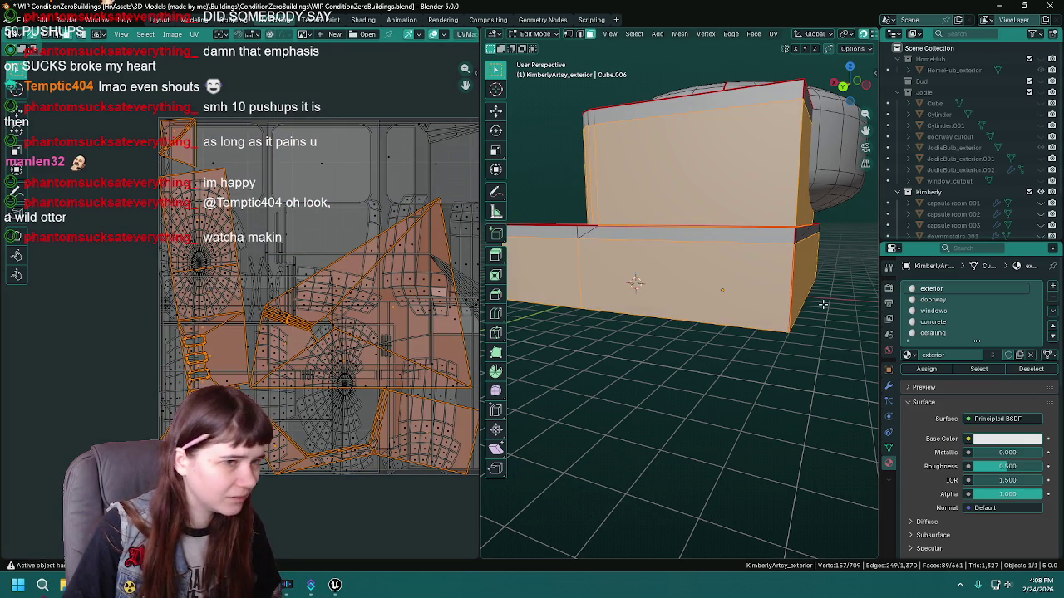
left_click(823, 303)
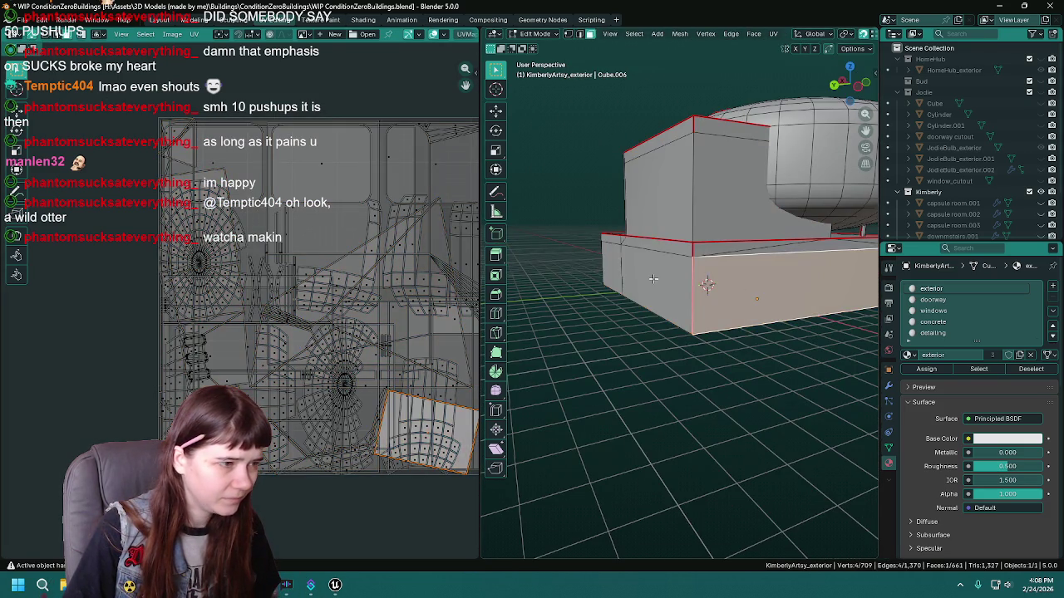
left_click(652, 239)
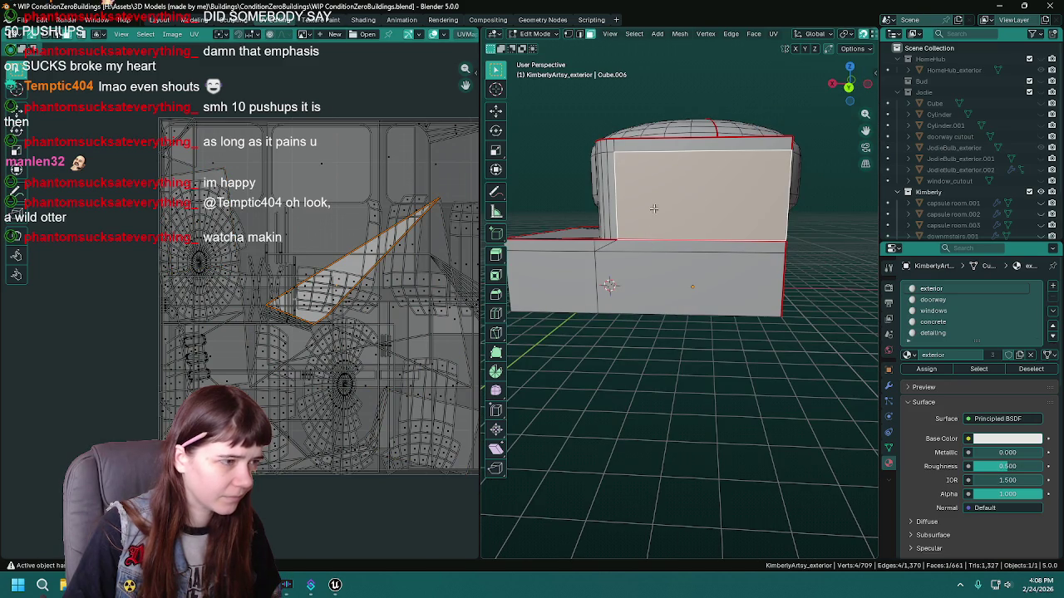
left_click_drag(637, 200, 638, 204)
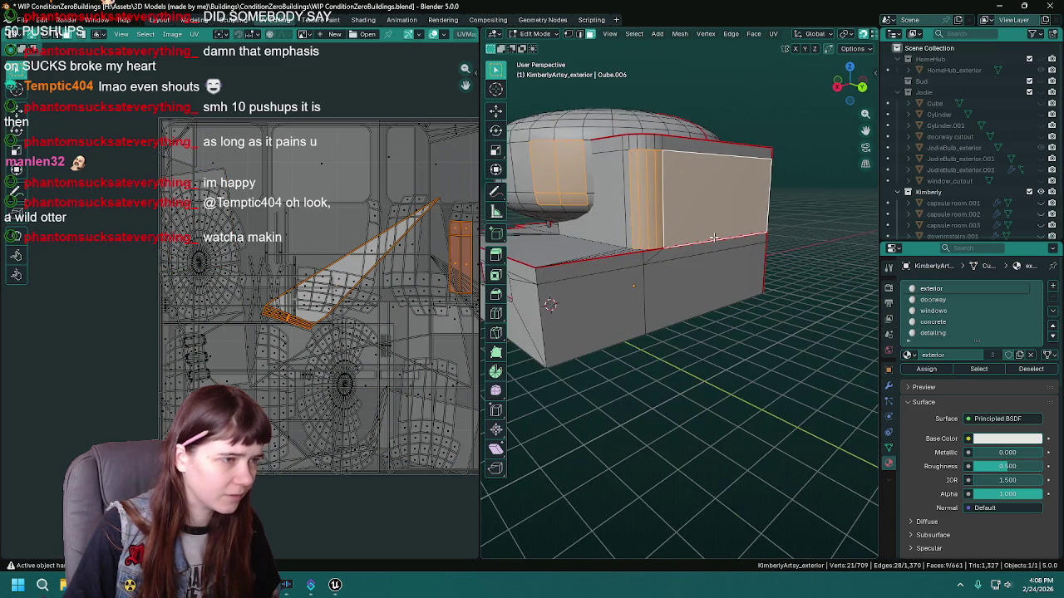
left_click(639, 217)
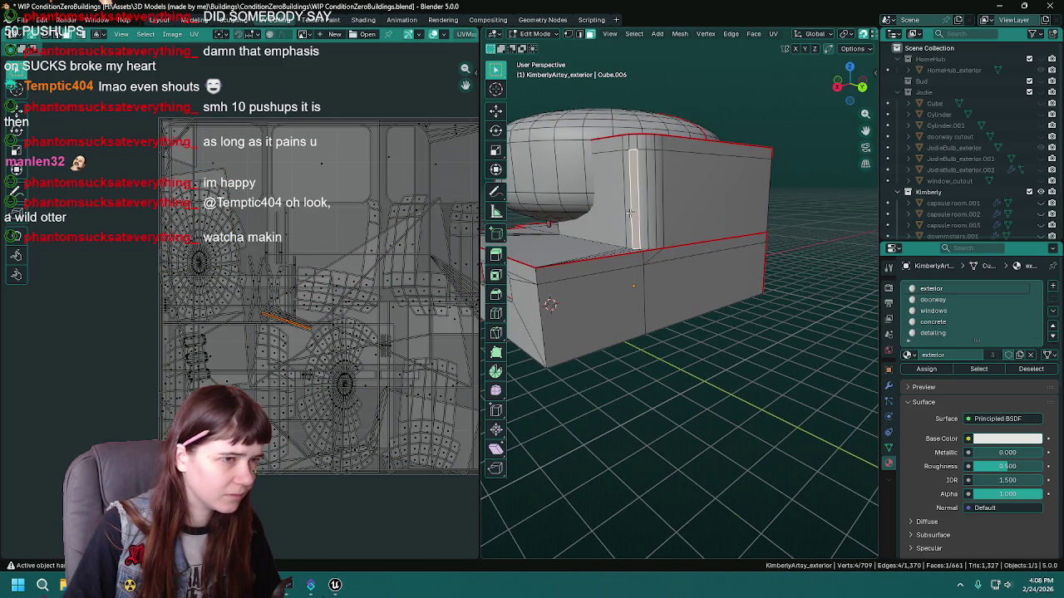
left_click(35, 38)
left_click(673, 187, "shift")
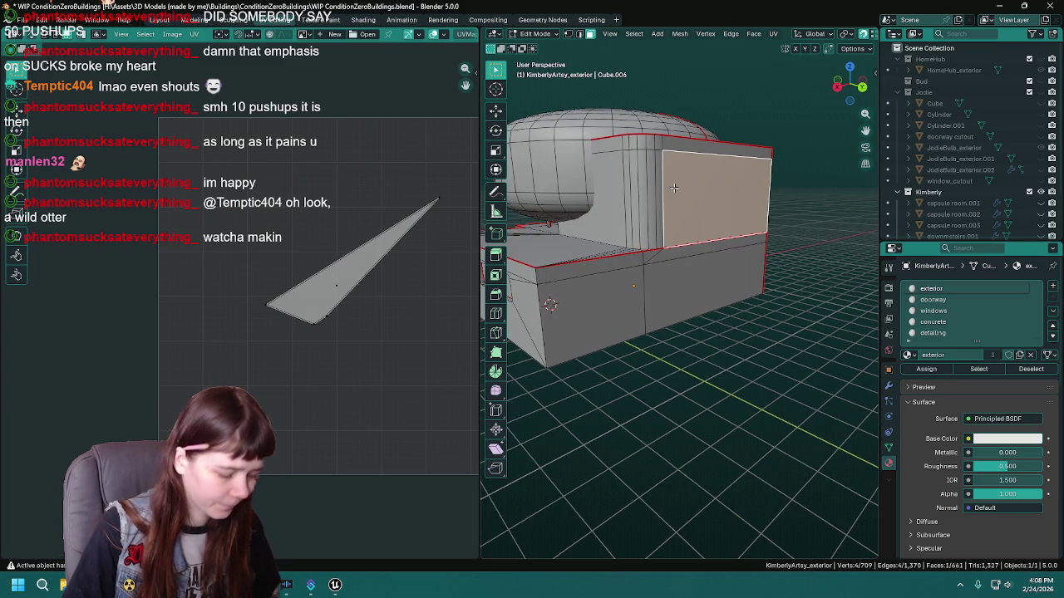
key("ctrl+l")
scroll(380, 330, "down", 2)
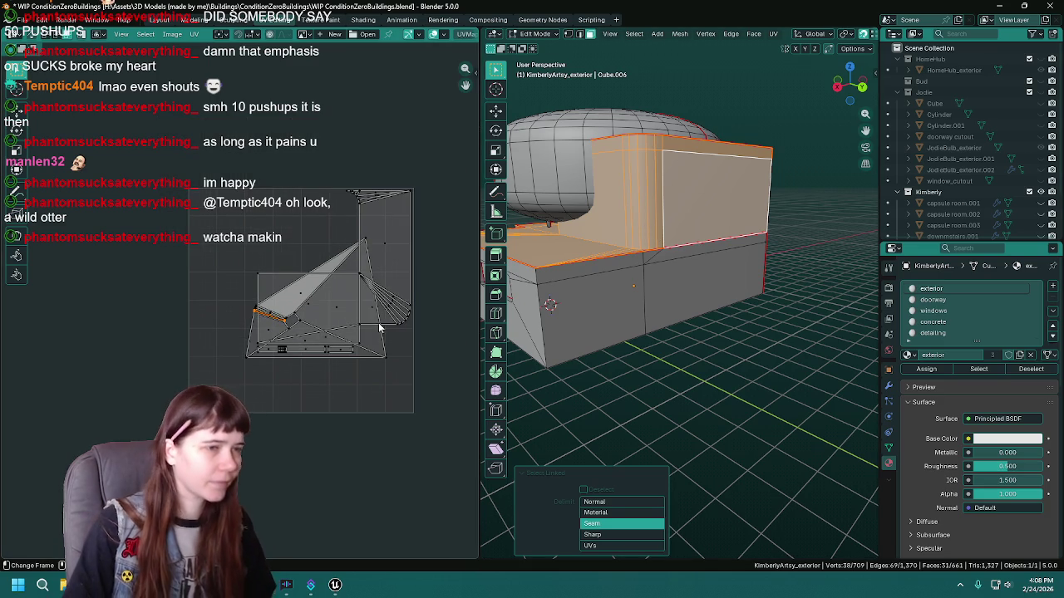
Mark another vertical corner edge of the building as a seam.
key("ctrl+s")
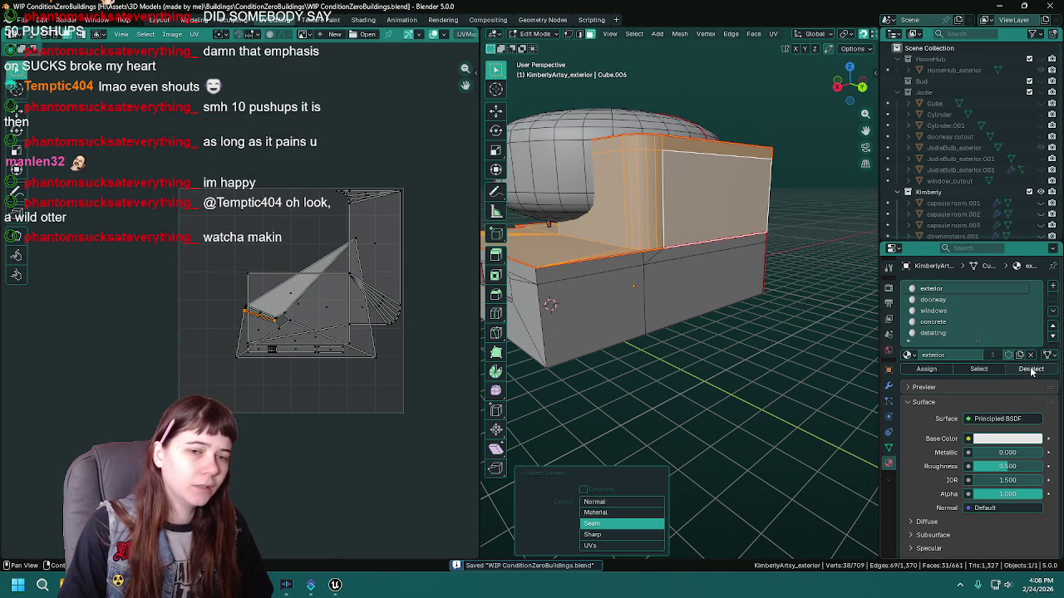
left_click(1022, 369)
left_click(998, 369)
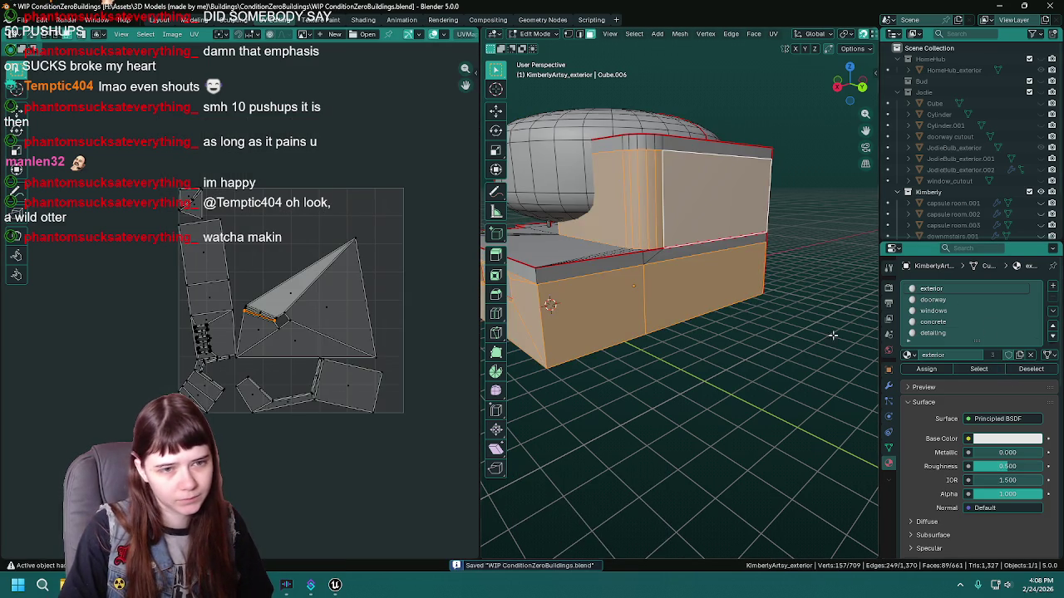
scroll(721, 258, "up", 5)
scroll(720, 258, "down", 5)
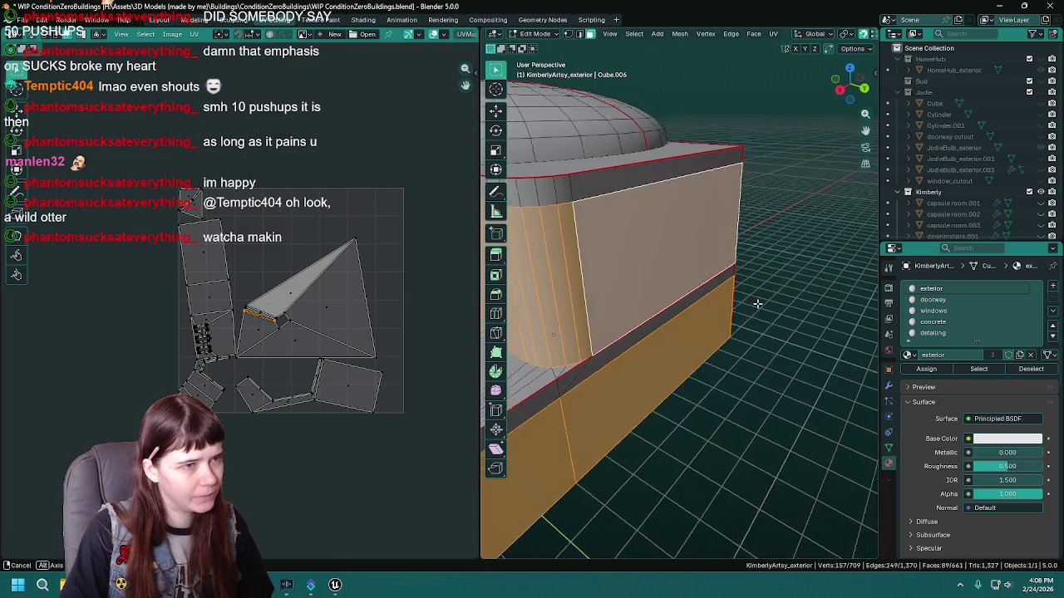
left_click(730, 241)
right_click(716, 274)
left_click(716, 275)
Re-unwrap the exterior-material faces into stacked rectangular islands and save.
left_click(979, 369)
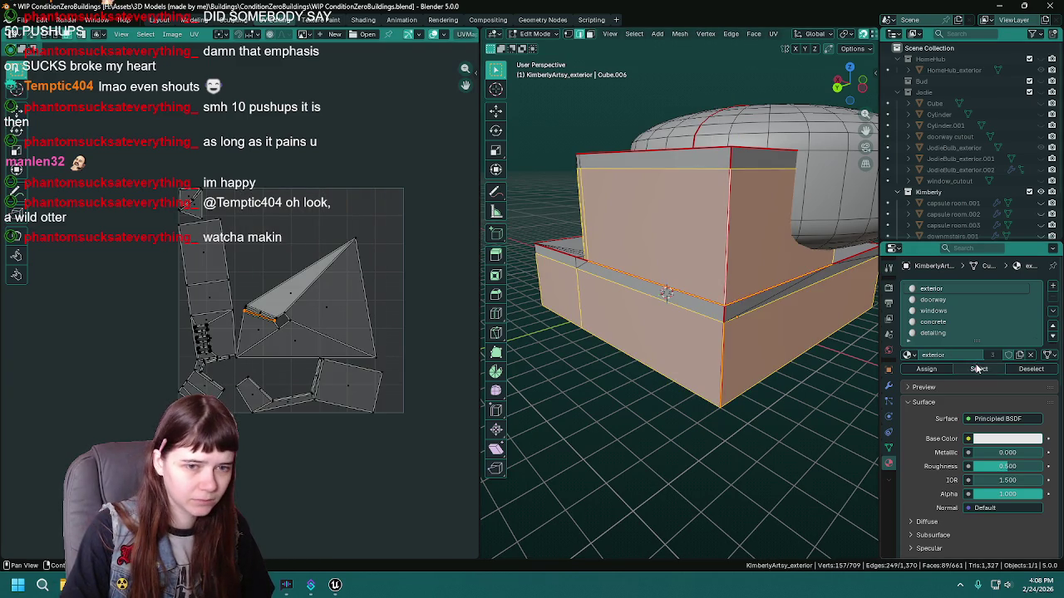
key("u")
left_click(604, 291)
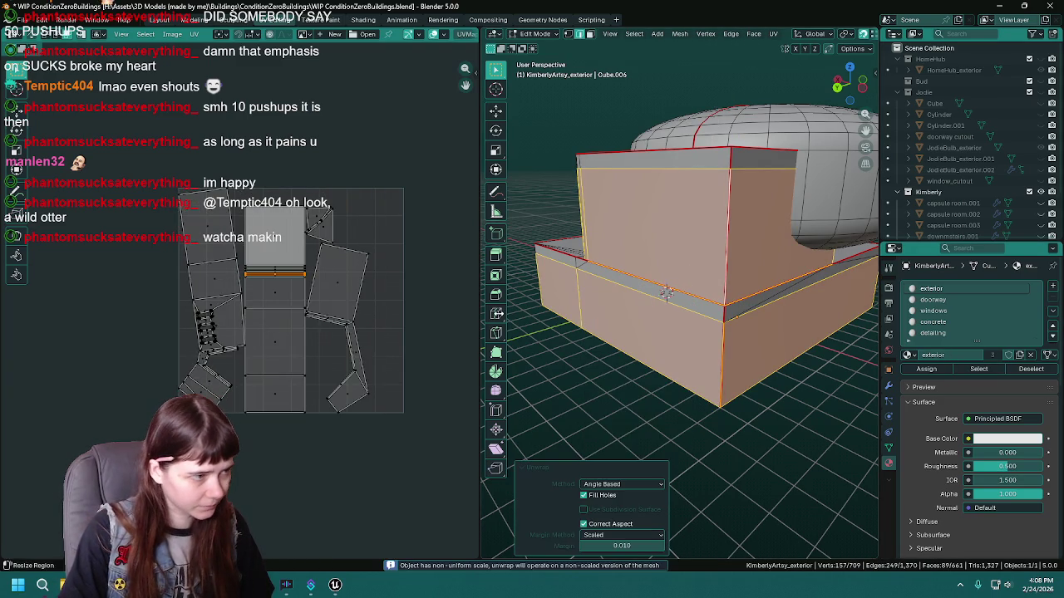
scroll(264, 329, "up", 3)
mouse_move(632, 287)
left_mouse_down()
mouse_move(667, 285)
mouse_move(622, 344)
mouse_move(662, 314)
mouse_move(698, 308)
mouse_move(724, 314)
mouse_move(690, 324)
mouse_move(714, 352)
left_mouse_up()
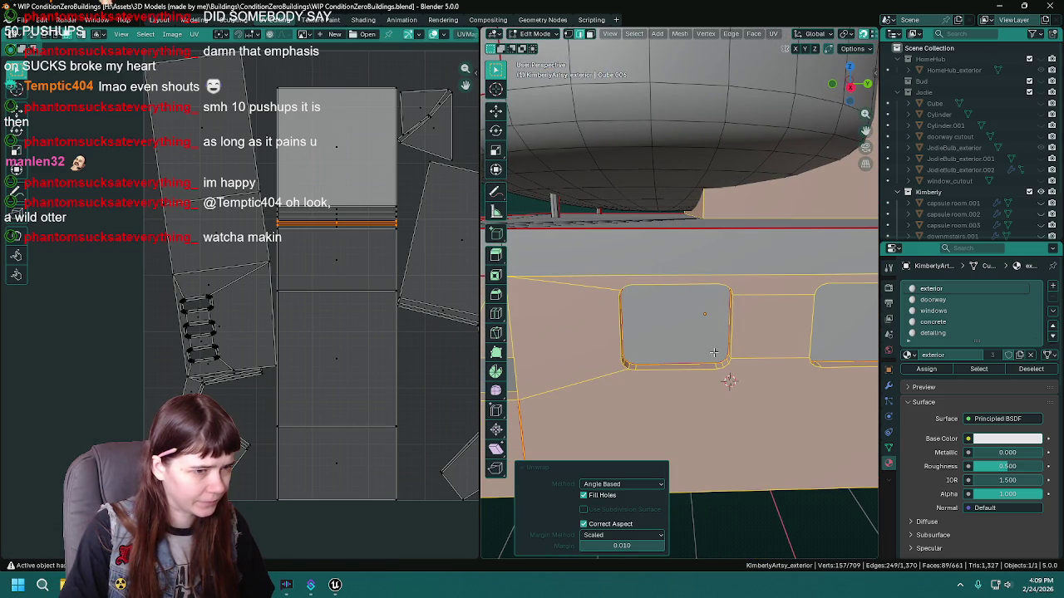
key("ctrl+s")
left_click(684, 369)
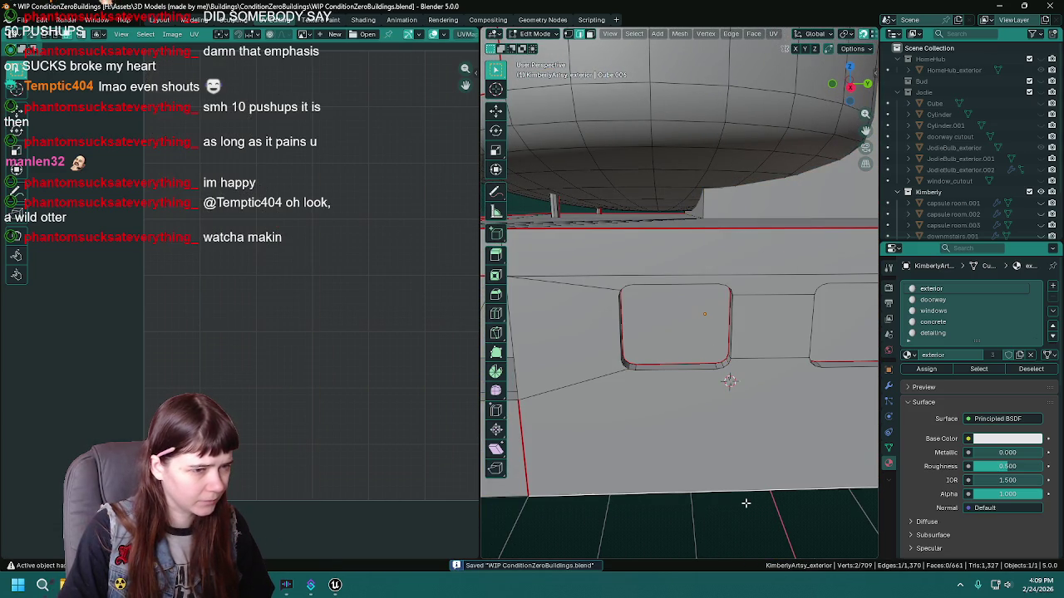
left_click(979, 369)
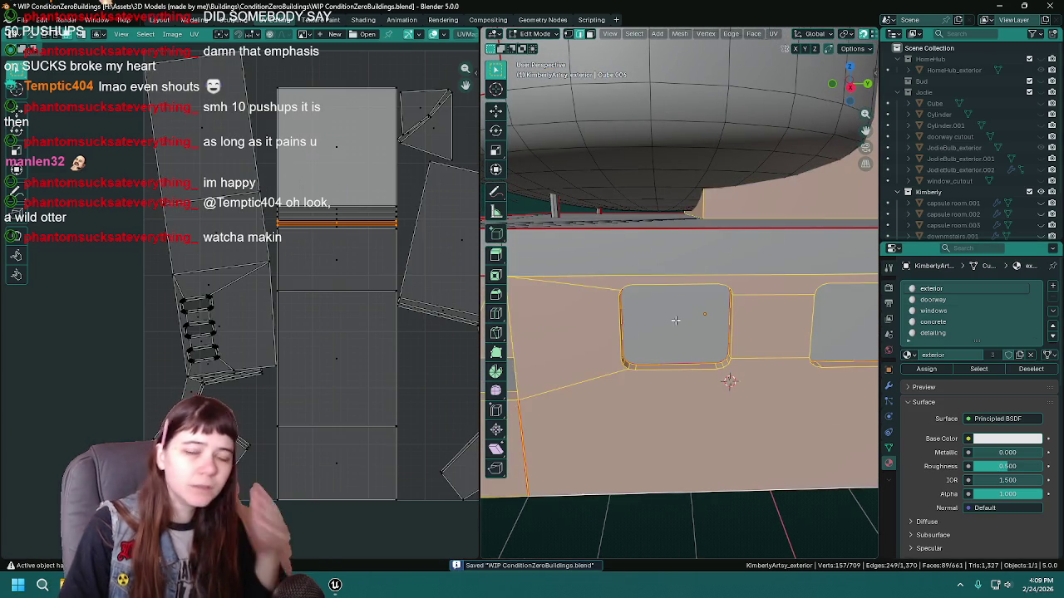
scroll(723, 370, "down", 2)
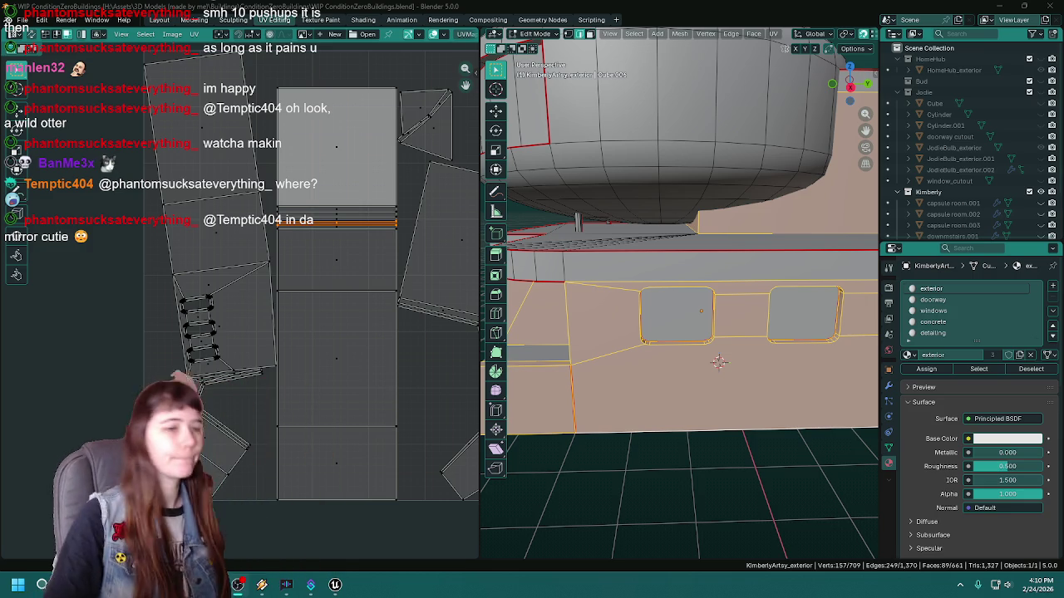
Mark the edge beside the building's doorway as a UV seam.
scroll(656, 360, "down", 3)
left_click_drag(657, 360, 767, 395)
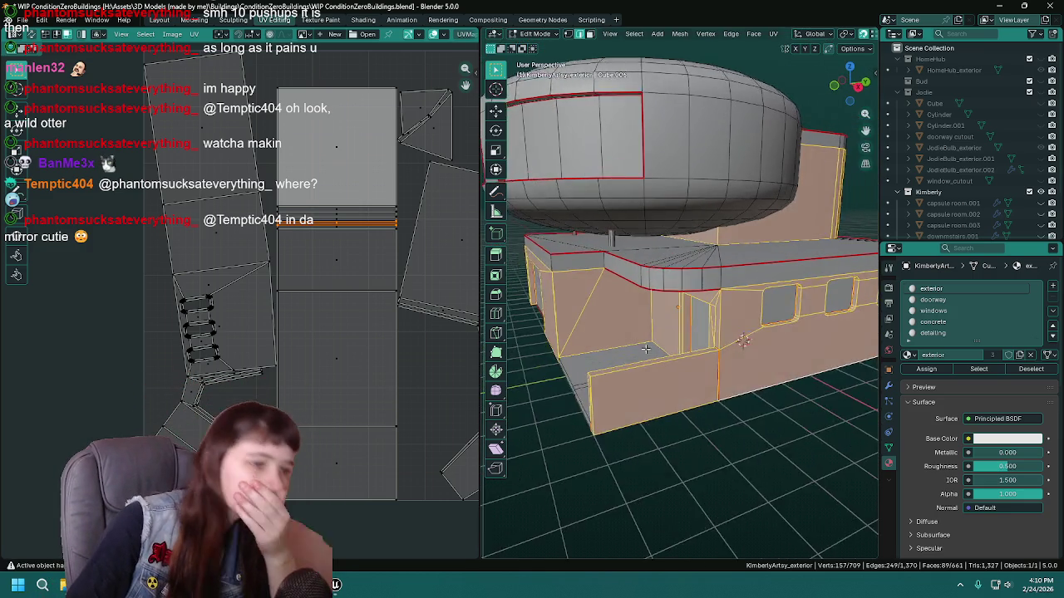
scroll(767, 395, "up", 3)
mouse_move(642, 417)
left_mouse_down()
mouse_move(728, 420)
mouse_move(811, 403)
left_mouse_up()
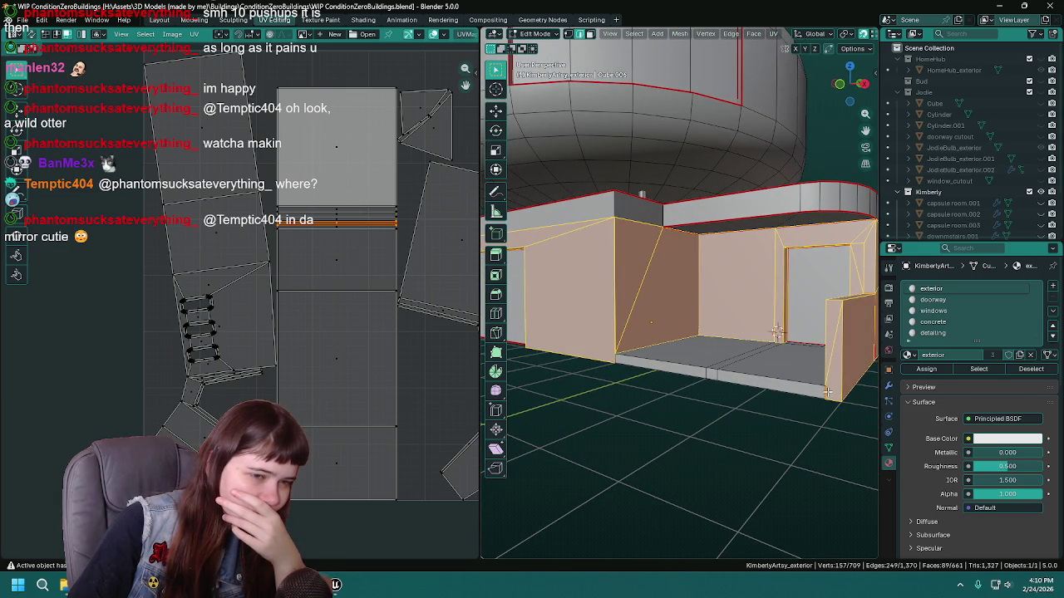
left_click(825, 393)
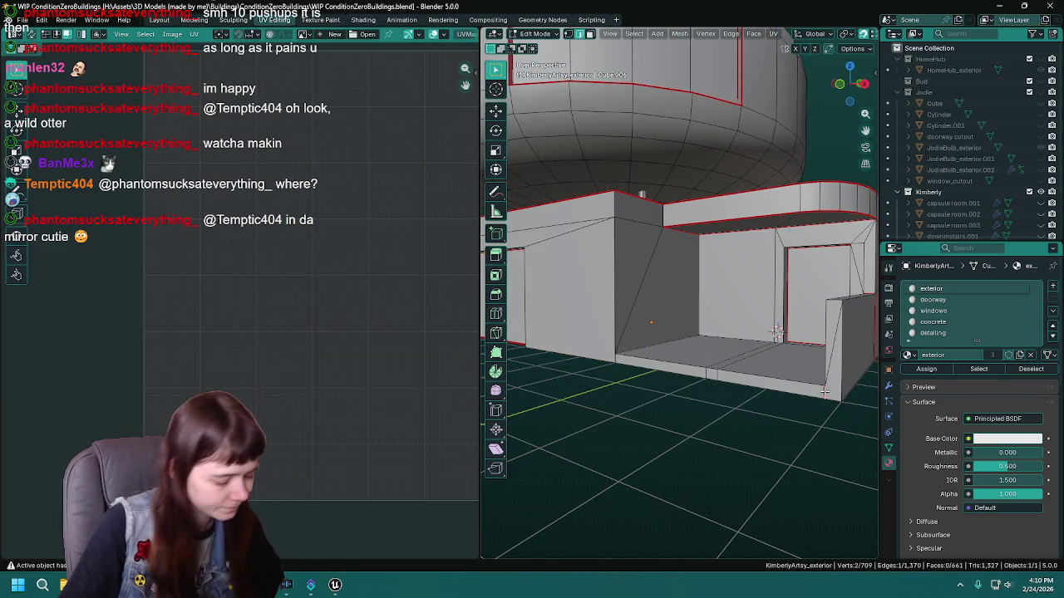
right_click(825, 393)
left_click(822, 397)
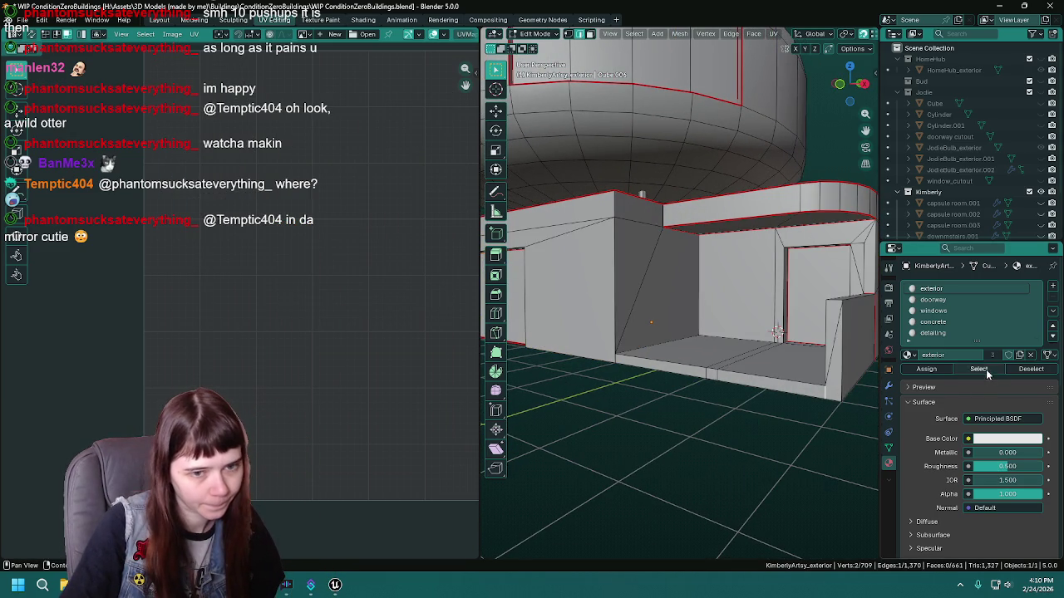
Select the exterior-material faces and unwrap them Angle Based, then again with Minimum Stretch.
left_click(979, 368)
right_click(636, 394)
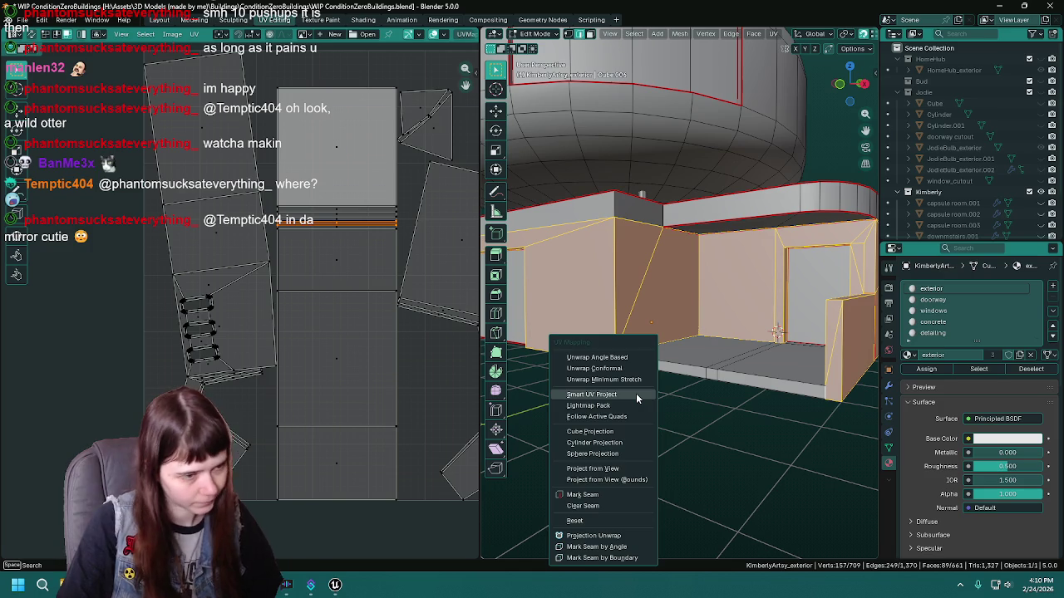
left_click(636, 397)
left_click(695, 501)
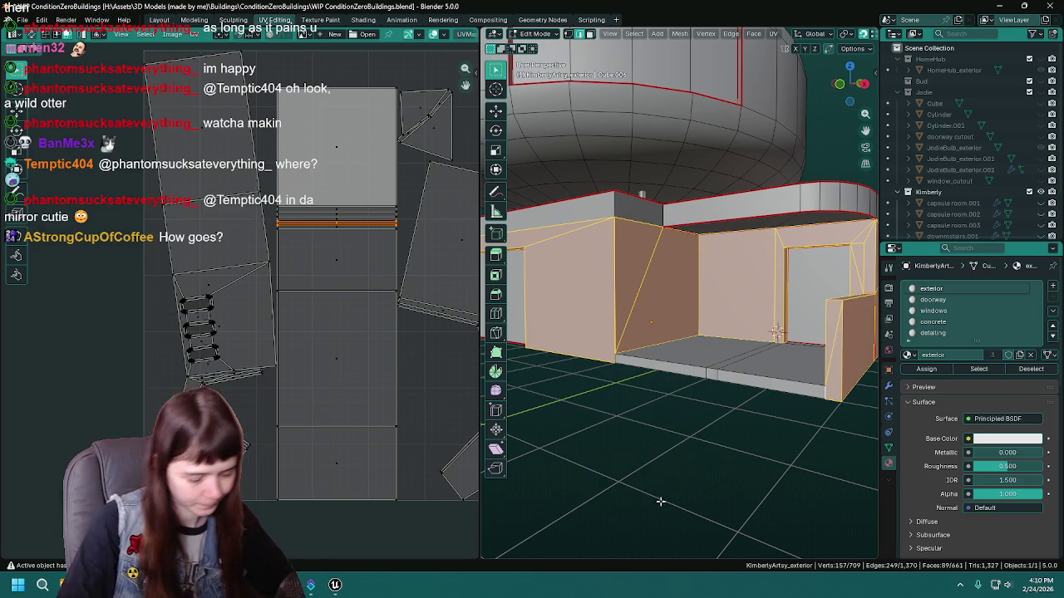
key("u")
left_click(647, 355)
scroll(648, 356, "down", 2)
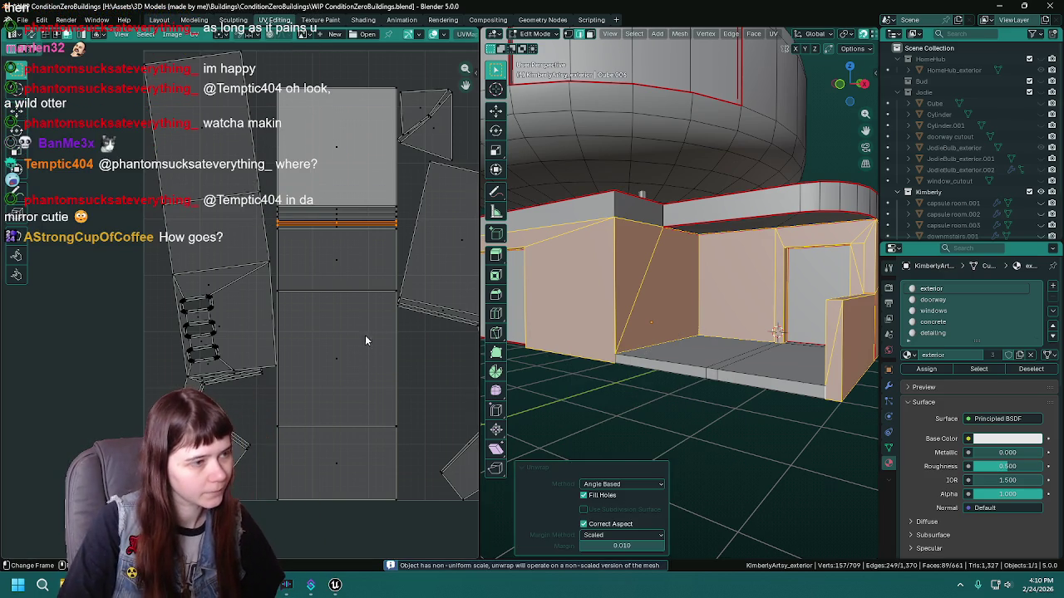
key("u")
left_click(680, 379)
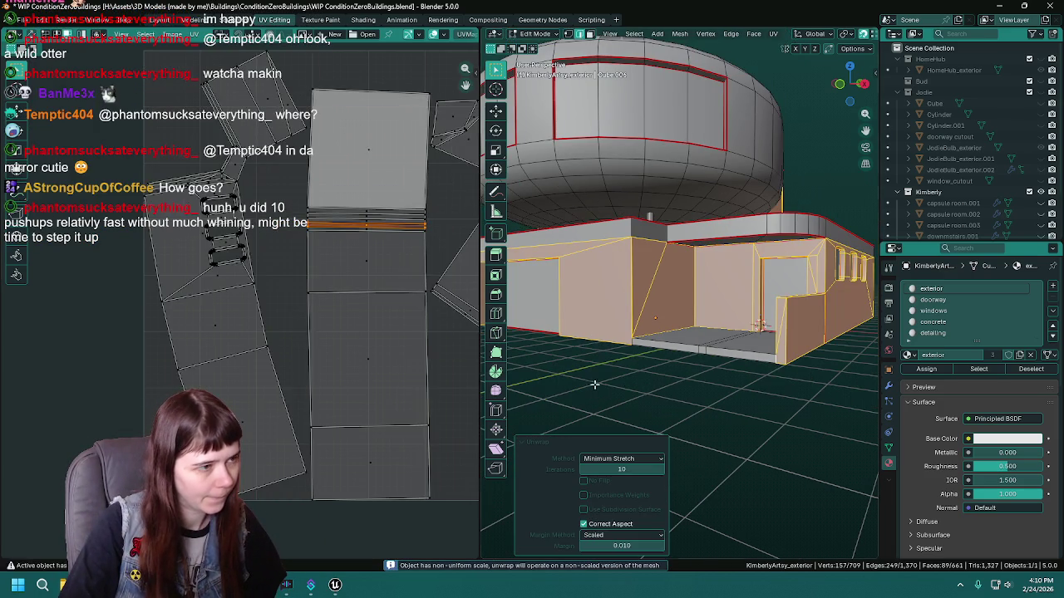
scroll(294, 344, "down", 2)
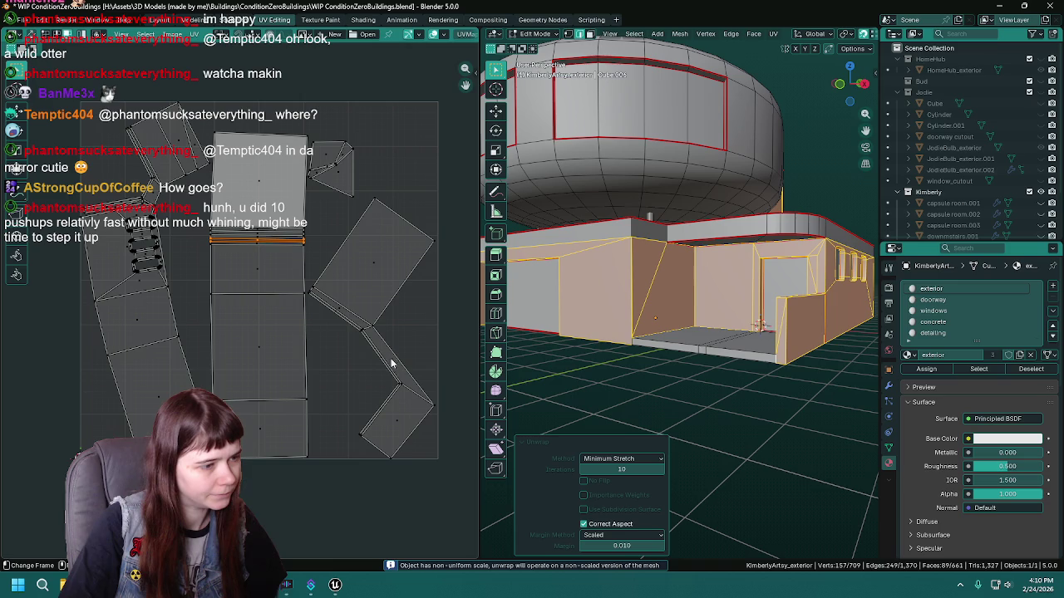
Turn on UV sync selection and select the right-hand UV island in the UV editor.
left_click_drag(666, 333, 631, 328)
left_click_drag(339, 240, 434, 469)
left_click_drag(749, 301, 636, 298)
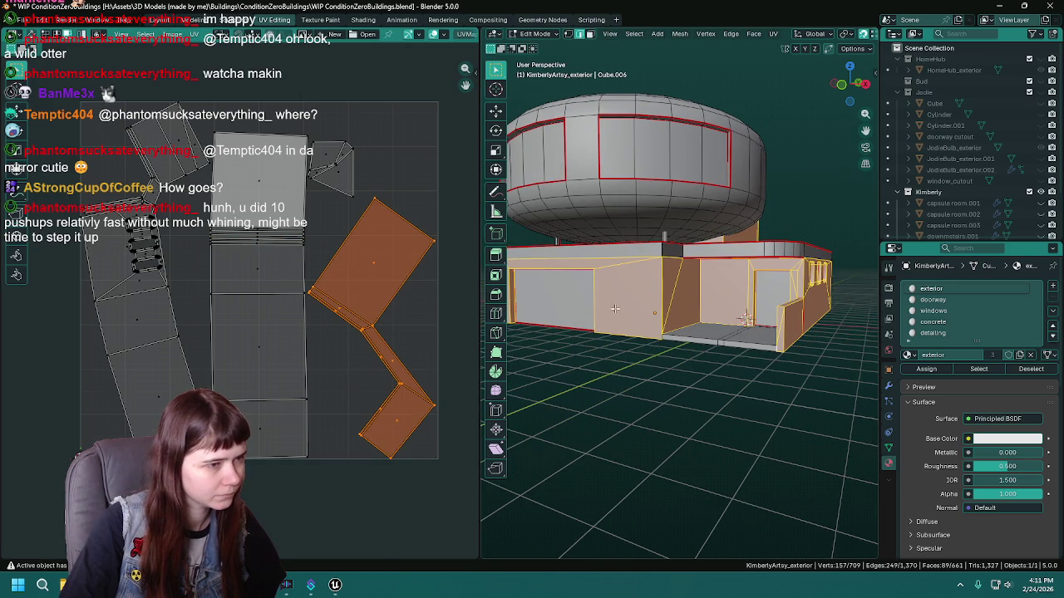
left_click(32, 34)
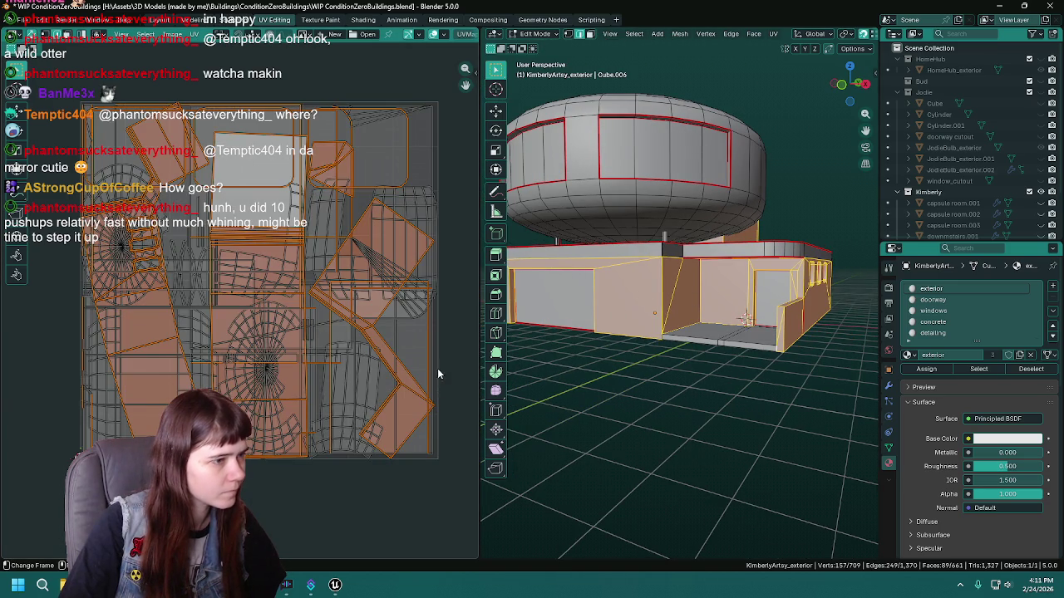
left_click(366, 242)
left_click(374, 247)
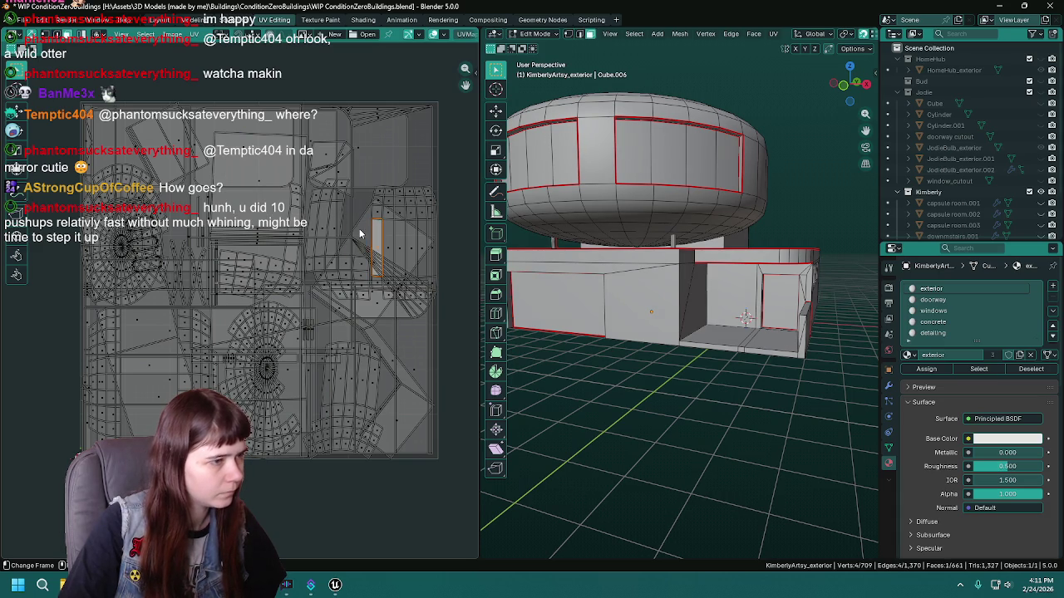
key("l")
Select the connected box under the dome from its front face and inspect it from below.
mouse_move(762, 333)
left_mouse_down()
mouse_move(658, 263)
mouse_move(627, 281)
left_mouse_up()
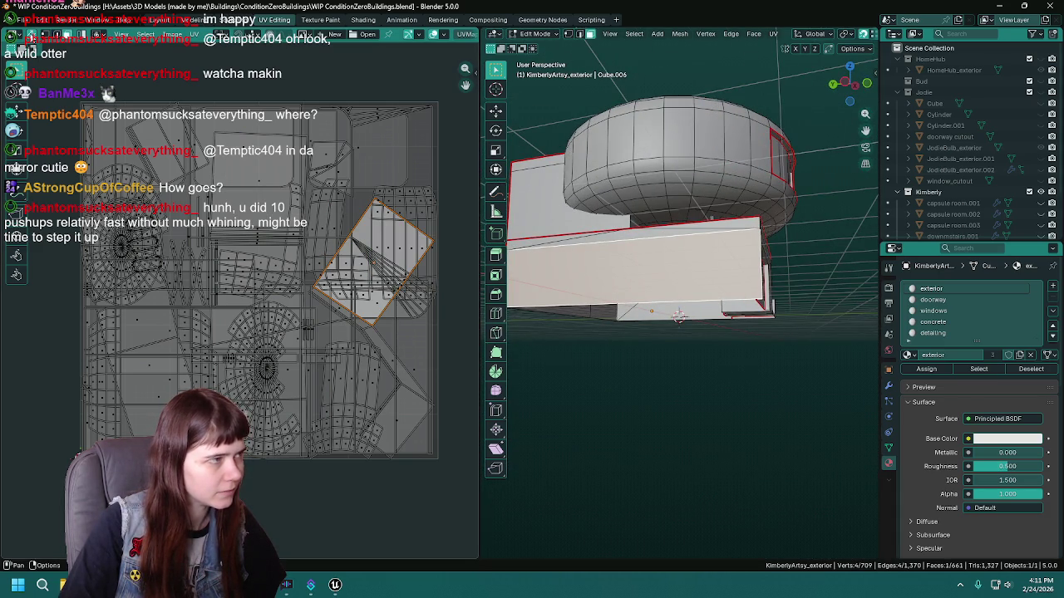
left_click(674, 259)
key("l")
mouse_move(680, 273)
left_mouse_down()
mouse_move(681, 326)
mouse_move(651, 311)
left_mouse_up()
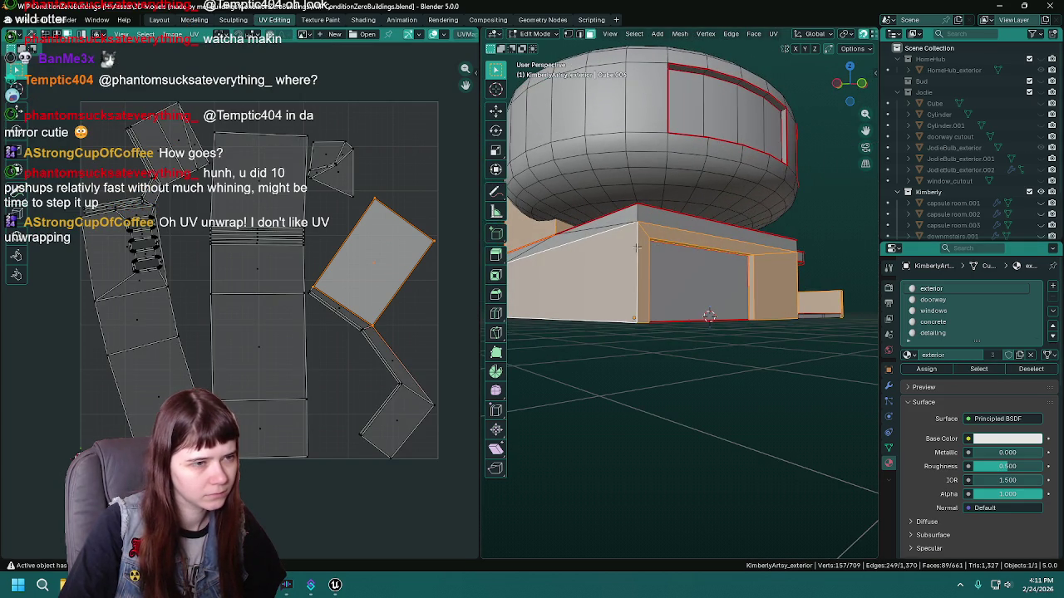
left_click(636, 247)
left_click_drag(636, 246, 650, 315)
mouse_move(720, 311)
left_mouse_down()
mouse_move(732, 246)
mouse_move(752, 288)
mouse_move(731, 274)
left_mouse_up()
Reselect the exterior faces and fly around the building to check the front, left and back walls.
left_click(978, 368)
mouse_move(740, 342)
left_mouse_down()
mouse_move(655, 349)
mouse_move(656, 330)
left_mouse_up()
mouse_move(764, 350)
left_mouse_down()
mouse_move(652, 345)
mouse_move(638, 324)
left_mouse_up()
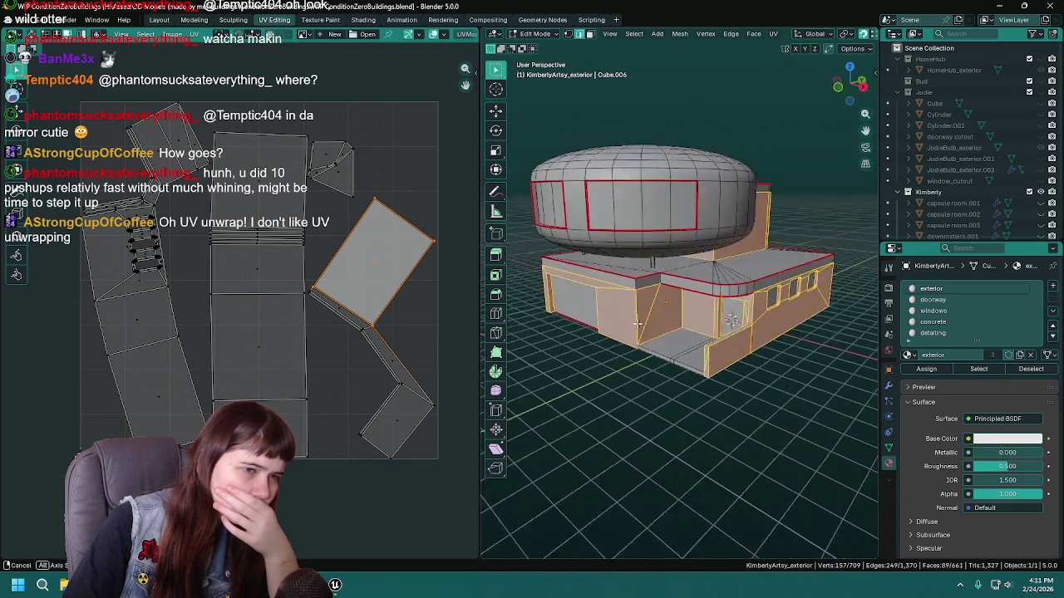
key("w")
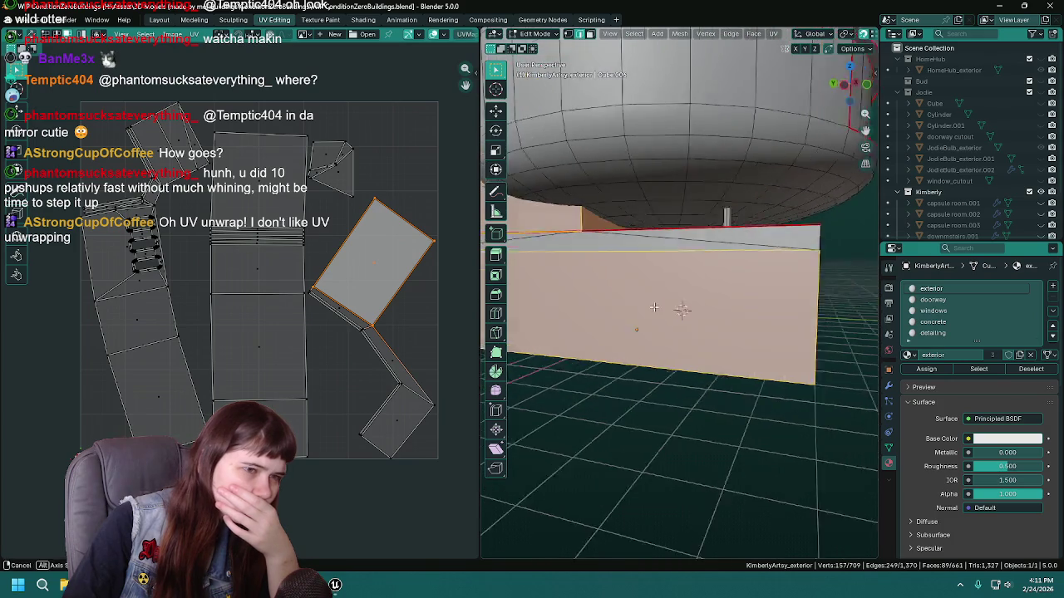
key("Escape")
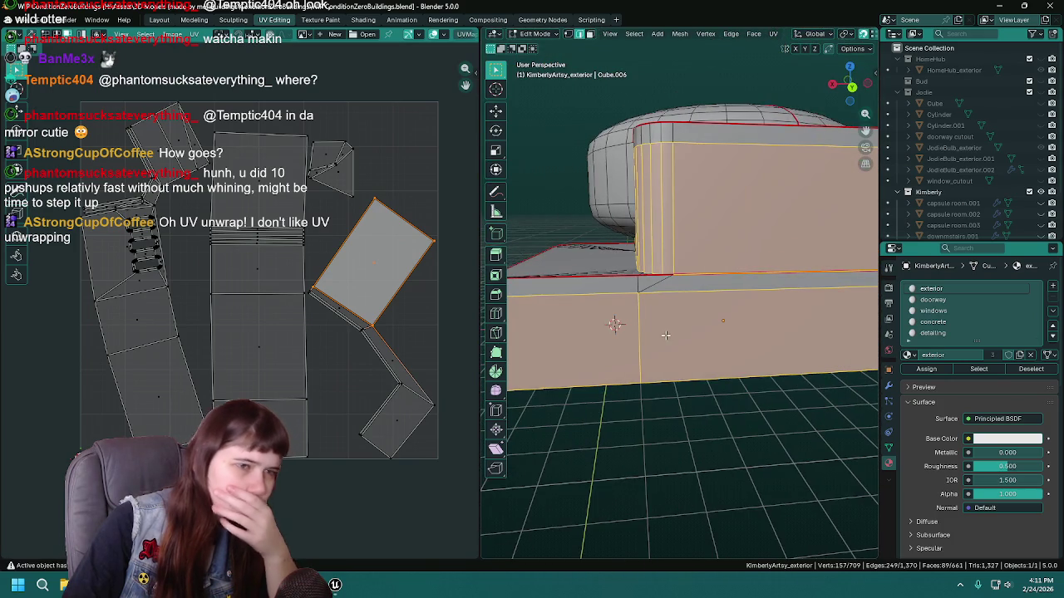
left_click_drag(659, 328, 723, 340)
key("shift+grave")
key("s")
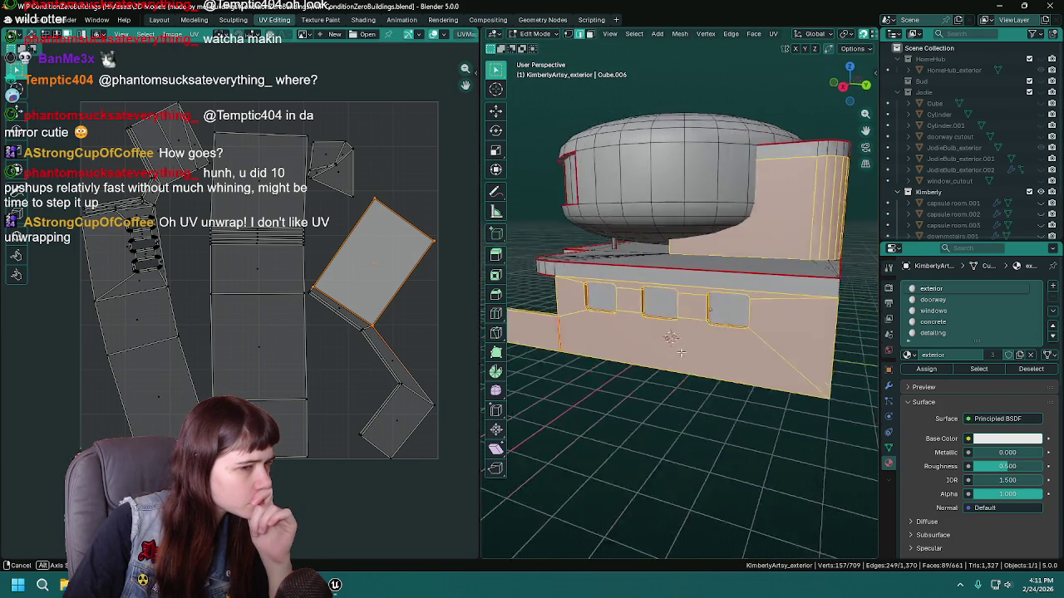
left_click(776, 350)
left_click_drag(775, 322, 860, 326)
key("alt+Tab")
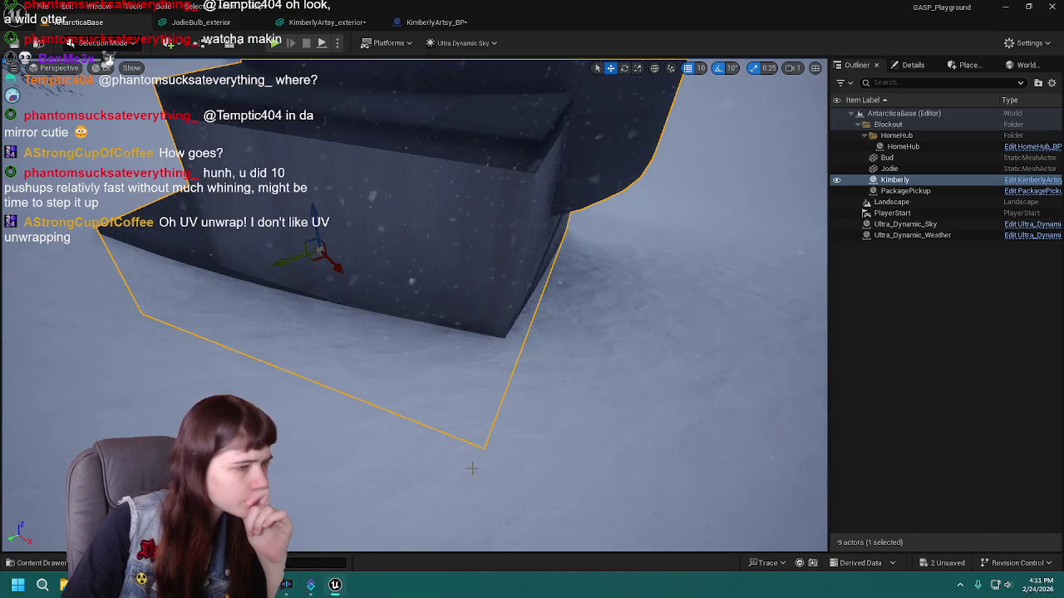
mouse_move(415, 300)
left_mouse_down()
mouse_move(365, 274)
mouse_move(391, 291)
mouse_move(407, 287)
left_mouse_up()
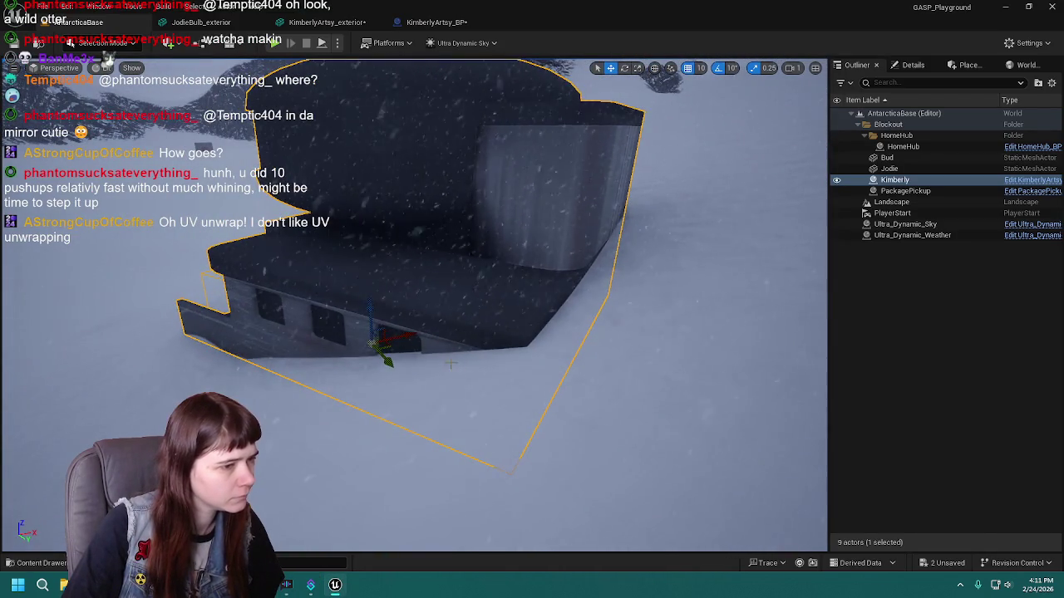
left_click(287, 585)
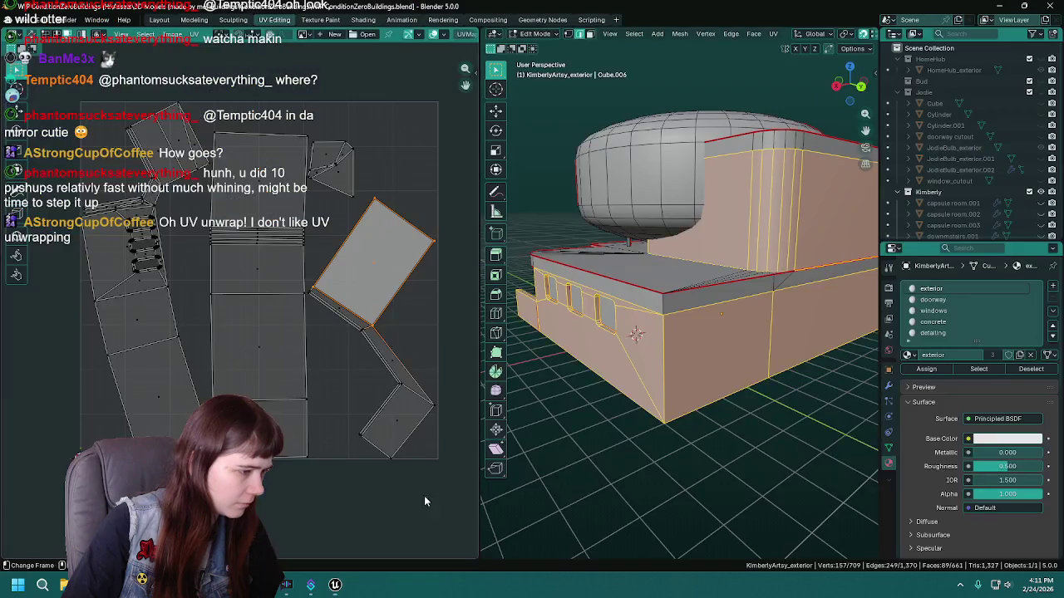
Mark the vertical corner edge as a seam and re-unwrap the exterior faces with Minimum Stretch.
right_click(657, 354)
left_click(658, 344)
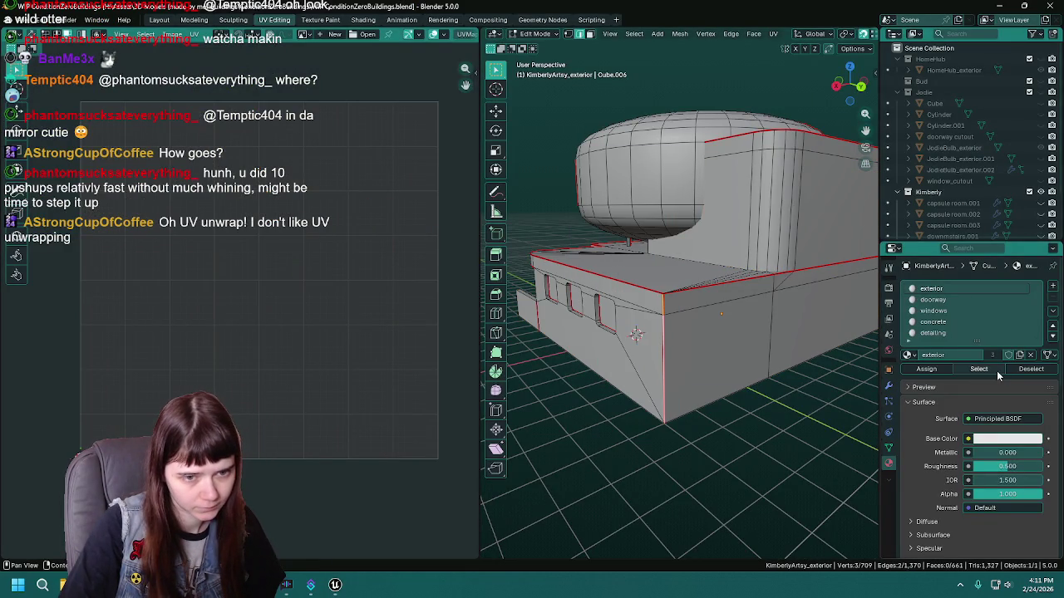
left_click(997, 373)
key("u")
left_click(754, 376)
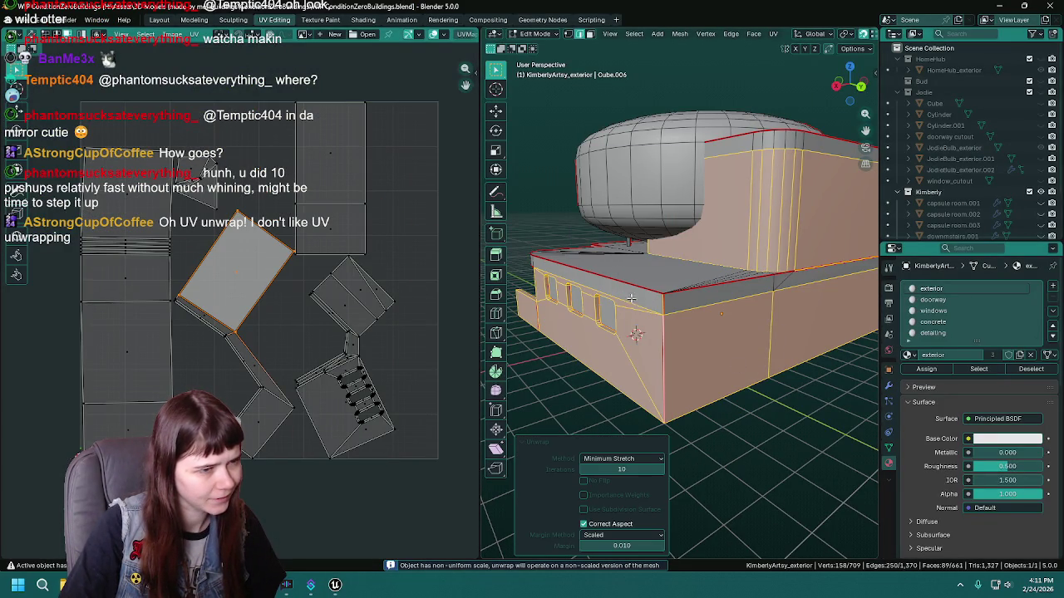
Compare the front windows and wall against the Unreal view, switching back and forth.
left_click_drag(635, 297, 665, 316)
scroll(665, 316, "up", 6)
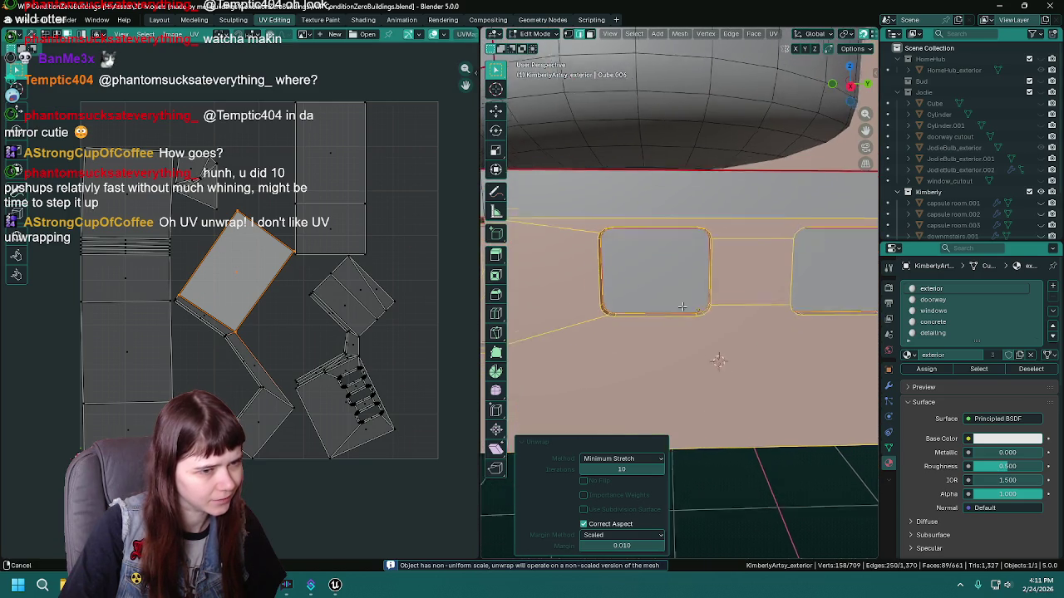
key("alt+Tab")
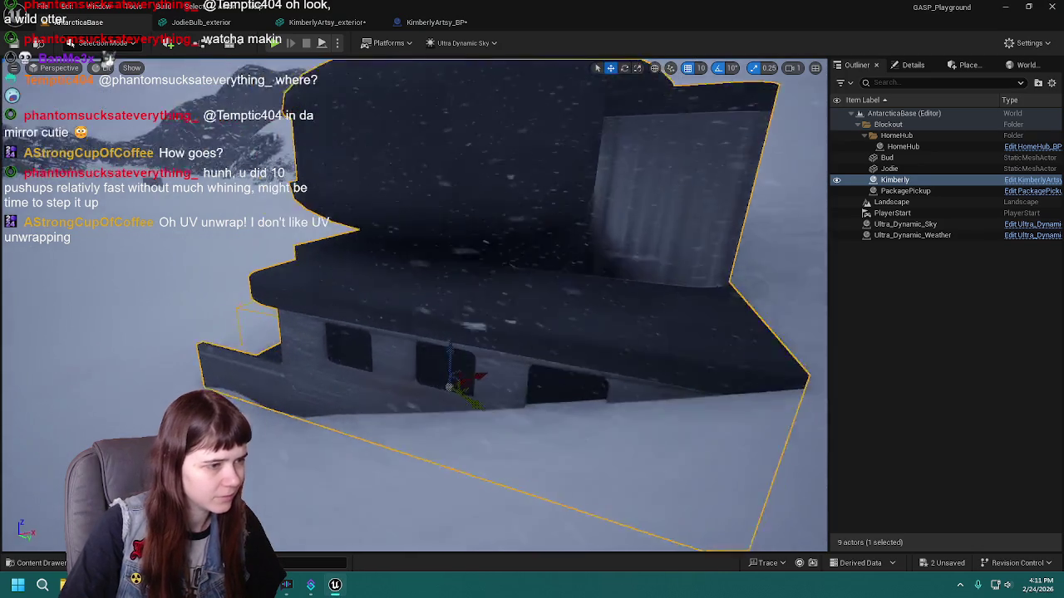
scroll(416, 308, "up", 5)
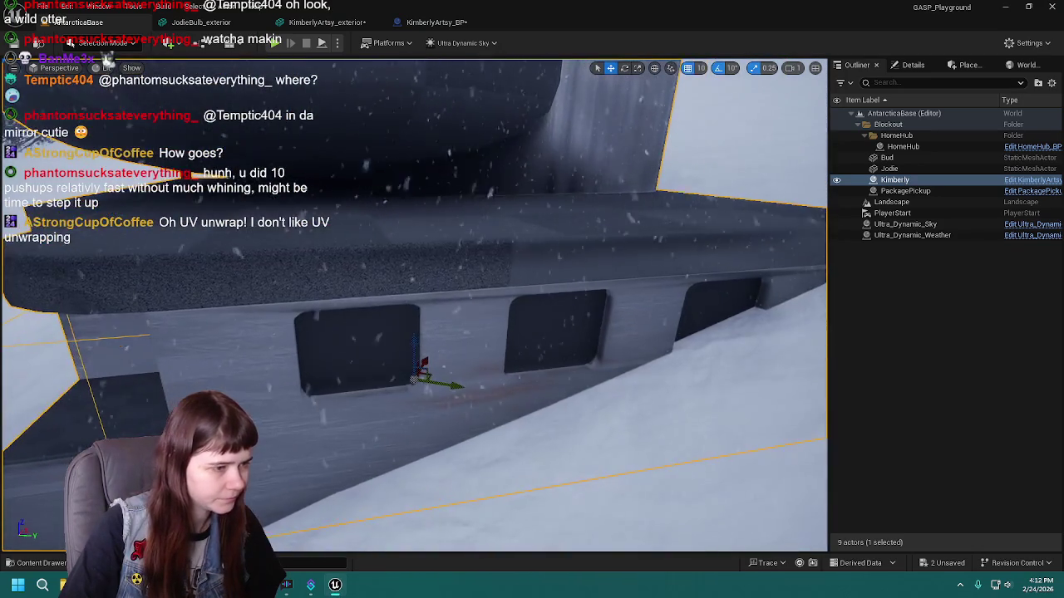
key("alt+Tab")
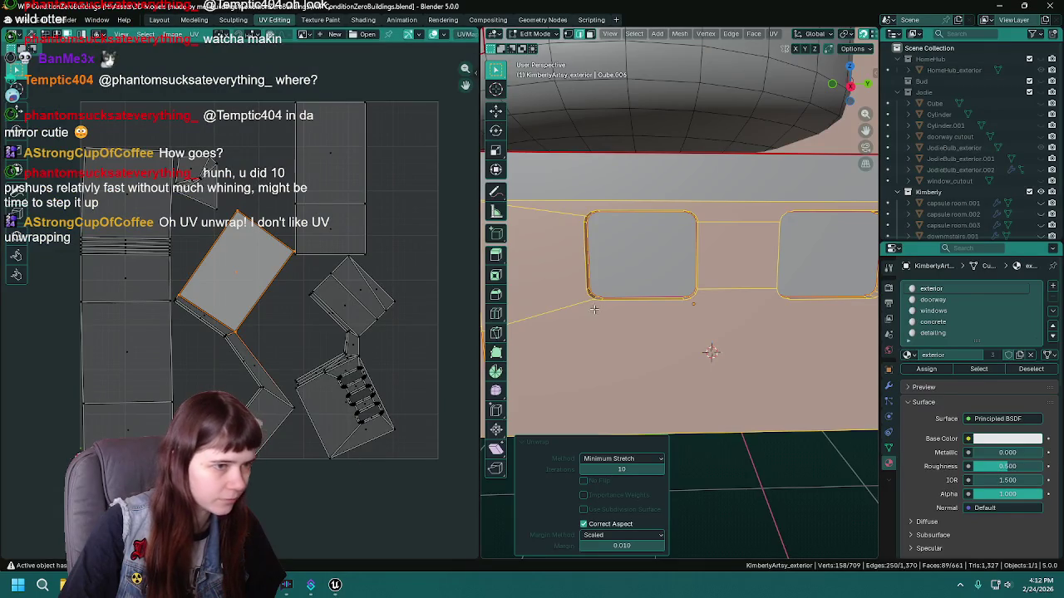
scroll(596, 311, "up", 6)
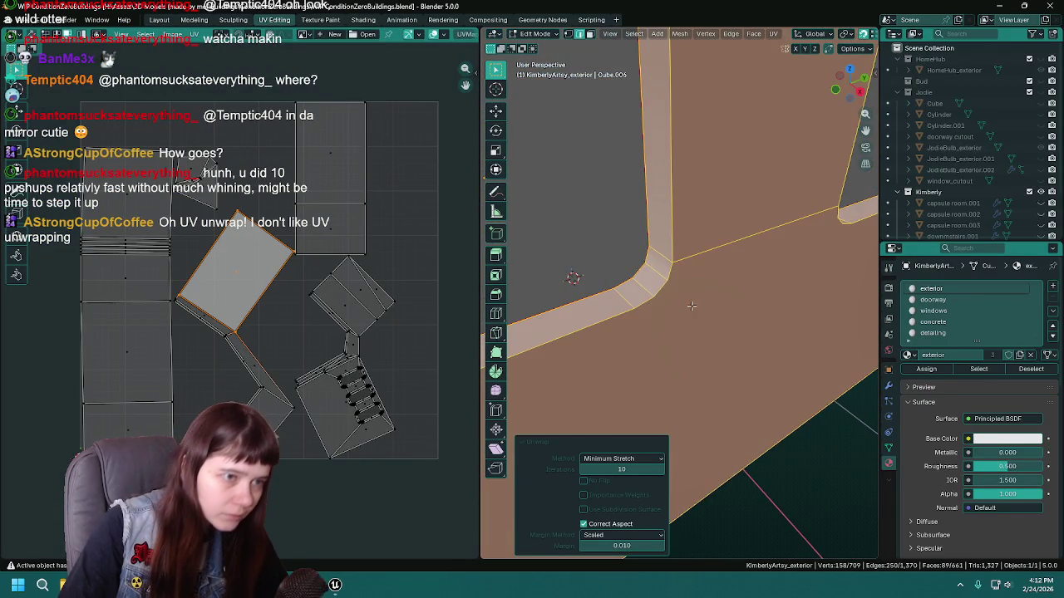
scroll(656, 295, "down", 3)
key("alt+Tab")
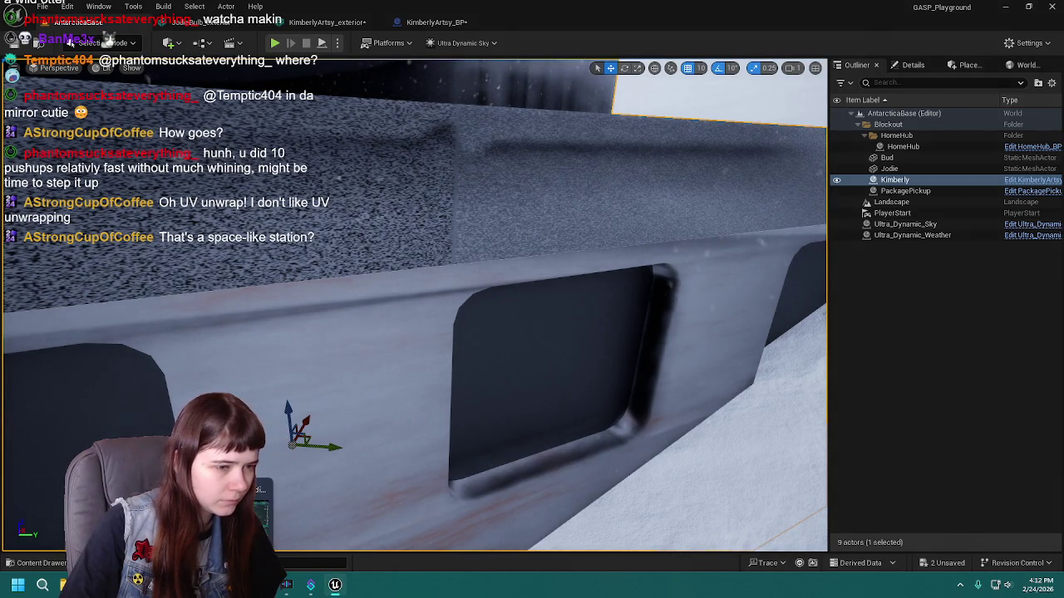
key("alt+Tab")
right_click(667, 283)
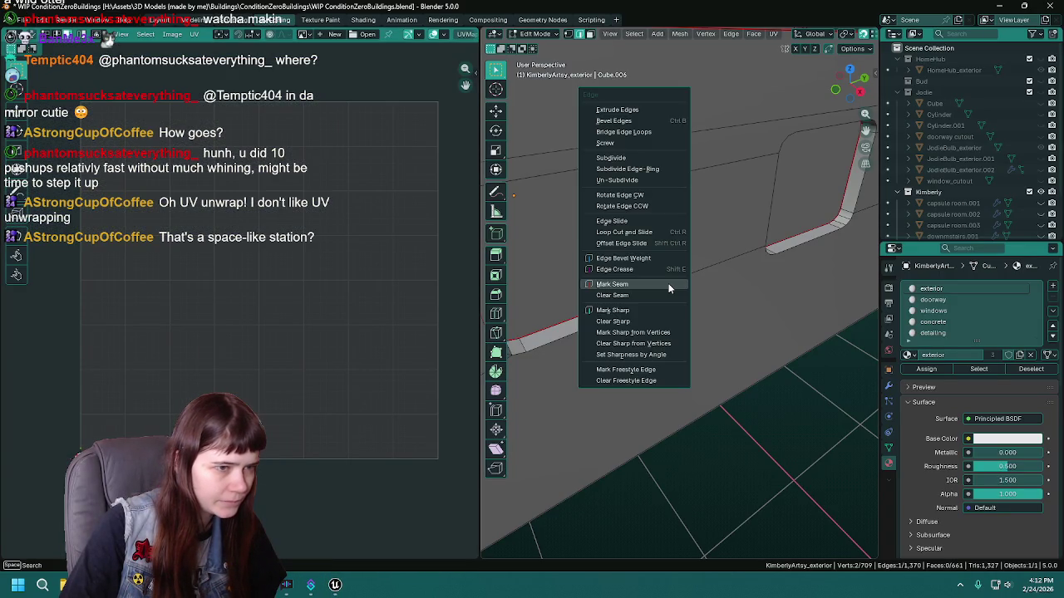
Mark the window edges as seams, face the wall head-on, and save the file.
left_click(670, 283)
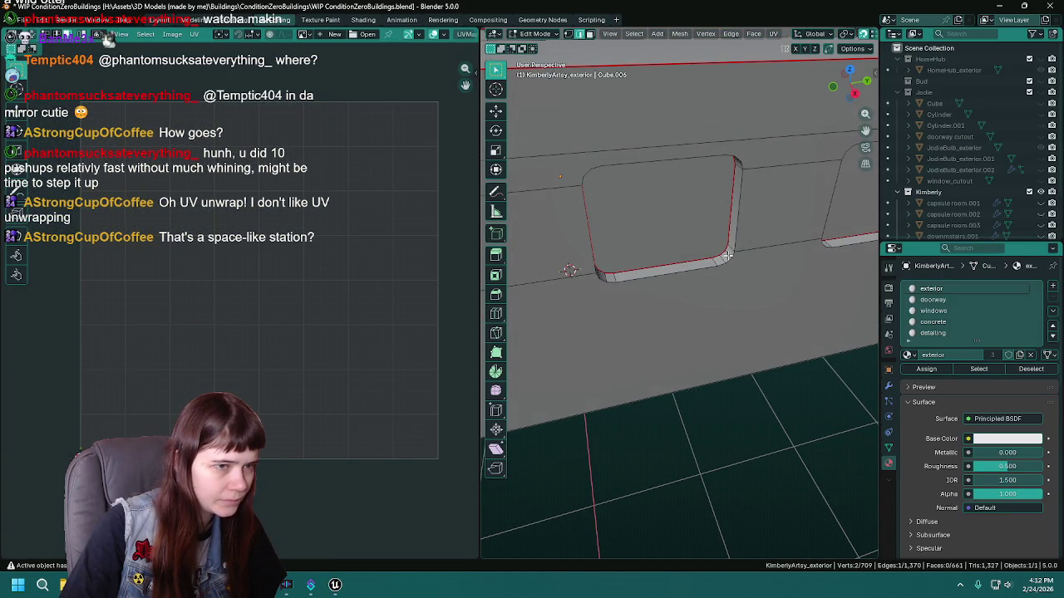
key("KP_4")
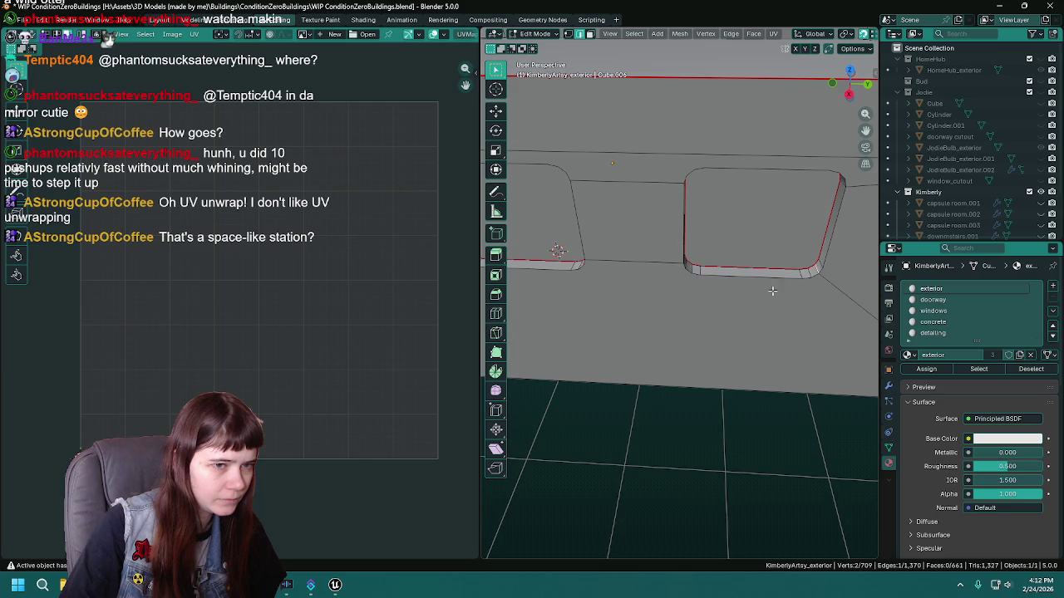
key("KP_8")
key("KP_8")
key("KP_8")
key("ctrl+s")
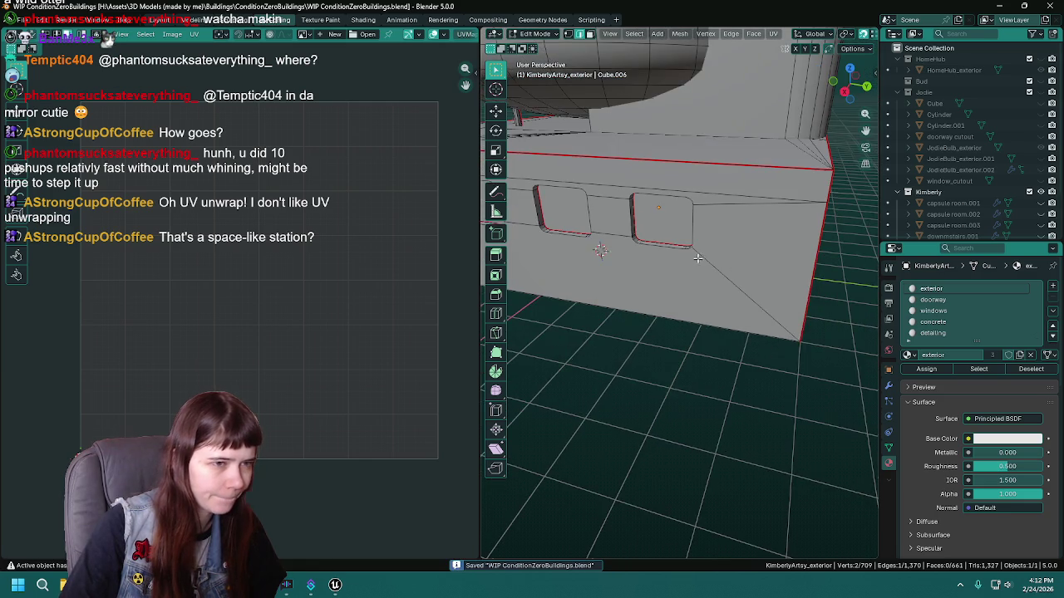
Unwrap the exterior-material faces, then re-unwrap them with Minimum Stretch.
left_click(978, 368)
key("u")
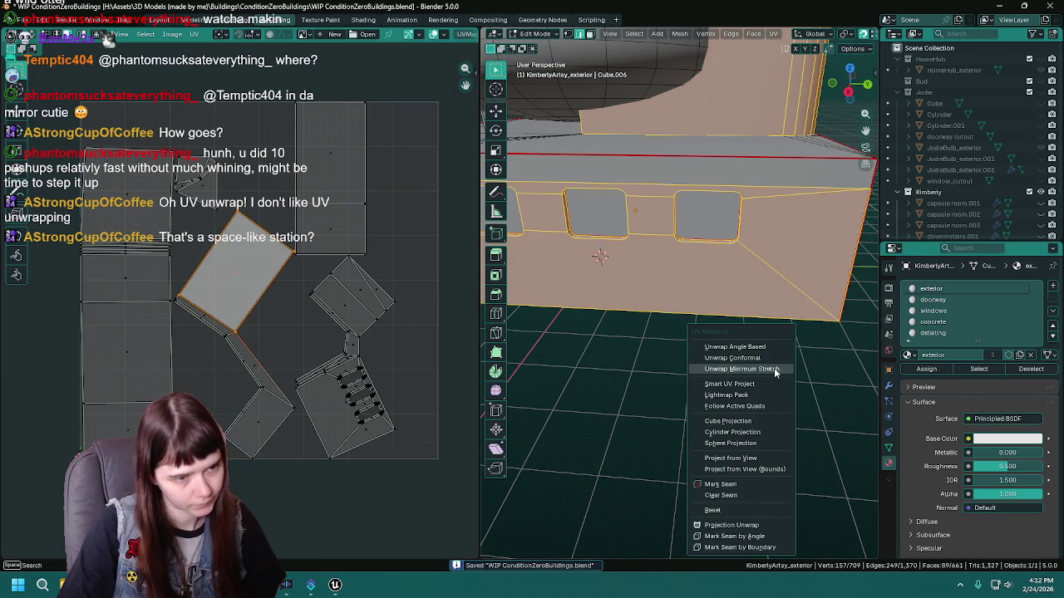
left_click(774, 348)
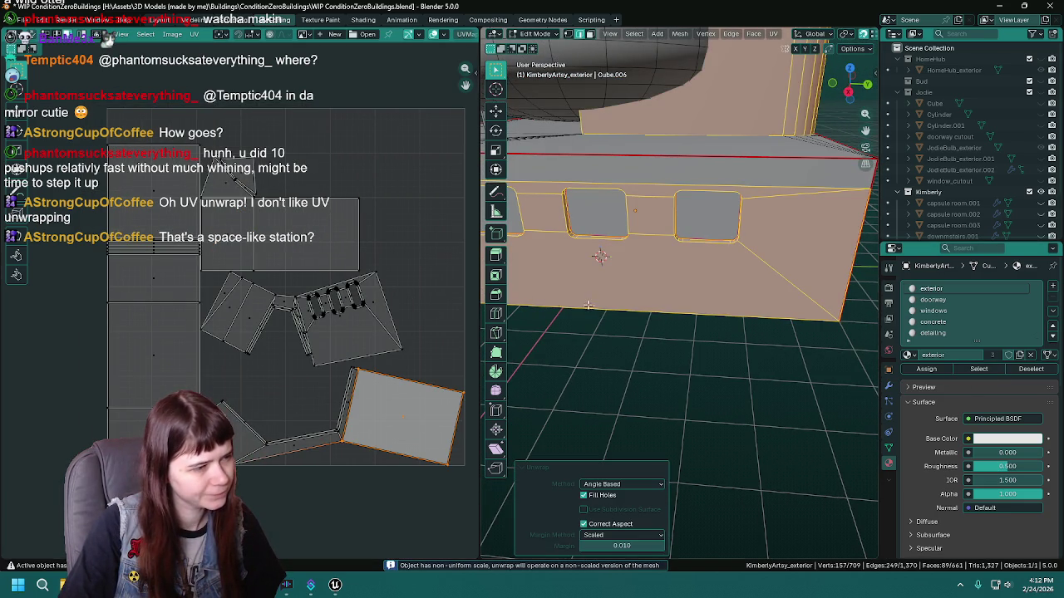
key("u")
left_click(715, 320)
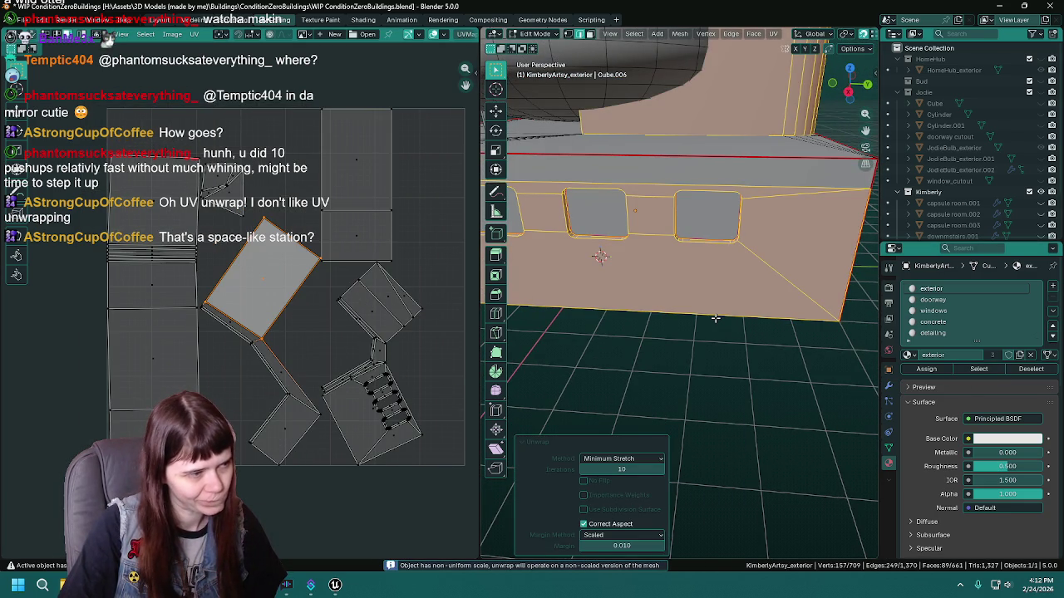
scroll(699, 275, "down", 5)
left_click_drag(748, 335, 739, 285)
Mark one more building edge as a seam, then select the whole mesh and unwrap it.
left_click(704, 264)
right_click(705, 263)
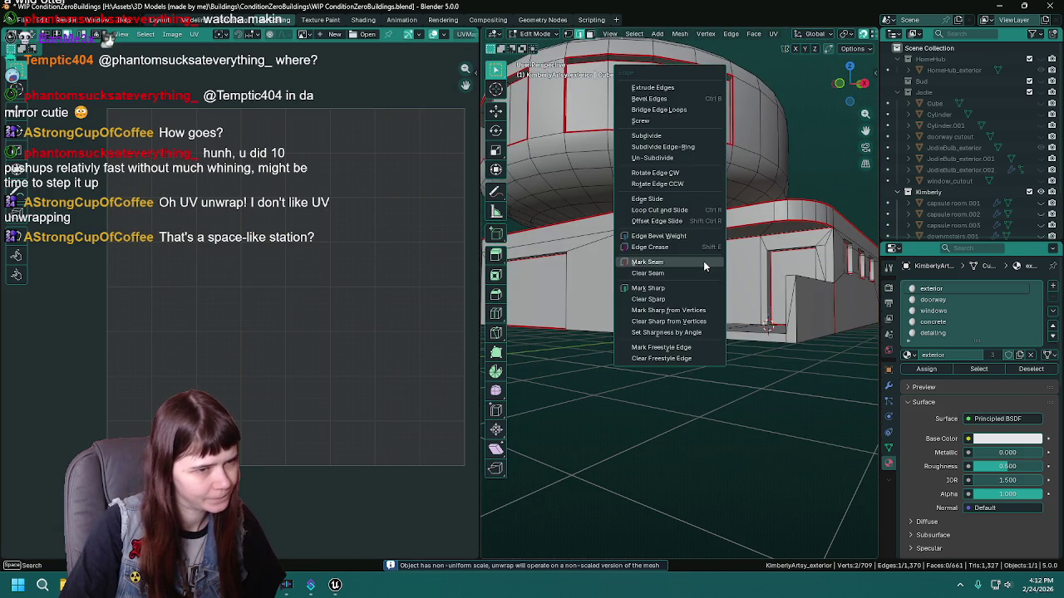
left_click(705, 264)
key("a")
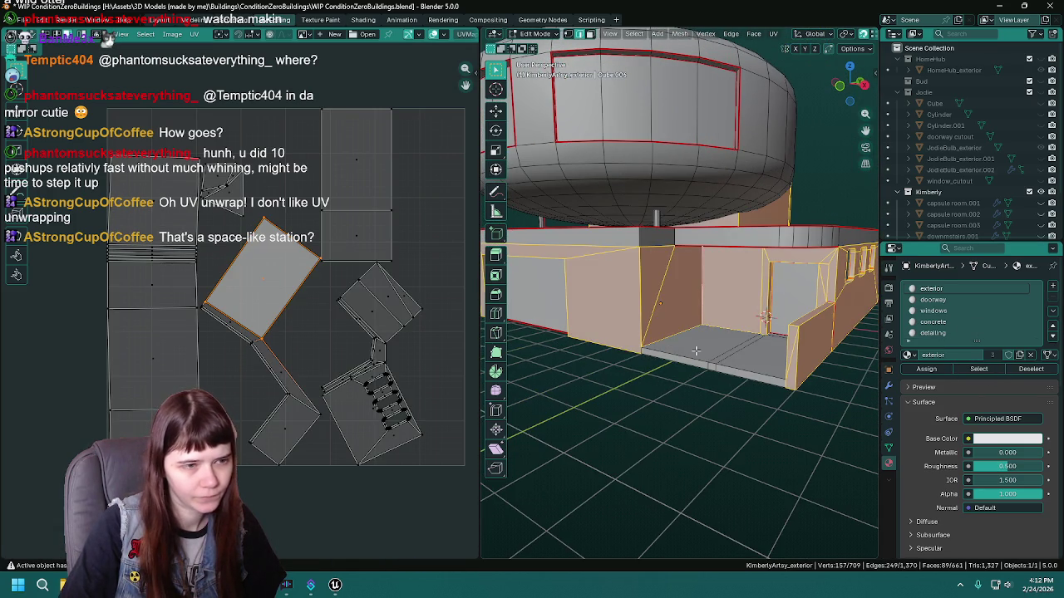
key("u")
left_click(661, 329)
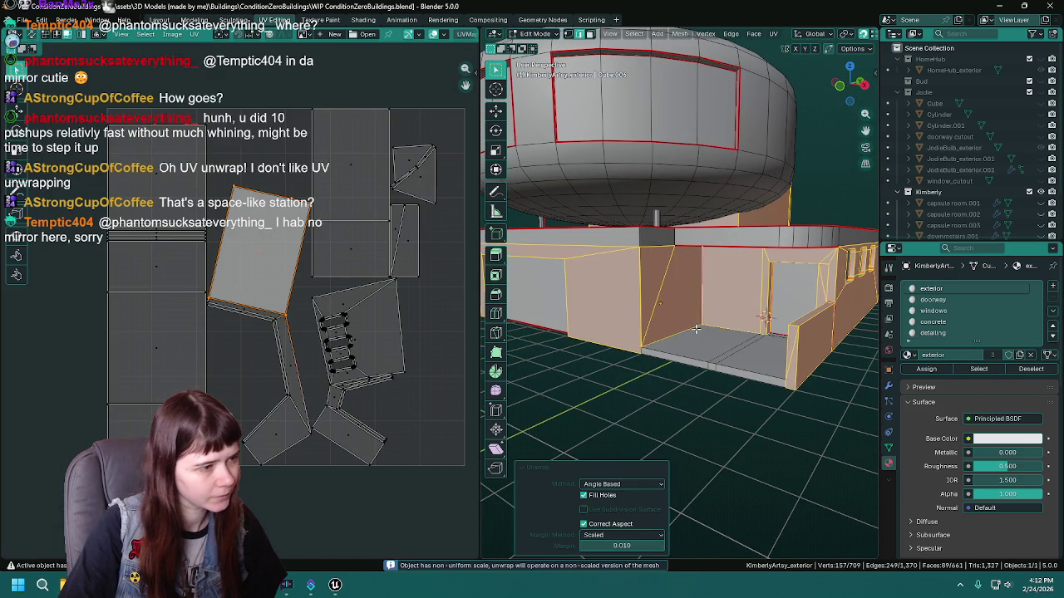
mouse_move(707, 275)
left_mouse_down()
mouse_move(646, 274)
mouse_move(708, 291)
mouse_move(723, 279)
mouse_move(725, 230)
mouse_move(731, 276)
mouse_move(665, 274)
mouse_move(772, 296)
mouse_move(752, 318)
mouse_move(765, 331)
left_mouse_up()
Save the file, deselect all faces, and inspect the doorway up close.
key("ctrl+s")
key("alt+a")
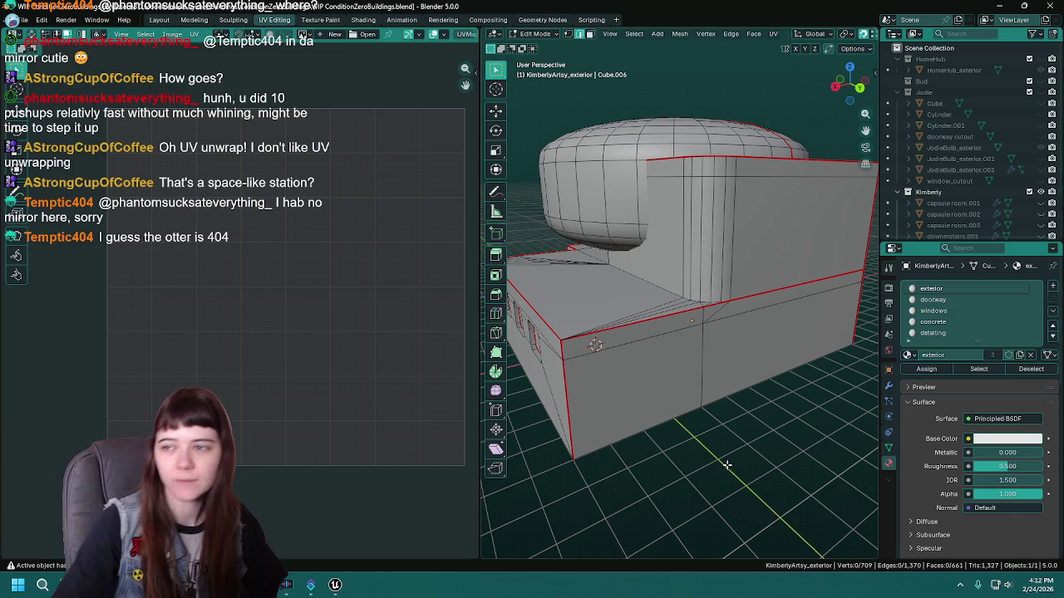
mouse_move(614, 380)
left_mouse_down()
mouse_move(696, 383)
mouse_move(696, 323)
left_mouse_up()
scroll(697, 383, "up", 2)
key("ctrl+s")
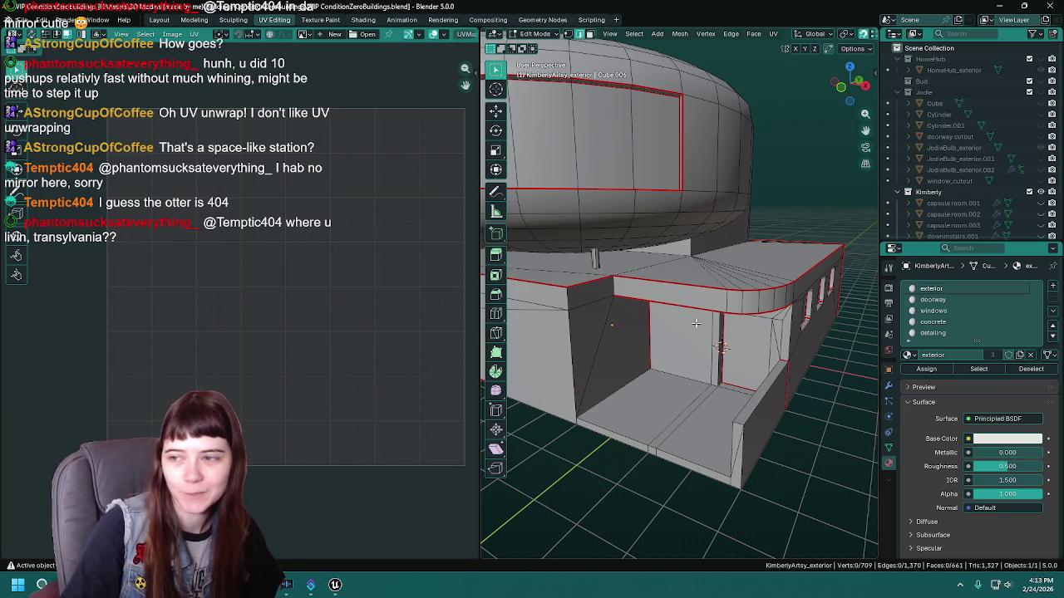
key("ctrl+s")
scroll(735, 327, "up", 2)
left_click_drag(734, 327, 712, 303)
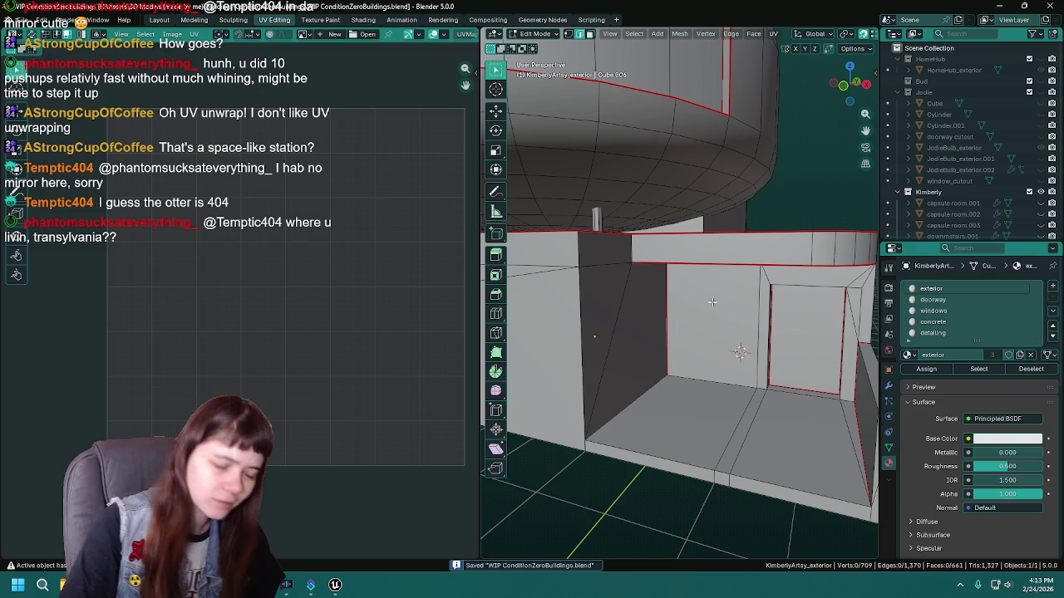
scroll(712, 302, "up", 3)
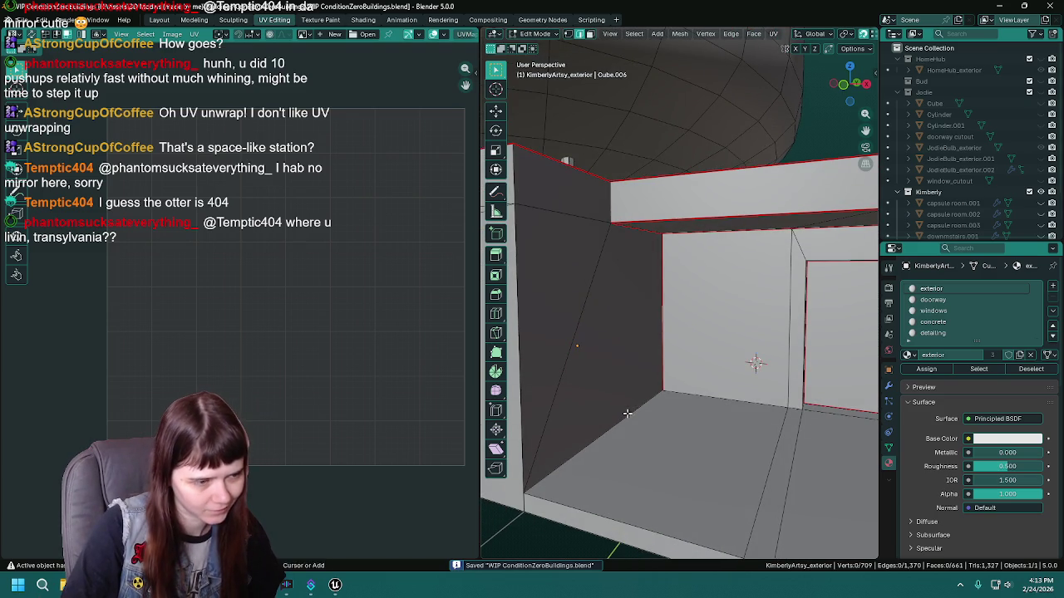
scroll(624, 356, "down", 3)
scroll(734, 347, "down", 2)
scroll(692, 280, "down", 2)
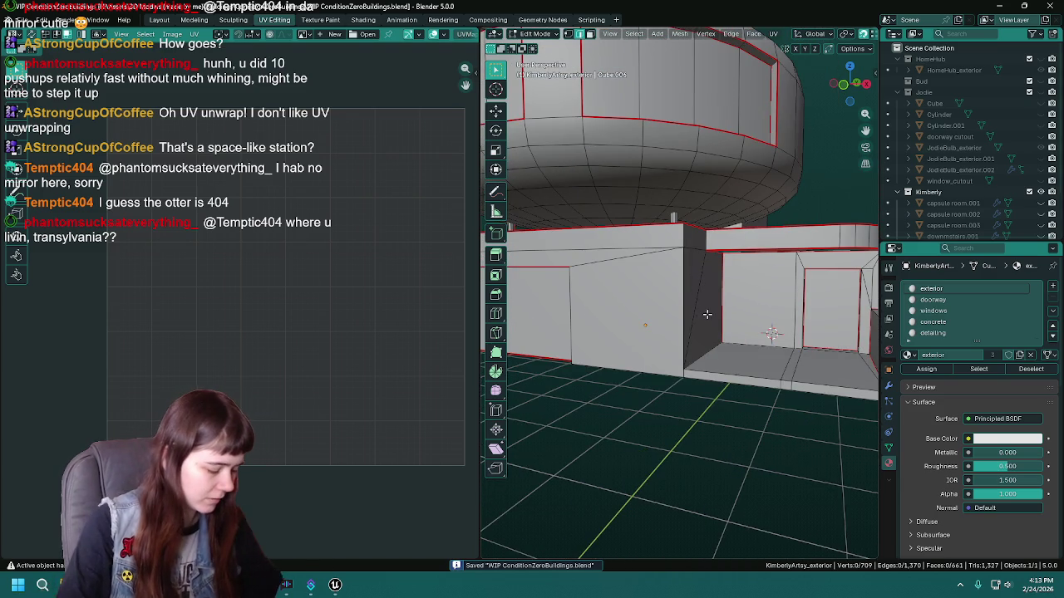
Select the exterior-material faces and bring up Smart UV Project for them.
left_click(979, 369)
scroll(673, 249, "down", 2)
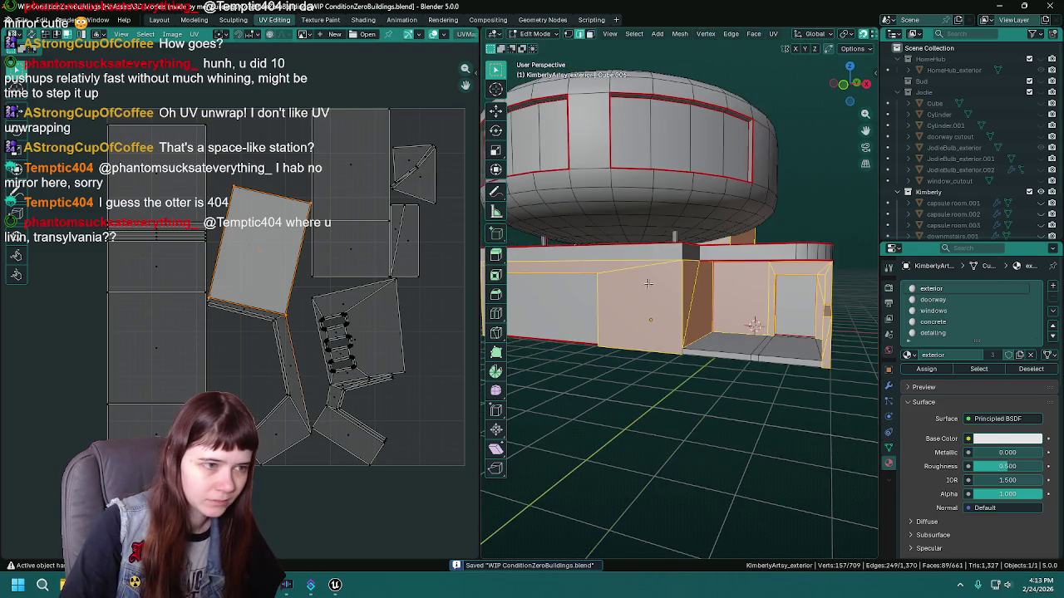
scroll(673, 233, "up", 3)
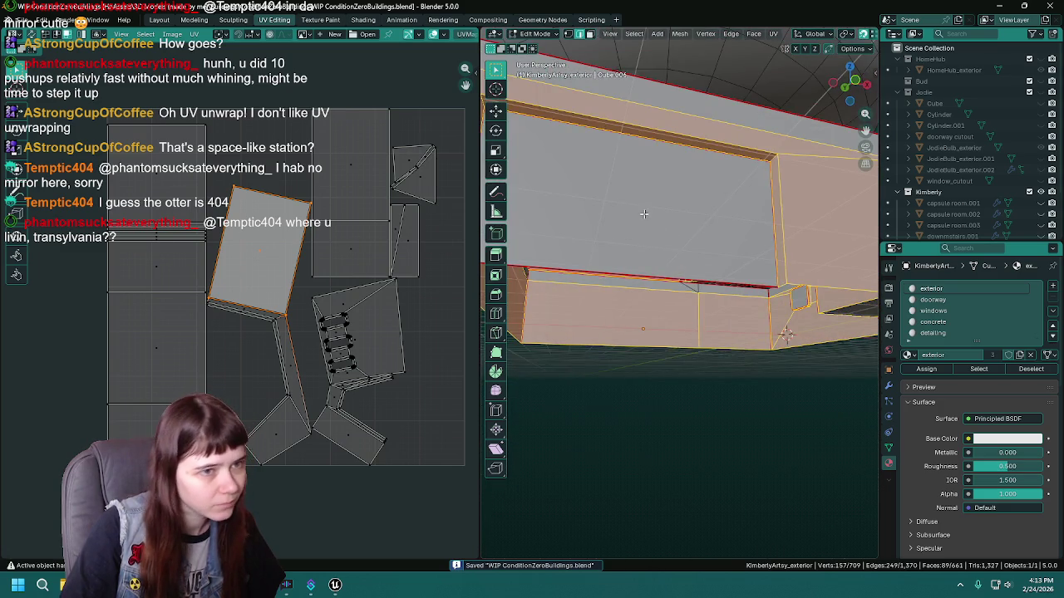
scroll(669, 248, "up", 3)
left_click_drag(669, 248, 789, 260)
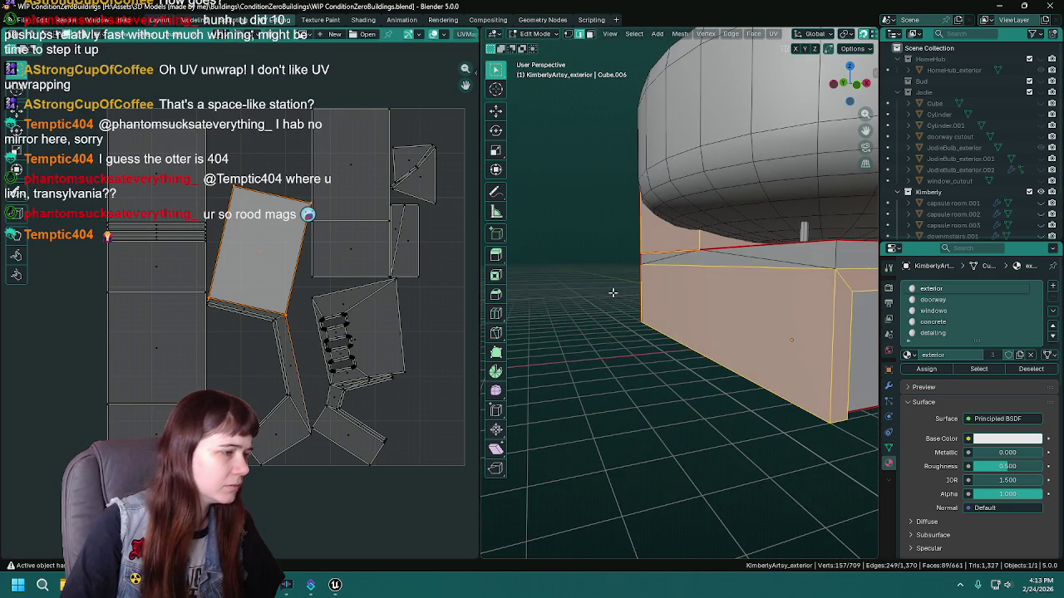
scroll(613, 291, "down", 2)
scroll(678, 295, "down", 2)
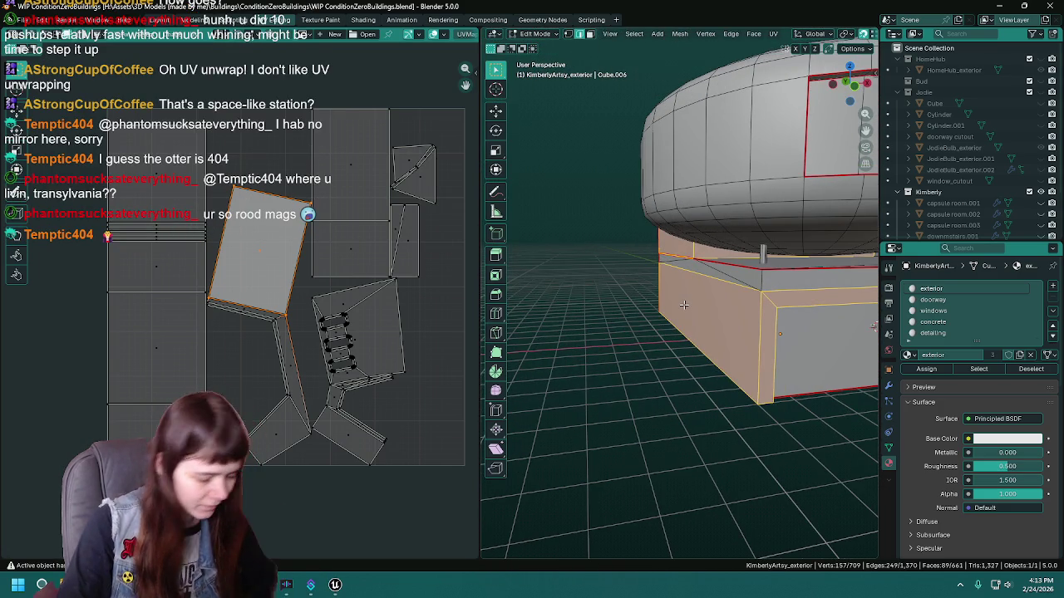
key("u")
left_click(665, 343)
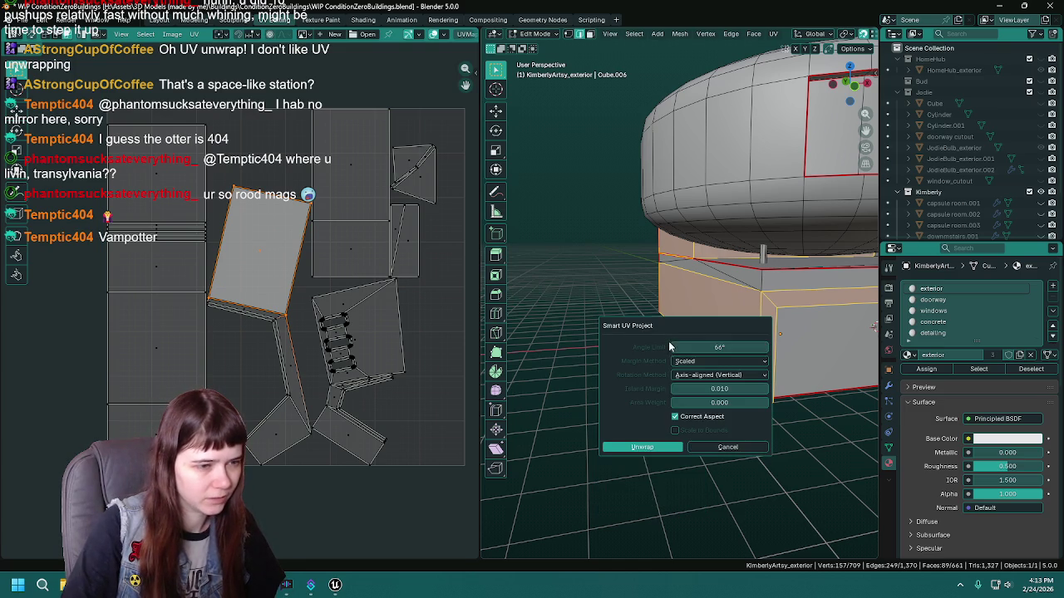
Apply the Smart UV Project unwrap and save the blend file.
left_click(644, 445)
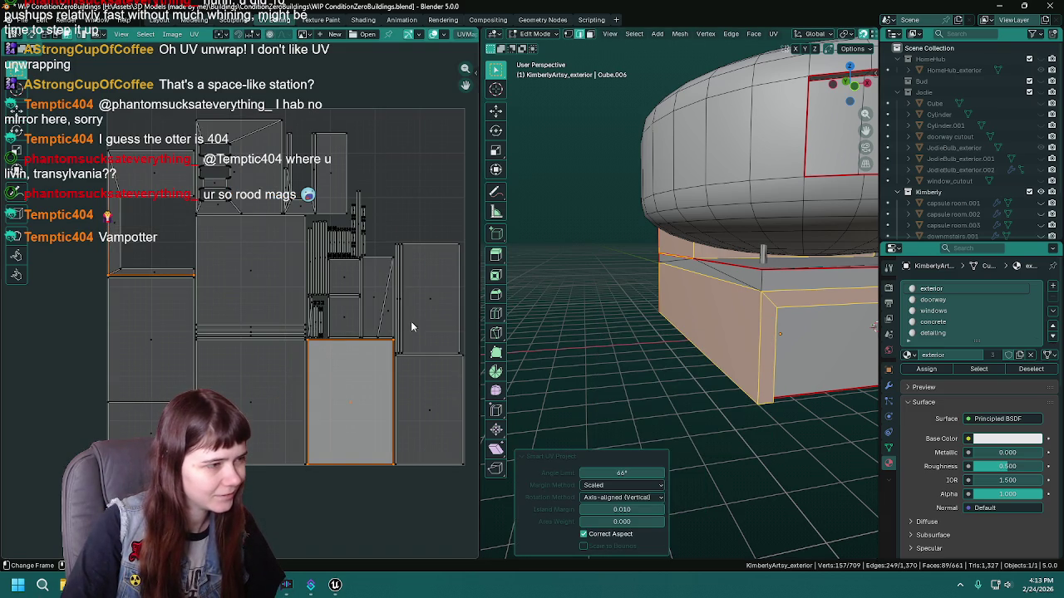
mouse_move(566, 321)
left_mouse_down()
mouse_move(700, 301)
mouse_move(679, 305)
mouse_move(681, 297)
left_mouse_up()
key("ctrl+s")
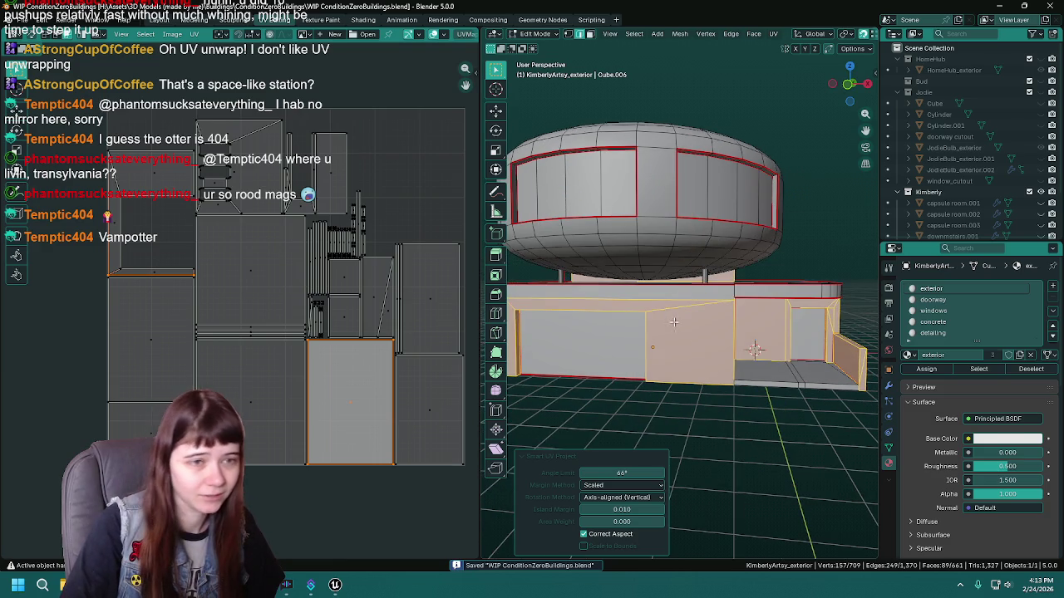
In Object Mode, export the building as FBX, overwriting KimberlyArtsy_exterior.fbx, then return to Unreal.
key("Tab")
key("q")
left_click(629, 304)
left_click(742, 114)
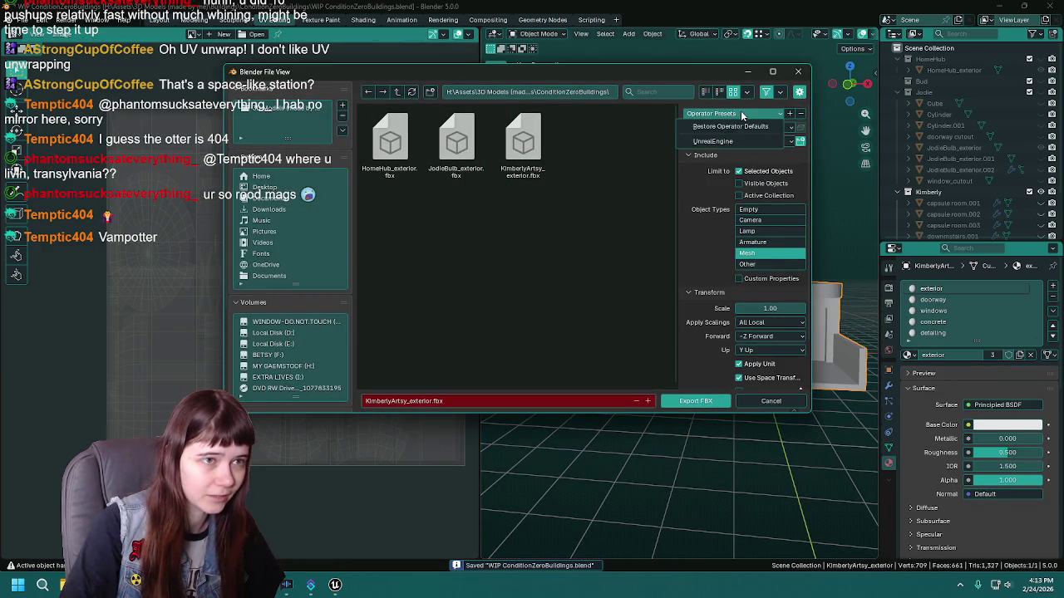
double_click(522, 143)
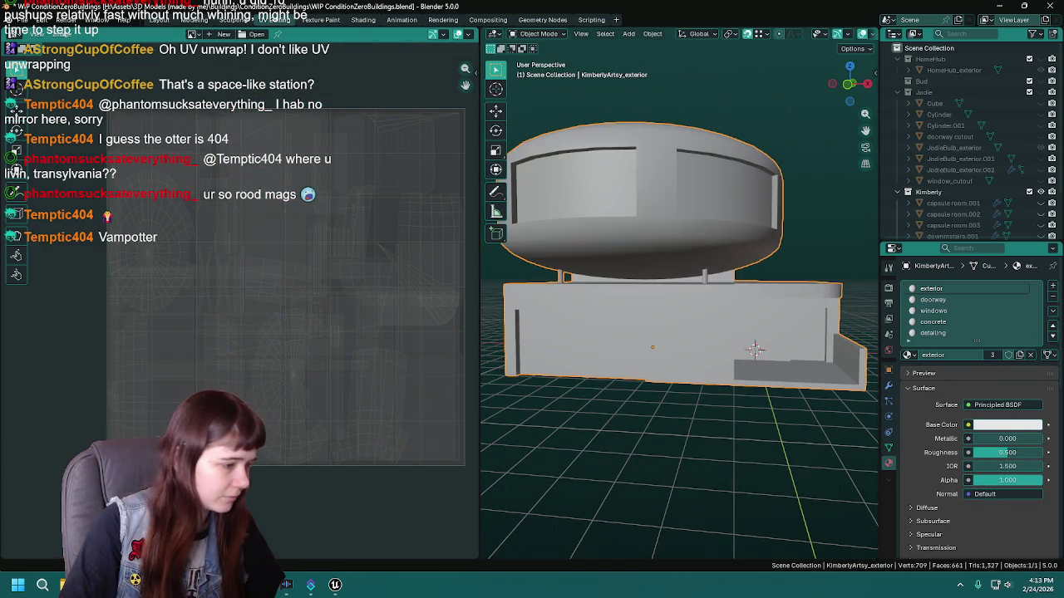
left_click(334, 585)
key("ctrl+space")
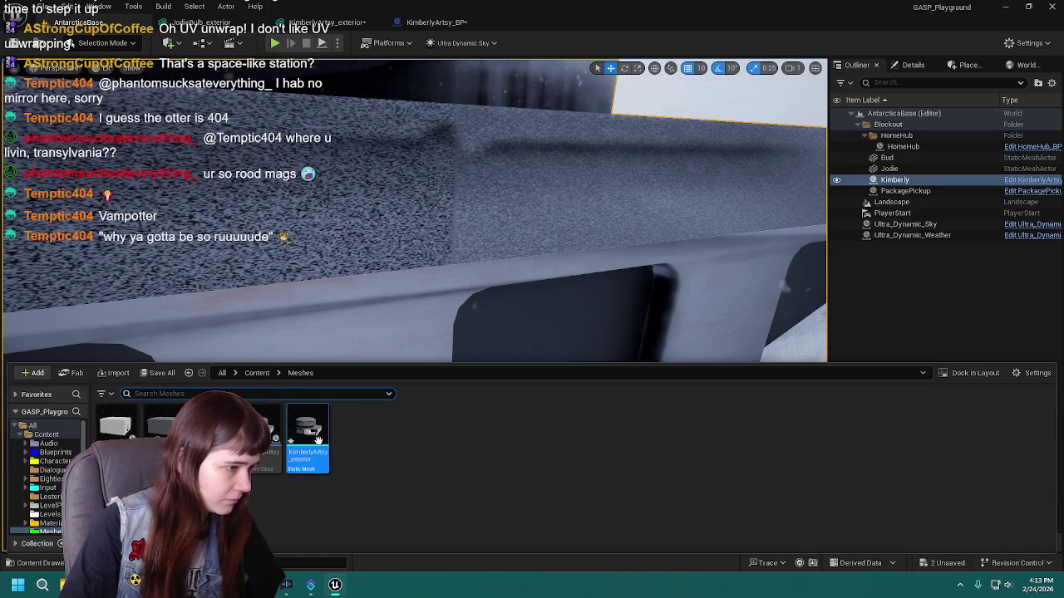
Reimport the KimberlyArtsy_exterior asset and fly the camera into and out of the building.
right_click(305, 440)
left_click(405, 107)
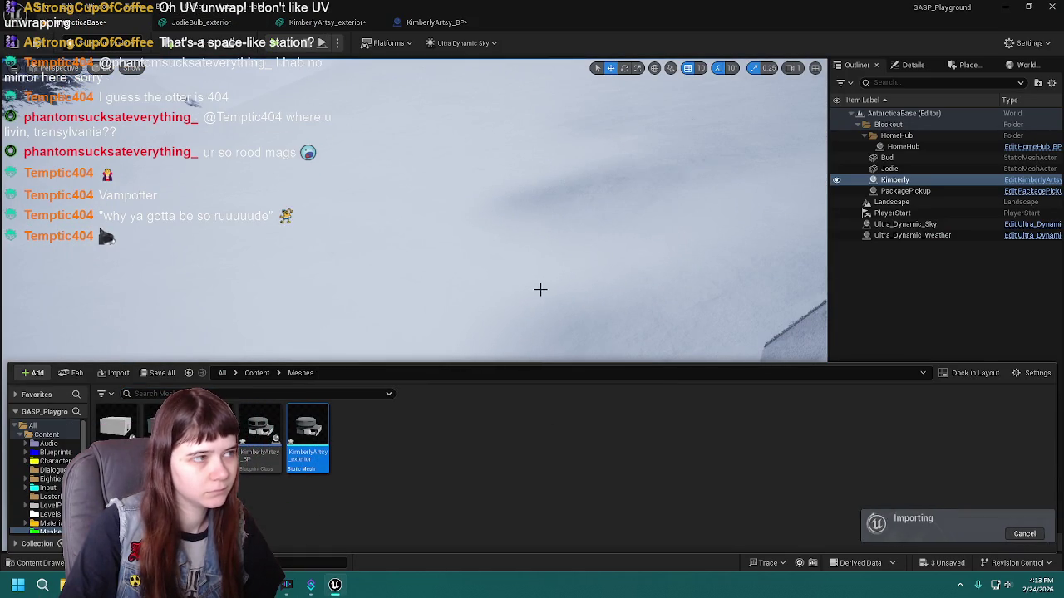
key("f")
key("s")
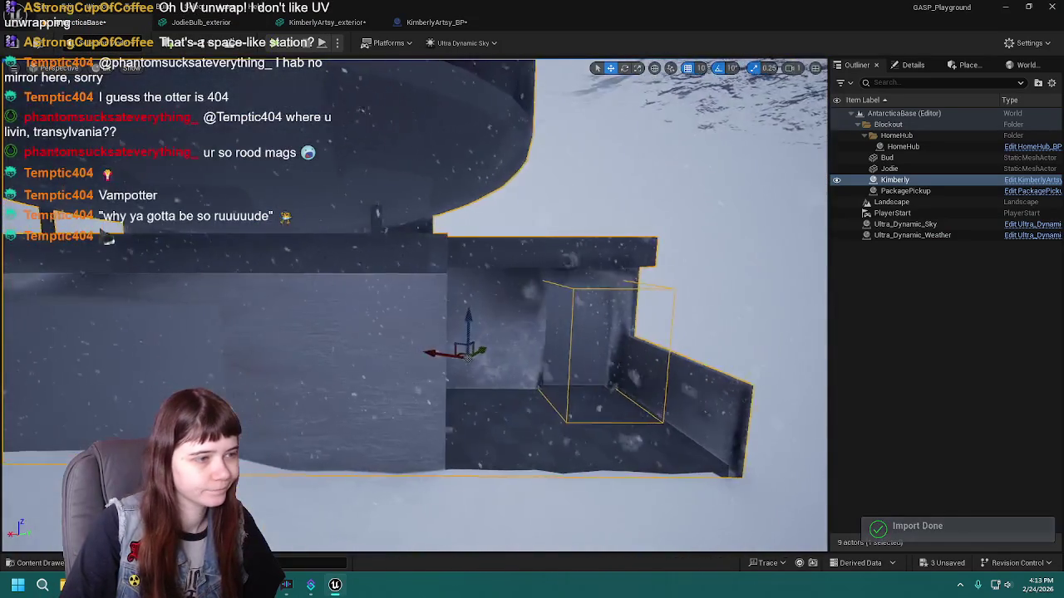
key("w")
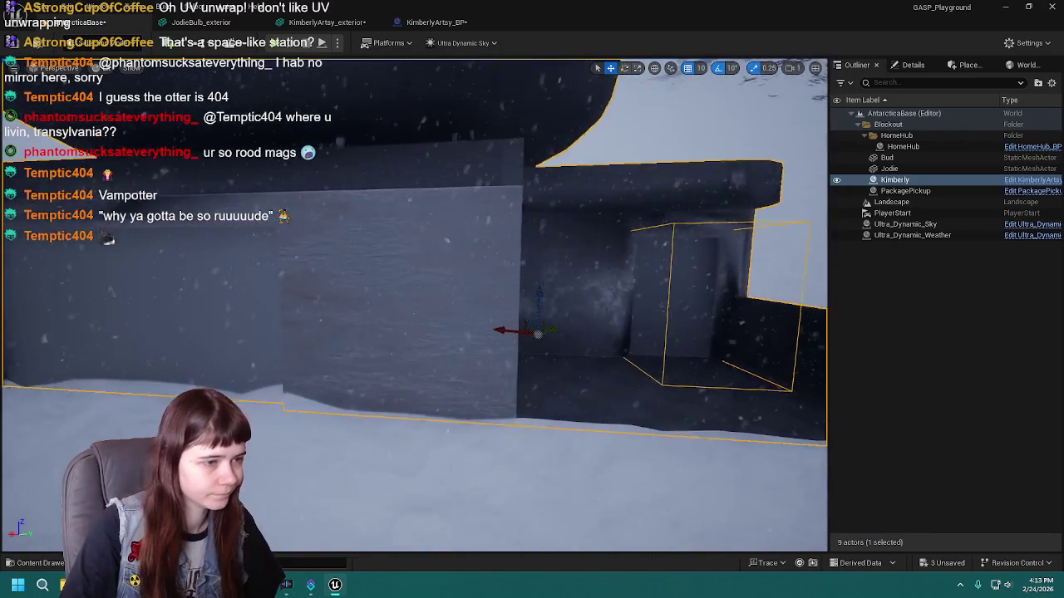
key("s")
Frame the building, check the wall and doorway room, and open the KimberlyArtsy_exterior mesh editor.
key("f")
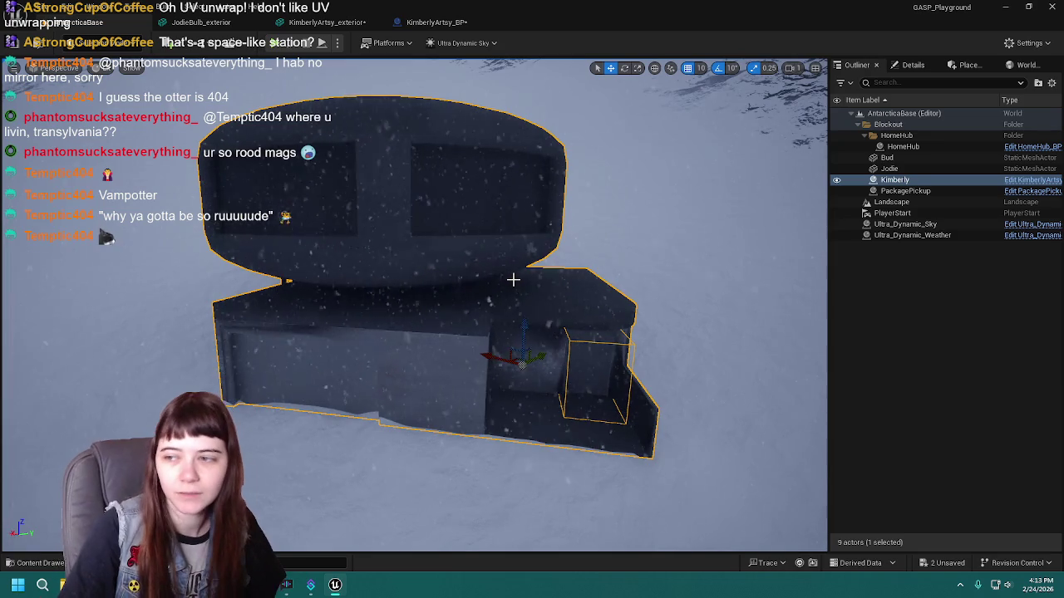
key("w")
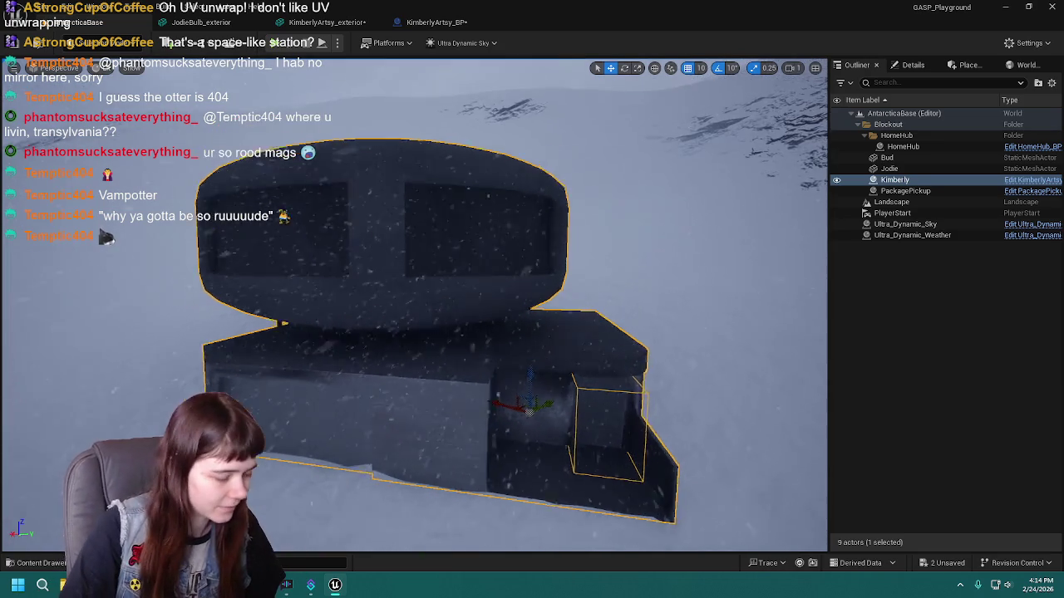
key("s")
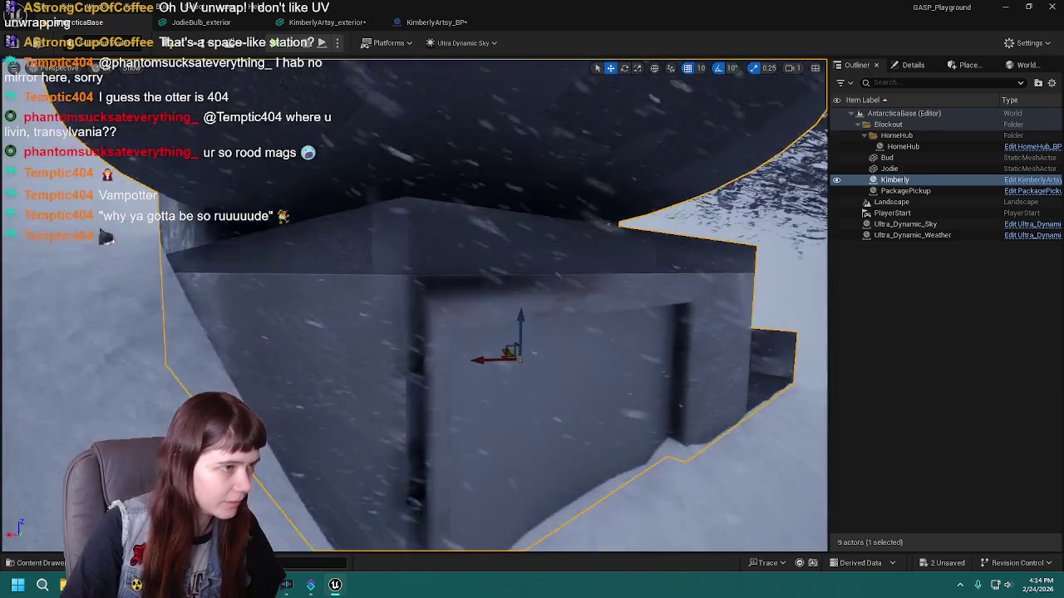
key("f")
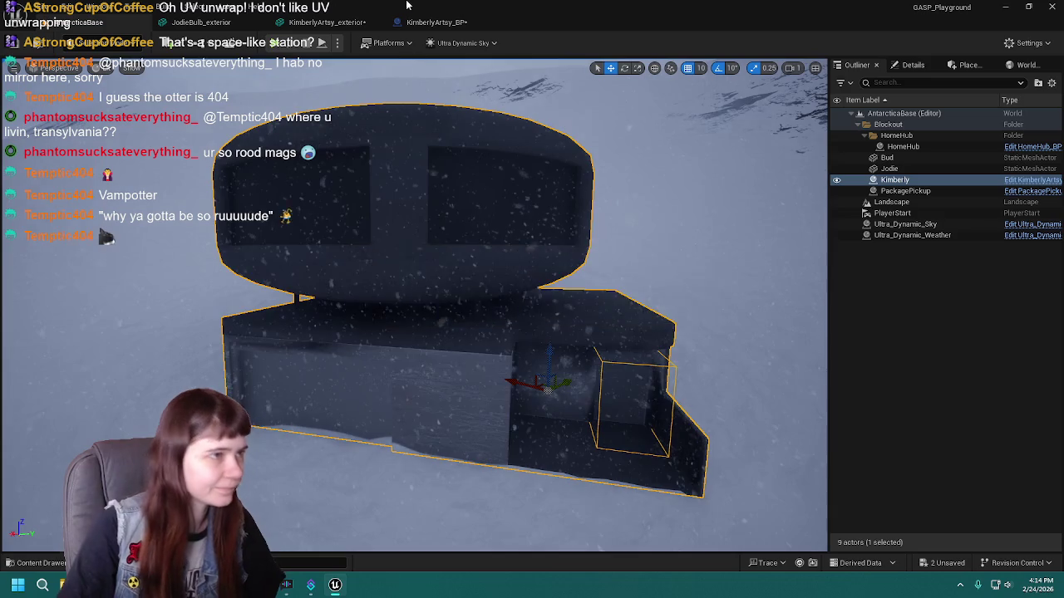
left_click(326, 22)
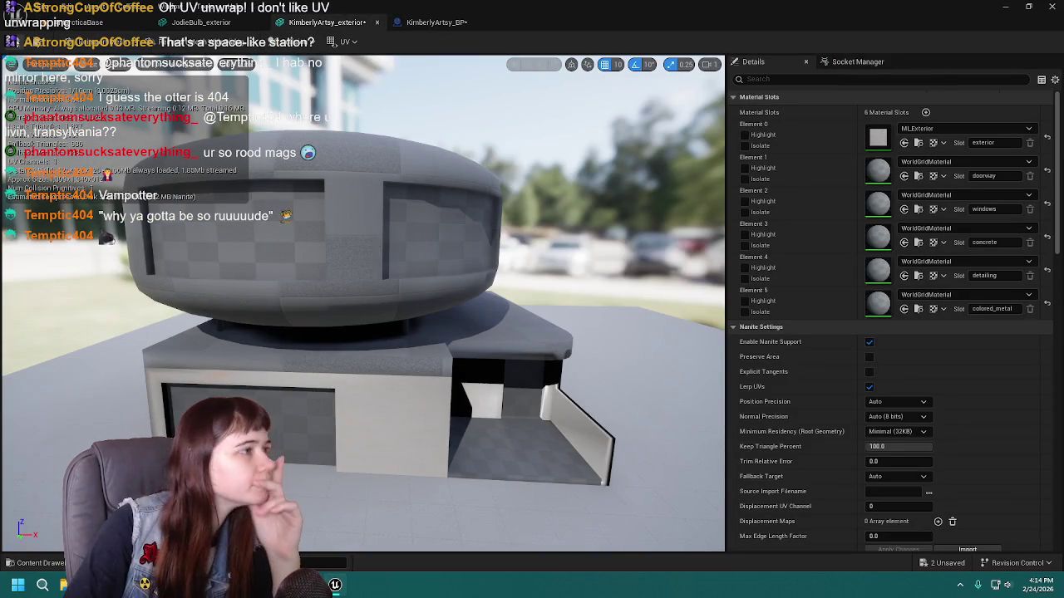
Assign MI_Interior to the mesh's exterior material slot.
left_click(918, 143)
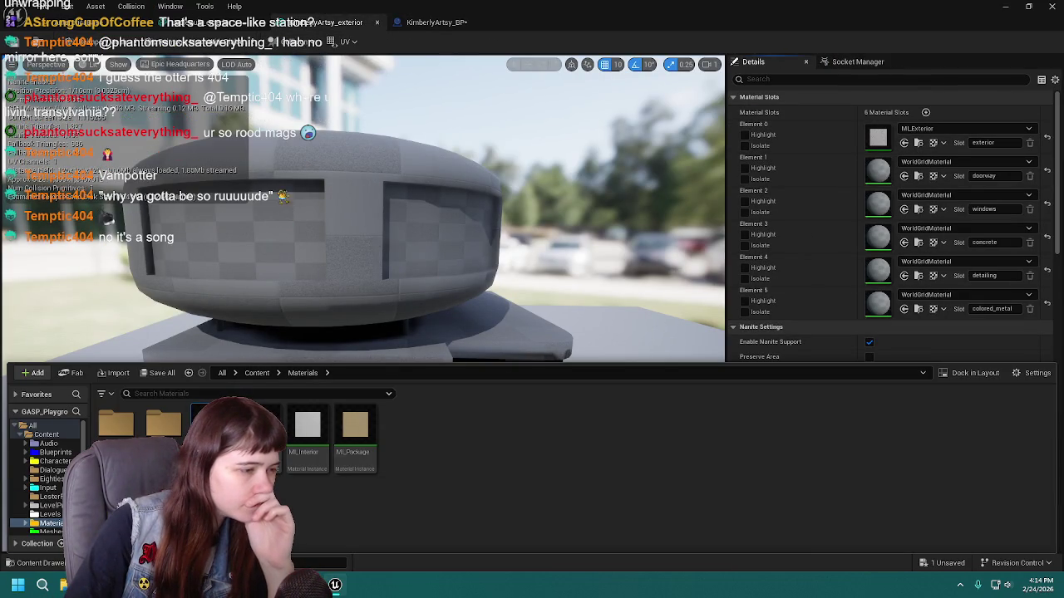
mouse_move(307, 428)
left_mouse_down()
mouse_move(815, 184)
mouse_move(953, 134)
left_mouse_up()
left_click_drag(352, 261, 352, 260)
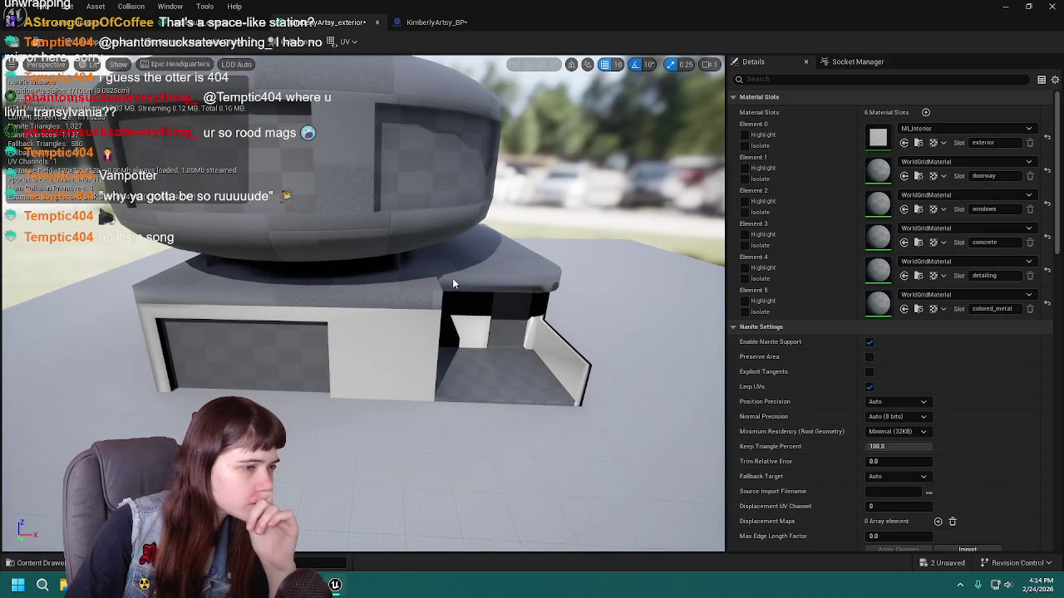
Duplicate MI_Package as MI_Windows, assign it to the windows slot, and open it.
left_click(41, 563)
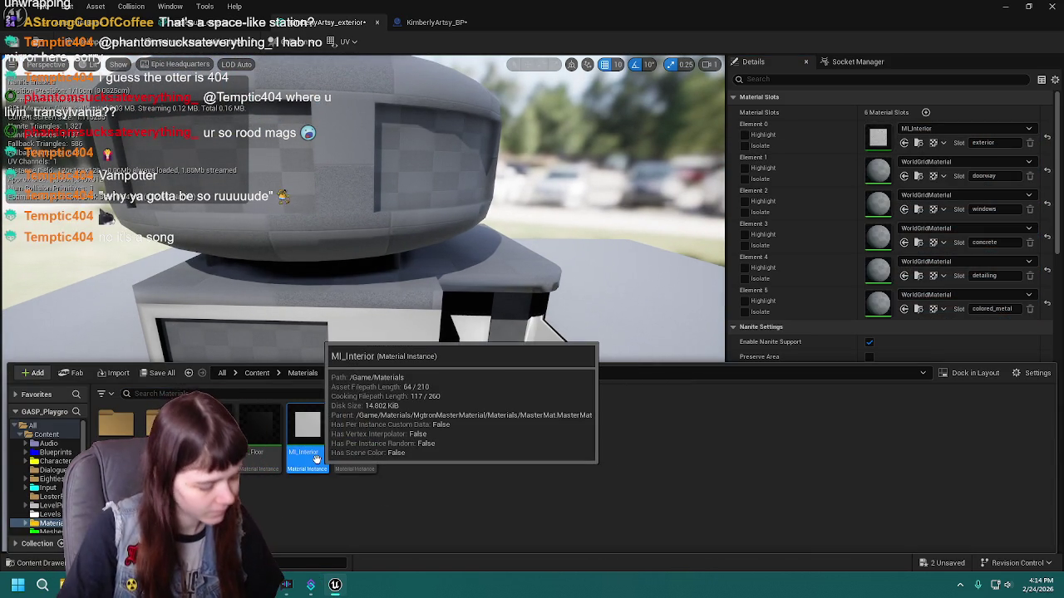
left_click(354, 460)
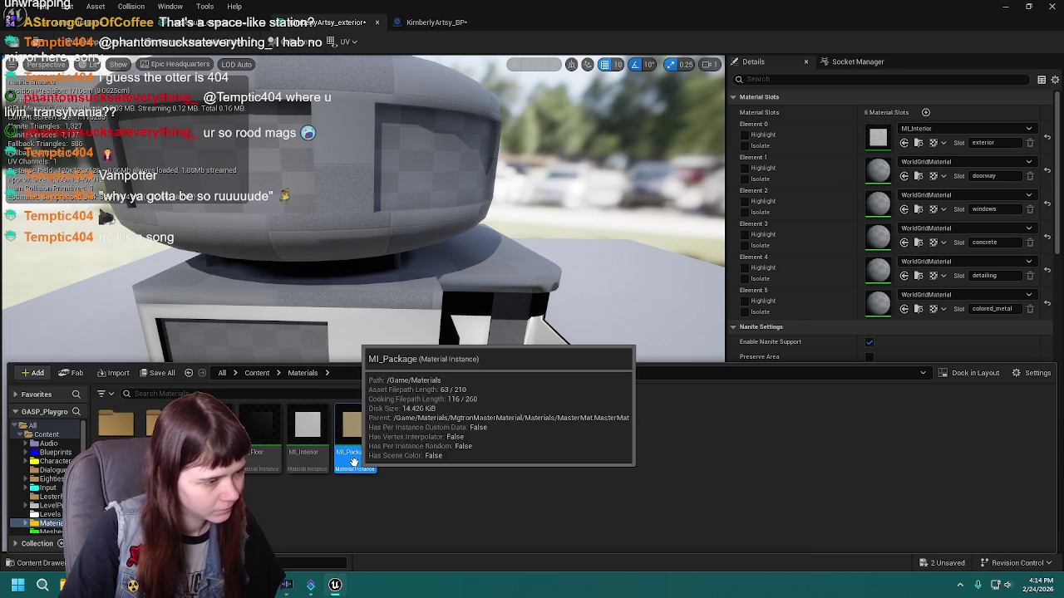
key("ctrl+d")
type("MI_Win")
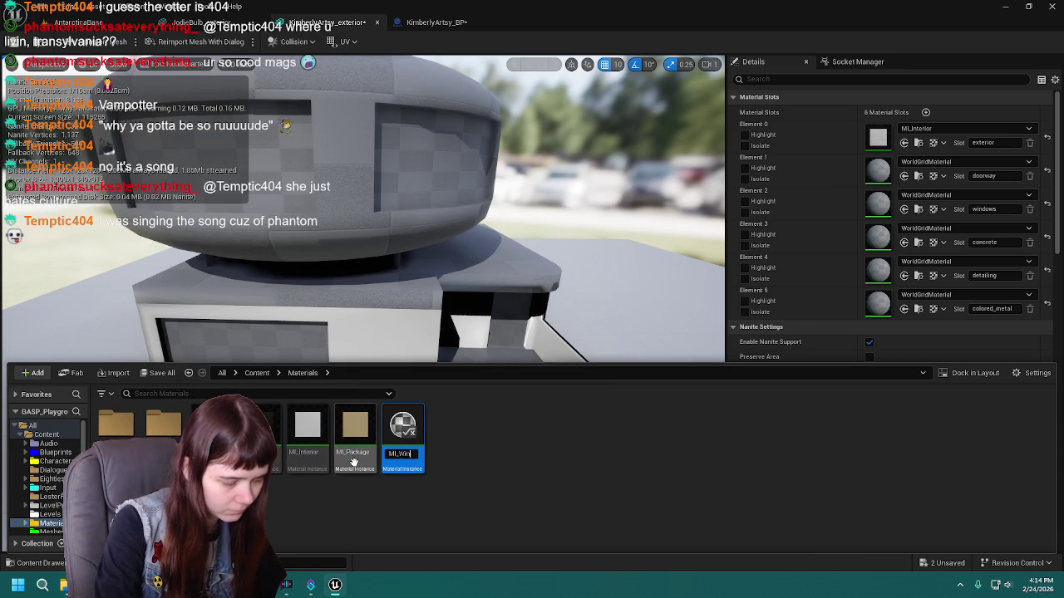
key("Return")
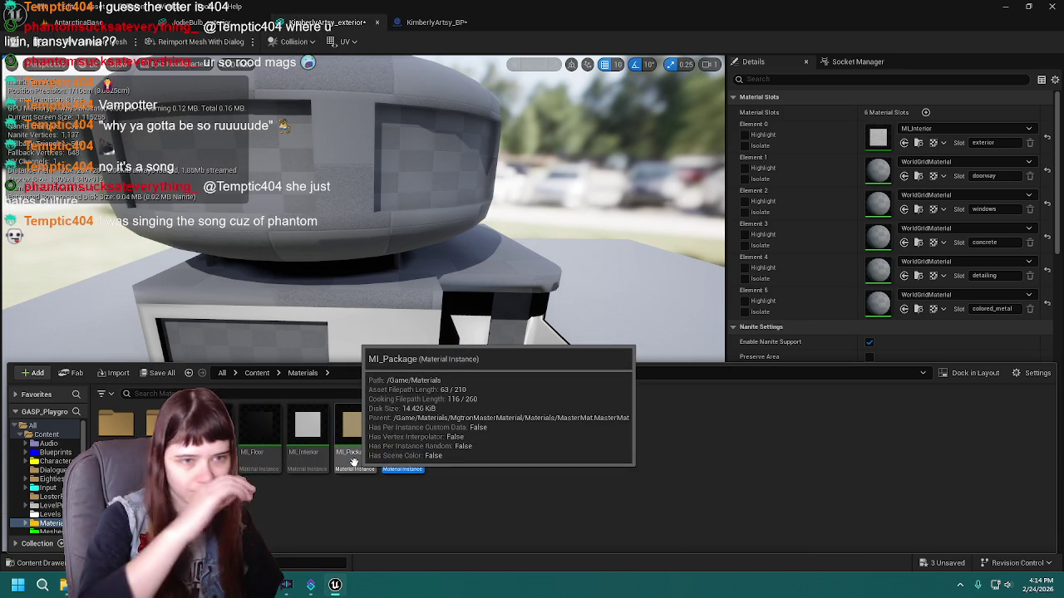
left_click_drag(403, 431, 935, 203)
double_click(394, 438)
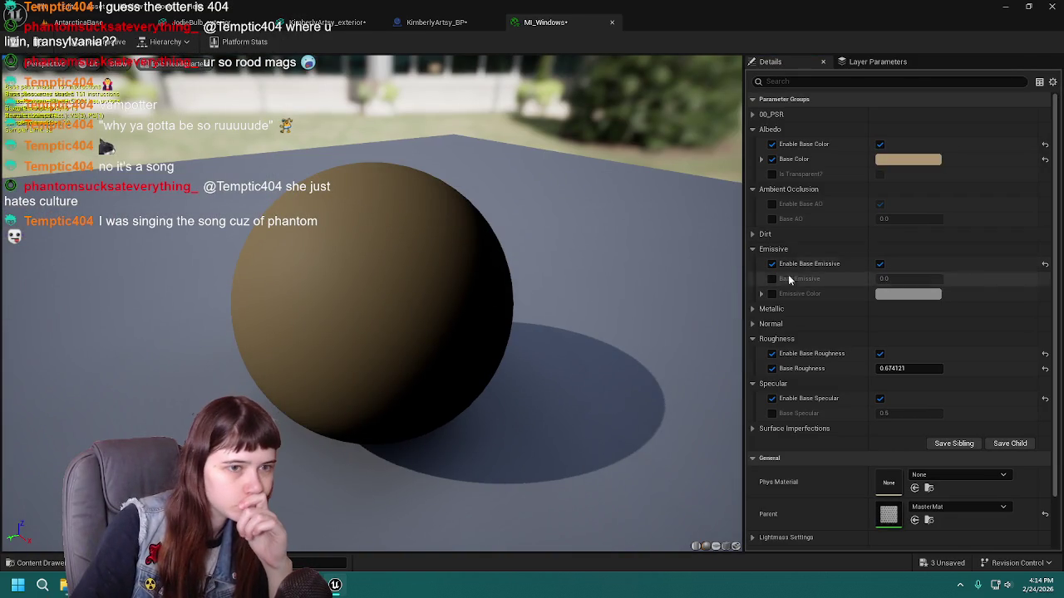
Enable Emissive Color on MI_Windows, set its base colour to dark blue-grey 444C4F, and save.
left_click(771, 294)
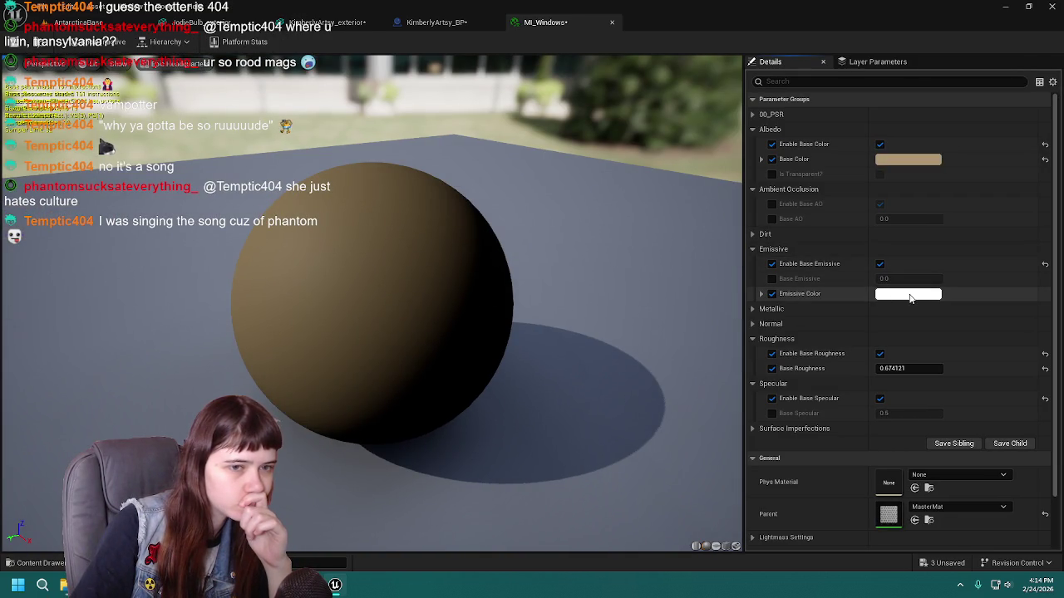
left_click(885, 158)
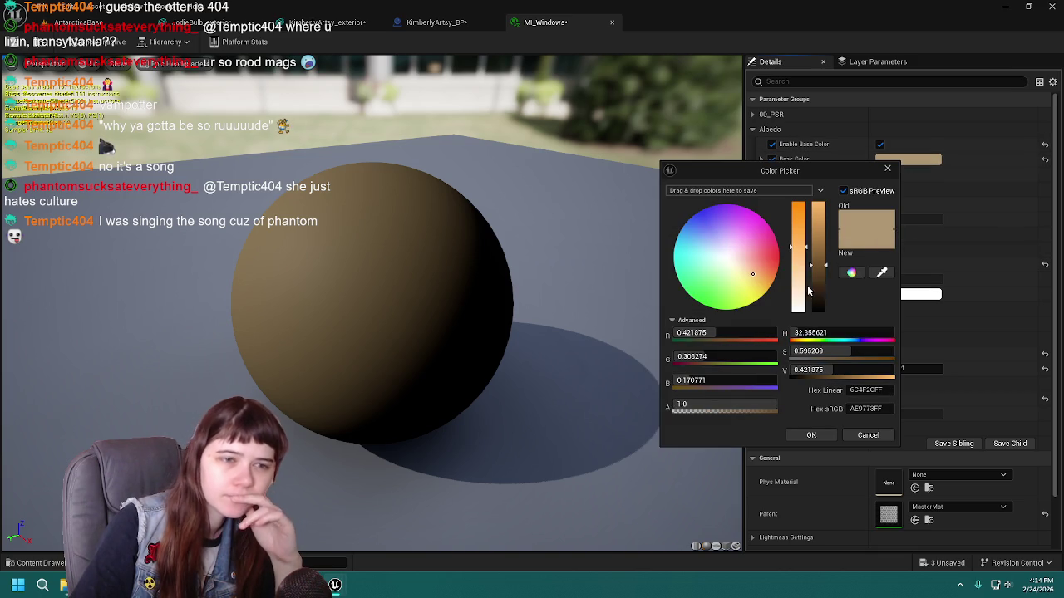
left_click_drag(822, 288, 823, 296)
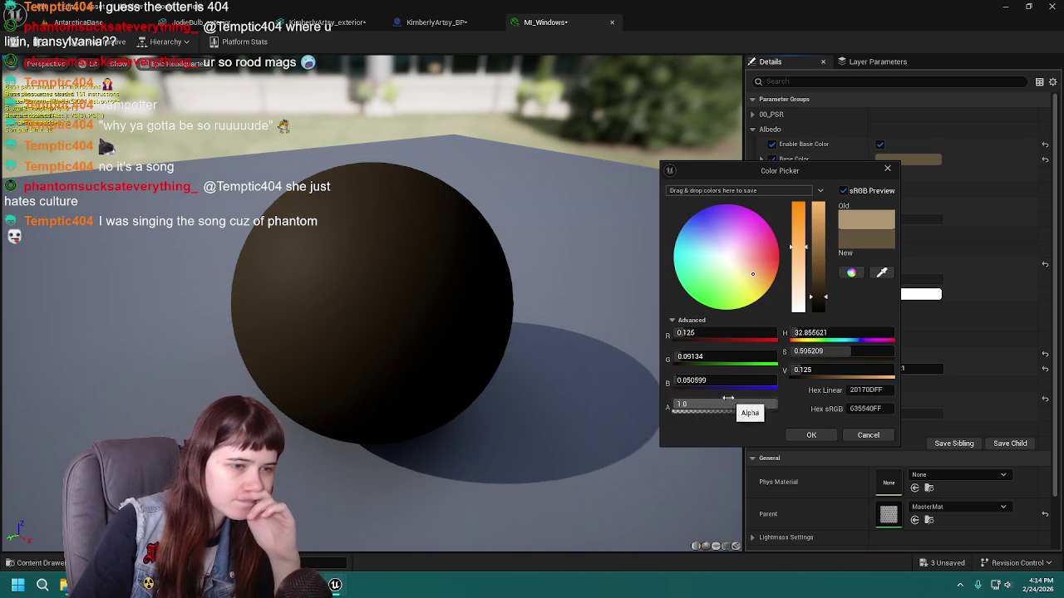
mouse_move(863, 374)
left_mouse_down()
mouse_move(844, 374)
mouse_move(864, 370)
mouse_move(867, 351)
left_mouse_up()
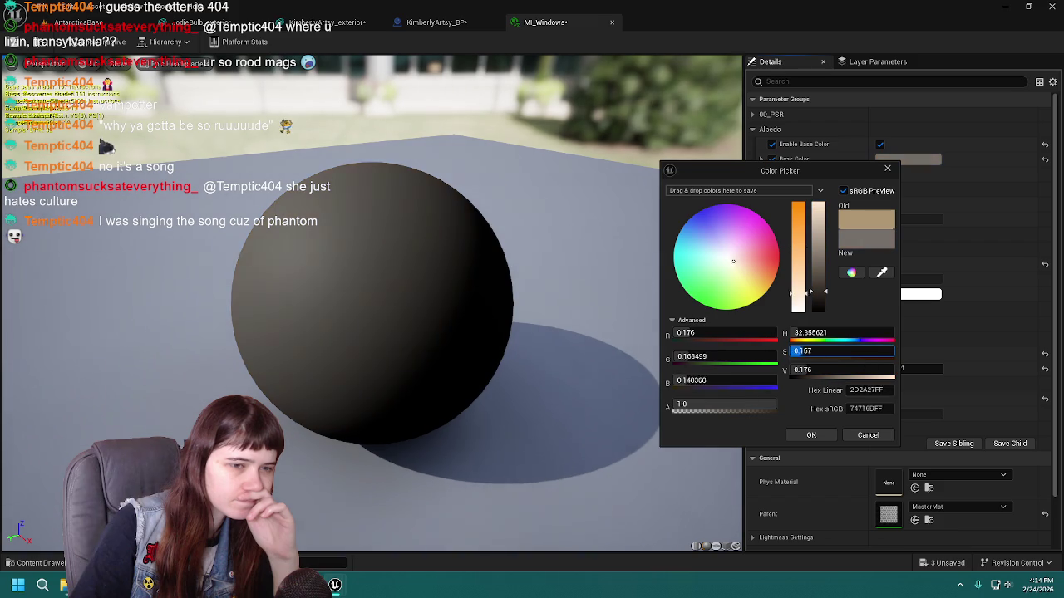
left_click(704, 251)
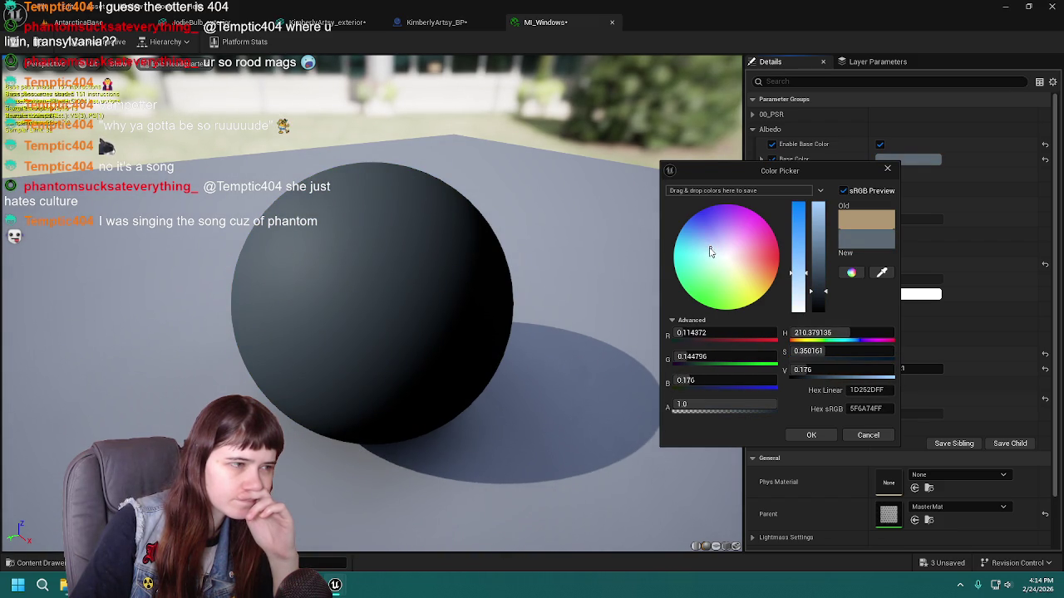
left_click_drag(819, 302, 822, 301)
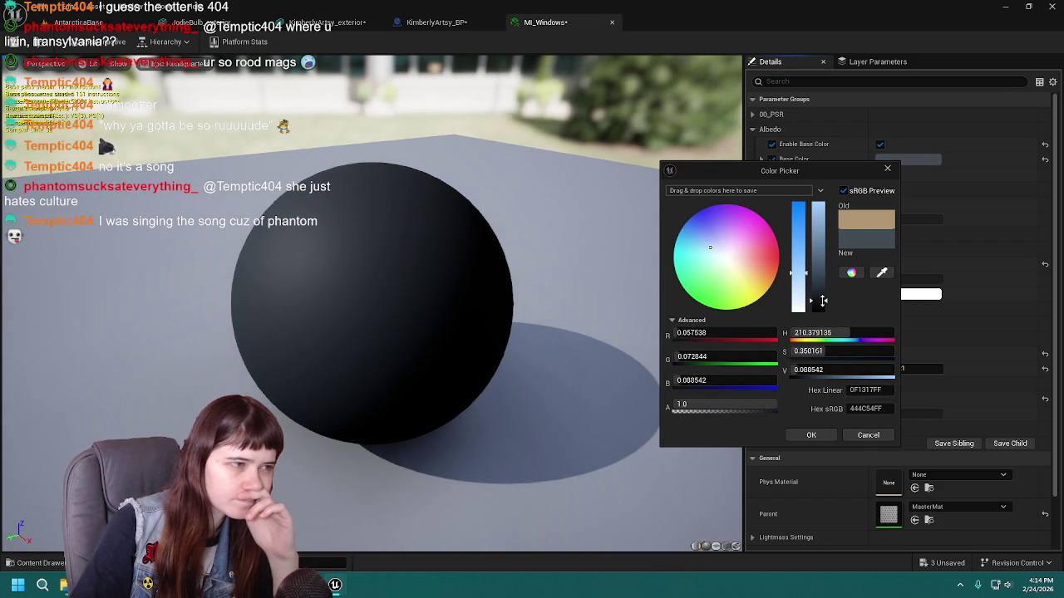
left_click(826, 439)
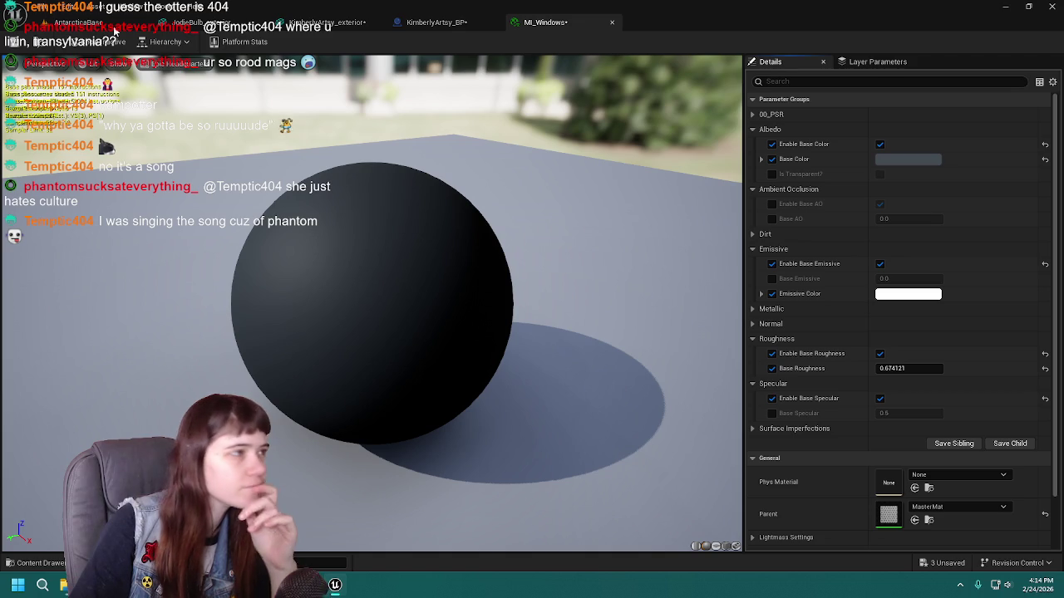
left_click(33, 41)
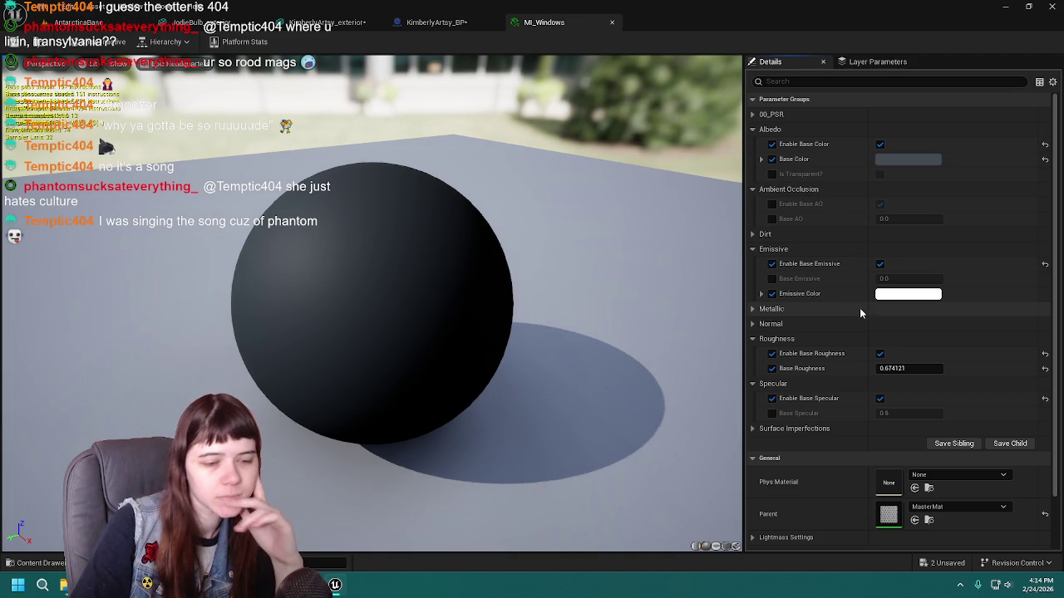
Set MI_Windows' Base Roughness to 0.4 for a glossier preview sphere.
left_click_drag(542, 337, 648, 337)
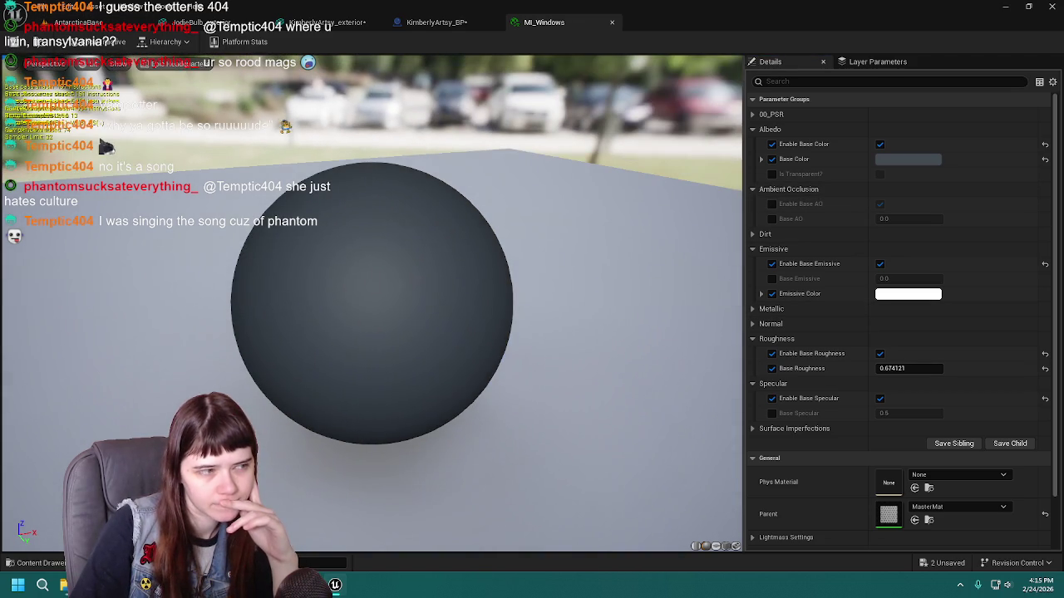
left_click_drag(906, 368, 831, 368)
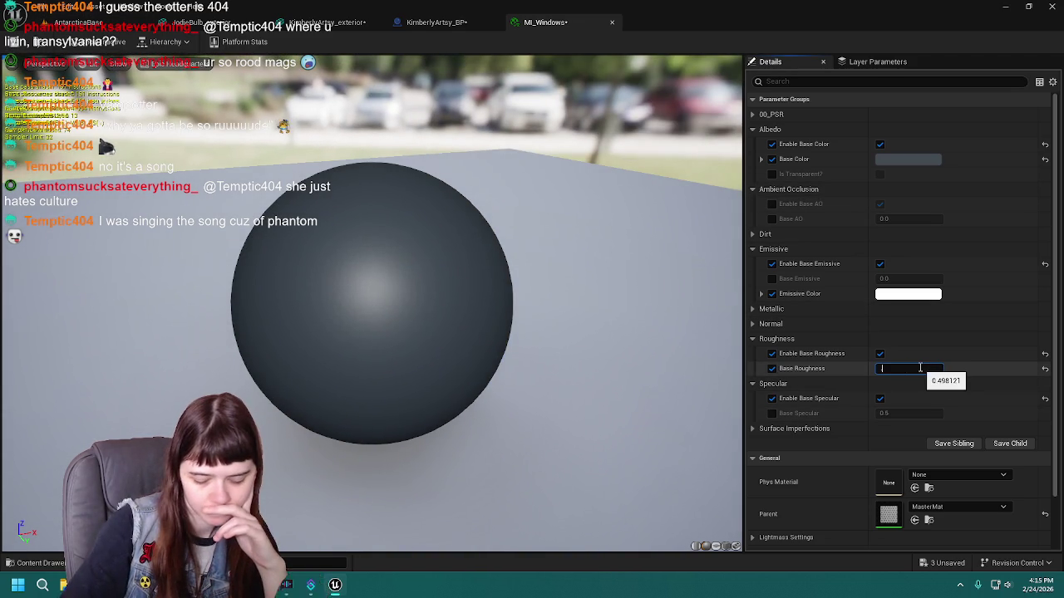
type("0.4")
key("Return")
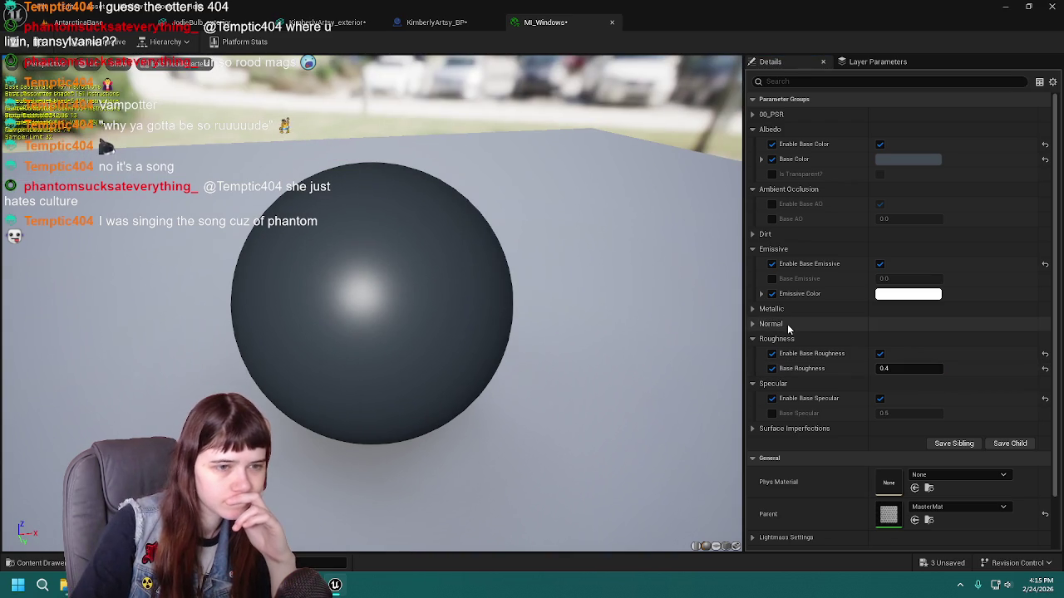
Enable the base Metallic override and briefly inspect the Normal parameters.
left_click(760, 310)
left_click(877, 325)
left_click(759, 308)
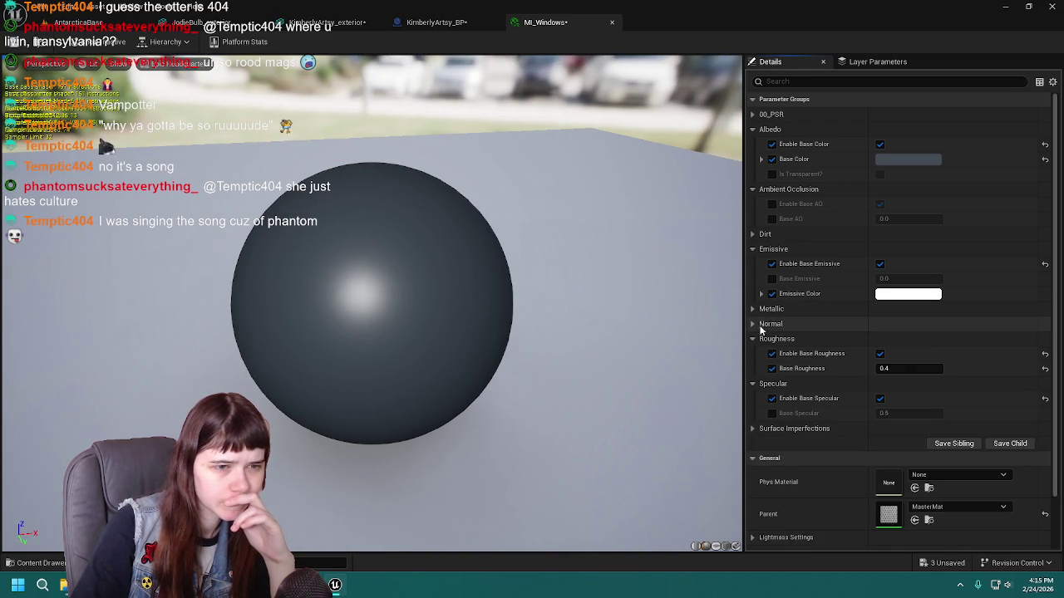
left_click(758, 323)
left_click(758, 323)
scroll(777, 383, "down", 1)
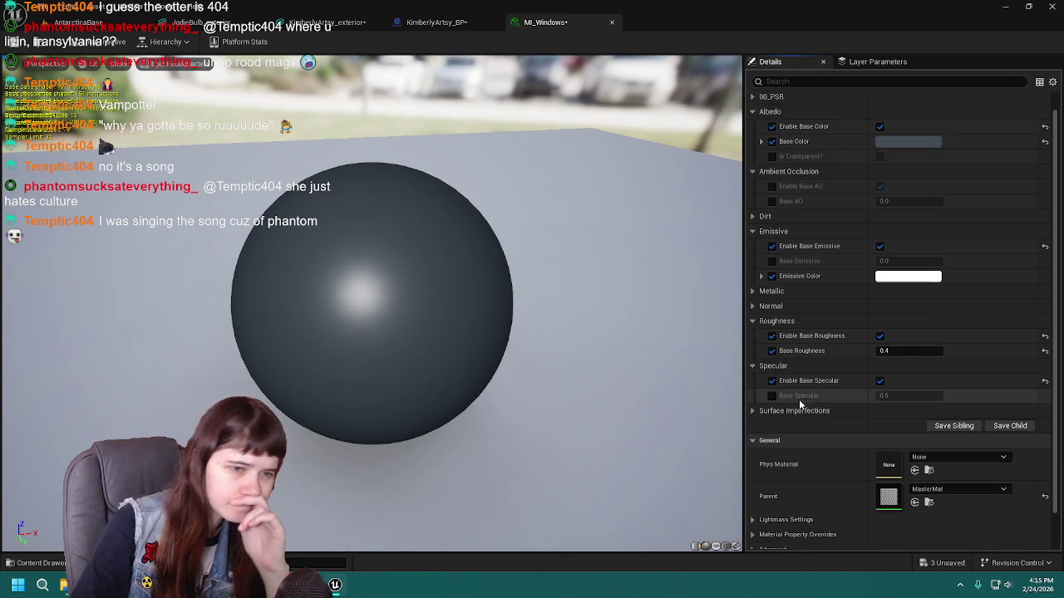
scroll(815, 190, "up", 1)
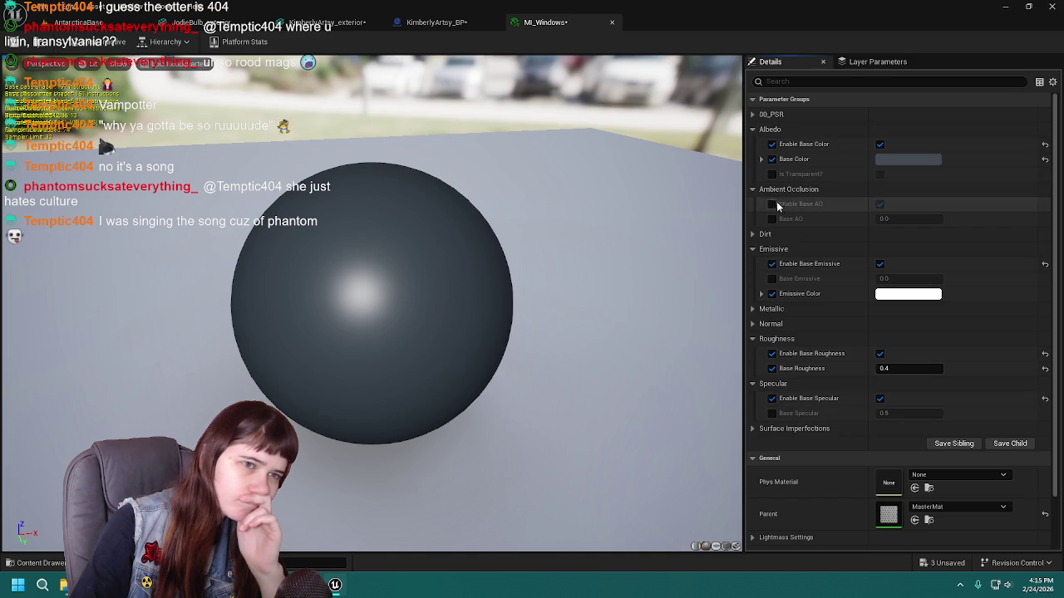
Try Is Transparent?, clear that override, and expand Surface Imperfections.
left_click(882, 175)
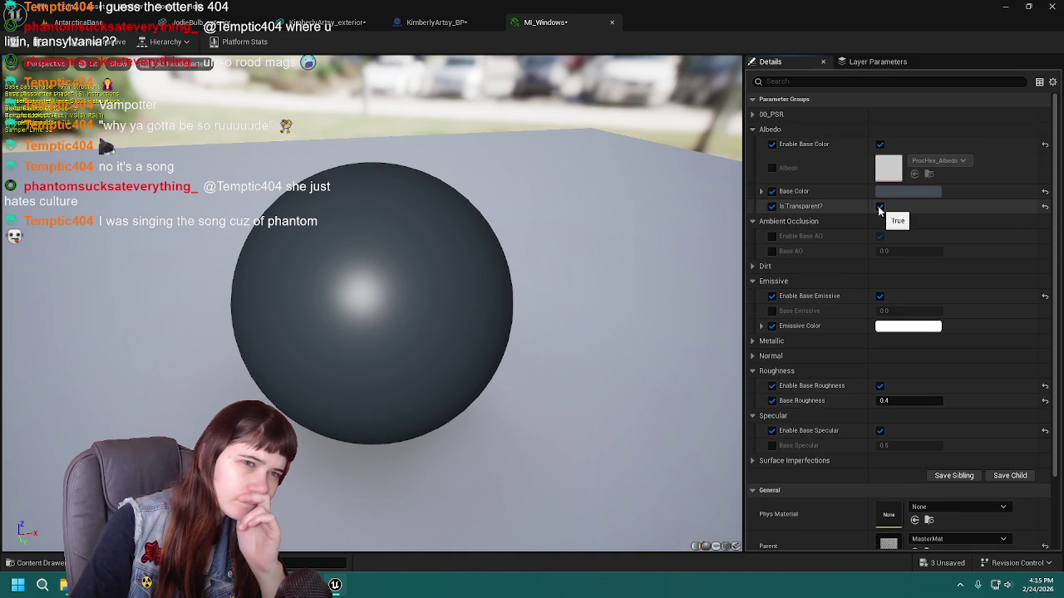
left_click(879, 206)
left_click(772, 173)
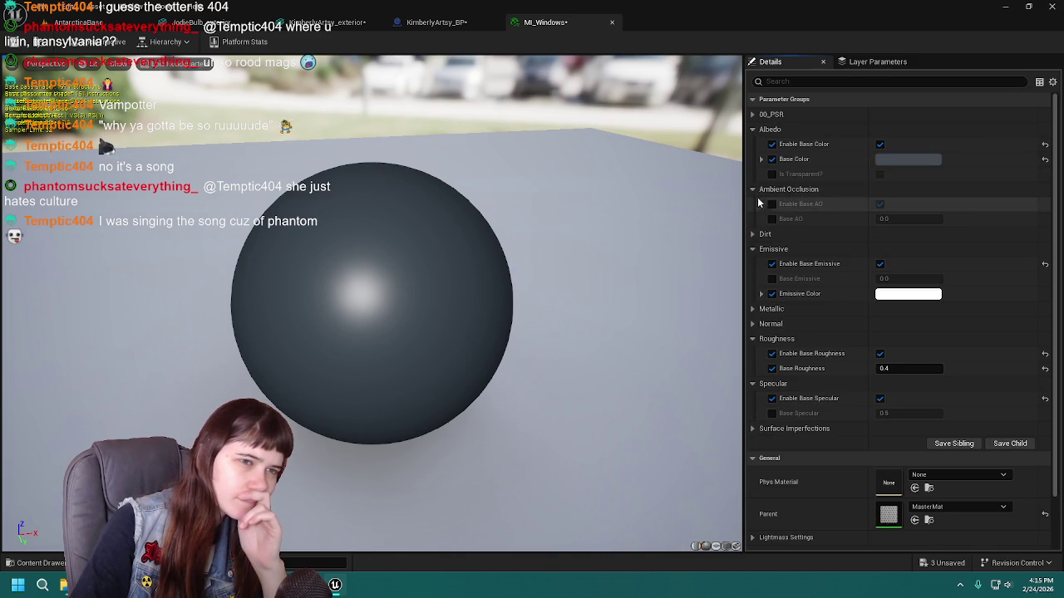
left_click(752, 129)
left_click(754, 116)
left_click(754, 114)
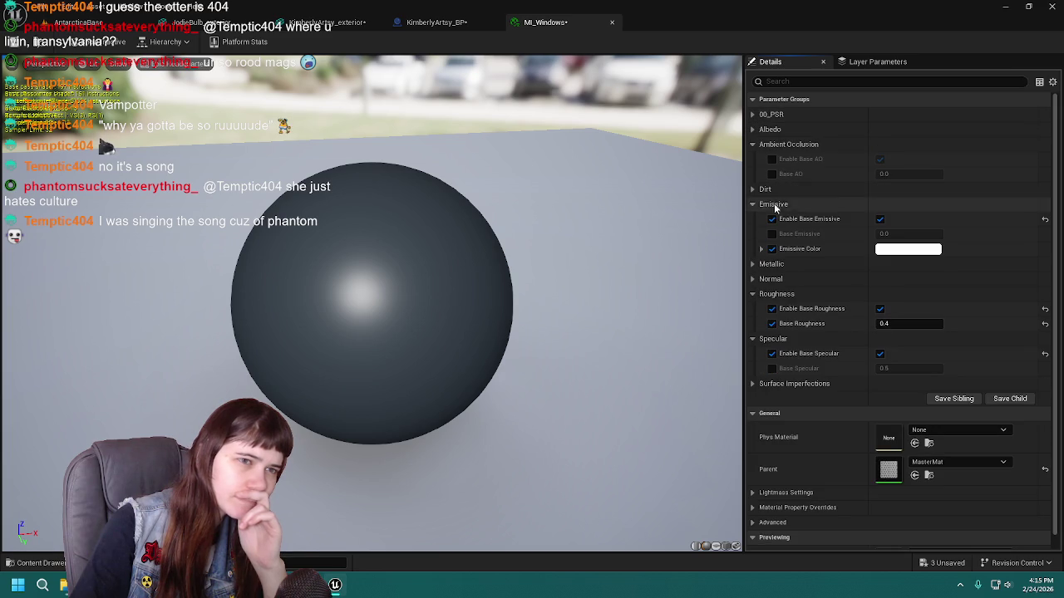
left_click(752, 384)
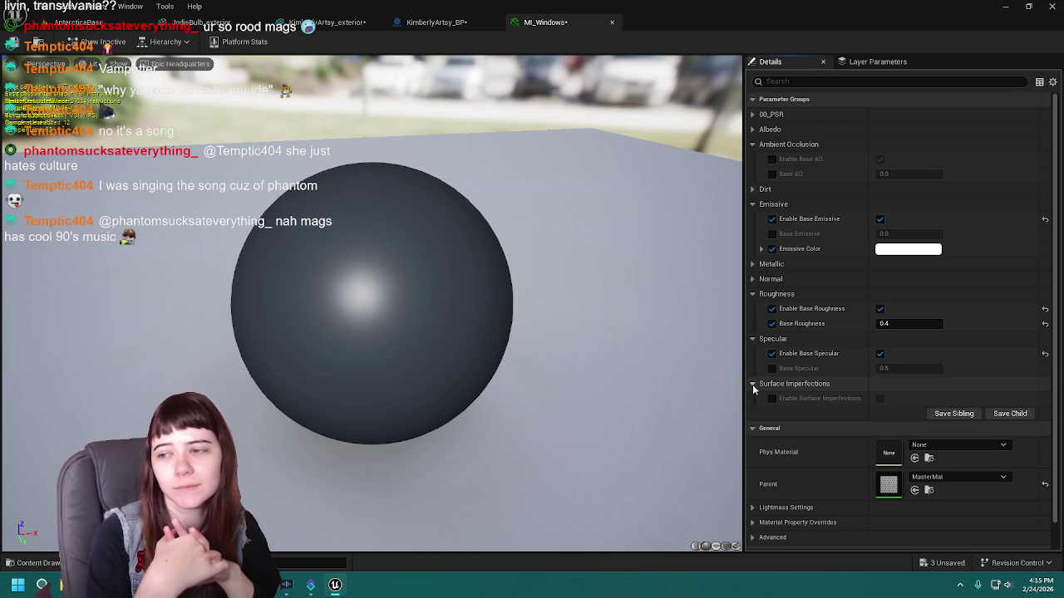
Save MI_Windows, then switch to the KimberlyArtsy_BP blueprint tab.
left_click_drag(401, 476, 341, 470)
left_click(13, 41)
left_click(439, 22)
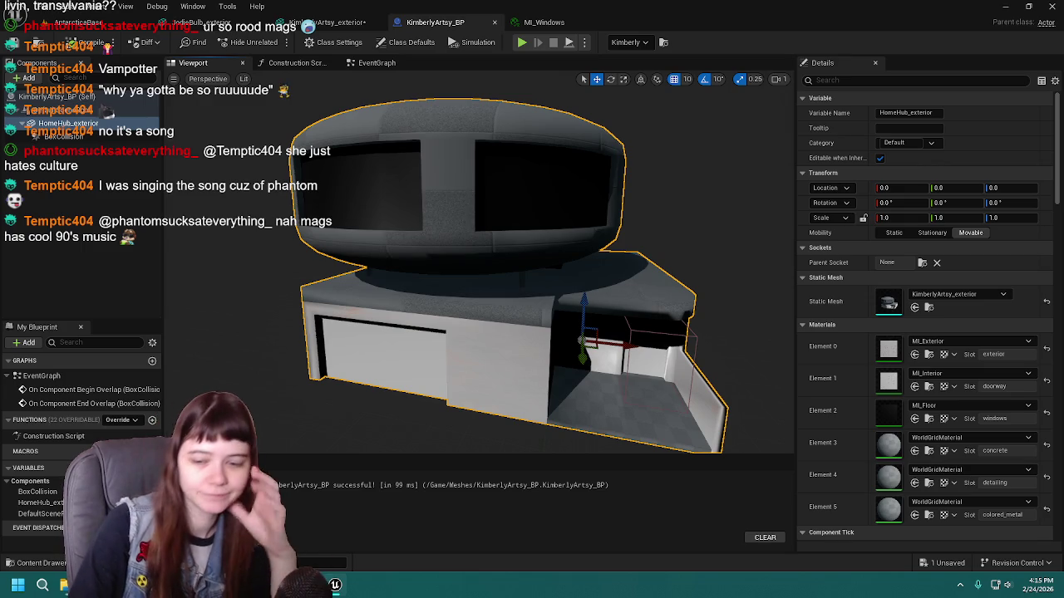
key("alt+Tab")
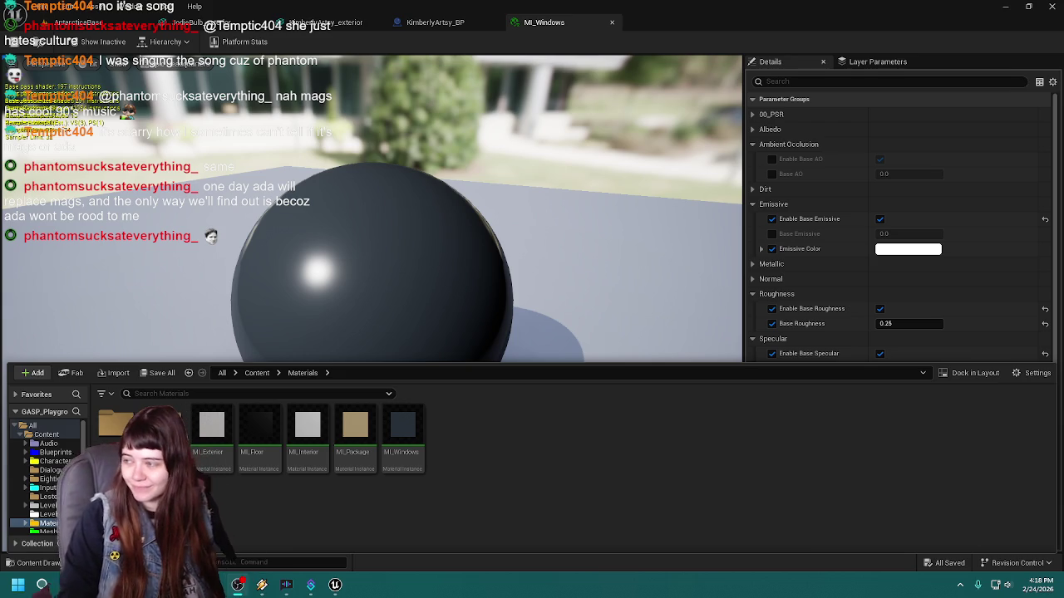
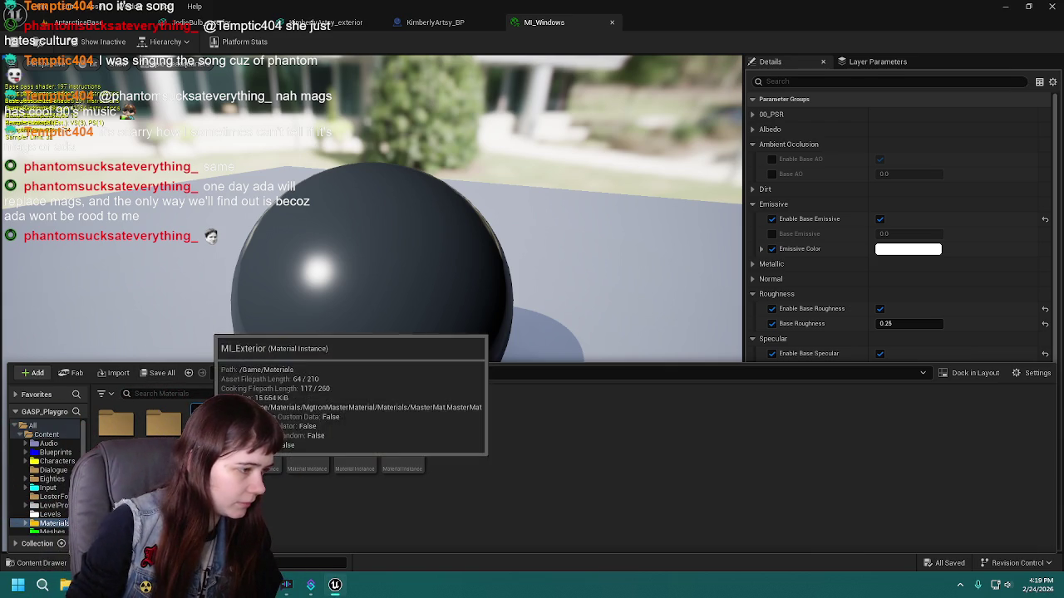
Duplicate the MI_Interior material instance and name the copy MI_Bulb.
key("ctrl+d")
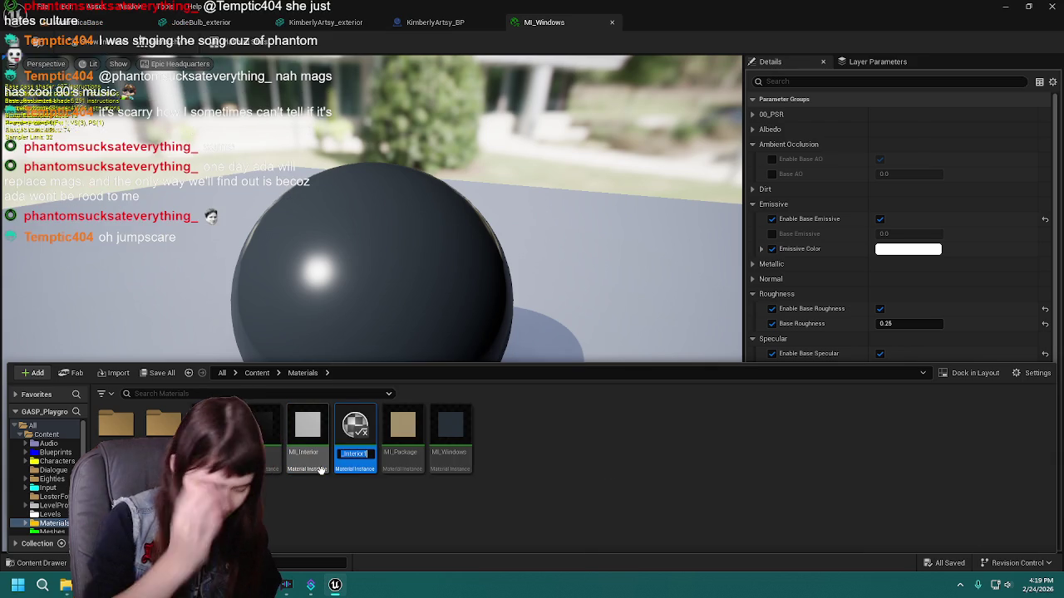
type("MI_Bulb")
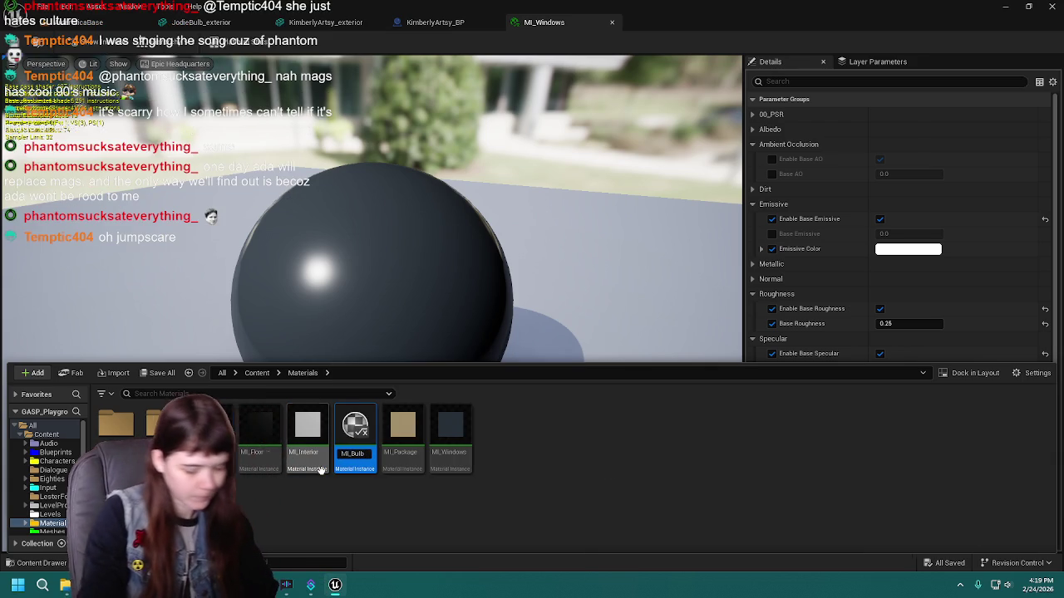
key("Return")
key("Return")
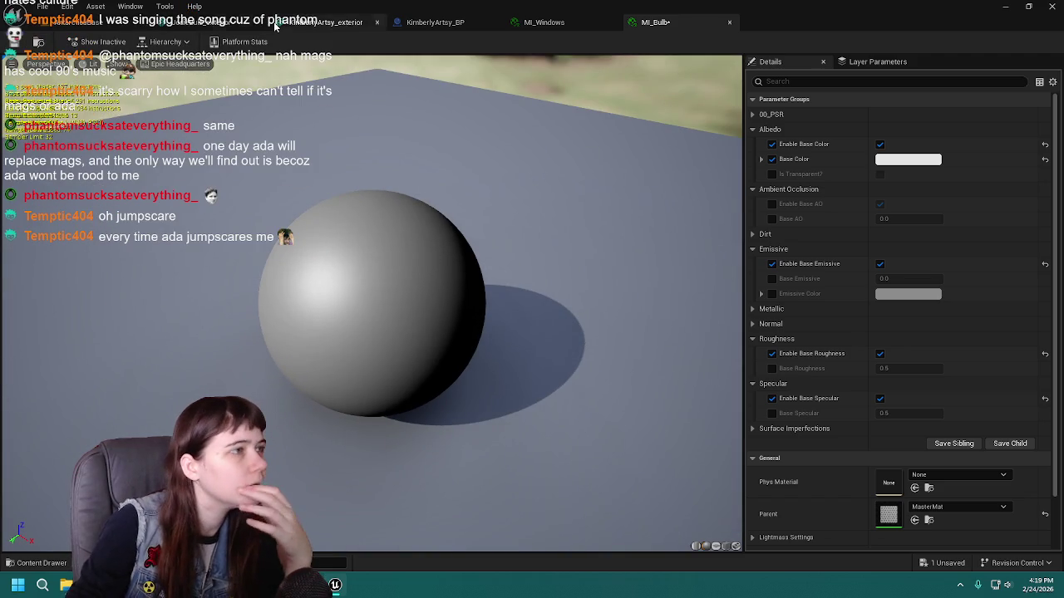
Inspect the bulb mesh in its tab, then return to the MI_Bulb material instance.
left_click(191, 22)
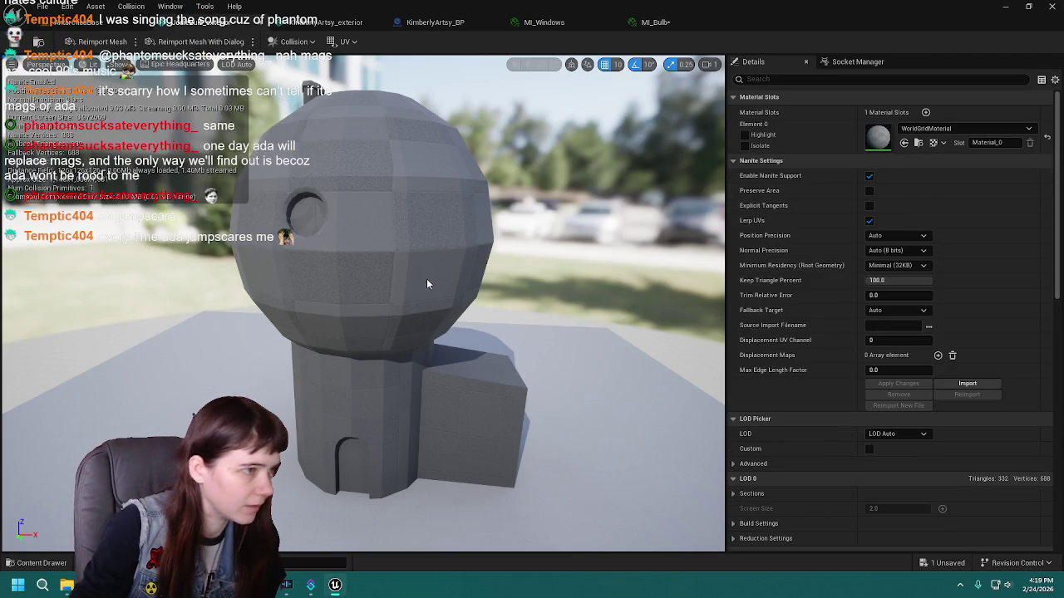
left_click_drag(433, 280, 403, 282)
scroll(404, 283, "up", 2)
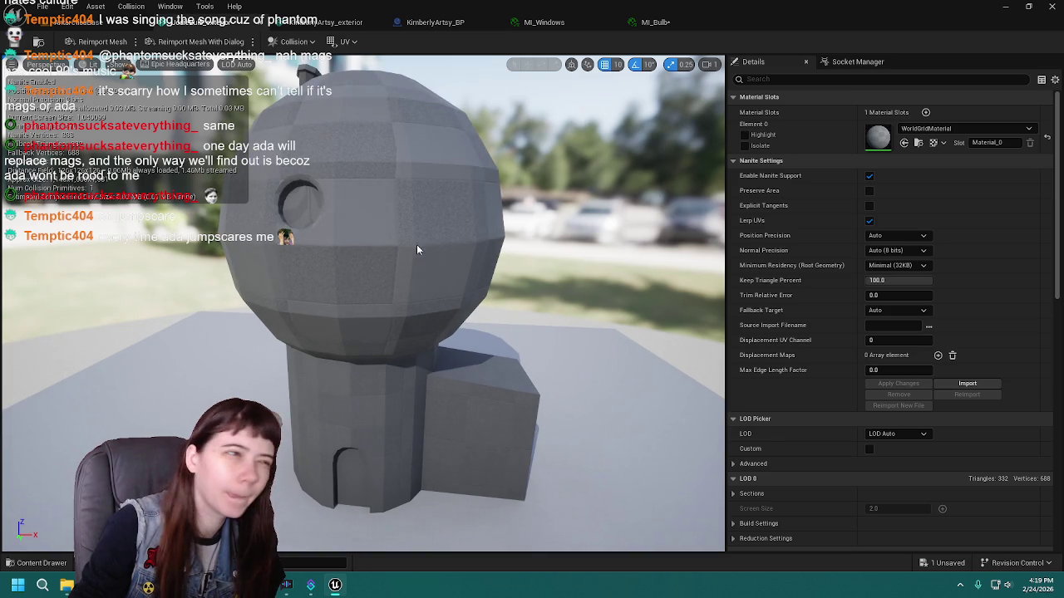
left_click(644, 22)
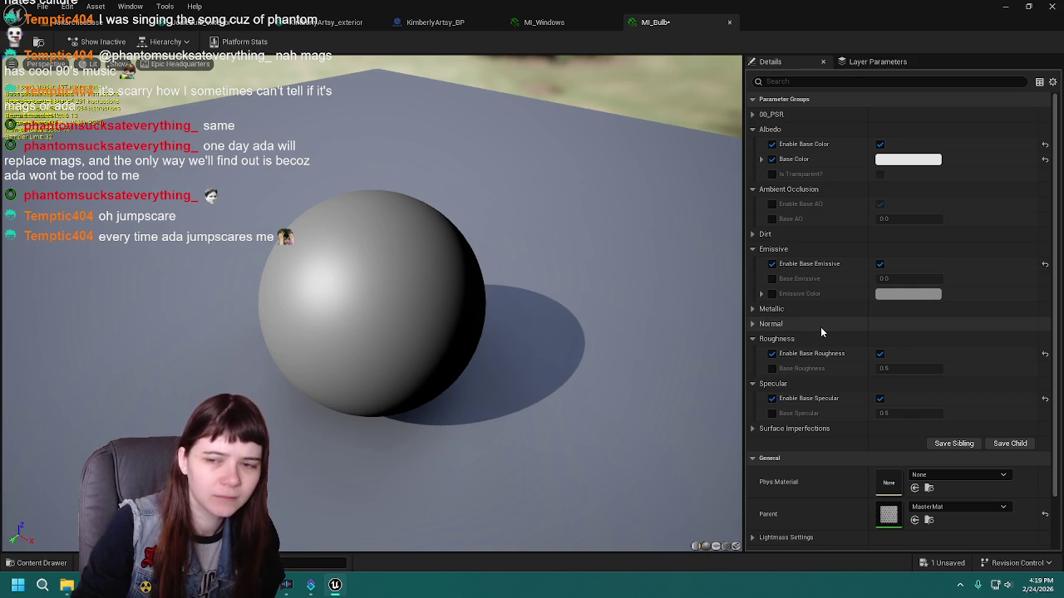
Expand the Metallic group, lower Base Metallic to 0.1, and save MI_Bulb.
left_click(752, 326)
left_click(752, 324)
left_click(752, 309)
left_click_drag(380, 312, 465, 309)
mouse_move(904, 338)
left_mouse_down()
mouse_move(881, 338)
mouse_move(906, 338)
left_mouse_up()
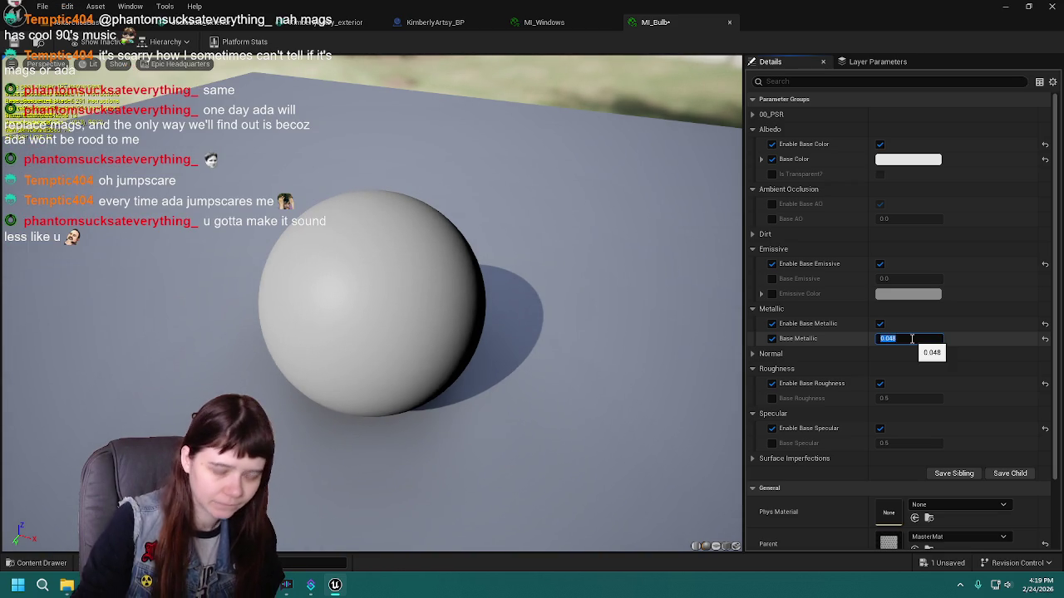
type("0.1")
key("Return")
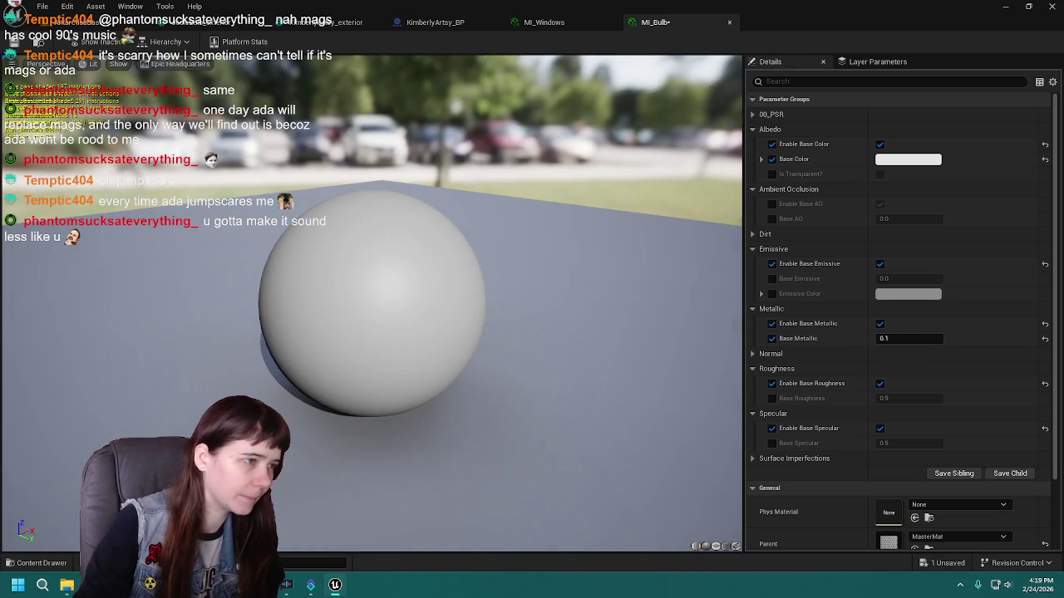
key("ctrl+s")
Set Base Metallic to 0.15, save, and check the sphere's shading.
left_click_drag(570, 333, 590, 336)
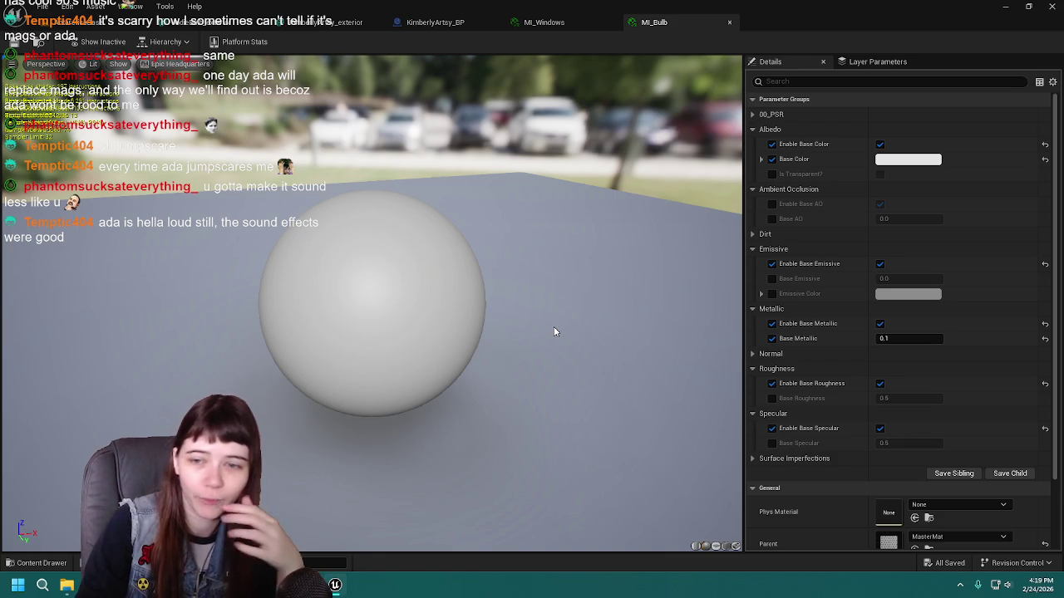
left_click(929, 337)
type(".15")
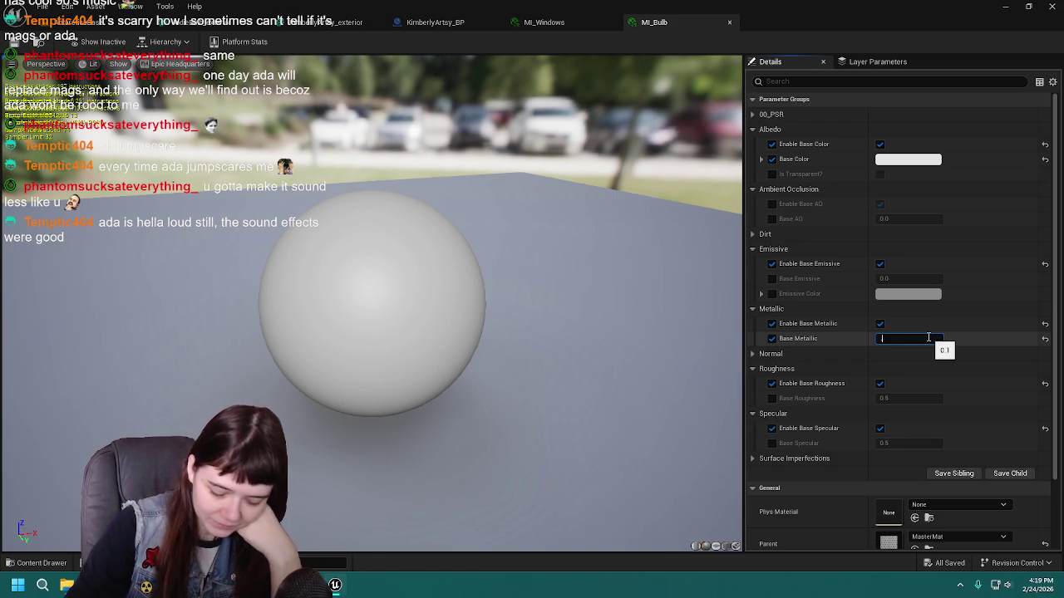
key("Return")
key("ctrl+s")
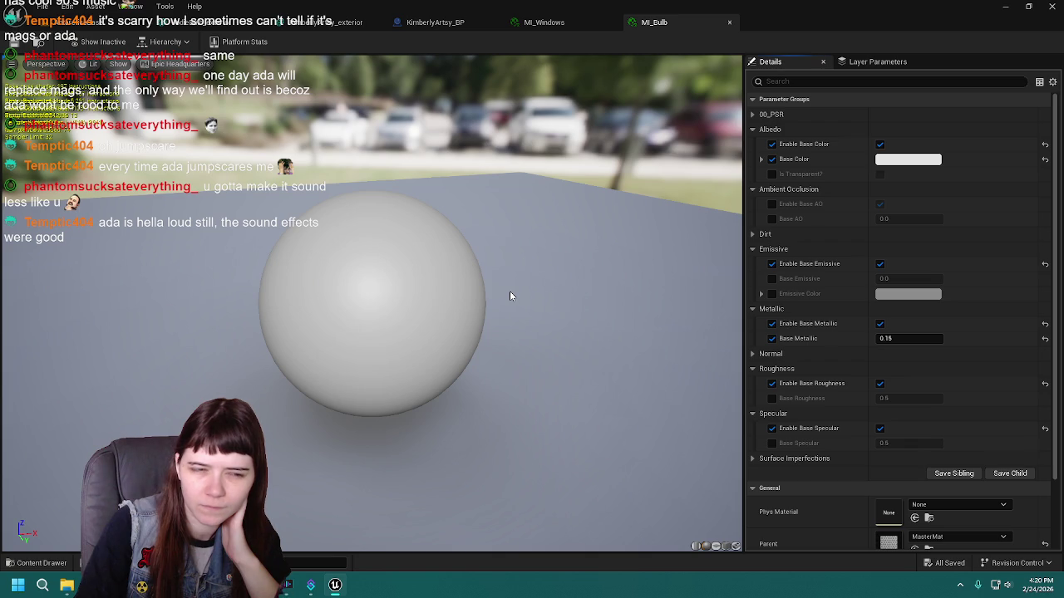
left_click_drag(510, 296, 466, 296)
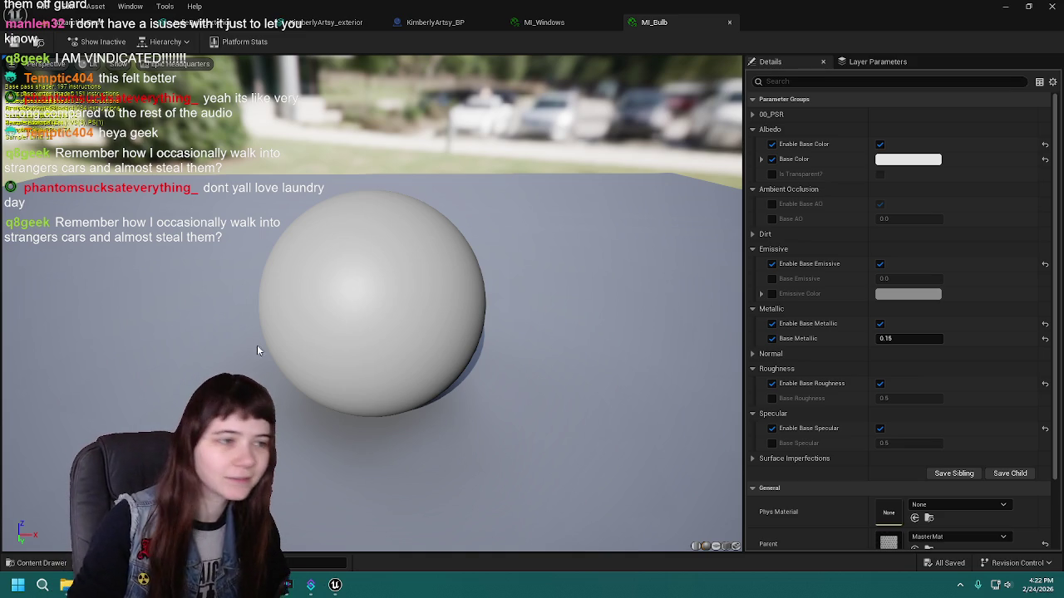
Assign MI_Bulb to JodieBulb_exterior's Element 0 slot, save, and return to the AntarcticaBase level.
left_click_drag(385, 304, 377, 309)
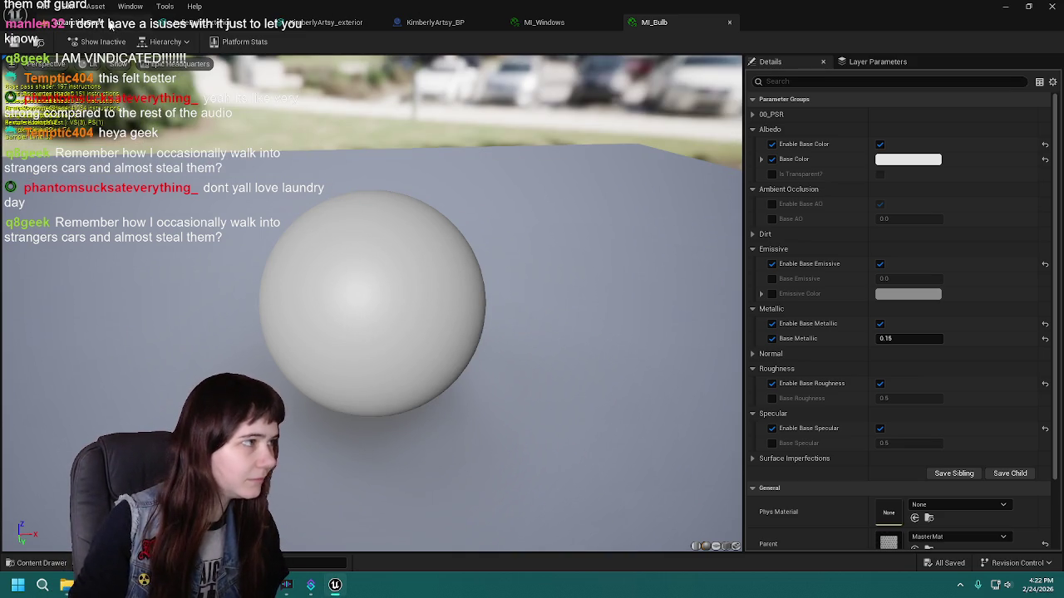
left_click(212, 24)
left_click(964, 128)
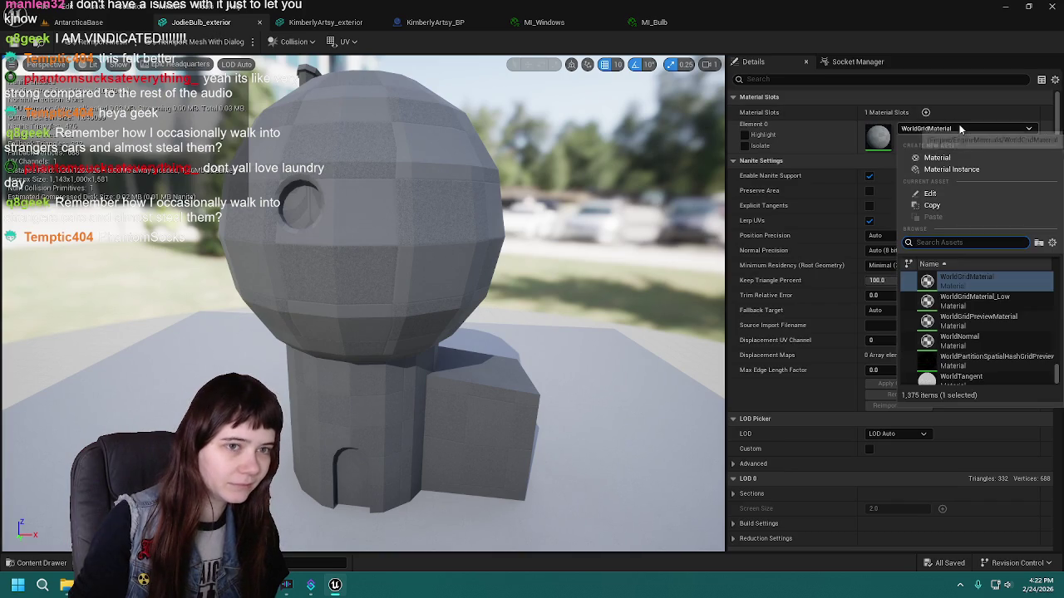
type("bulb")
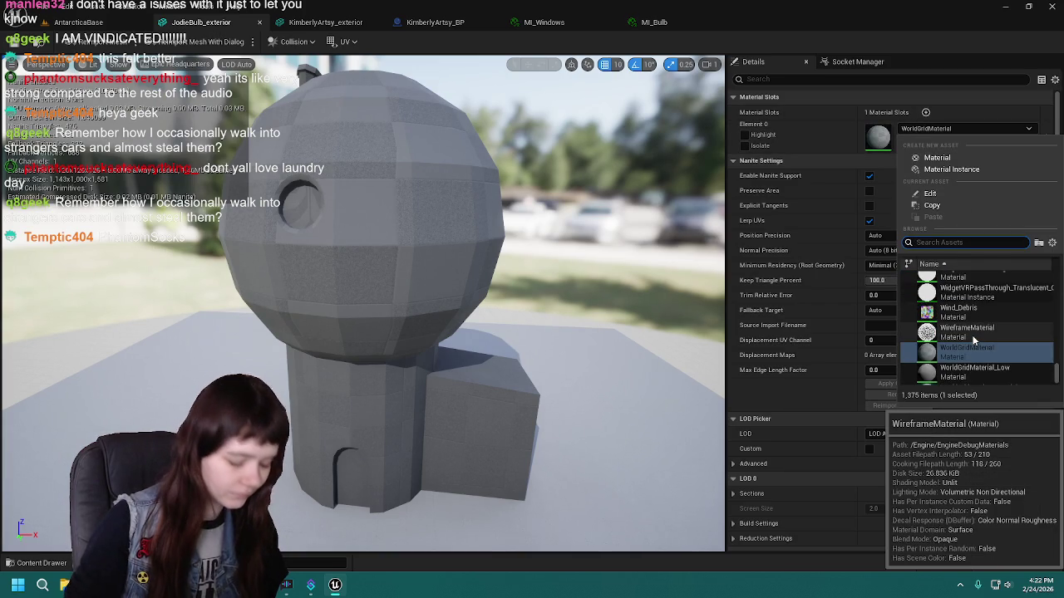
left_click(959, 279)
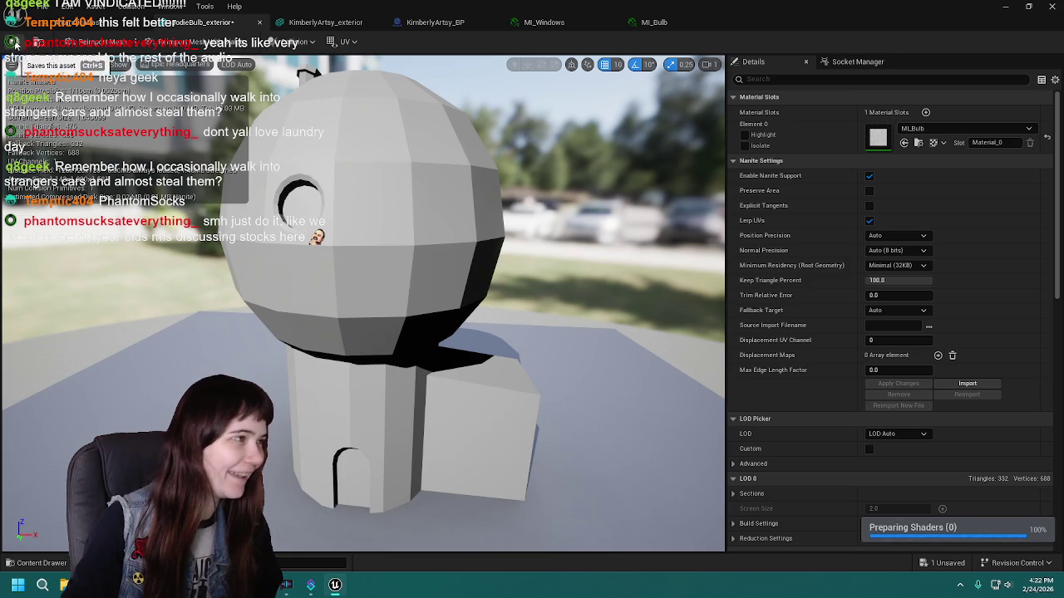
key("ctrl+s")
left_click(101, 24)
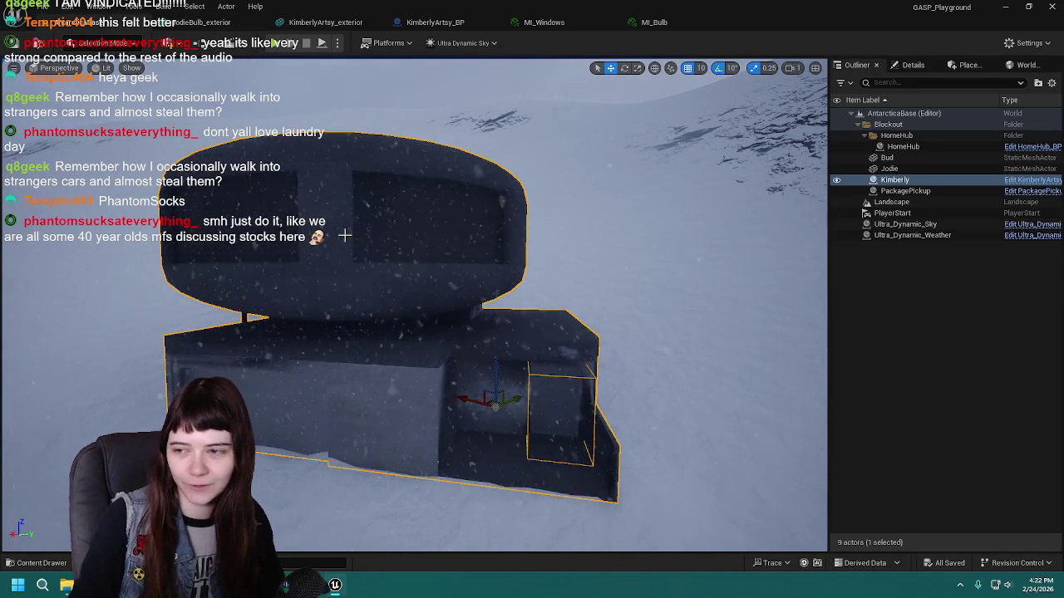
Fly the camera toward the Kimberly building, deselect it, then bring up MI_Windows.
mouse_move(484, 309)
left_mouse_down()
mouse_move(507, 274)
mouse_move(449, 336)
left_mouse_up()
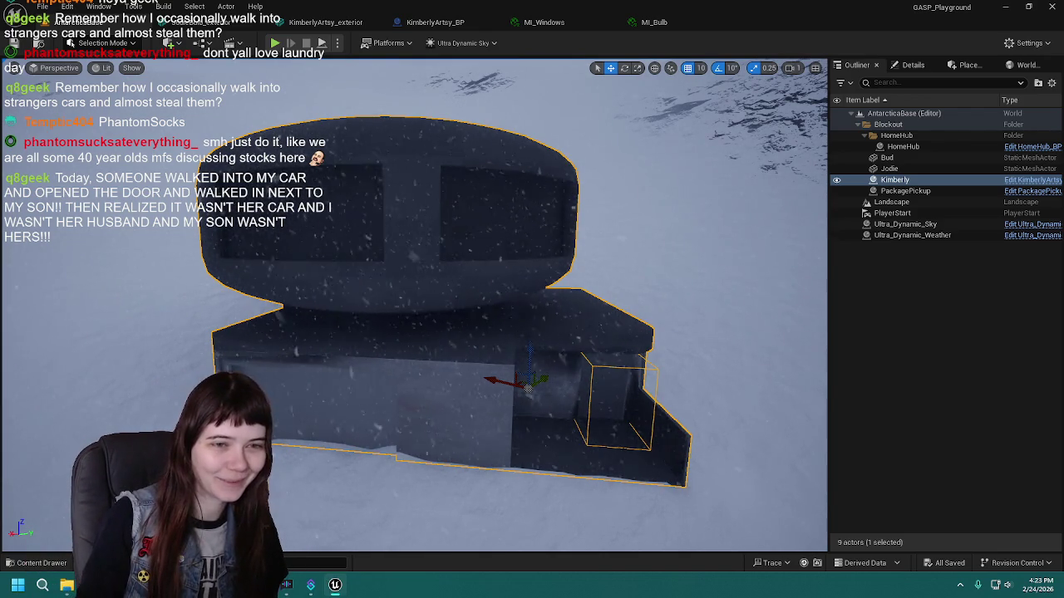
left_click(903, 272)
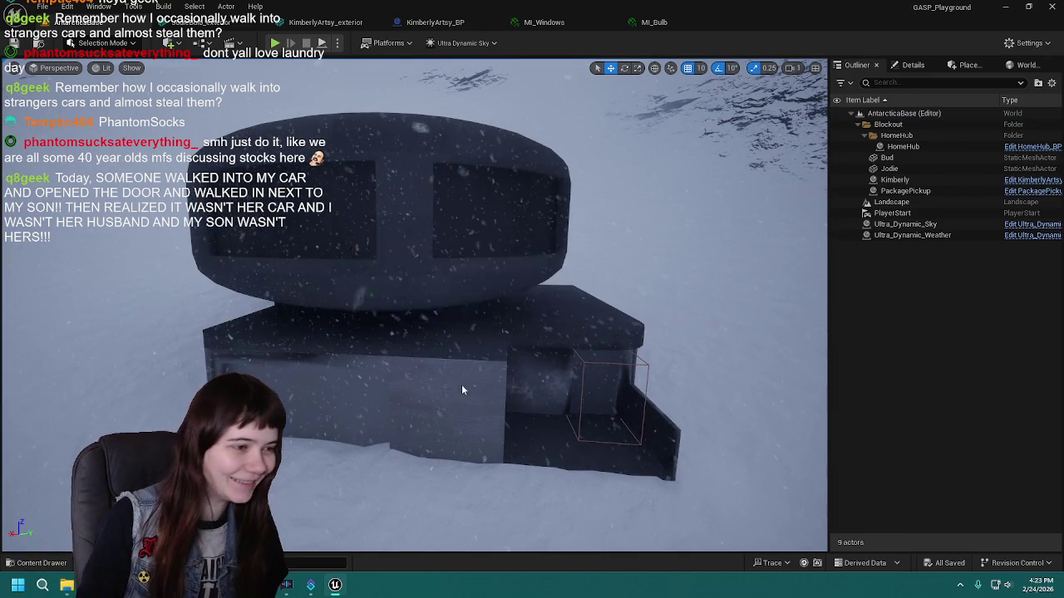
left_click(912, 235)
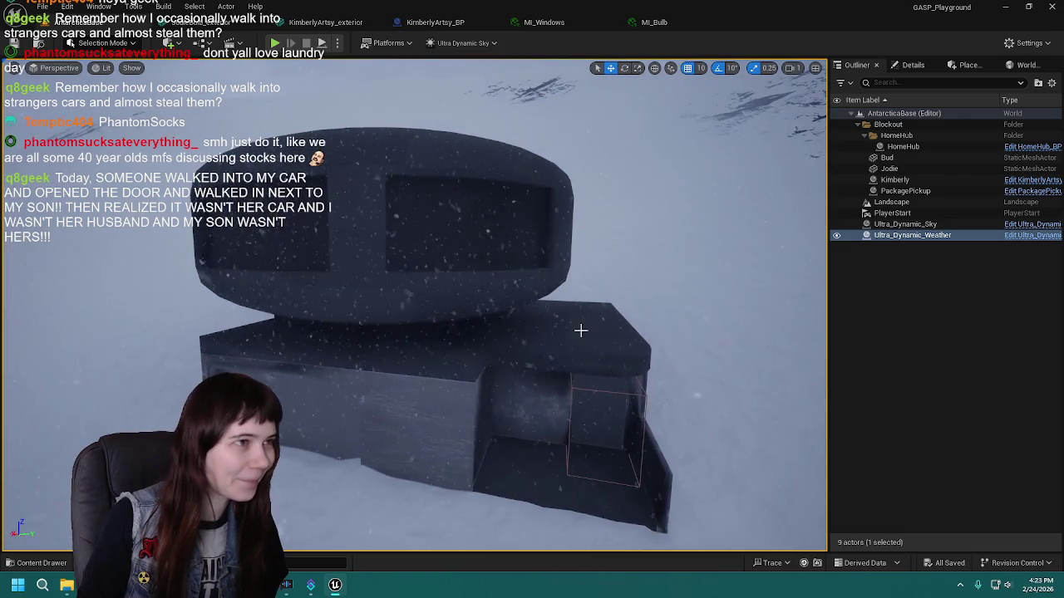
left_click(563, 26)
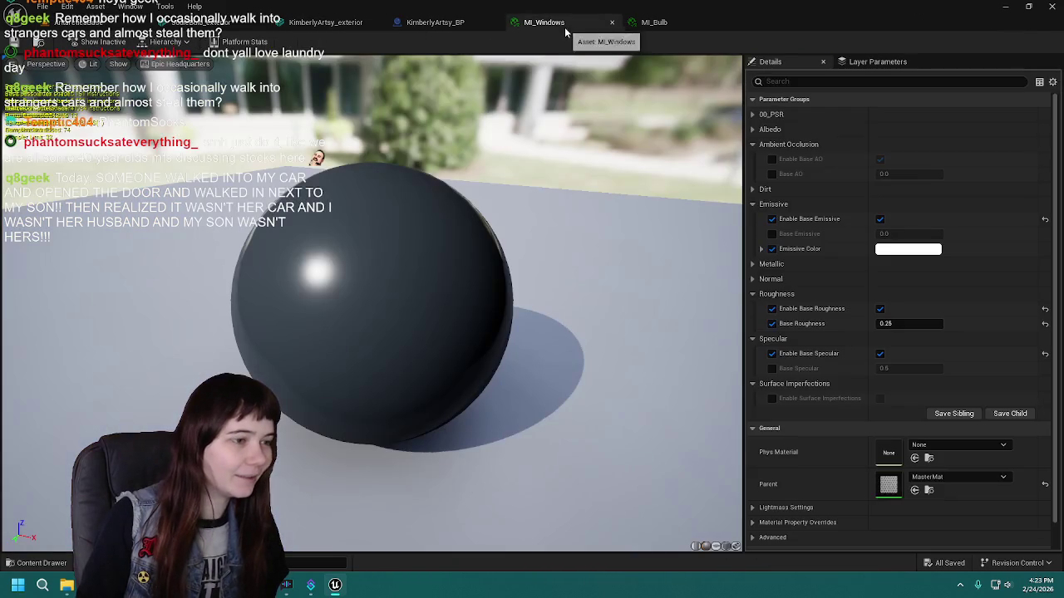
left_click(435, 22)
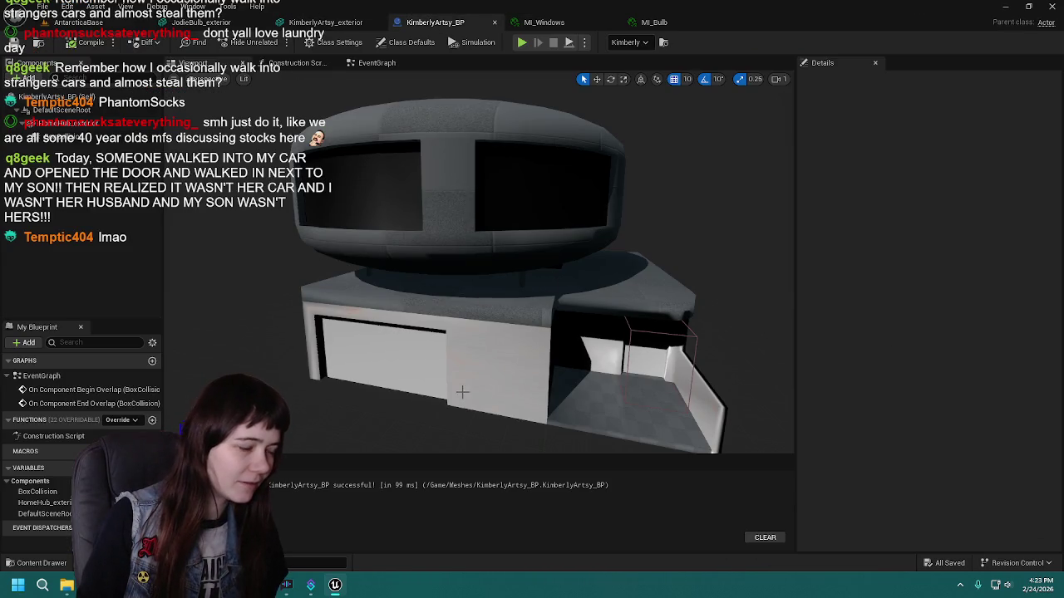
left_click(40, 564)
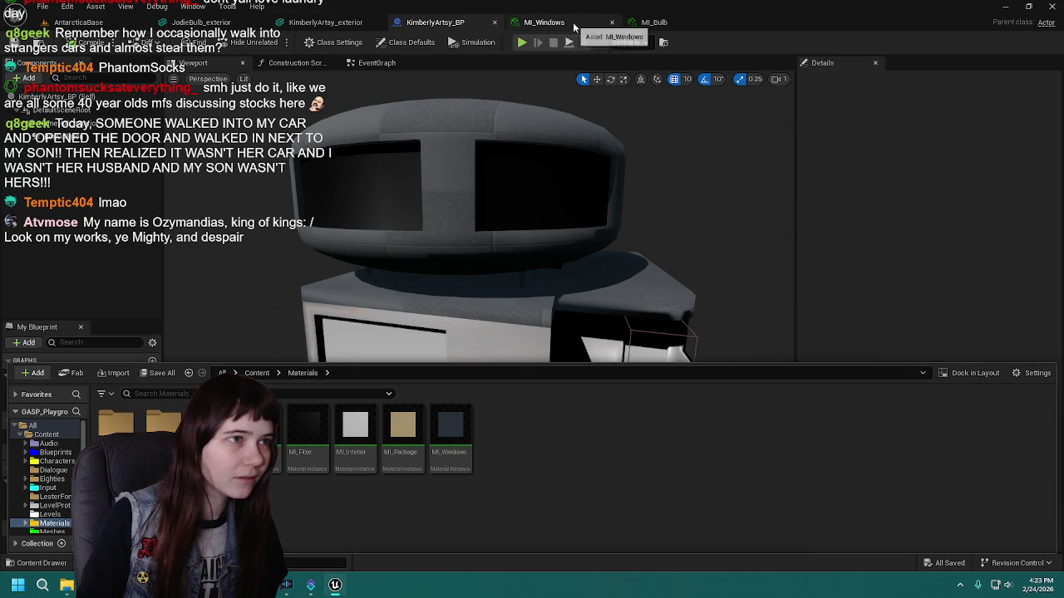
left_click(326, 22)
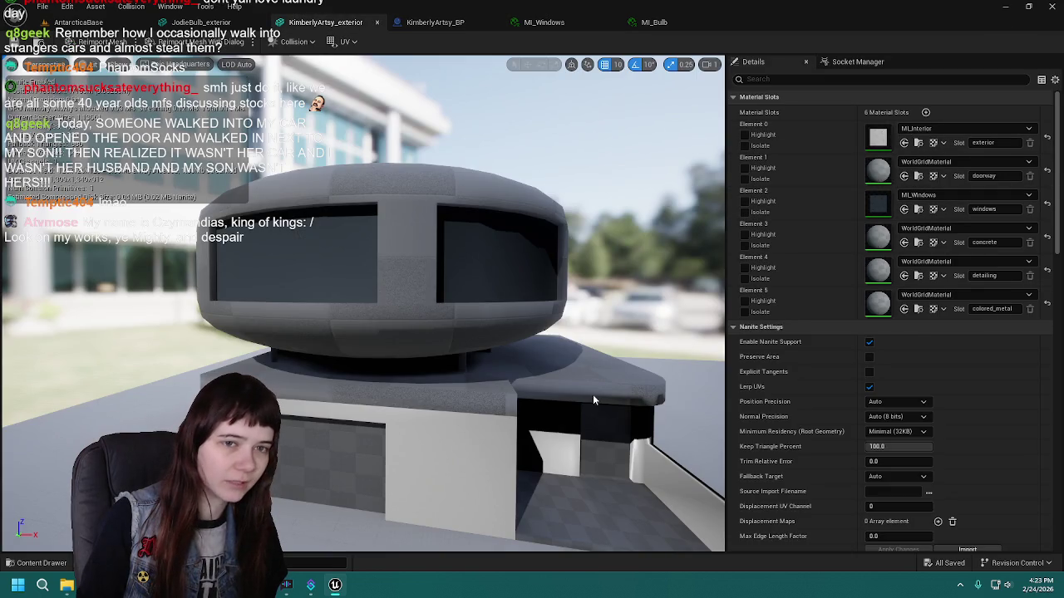
left_click(39, 563)
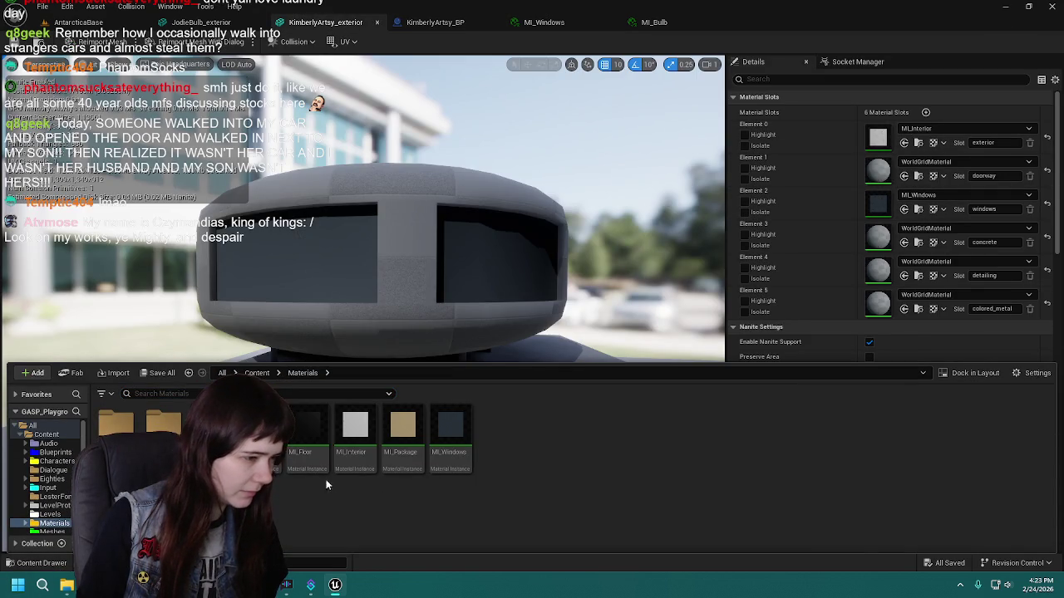
mouse_move(358, 469)
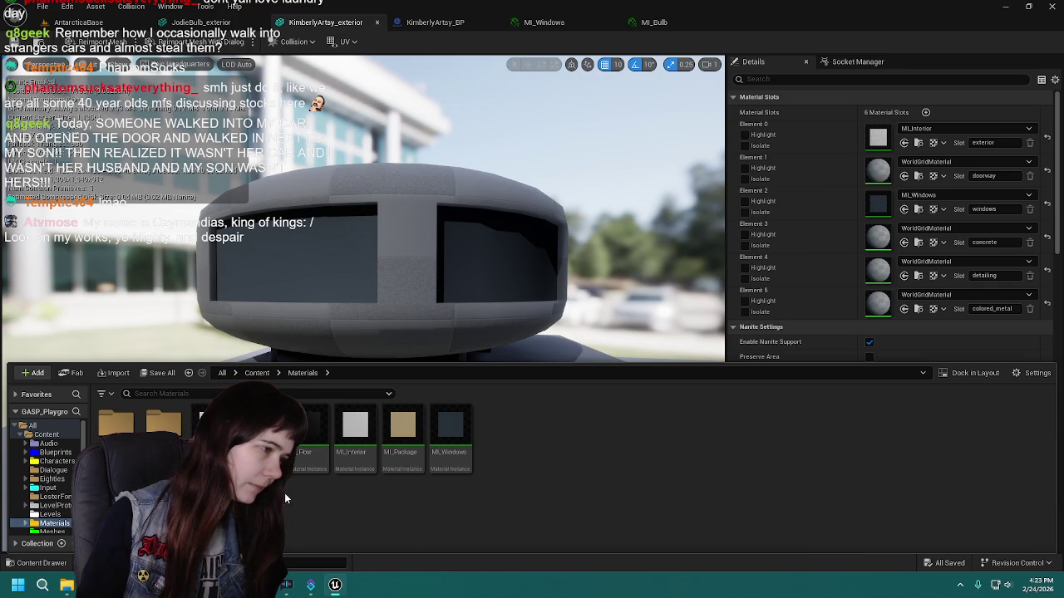
key("ctrl+d")
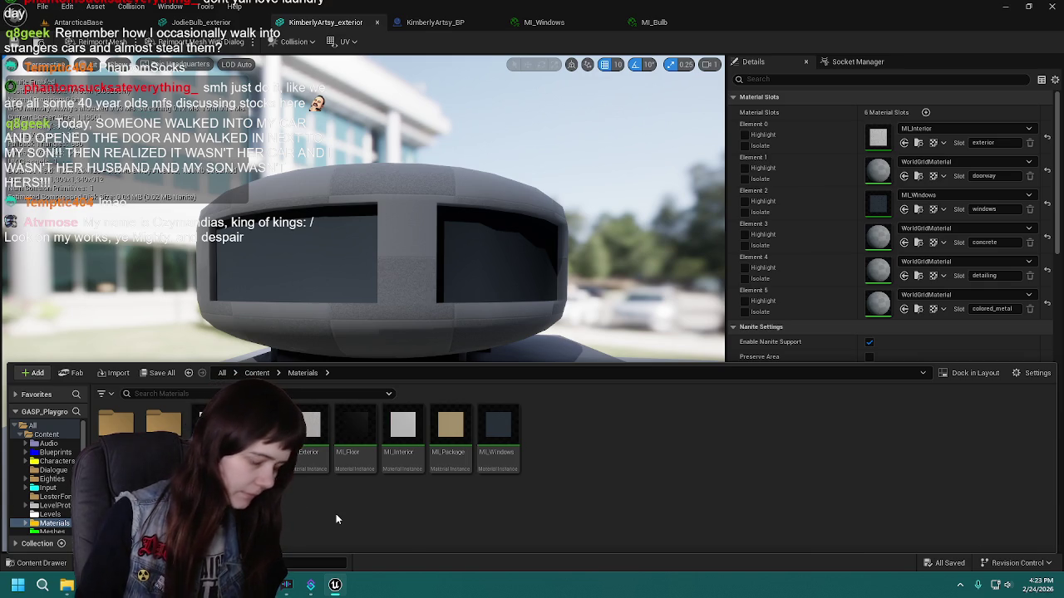
type(")")
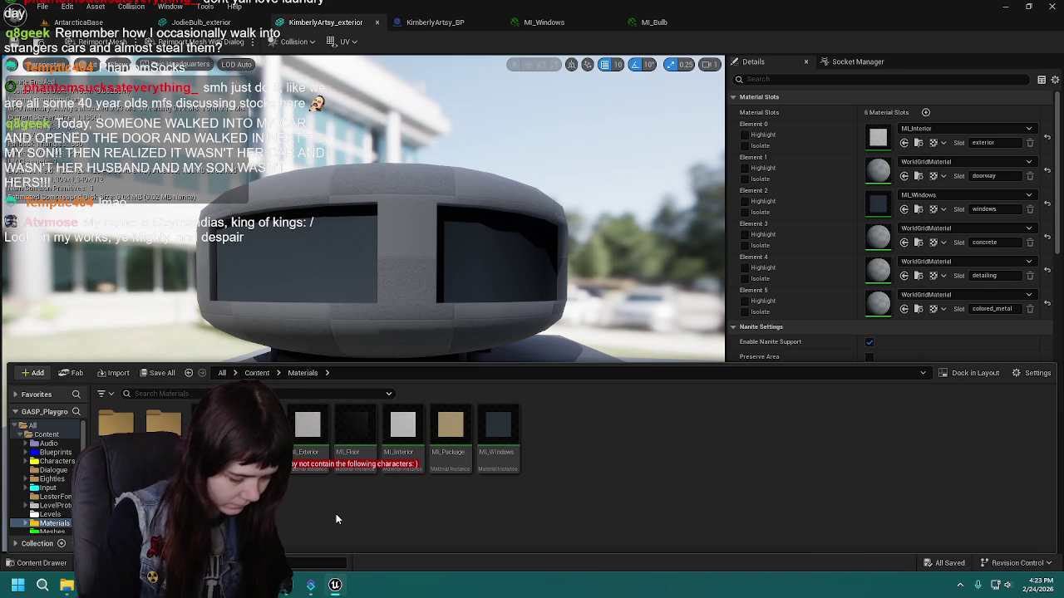
key("BackSpace")
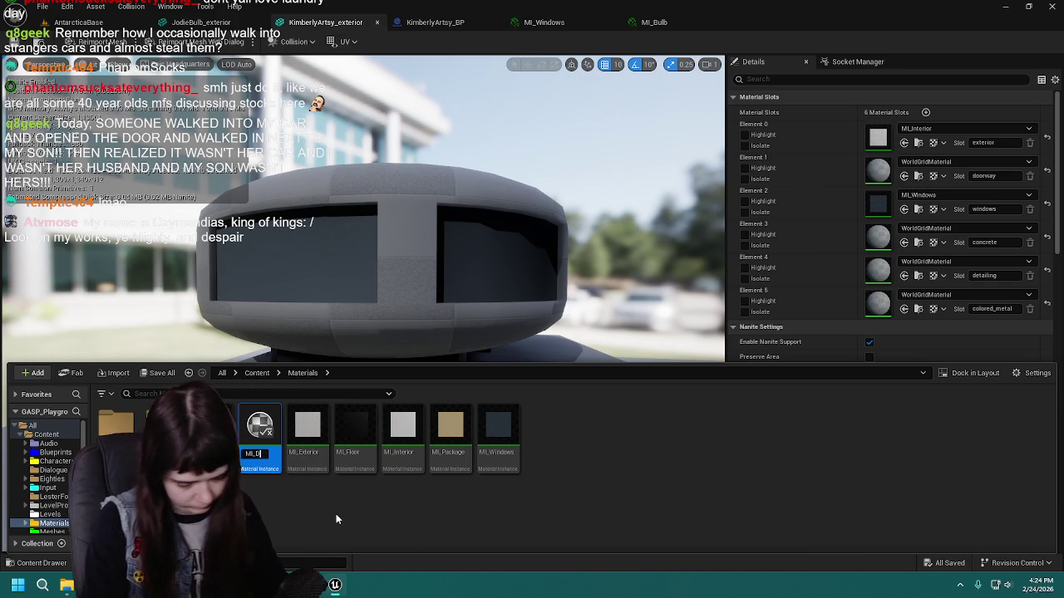
key("Return")
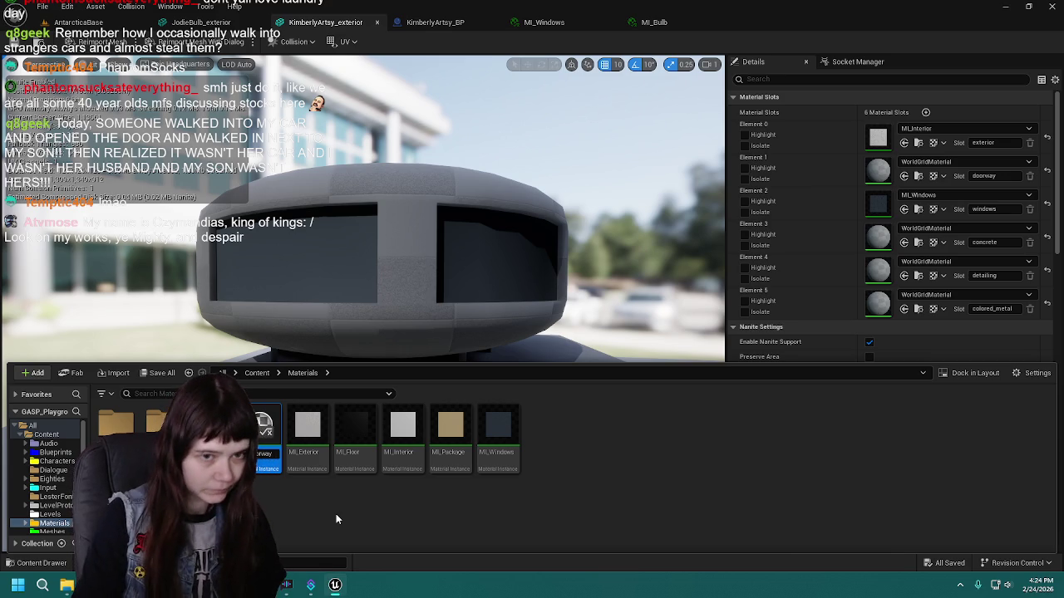
Inspect the old MI_Doorway's Metallic parameters, then close its editor.
double_click(257, 436)
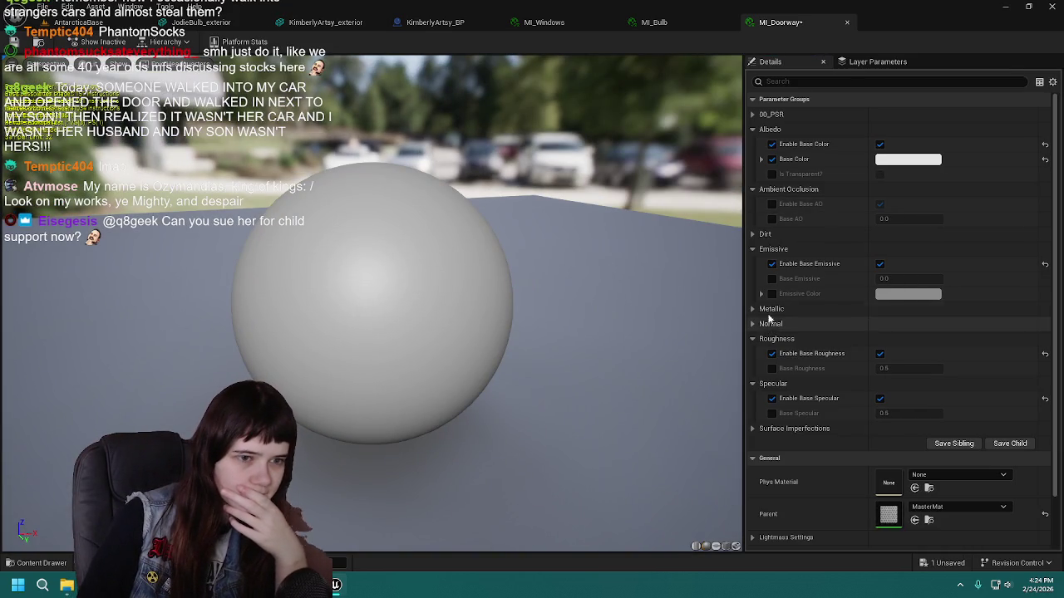
left_click(753, 325)
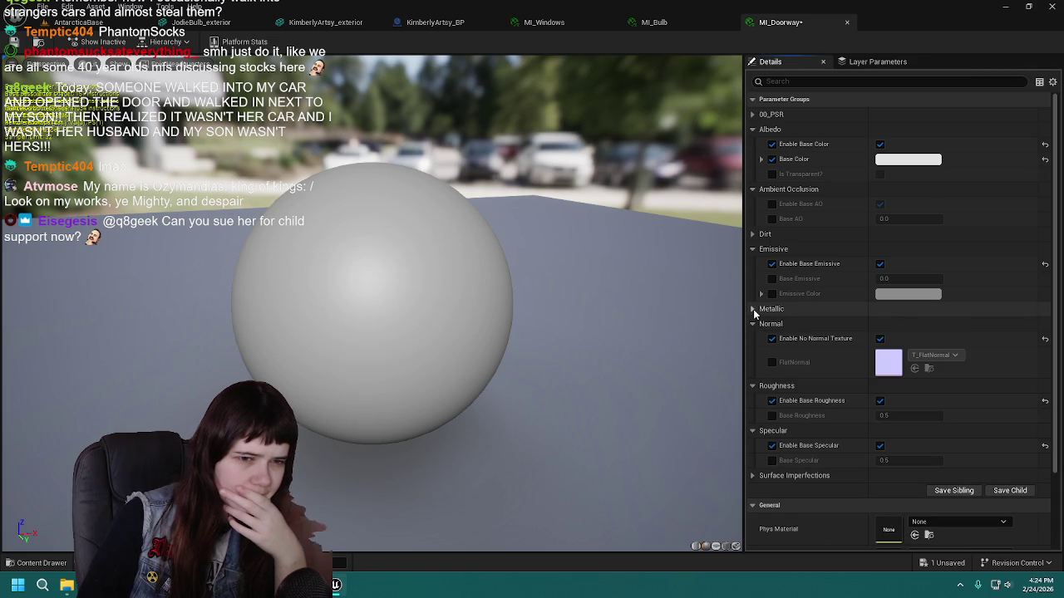
left_click(753, 323)
left_click(753, 309)
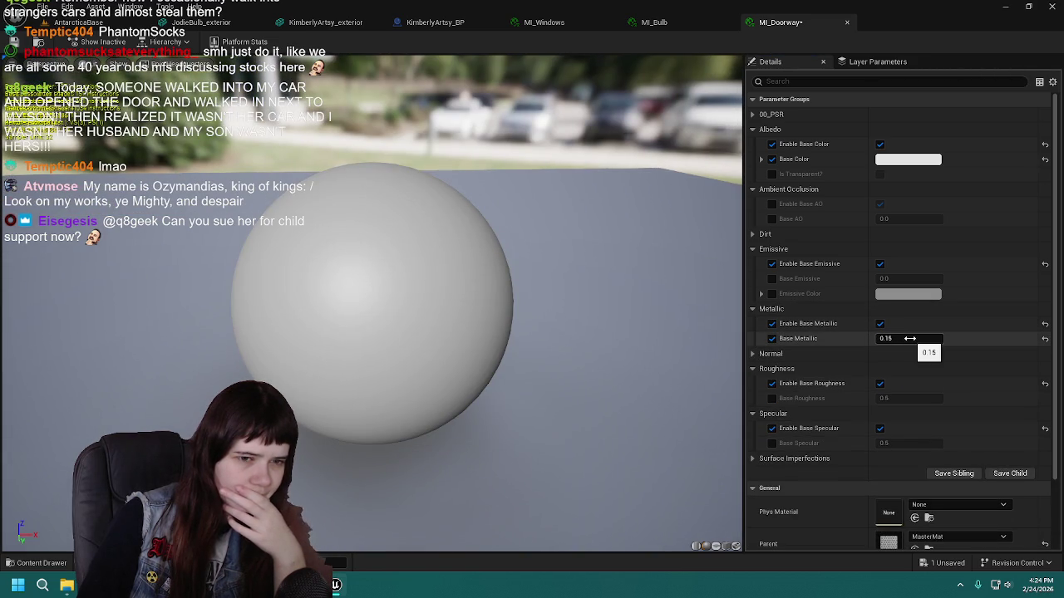
left_click(846, 24)
Force delete MI_Doorway from the Content Drawer.
left_click(40, 564)
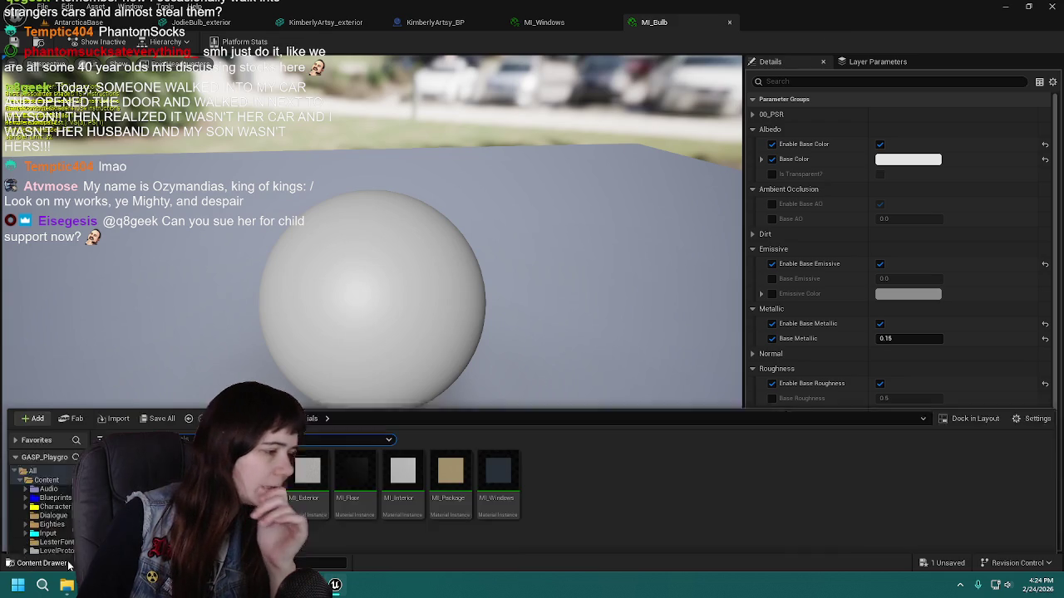
left_click(259, 425)
key("Delete")
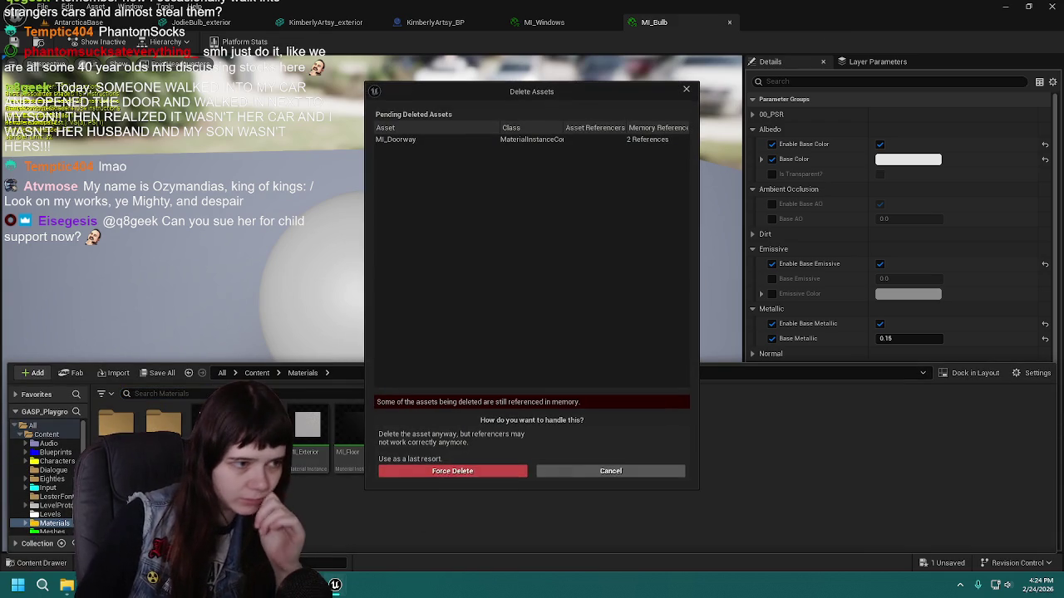
left_click(498, 471)
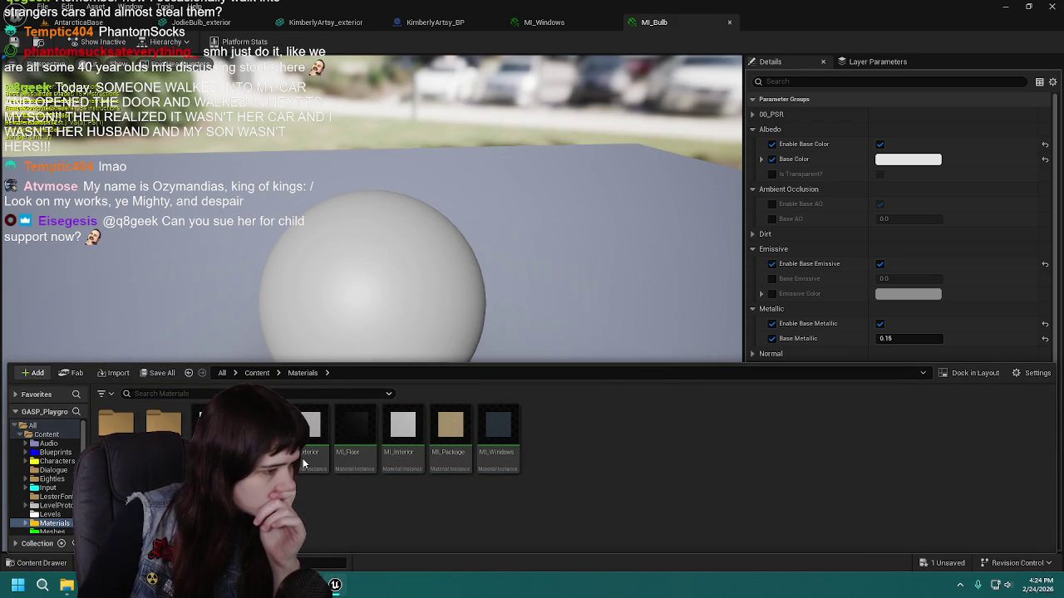
Duplicate MI_Exterior, name the copy MI_Doorway, and open it.
left_click(262, 452)
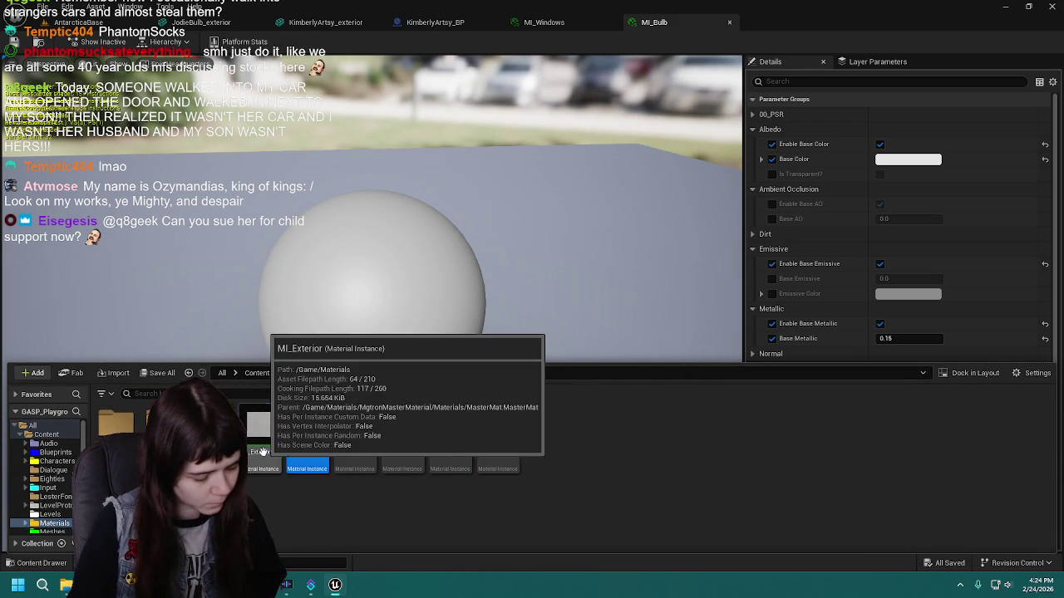
key("ctrl+d")
key("BackSpace")
type("MI_Doors")
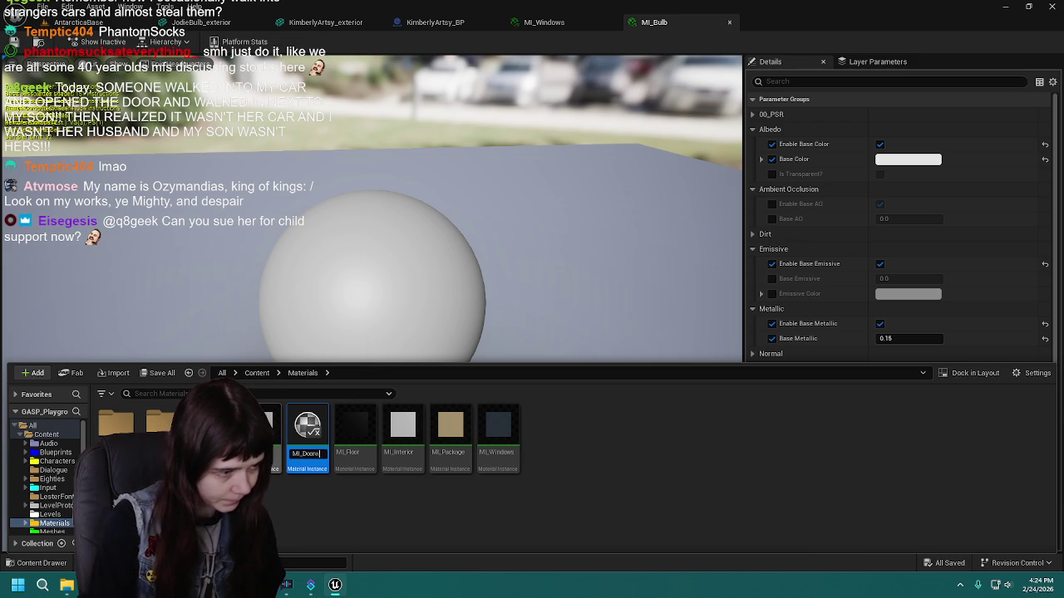
key("Return")
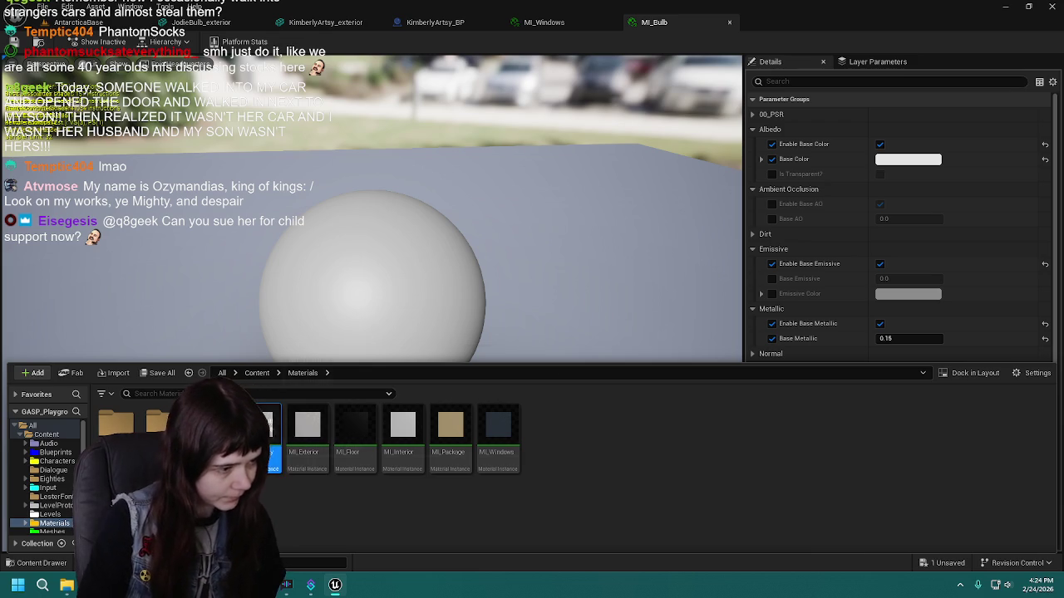
double_click(264, 452)
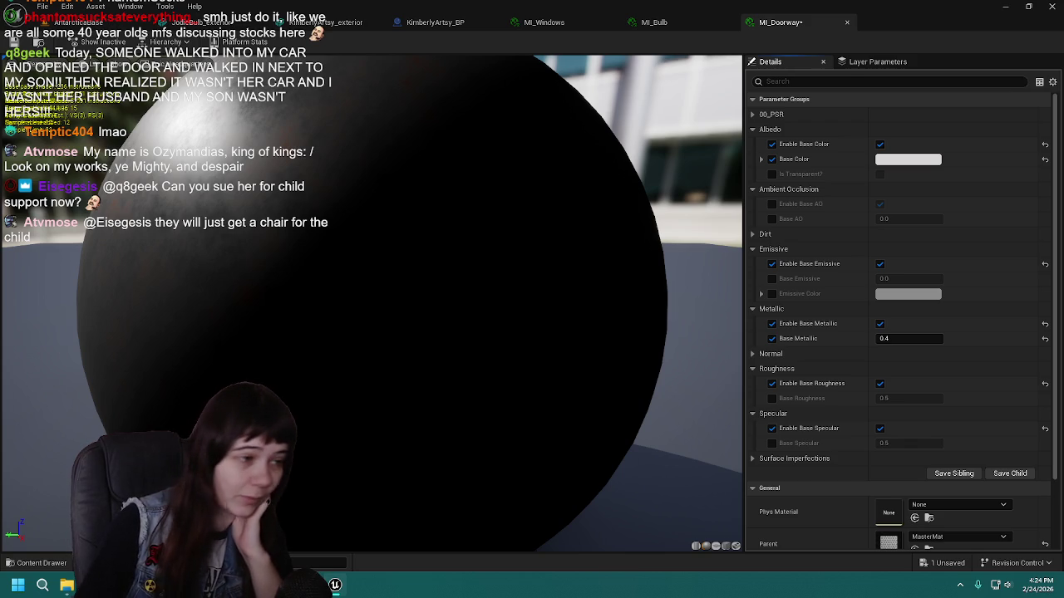
Uncheck Enable Surface Imperfections on MI_Doorway.
scroll(242, 355, "down", 5)
left_click_drag(381, 341, 357, 332)
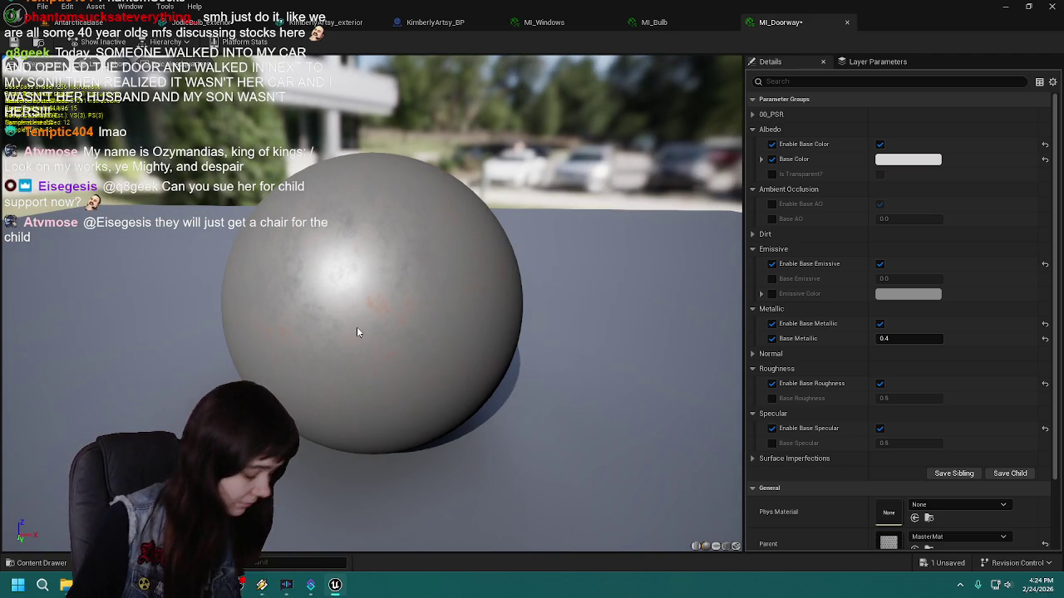
left_click(752, 460)
scroll(756, 432, "down", 3)
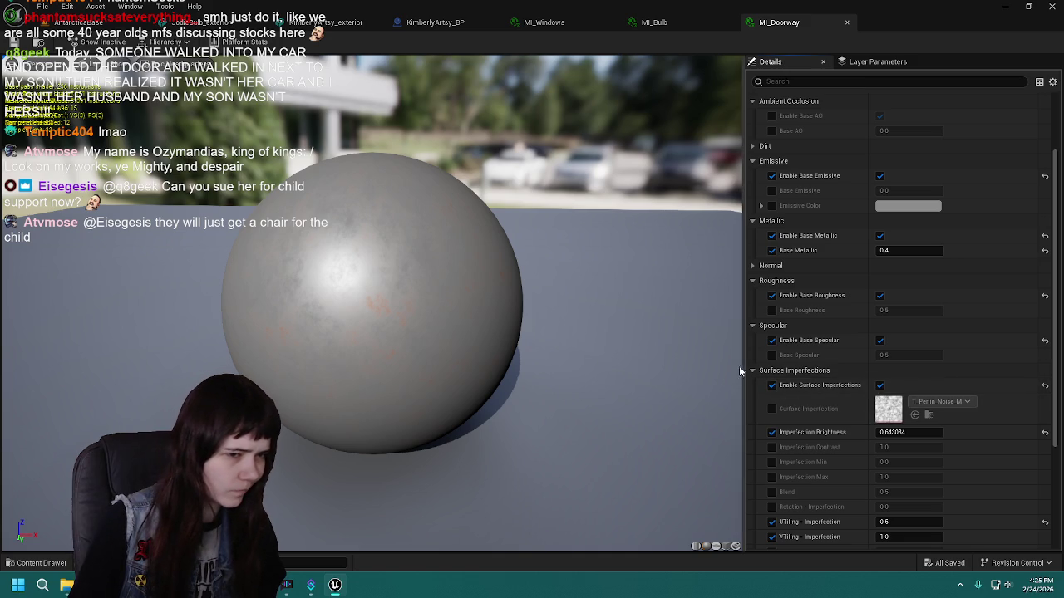
left_click(753, 371)
left_click(753, 371)
left_click(772, 385)
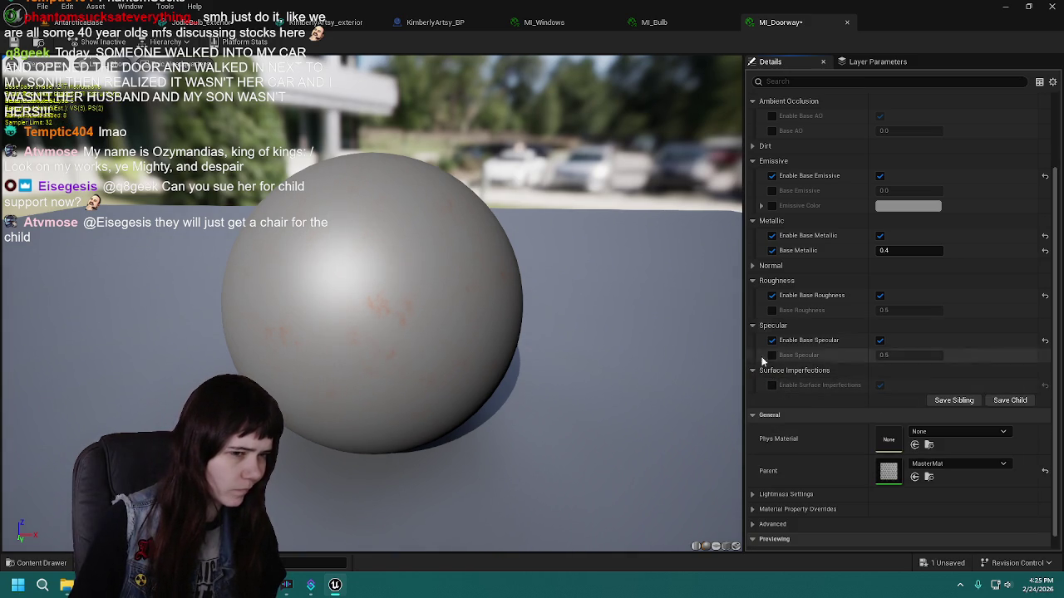
Uncheck Enable Dirt, save MI_Doorway, check the plain grey sphere, and close the editor.
scroll(857, 215, "up", 3)
left_click(752, 234)
left_click(772, 249)
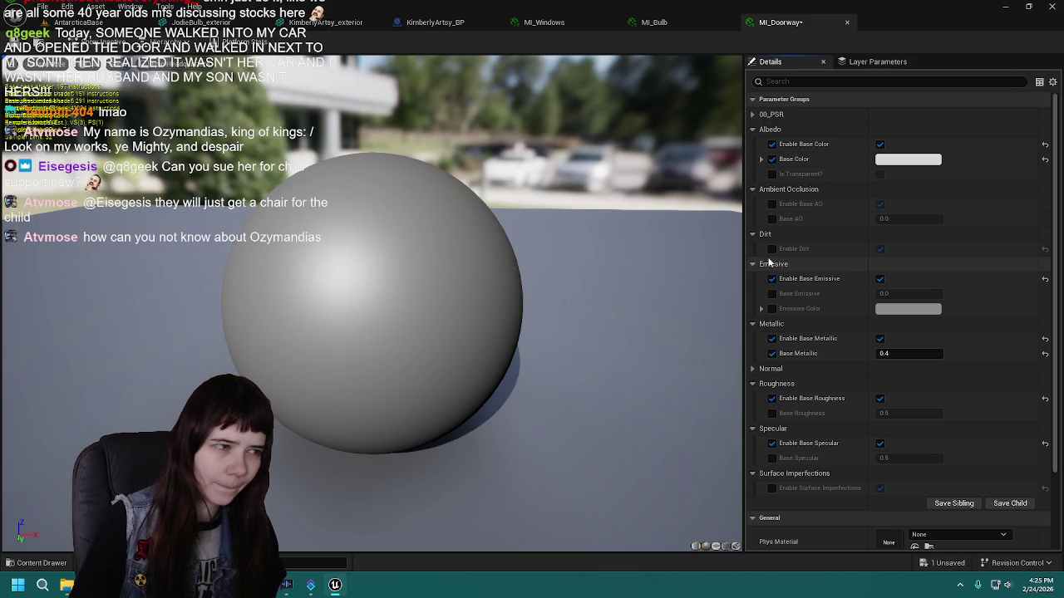
key("ctrl+s")
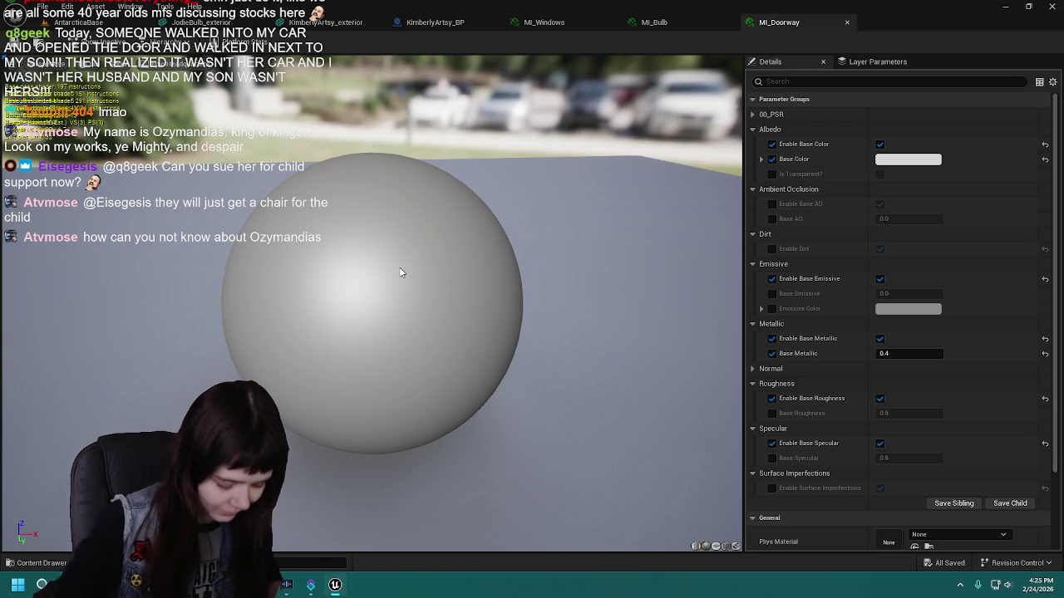
left_click_drag(505, 318, 519, 321)
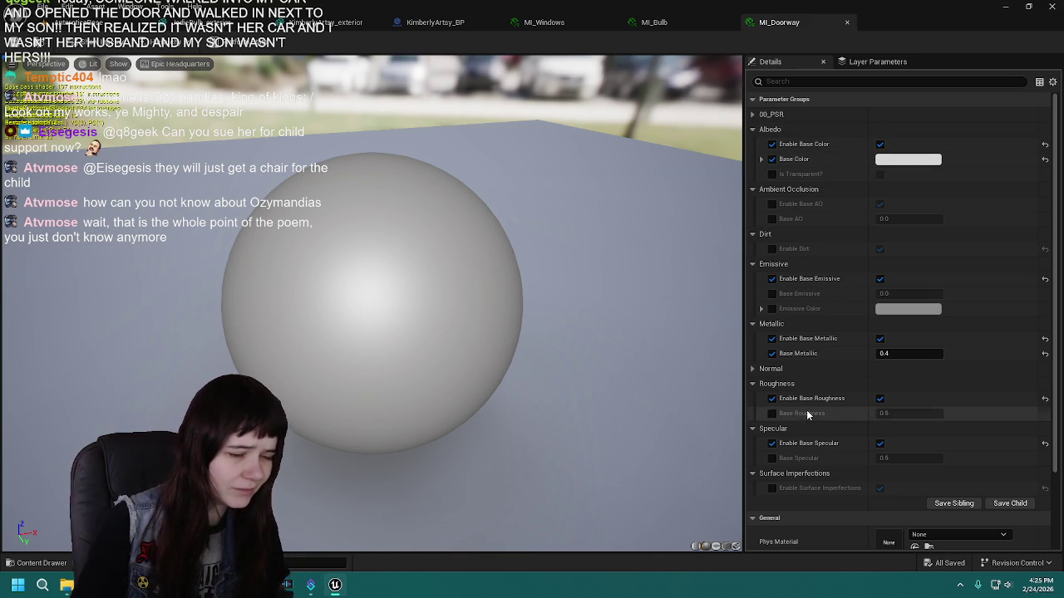
mouse_move(485, 362)
left_mouse_down()
mouse_move(416, 356)
mouse_move(526, 328)
left_mouse_up()
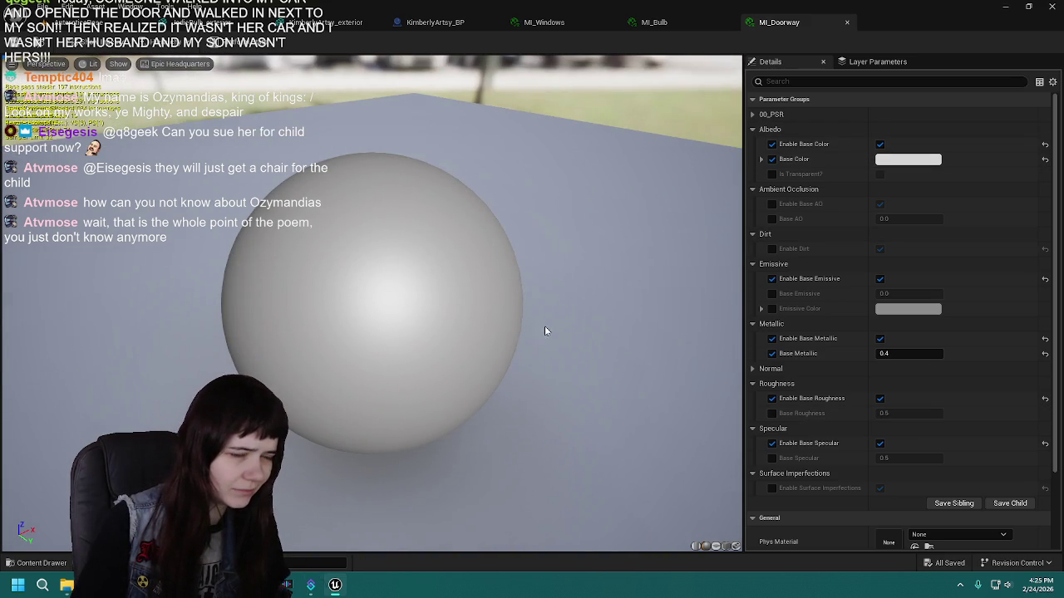
left_click(846, 23)
Drag MI_Doorway onto KimberlyArtsy_exterior's Element 1 doorway material slot.
left_click(440, 23)
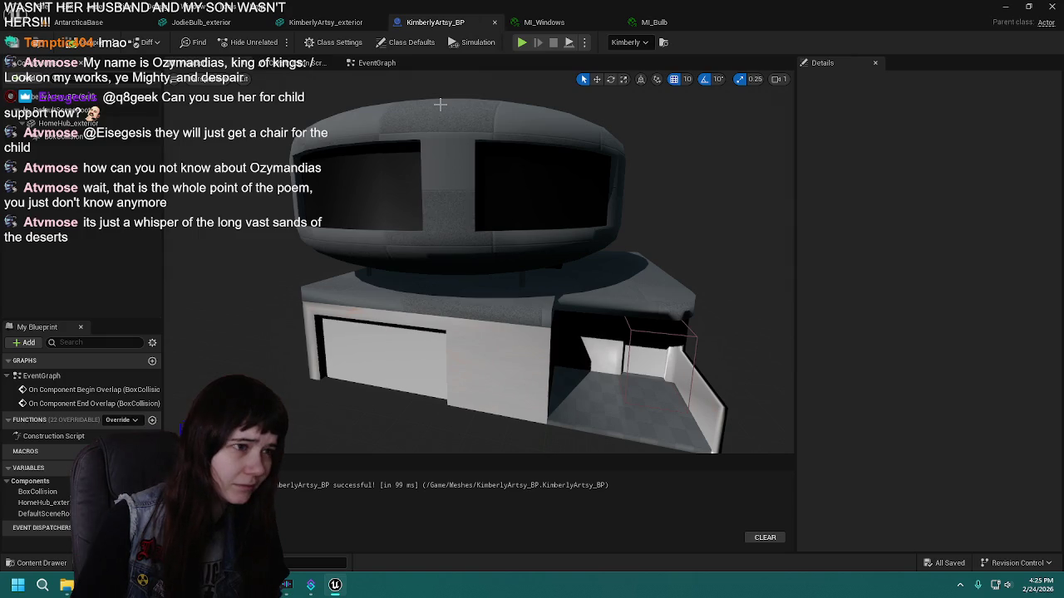
left_click(299, 25)
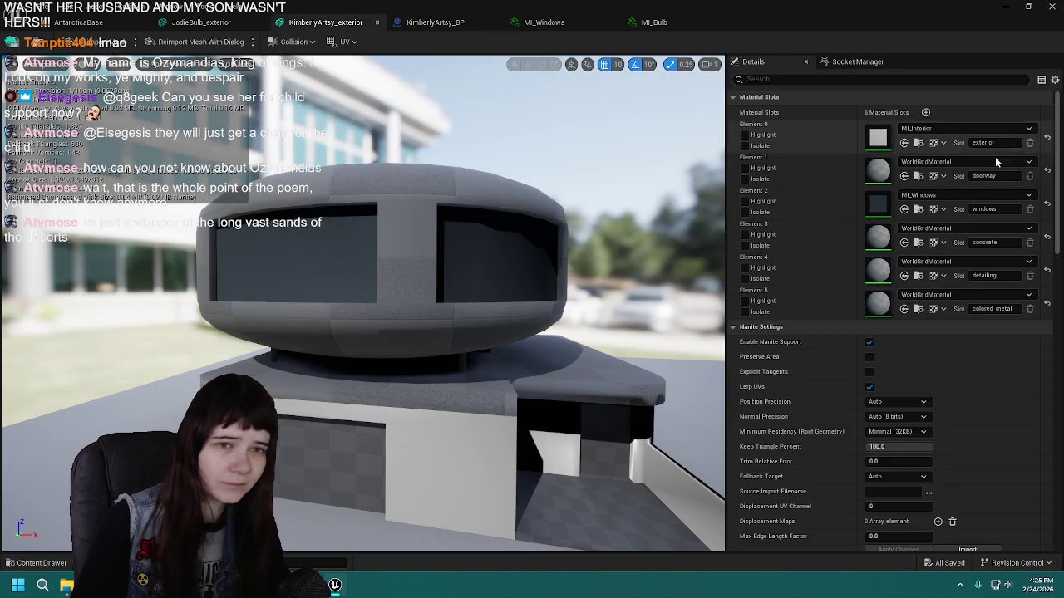
key("ctrl+space")
mouse_move(262, 457)
left_mouse_down()
mouse_move(399, 381)
mouse_move(905, 171)
left_mouse_up()
scroll(568, 223, "down", 5)
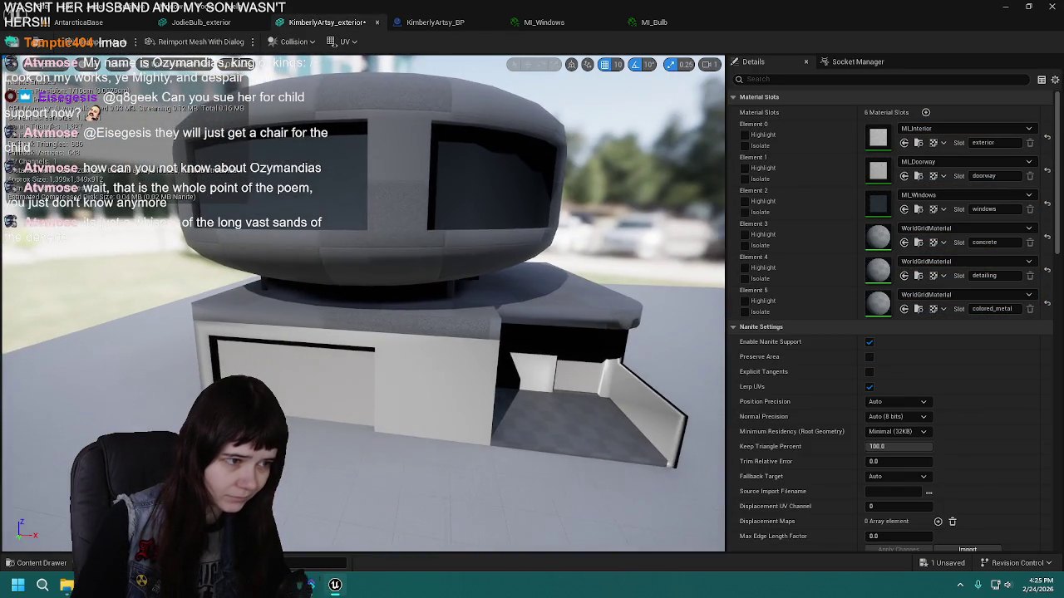
scroll(362, 249, "up", 5)
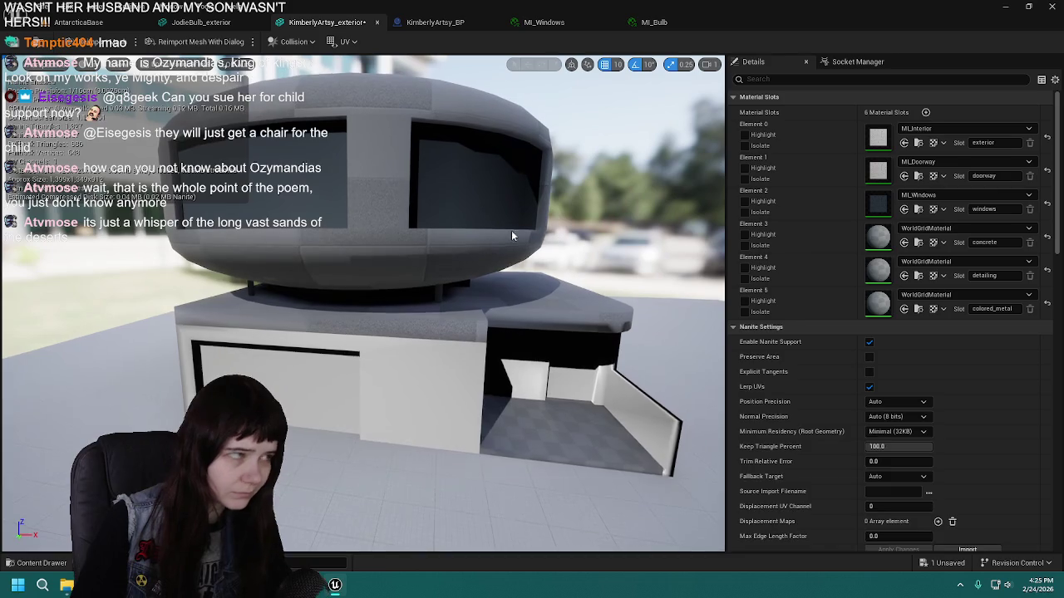
Save the KimberlyArtsy_exterior mesh, then select MI_Package in the Content Drawer.
key("ctrl+space")
left_click(202, 29)
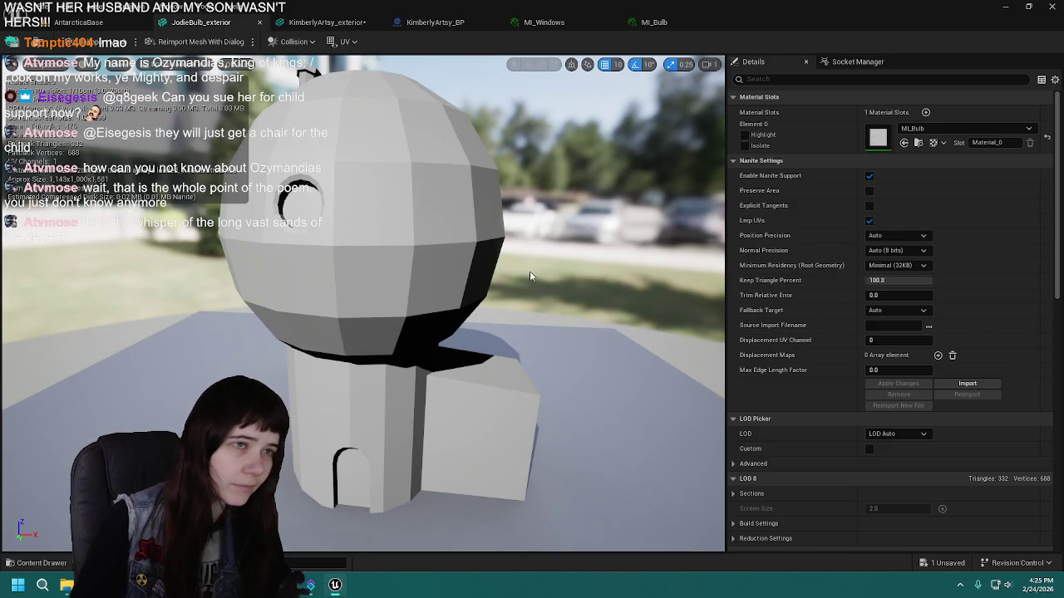
left_click(327, 22)
key("ctrl+s")
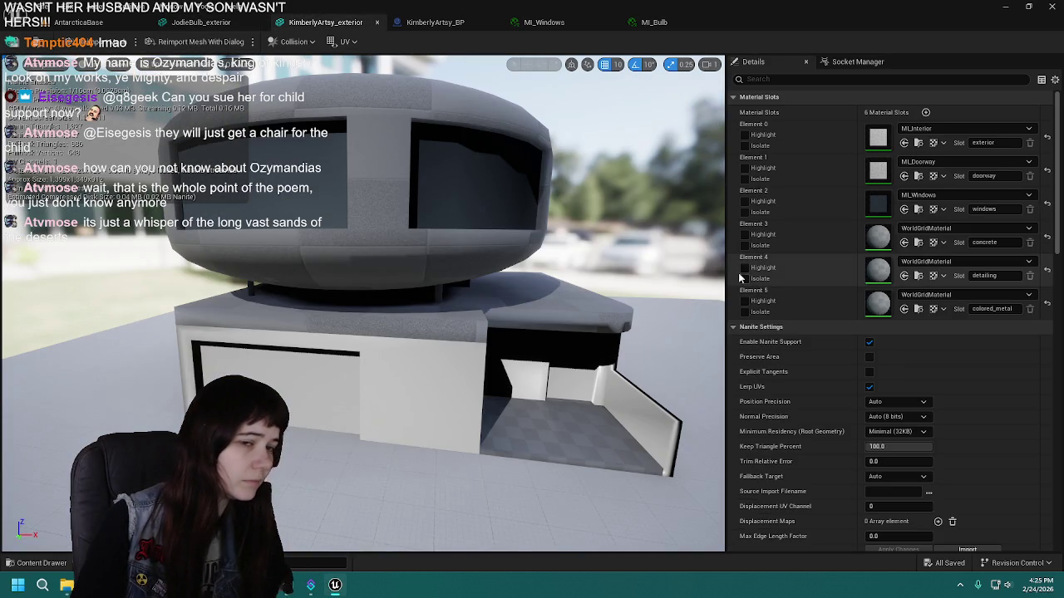
key("ctrl+space")
left_click(452, 457)
Duplicate MI_Package and name the copy MI_Detailing.
key("ctrl+d")
key("BackSpace")
type("MI")
type("_Detailin")
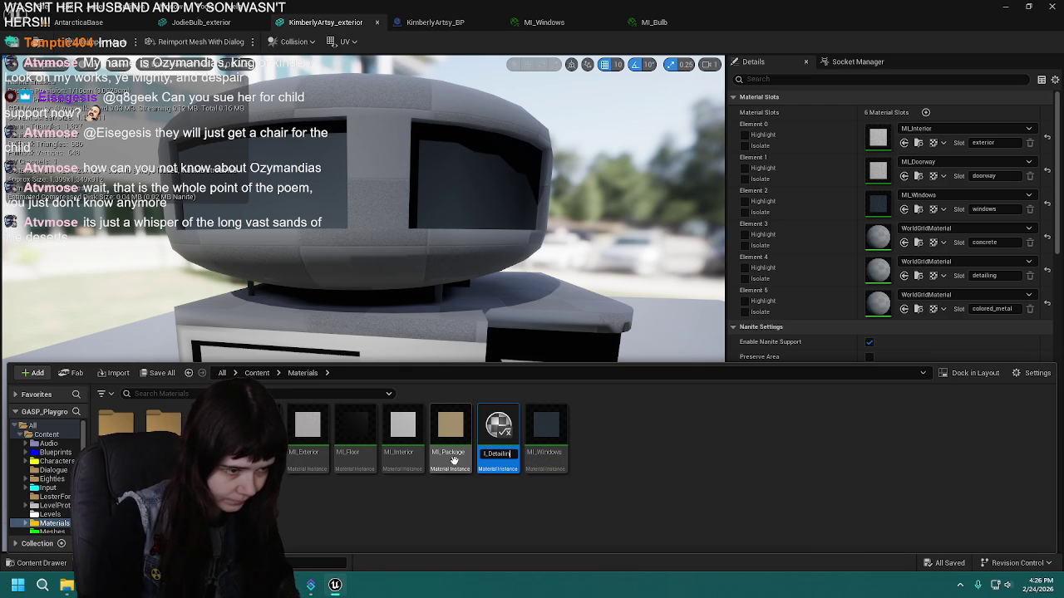
key("Return")
key("Return")
Set MI_Detailing's base colour to a pale yellow.
scroll(437, 349, "down", 4)
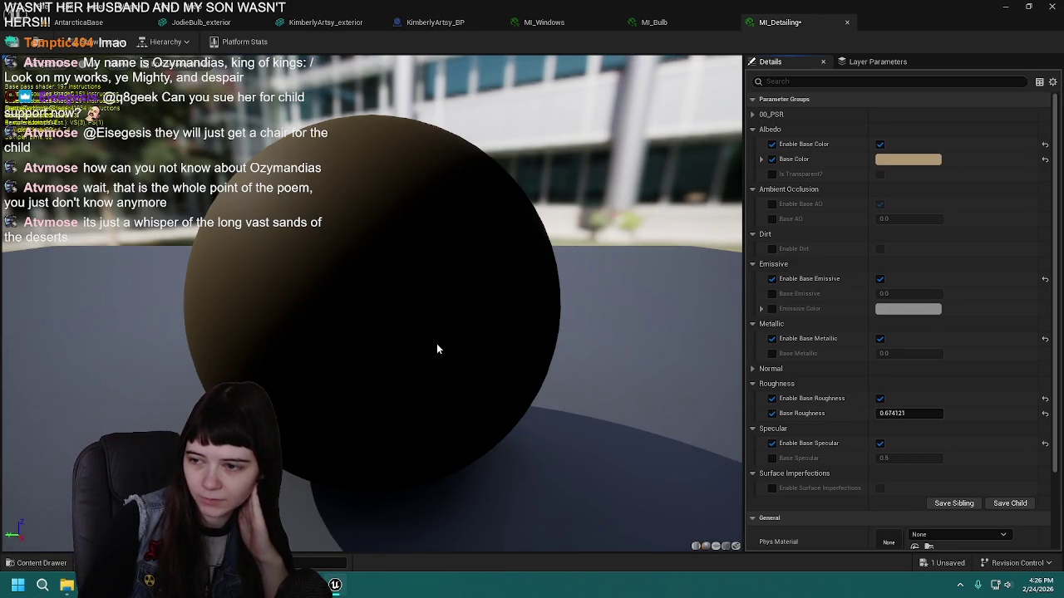
left_click_drag(410, 332, 698, 332)
left_click_drag(408, 329, 448, 329)
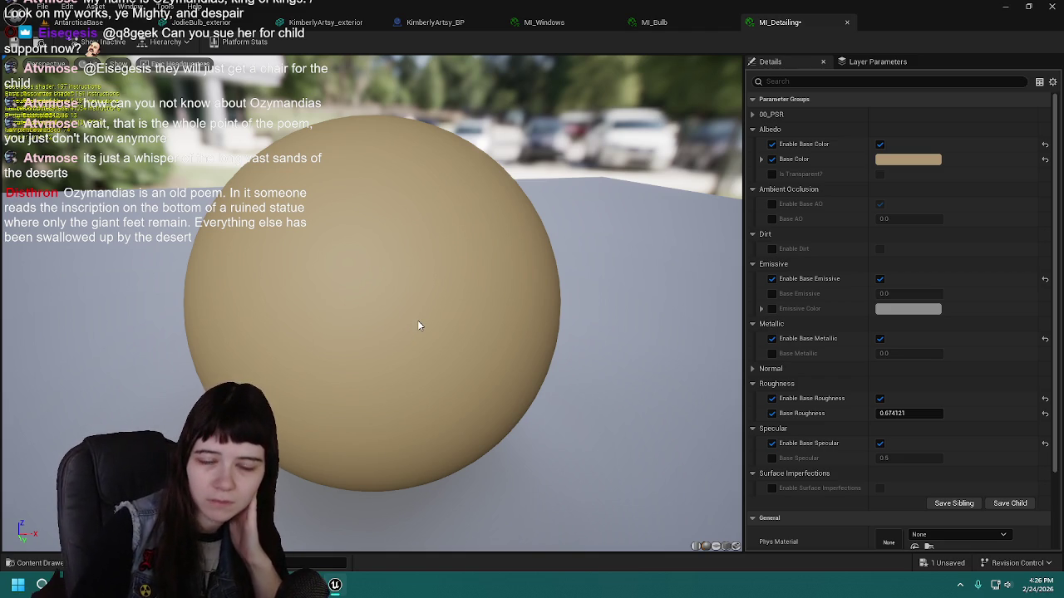
left_click_drag(436, 348, 424, 329)
left_click(883, 158)
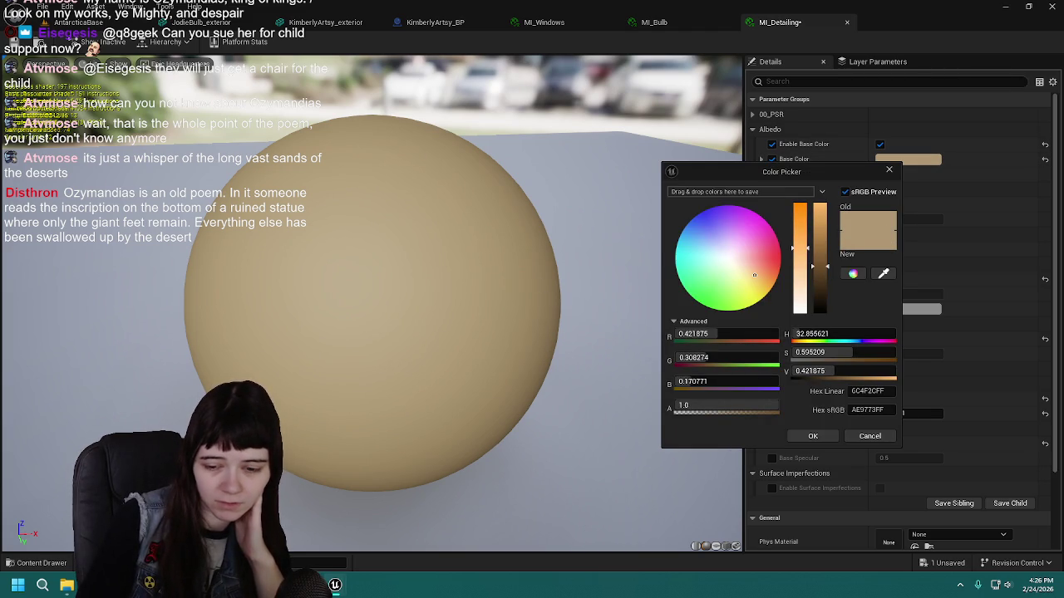
left_click(763, 289)
left_click_drag(763, 288, 760, 289)
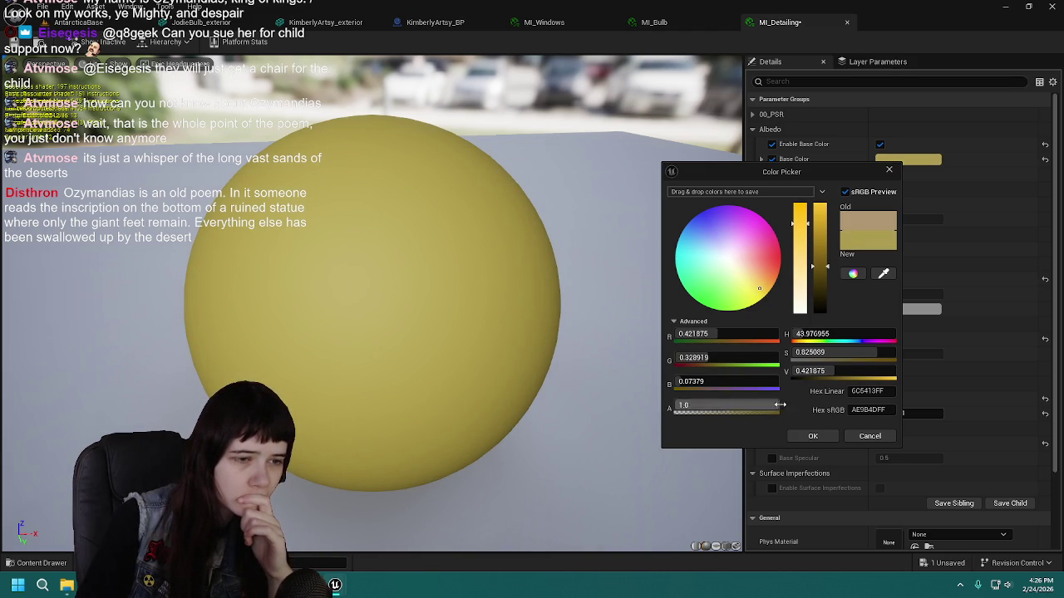
left_click(812, 436)
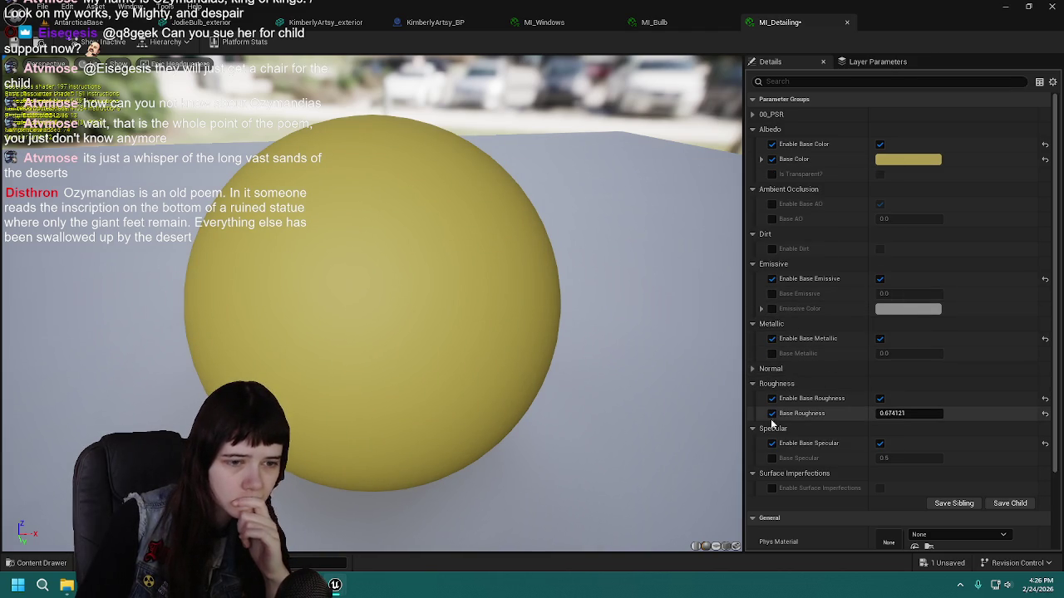
Set Base Roughness to 0.5, then disable its override and save MI_Detailing.
left_click(897, 416)
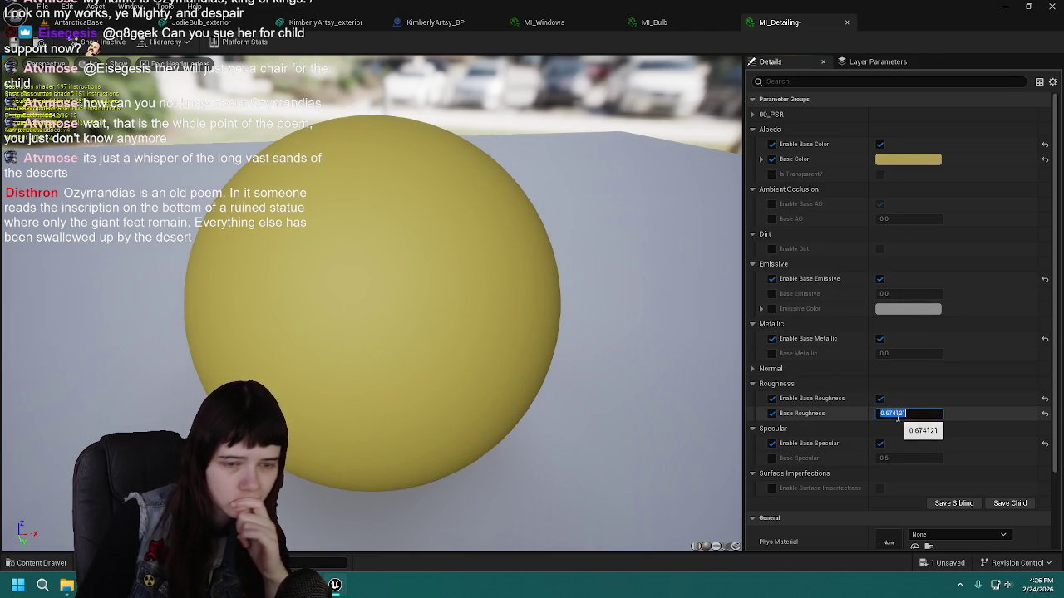
type("0.5")
key("Return")
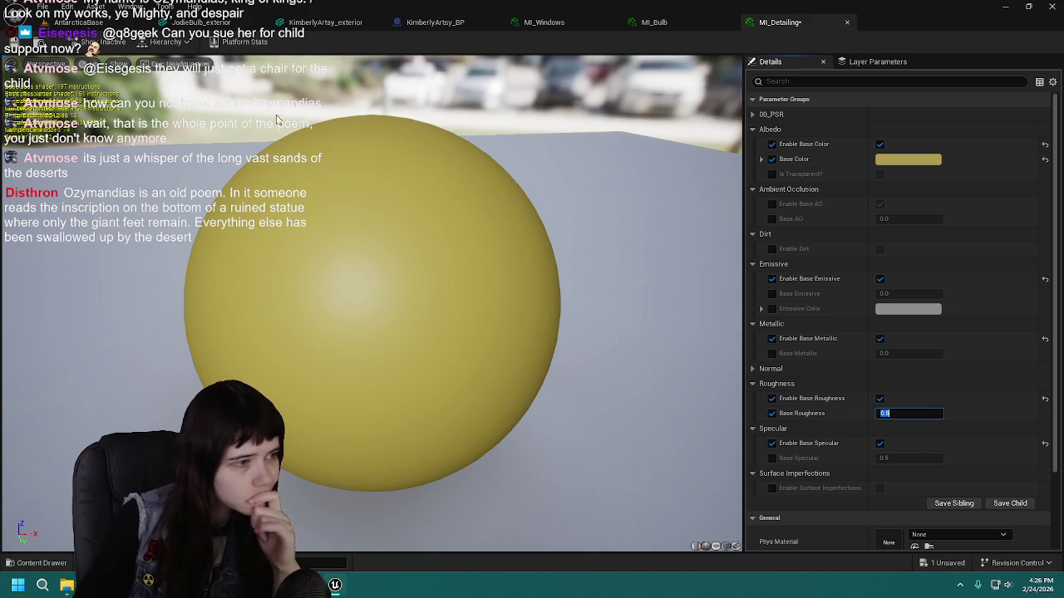
left_click(772, 413)
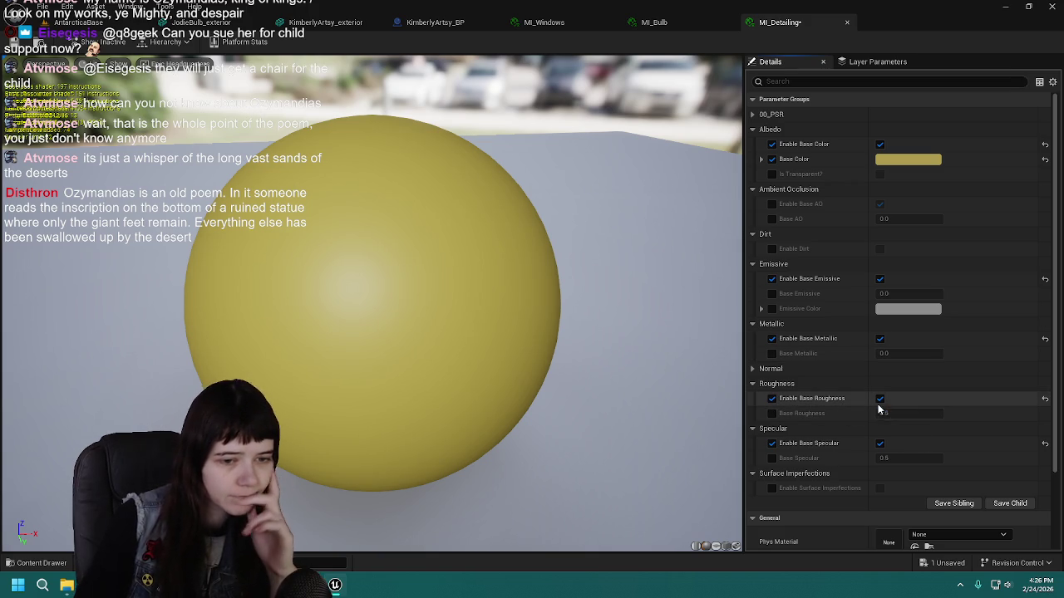
scroll(838, 449, "down", 2)
scroll(844, 435, "up", 2)
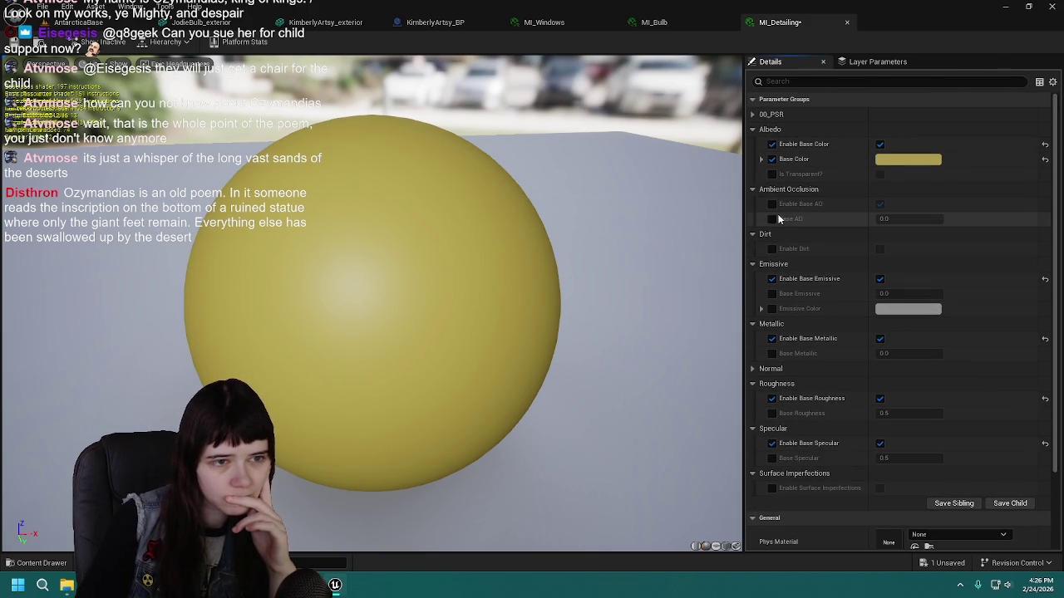
key("ctrl+s")
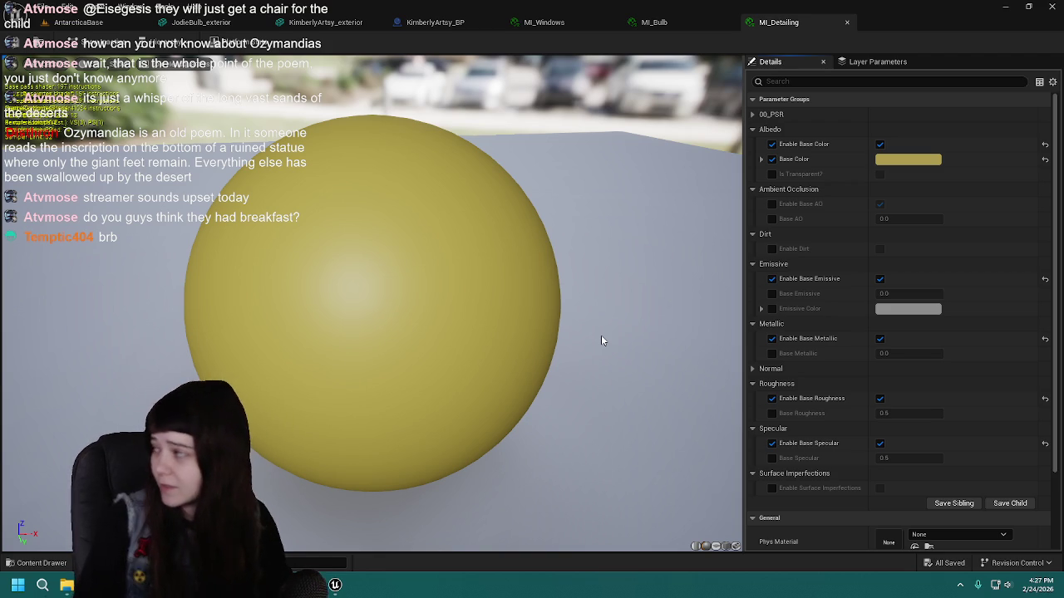
Orbit the MI_Detailing preview to inspect the yellow sphere.
left_click_drag(420, 304, 386, 300)
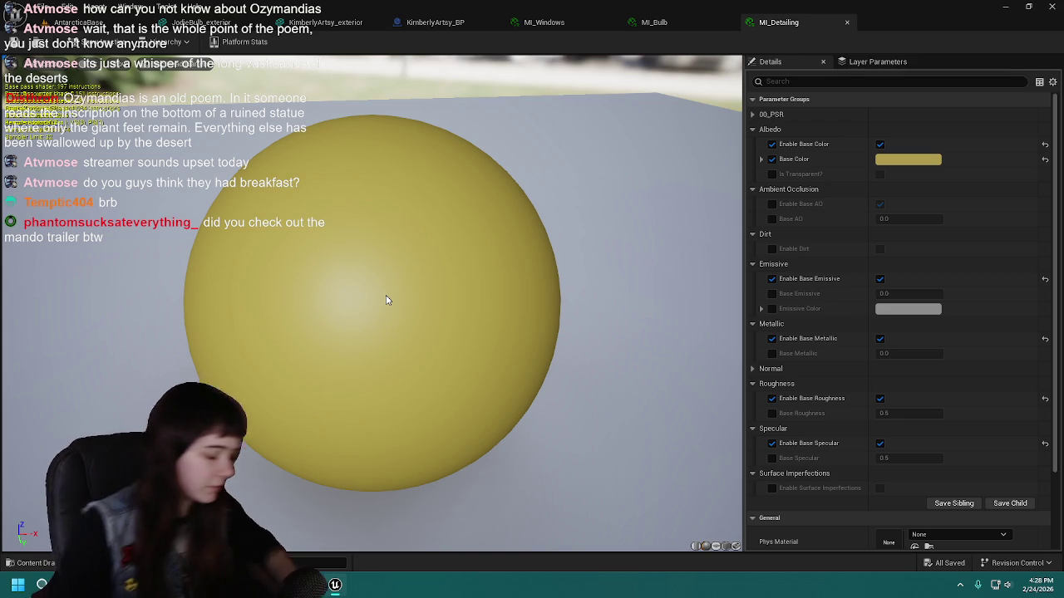
Re-check the Base Roughness override, raise it to 0.8, and save MI_Detailing.
left_click(771, 413)
mouse_move(910, 413)
left_mouse_down()
mouse_move(930, 413)
mouse_move(910, 414)
left_mouse_up()
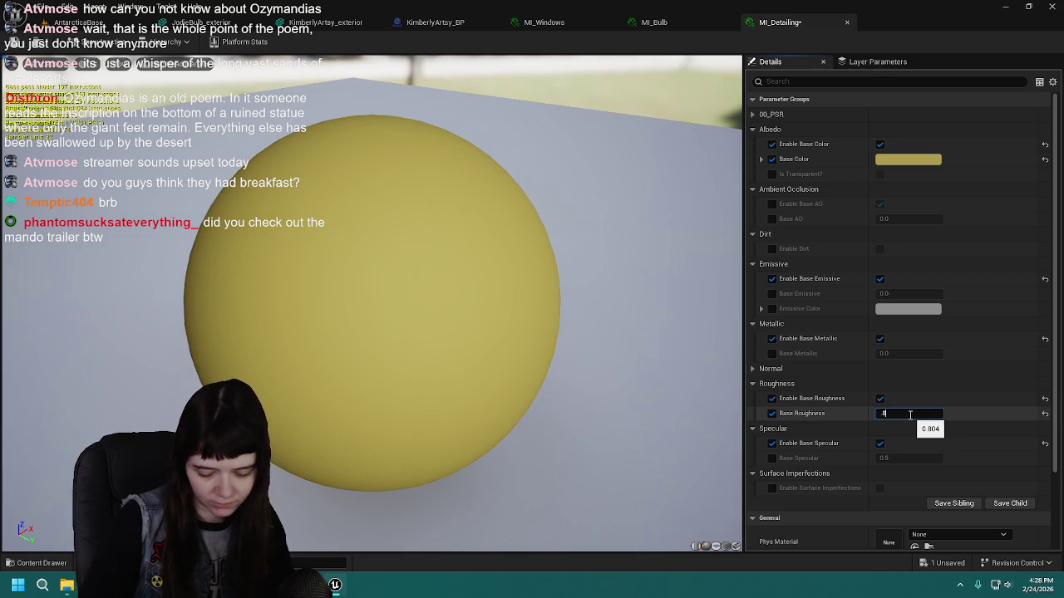
key("Return")
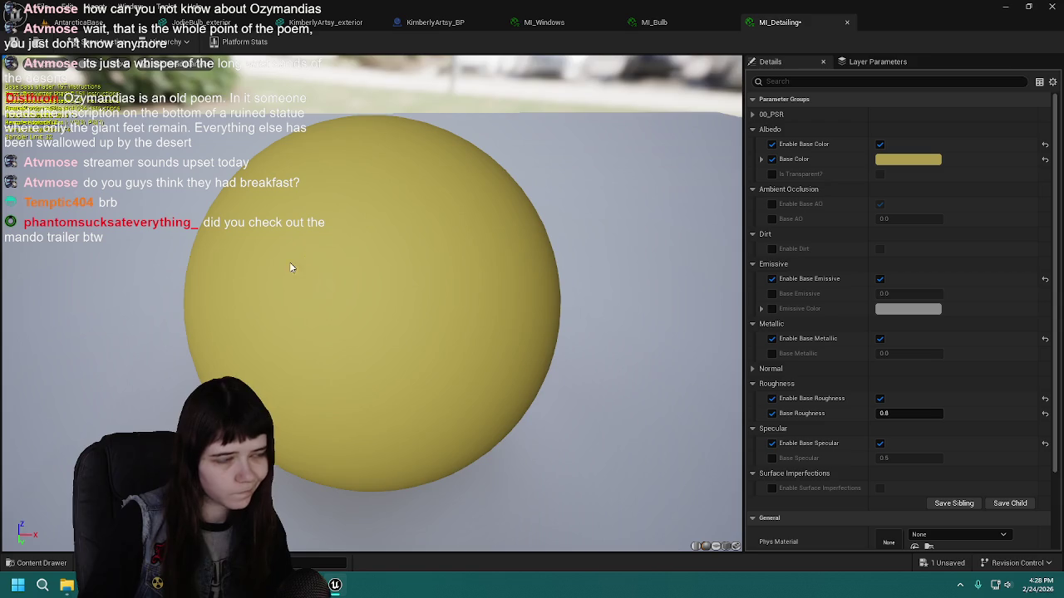
key("ctrl+s")
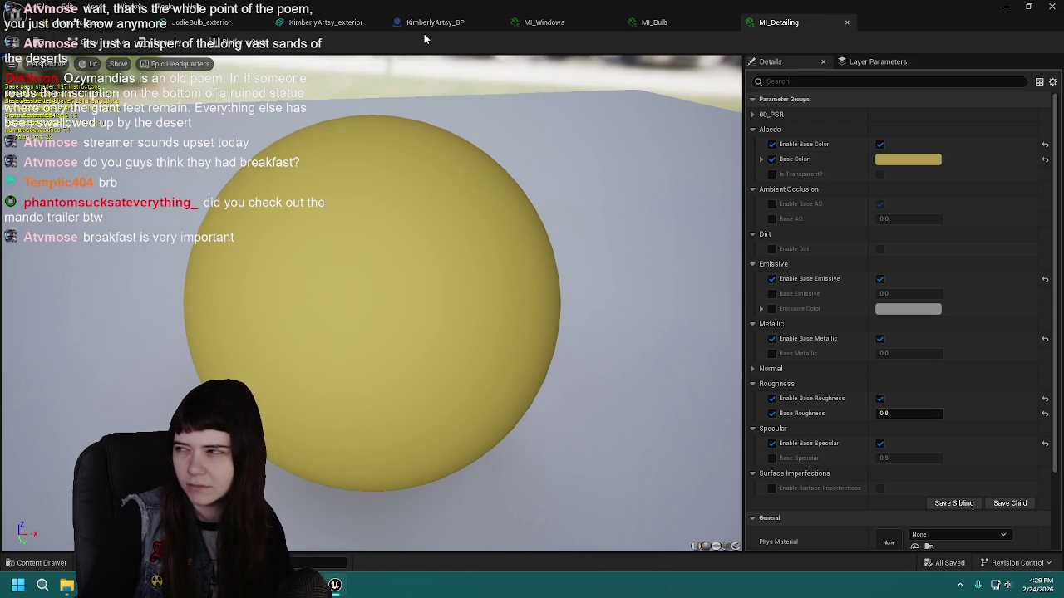
Assign MI_Detailing to the KimberlyArtsy_exterior mesh's detailing slot (Element 4), turning its top yellow.
left_click(325, 22)
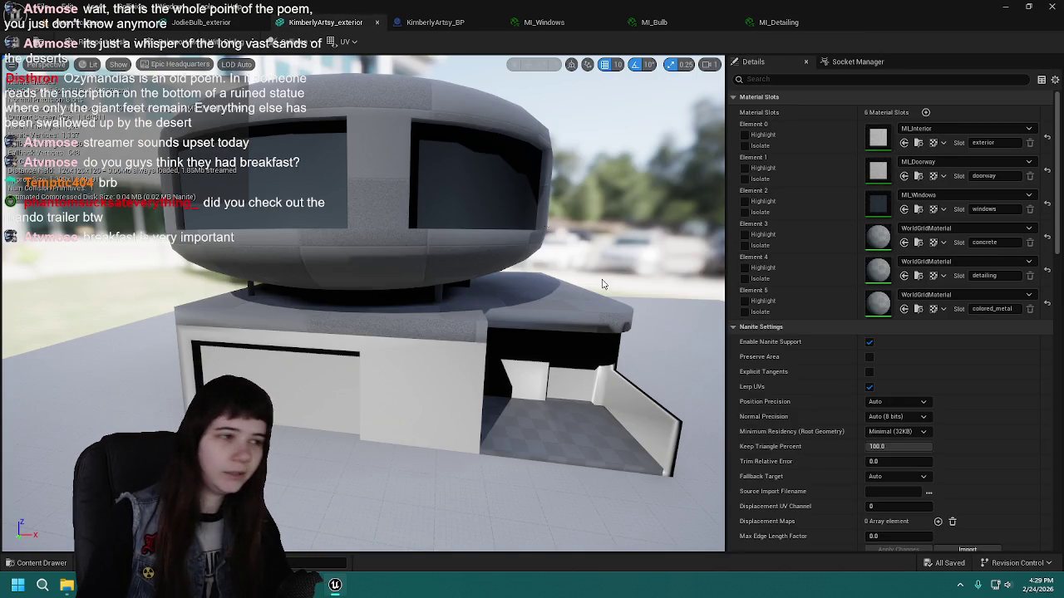
mouse_move(505, 312)
left_mouse_down()
mouse_move(504, 274)
mouse_move(483, 274)
mouse_move(478, 253)
left_mouse_up()
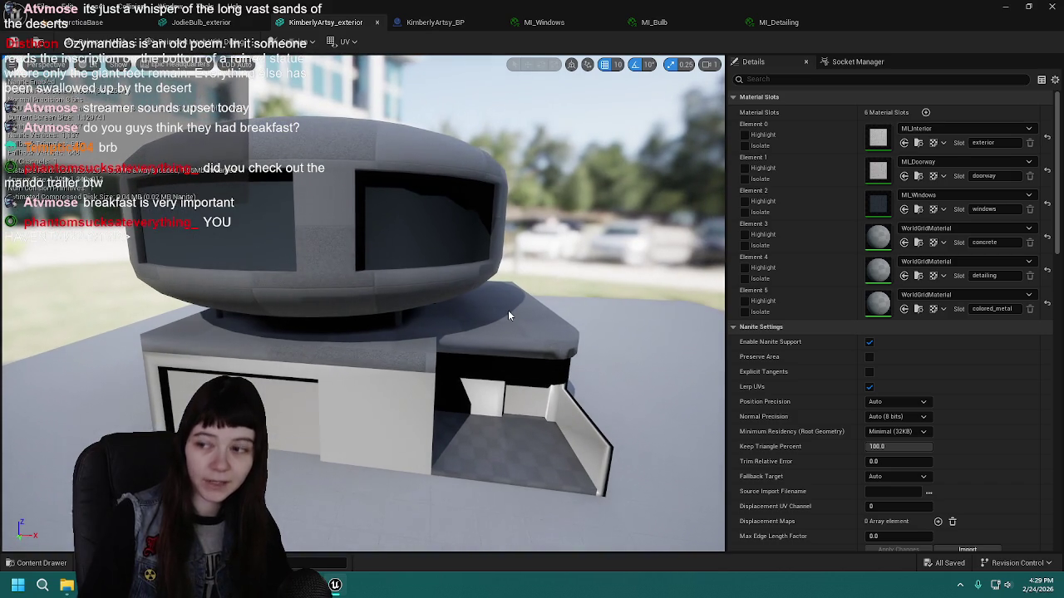
left_click_drag(509, 316, 503, 310)
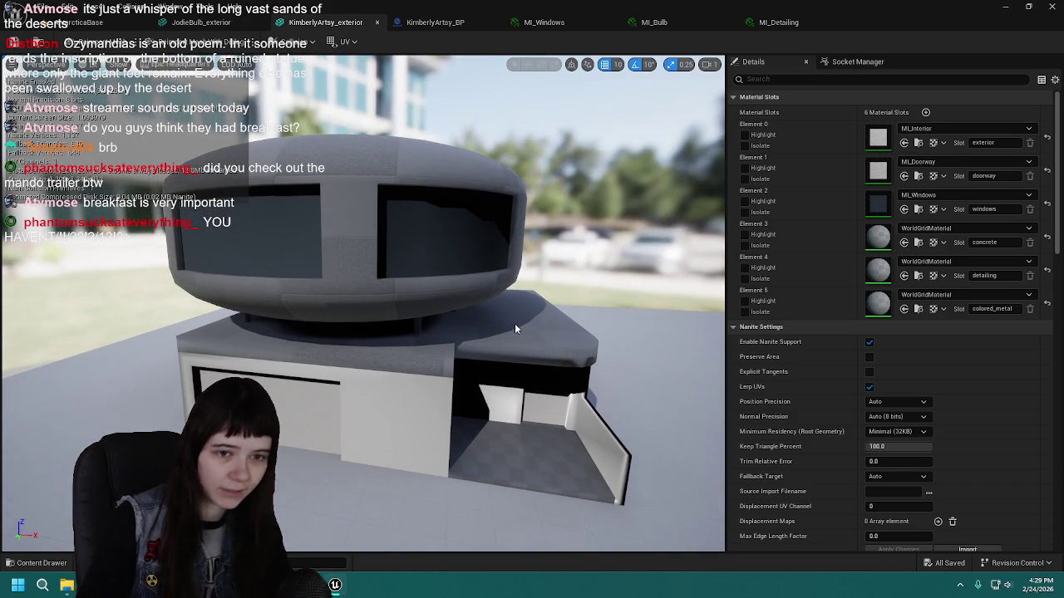
key("ctrl+space")
mouse_move(260, 424)
left_mouse_down()
mouse_move(646, 306)
mouse_move(924, 265)
left_mouse_up()
left_click(427, 208)
Orbit to check the yellow top, then bring up the Content Drawer for a copy of MI_Detailing.
mouse_move(586, 286)
left_mouse_down()
mouse_move(586, 253)
mouse_move(586, 287)
mouse_move(586, 253)
mouse_move(565, 277)
left_mouse_up()
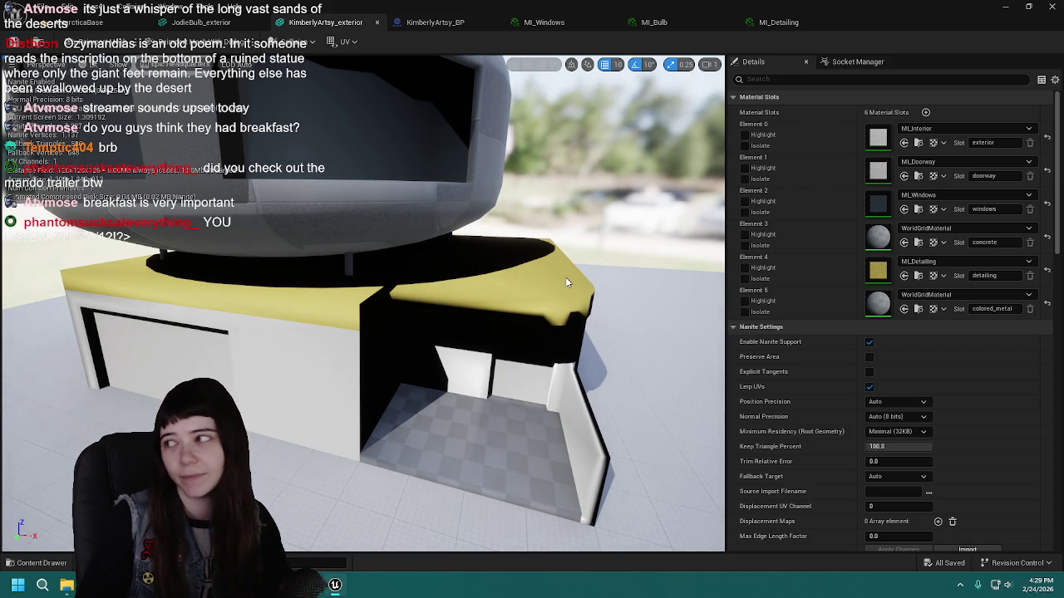
mouse_move(532, 282)
left_mouse_down()
mouse_move(490, 291)
mouse_move(532, 283)
left_mouse_up()
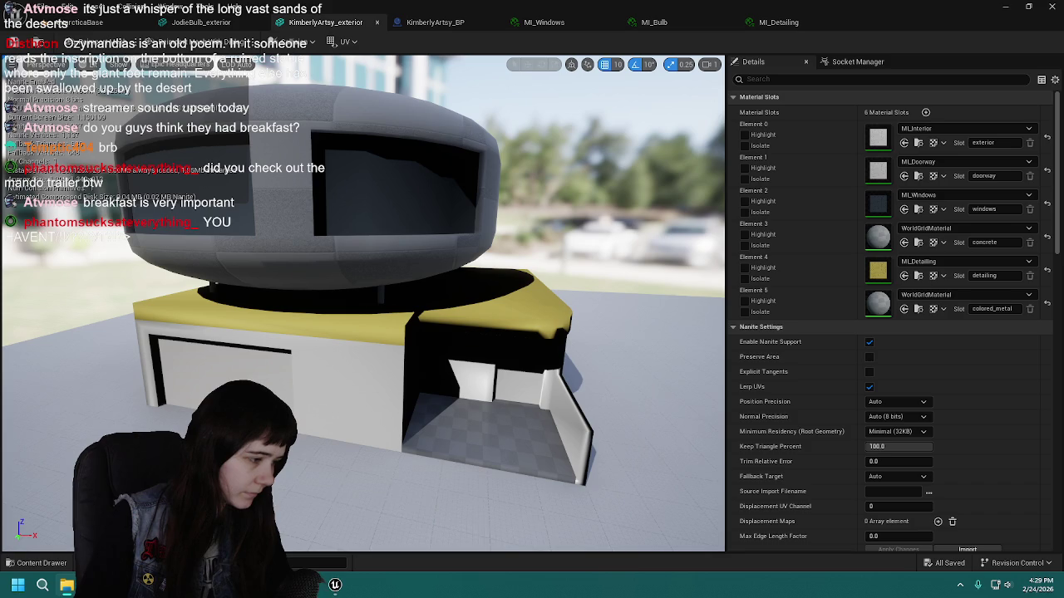
key("ctrl+space")
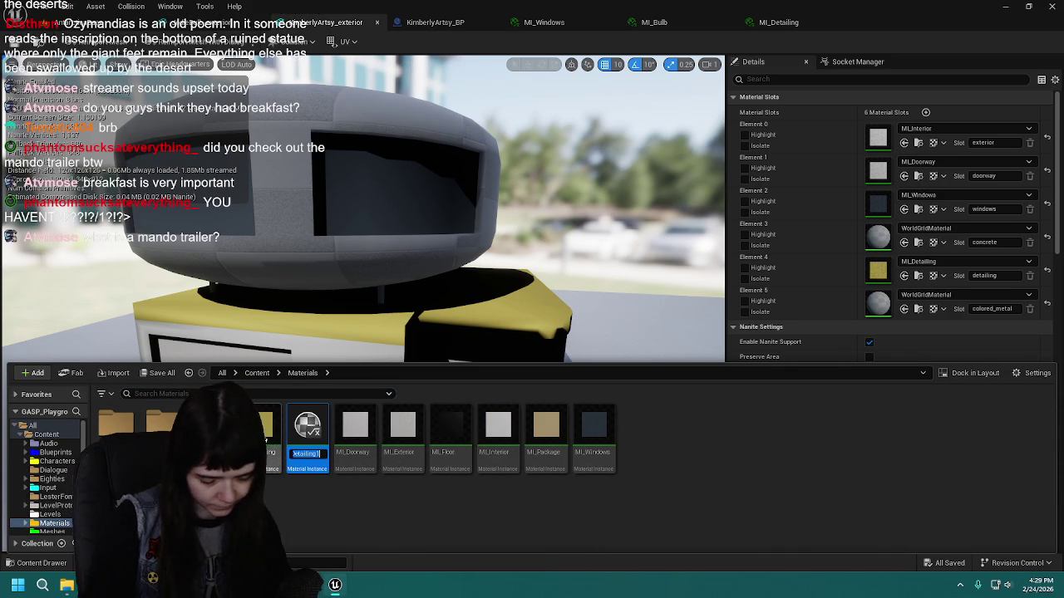
Name the duplicated material instance MI_Concrete.
key("BackSpace")
type("MI_Det")
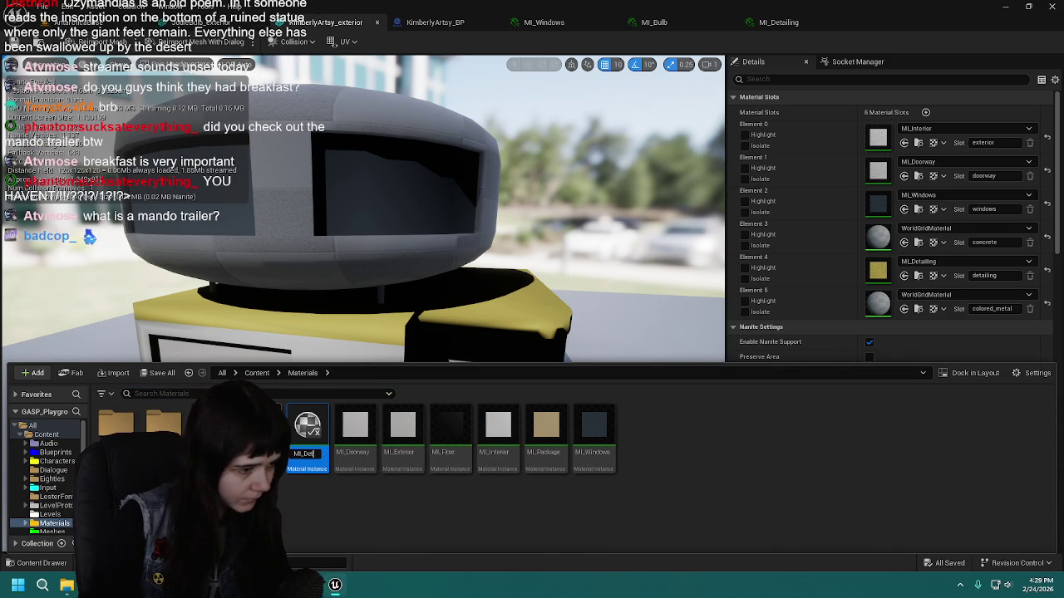
key("BackSpace")
key("BackSpace")
type("oncrete")
key("Return")
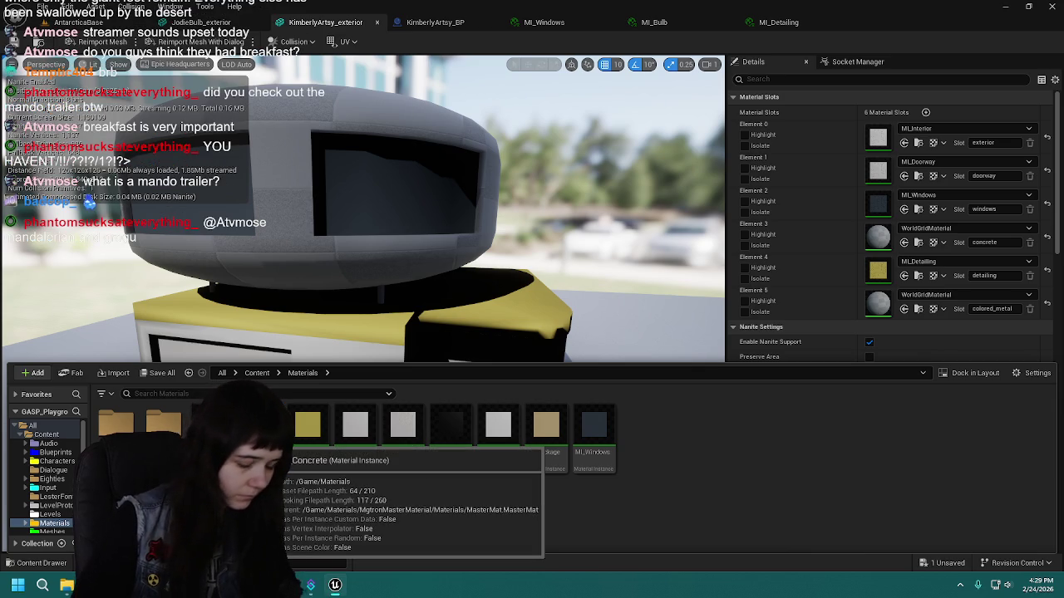
Desaturate MI_Concrete's Base Color to a pale grey-beige.
double_click(307, 425)
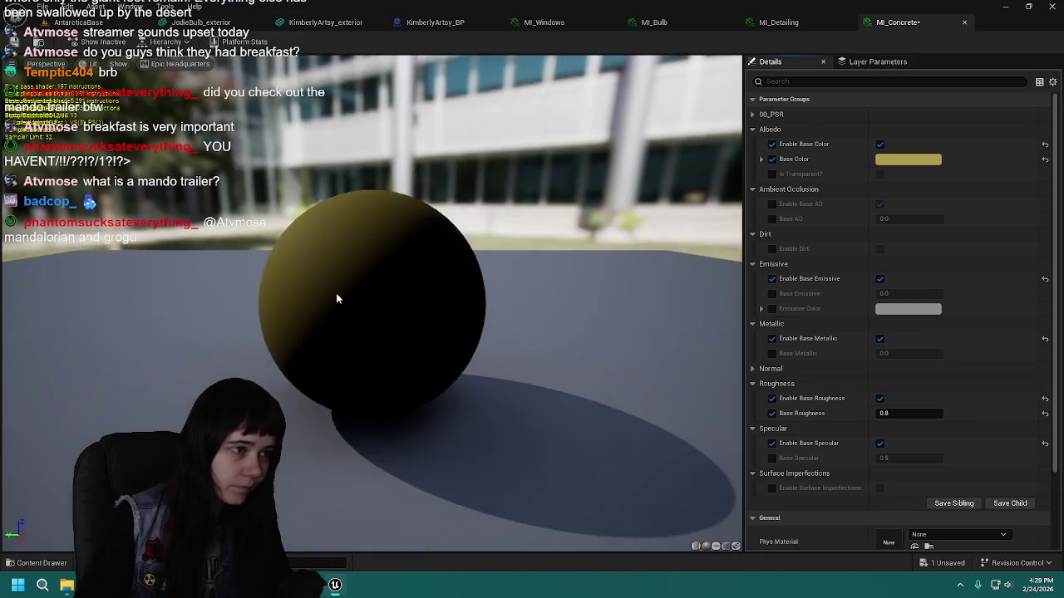
left_click(908, 158)
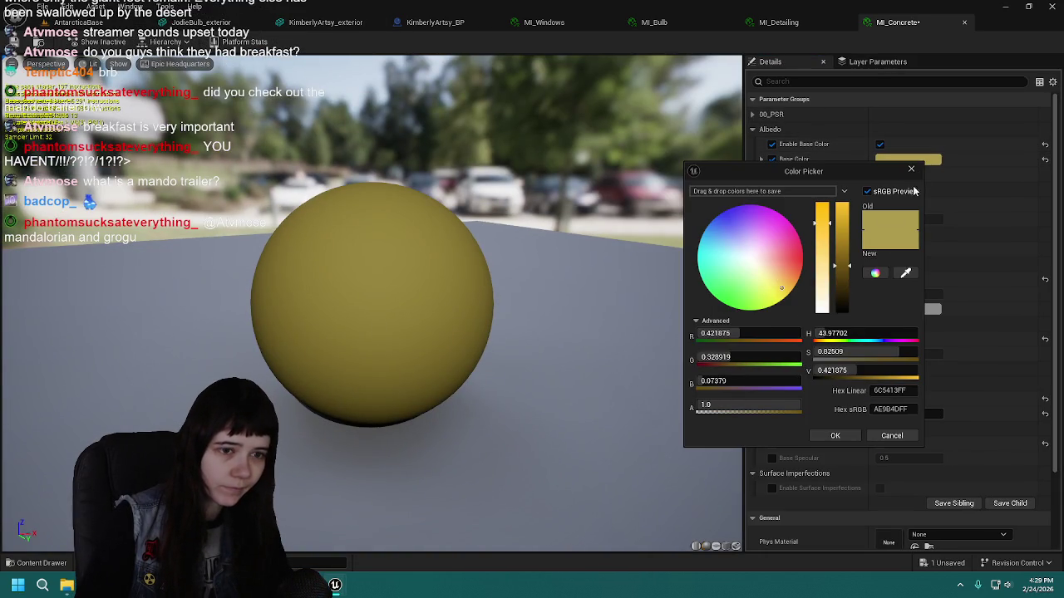
left_click_drag(823, 279, 824, 294)
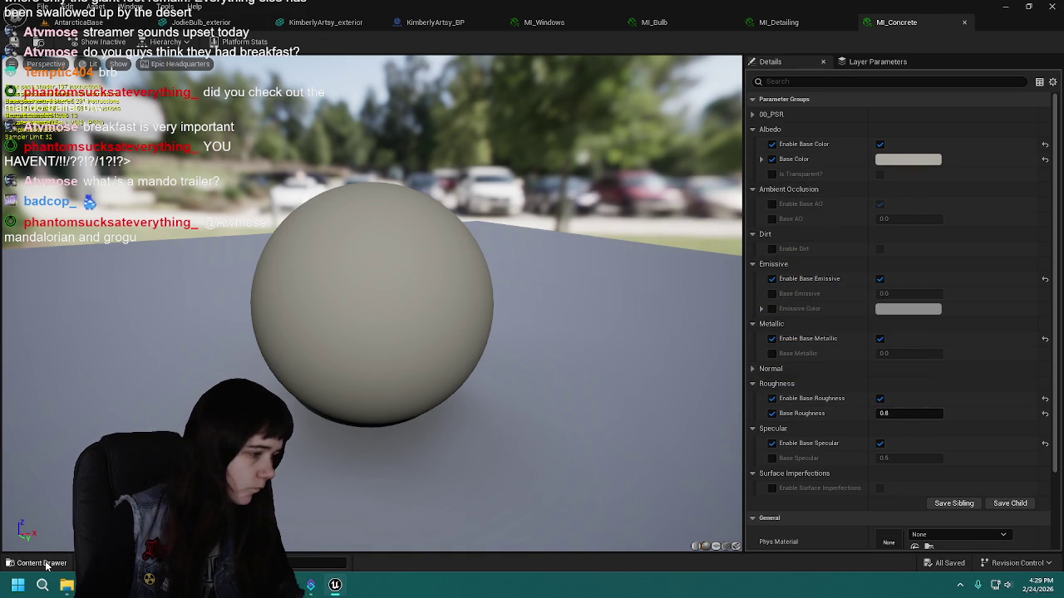
Assign MI_Concrete to the exterior mesh's concrete slot (Element 3) and save the mesh.
left_click(324, 23)
key("ctrl+space")
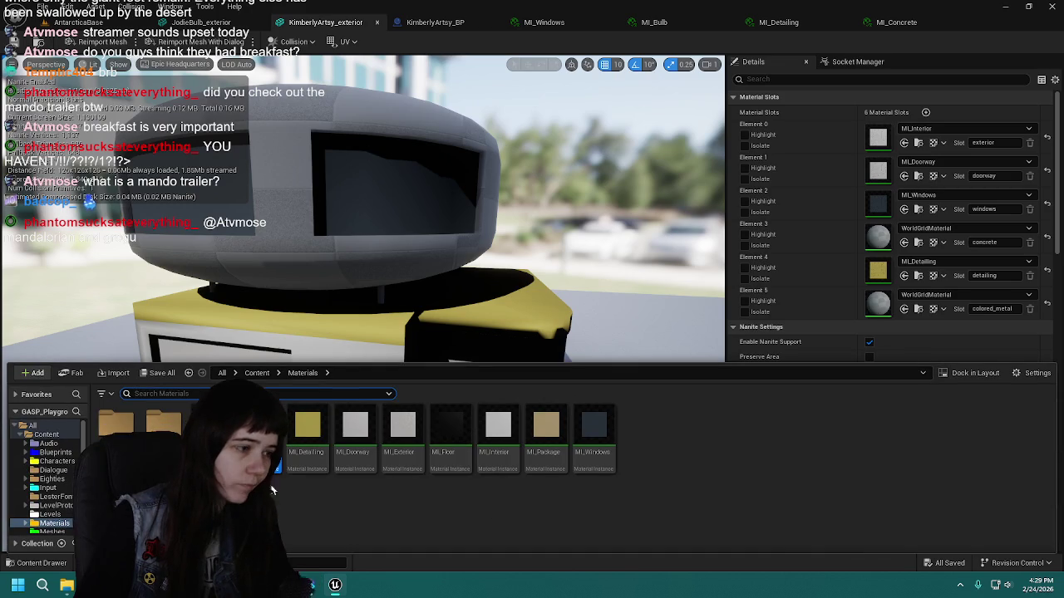
mouse_move(258, 436)
left_mouse_down()
mouse_move(785, 220)
mouse_move(952, 236)
left_mouse_up()
left_click(473, 279)
mouse_move(472, 279)
left_mouse_down()
mouse_move(399, 279)
mouse_move(473, 279)
left_mouse_up()
key("ctrl+s")
key("ctrl+space")
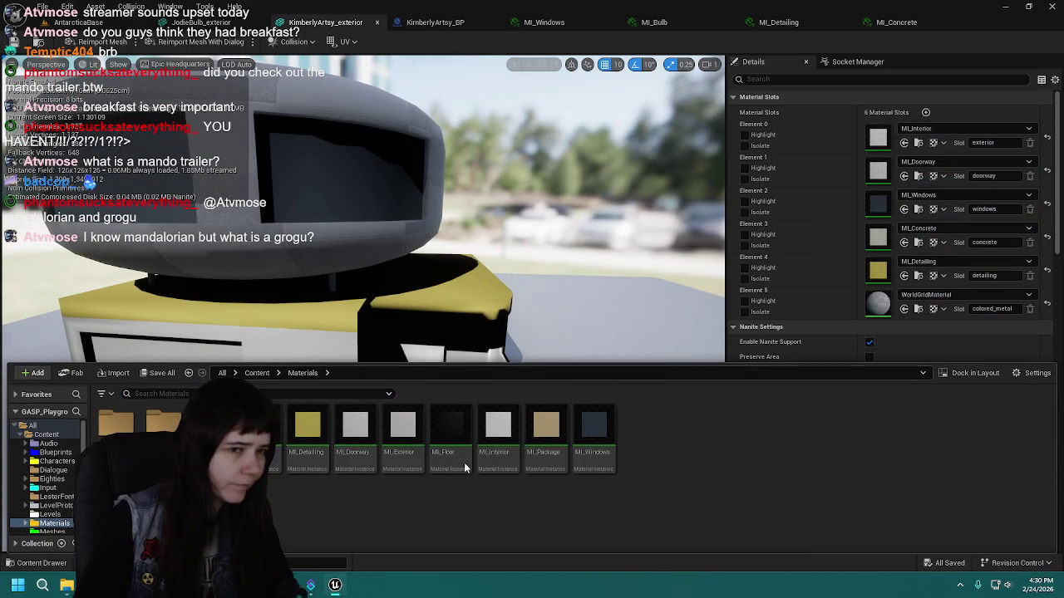
double_click(258, 426)
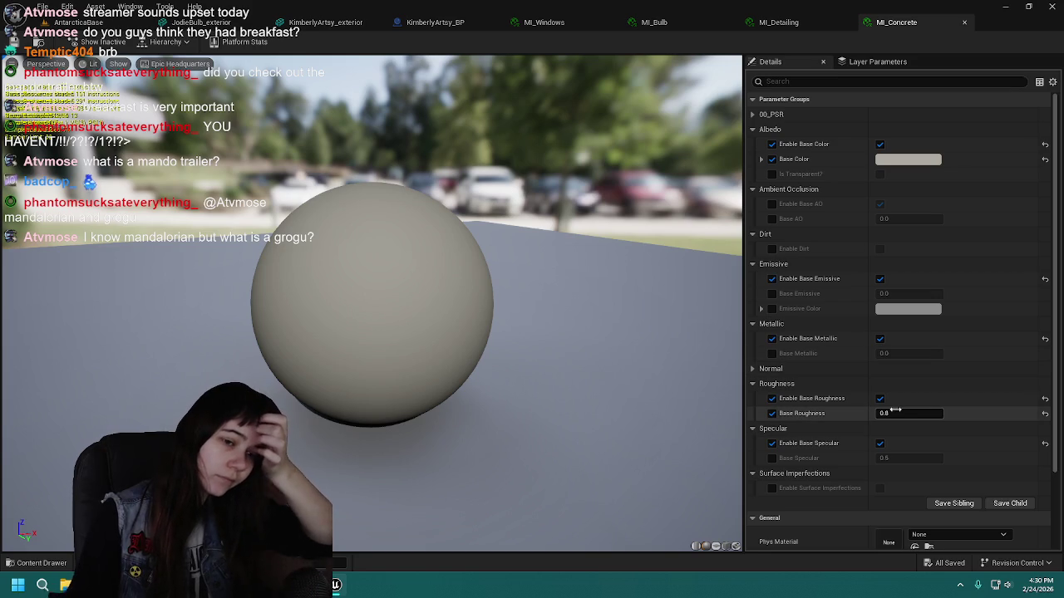
Set MI_Concrete's Base Roughness to 1.0 and save it.
left_click_drag(894, 411, 904, 413)
type("1.705516")
key("Return")
key("ctrl+s")
Return to the KimberlyArtsy_exterior mesh and select MI_Detailing in the Content Drawer.
left_click(325, 22)
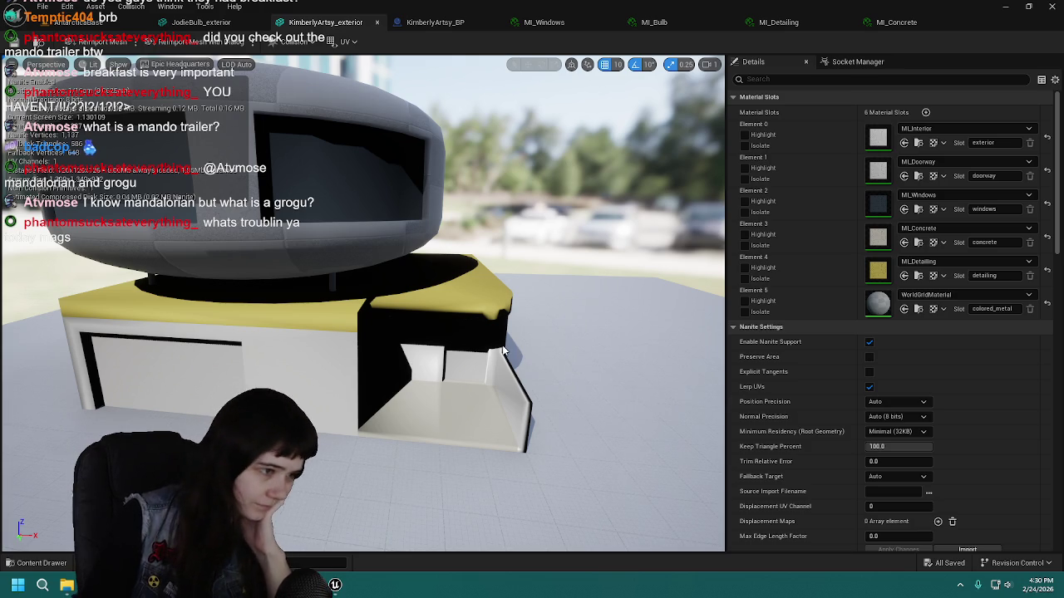
mouse_move(499, 349)
left_mouse_down()
mouse_move(515, 358)
mouse_move(420, 329)
left_mouse_up()
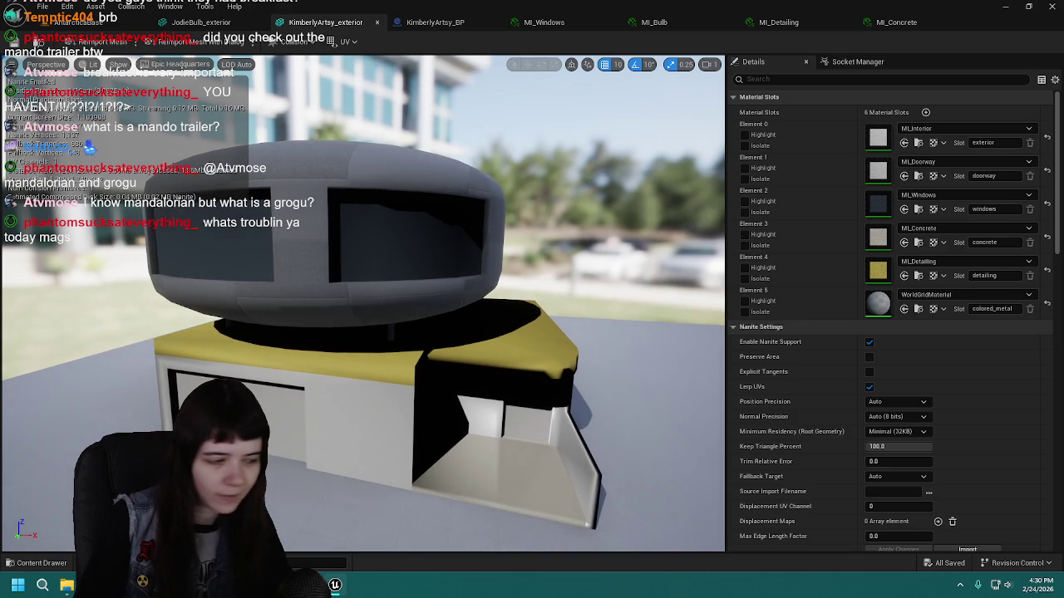
key("ctrl+space")
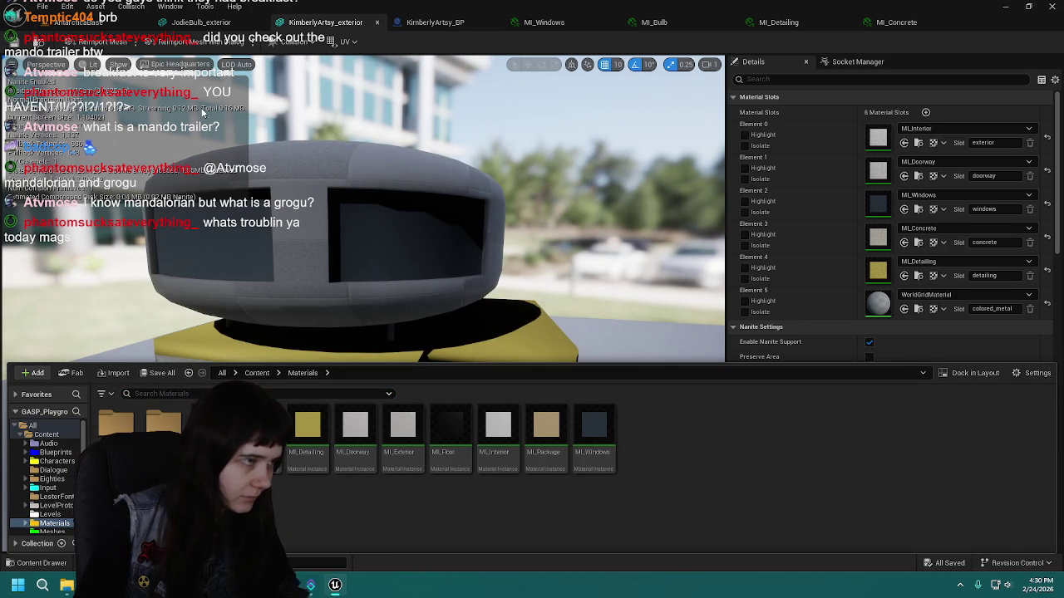
left_click(306, 440)
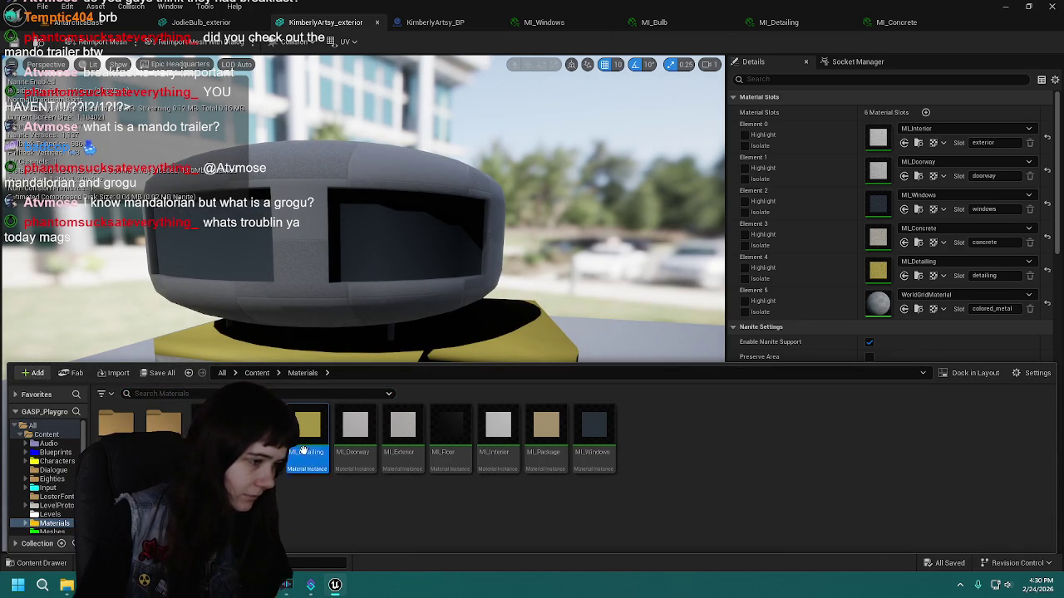
Duplicate MI_Detailing as MI_ColoredMetal and open it for editing.
key("ctrl+d")
key("BackSpace")
type("MI")
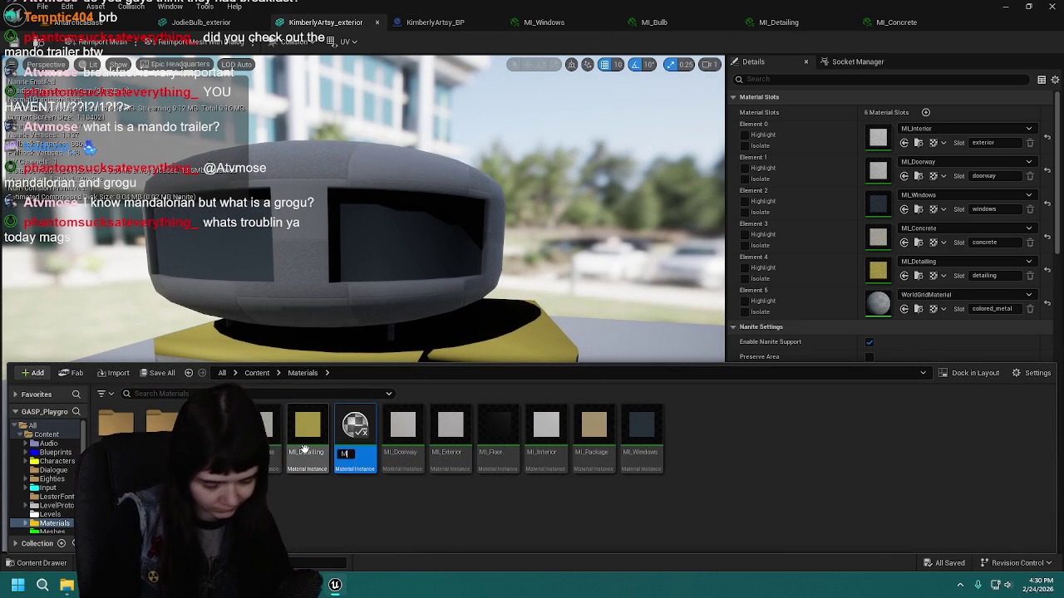
type("Colored")
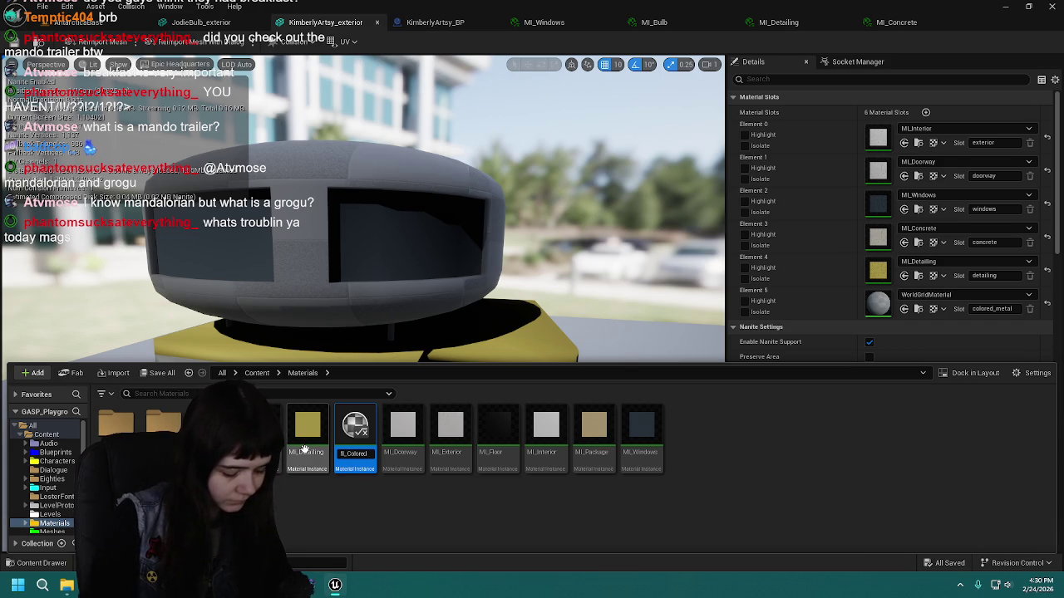
type("l")
key("Return")
double_click(307, 432)
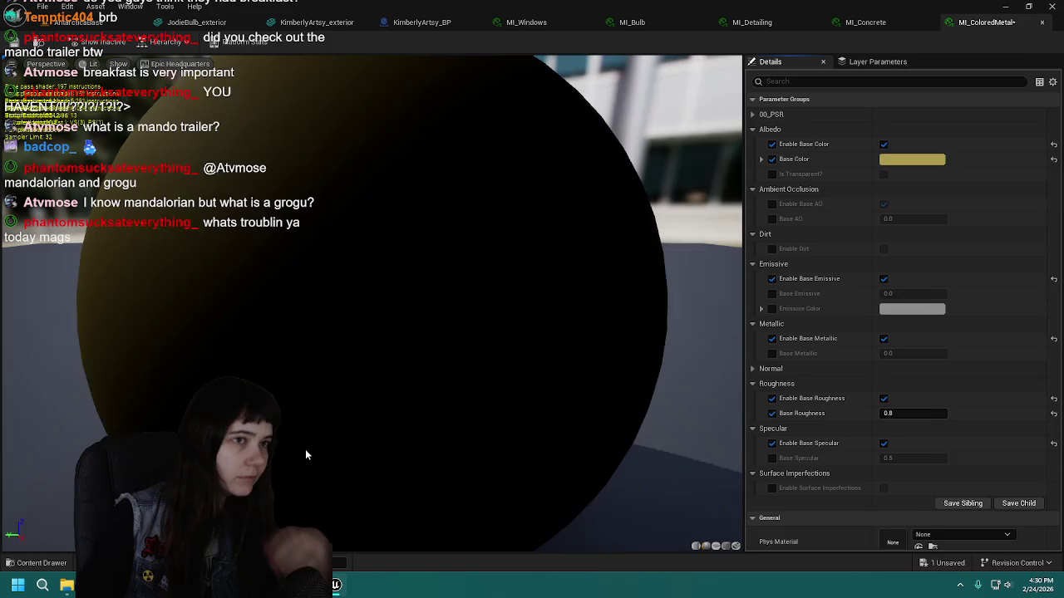
Change MI_ColoredMetal's Base Color from yellow to a slightly brightened greyish blue.
scroll(437, 221, "down", 5)
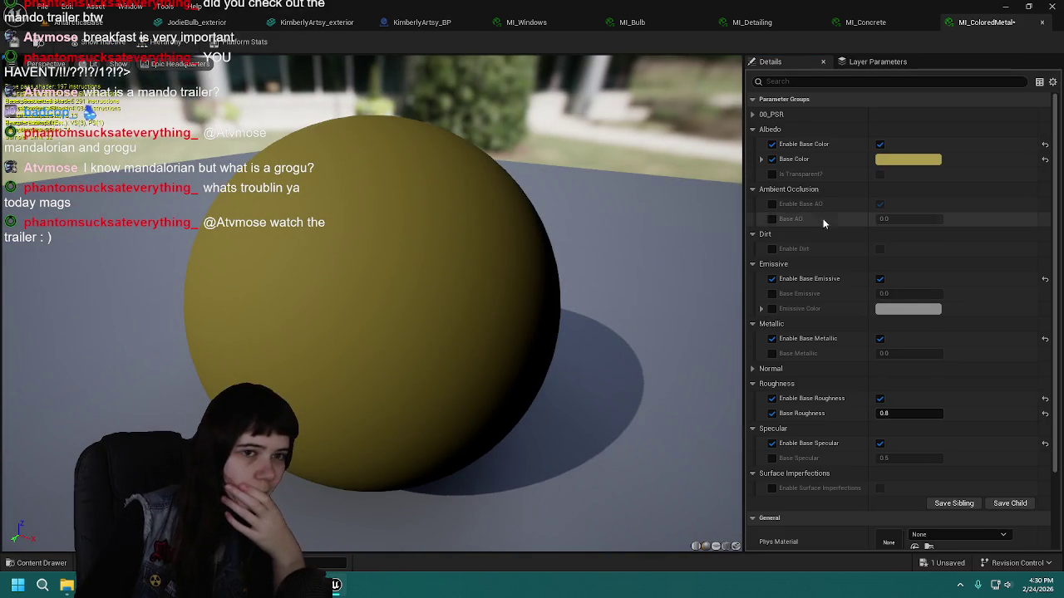
left_click(908, 160)
left_click_drag(714, 246, 694, 225)
left_click(807, 249)
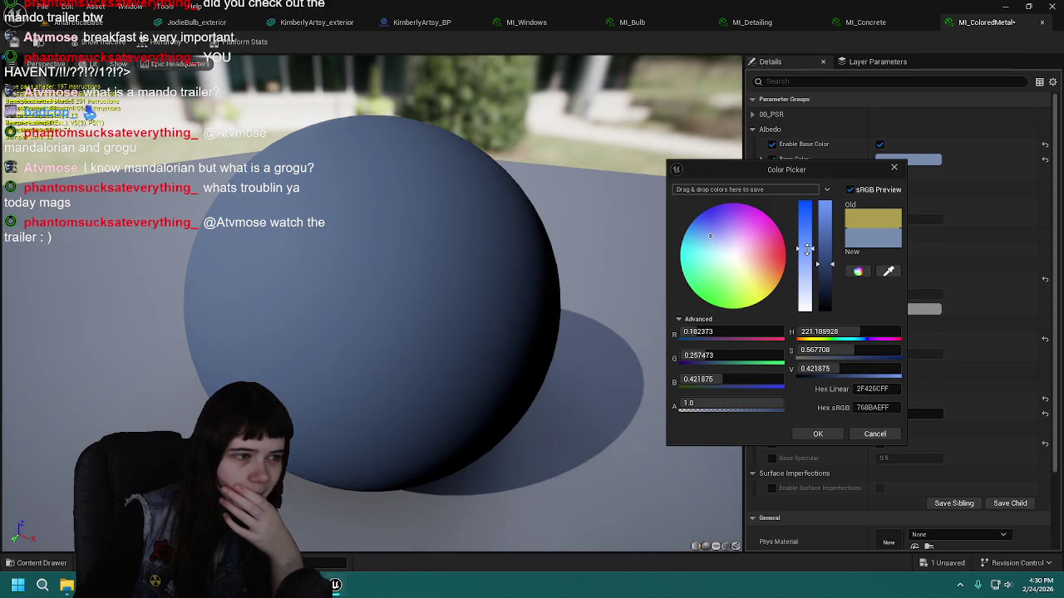
mouse_move(828, 266)
left_mouse_down()
mouse_move(828, 250)
mouse_move(827, 260)
left_mouse_up()
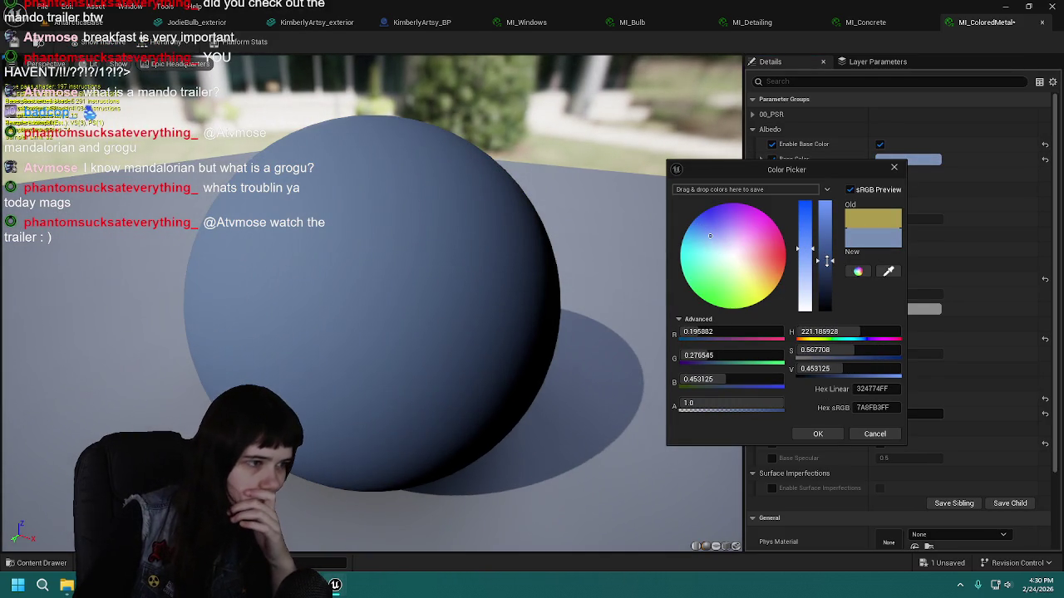
left_click(818, 434)
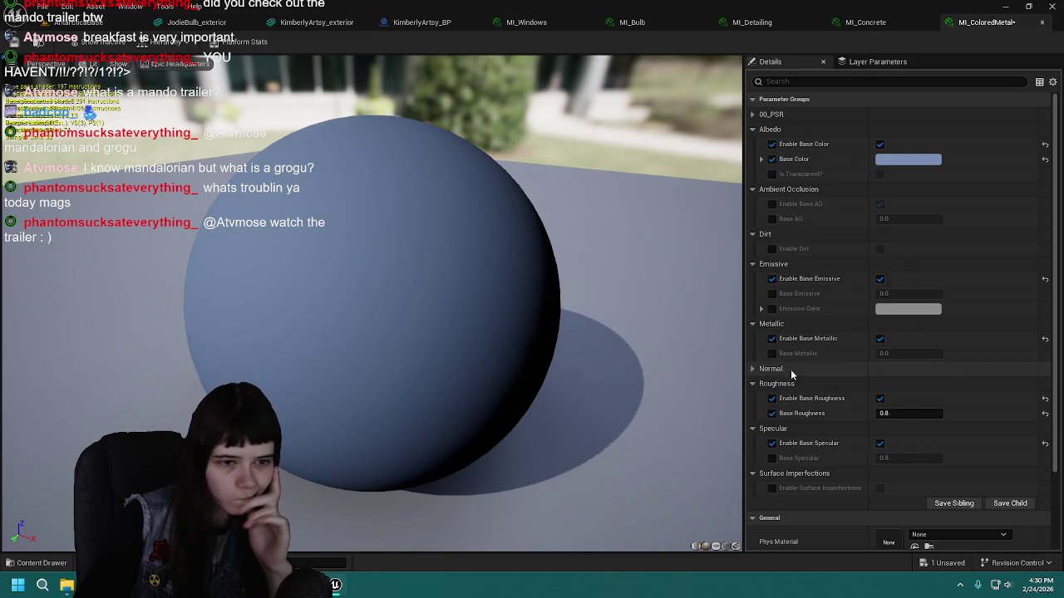
Enable Base Metallic at 0.5 and turn off the Base Roughness override.
left_click(771, 353)
left_click(900, 413)
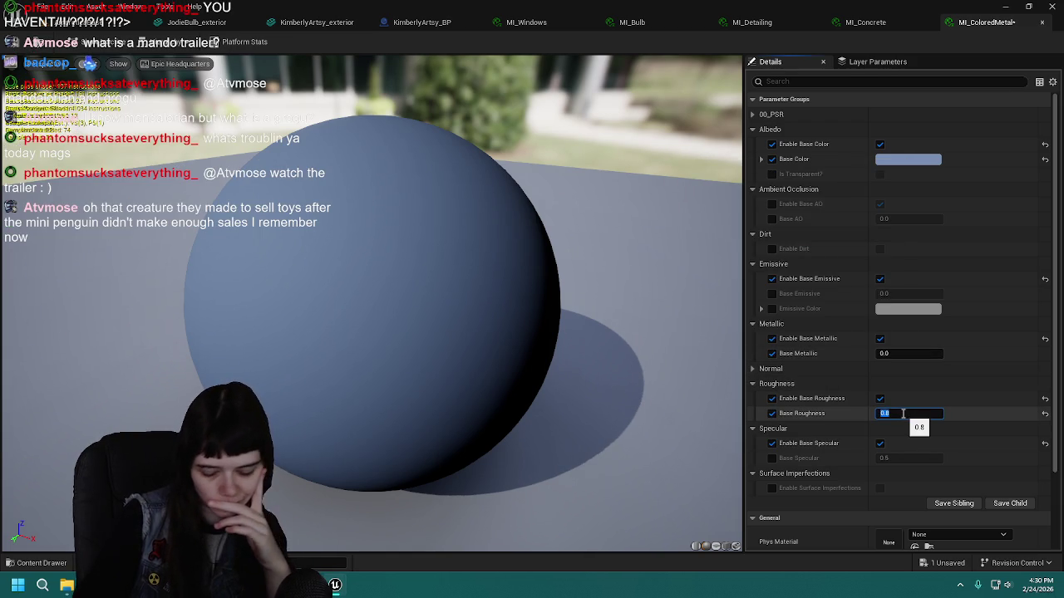
type(".4")
key("Return")
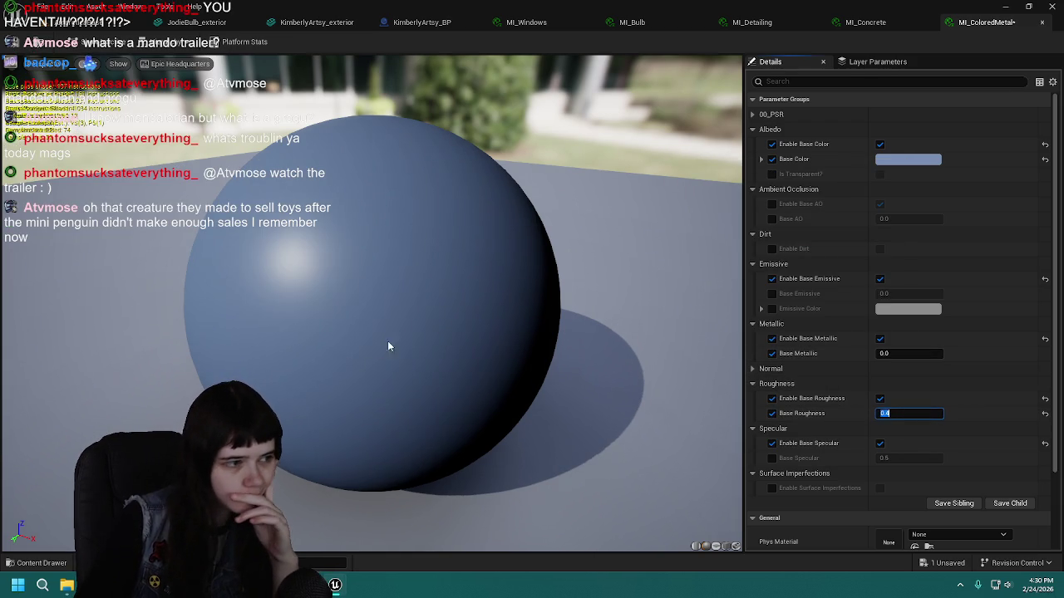
left_click(911, 354)
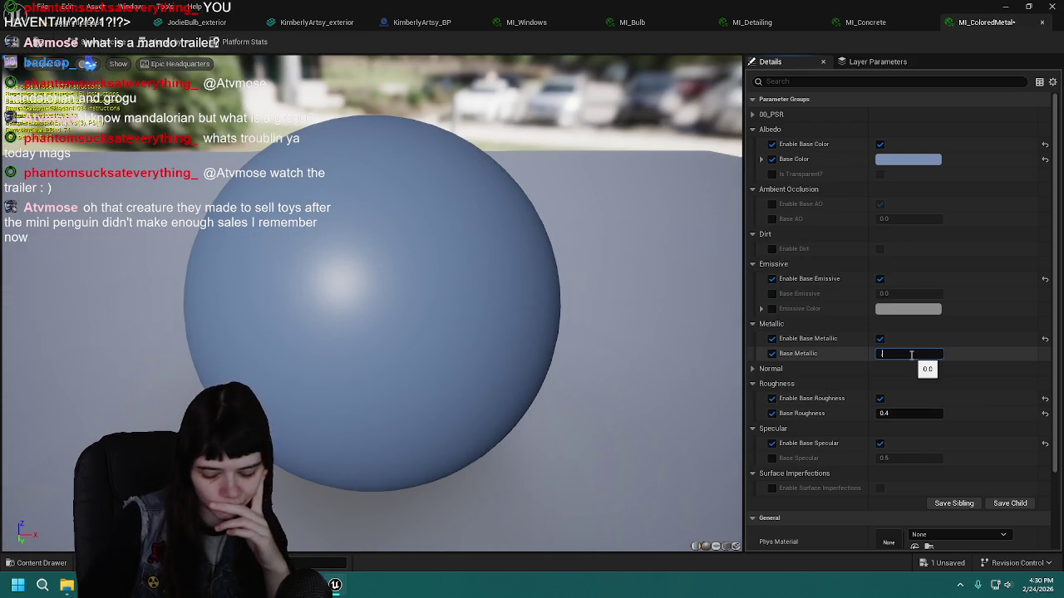
type("0.5")
key("Return")
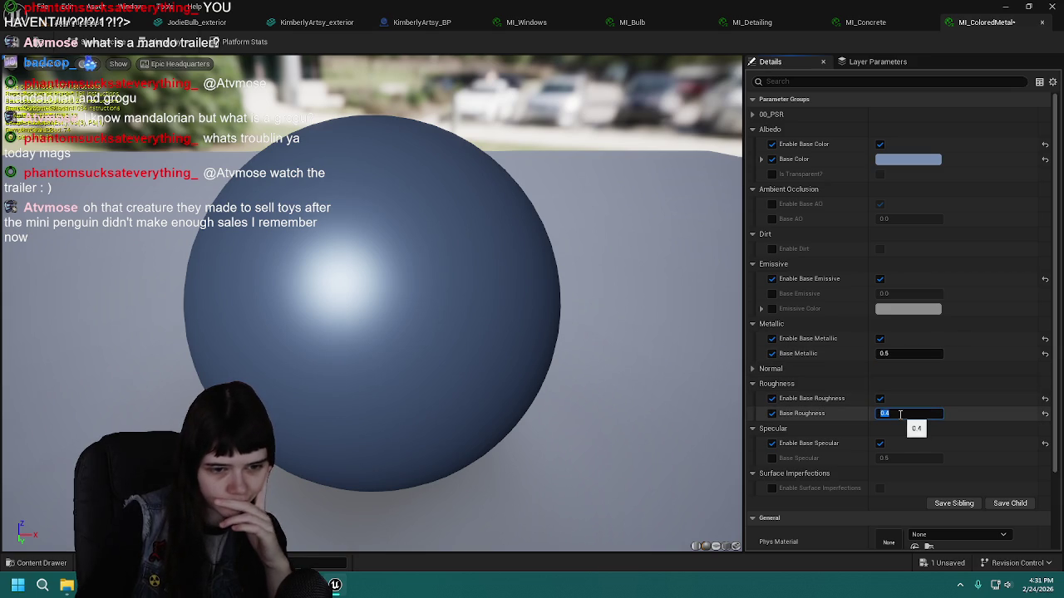
type("0.2")
key("Return")
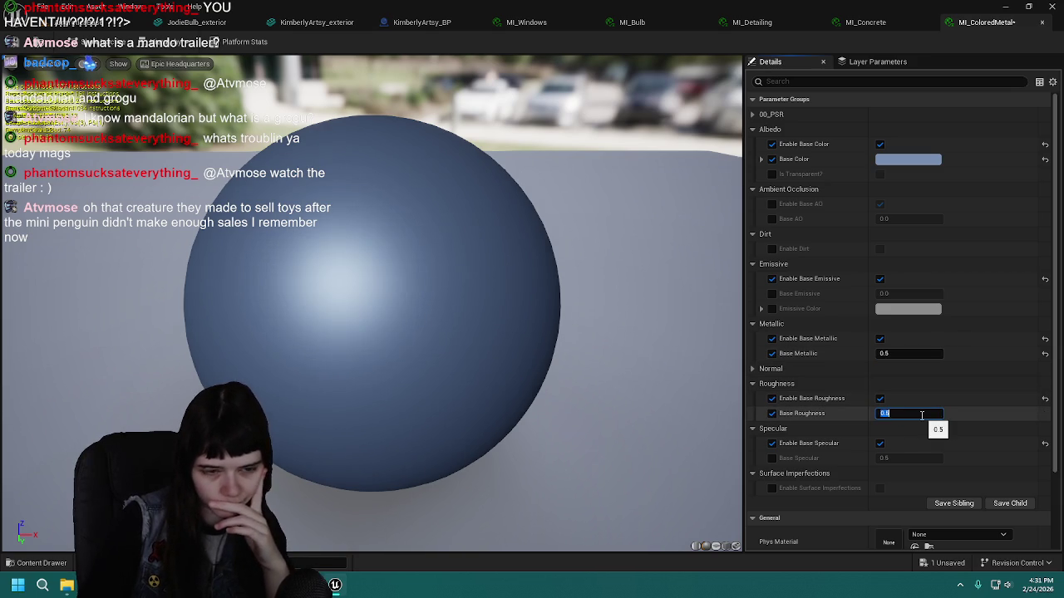
left_click(772, 413)
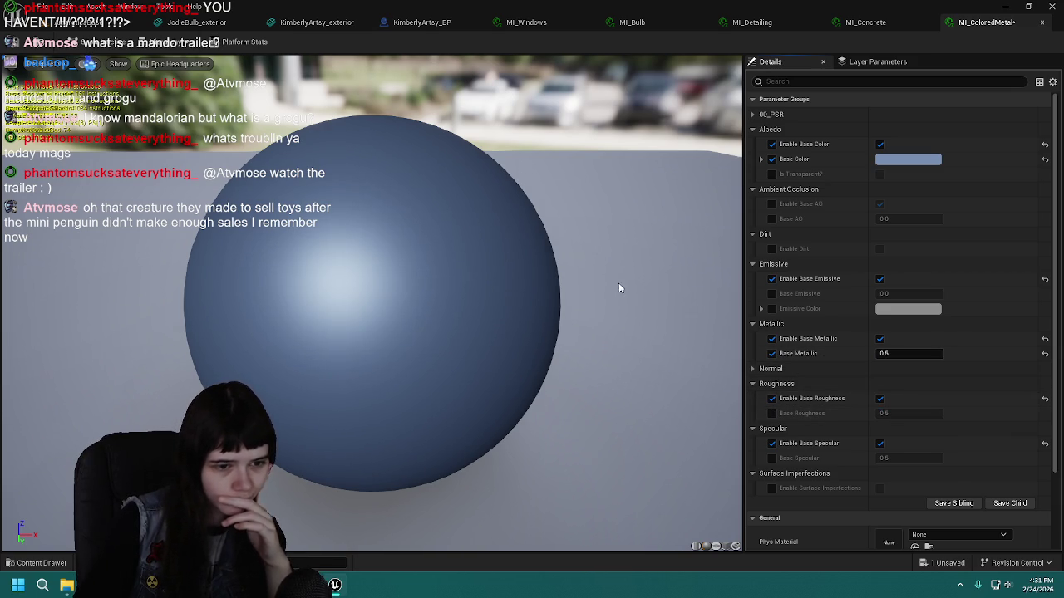
left_click(313, 23)
Assign MI_ColoredMetal to the colored_metal slot (Element 5), inspect the blue dome, and save the mesh.
key("ctrl+space")
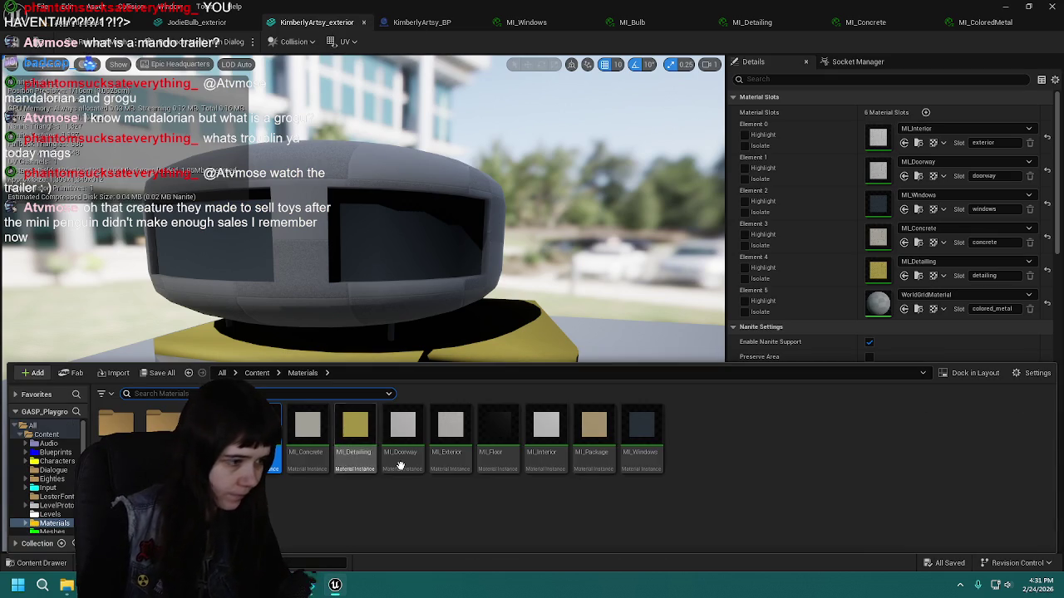
mouse_move(262, 428)
left_mouse_down()
mouse_move(862, 220)
mouse_move(964, 291)
mouse_move(918, 302)
left_mouse_up()
left_click(662, 275)
mouse_move(662, 275)
left_mouse_down()
mouse_move(582, 282)
mouse_move(578, 237)
mouse_move(515, 220)
mouse_move(611, 233)
left_mouse_up()
left_click_drag(651, 278, 651, 216)
mouse_move(239, 274)
left_mouse_down()
mouse_move(239, 308)
mouse_move(549, 326)
left_mouse_up()
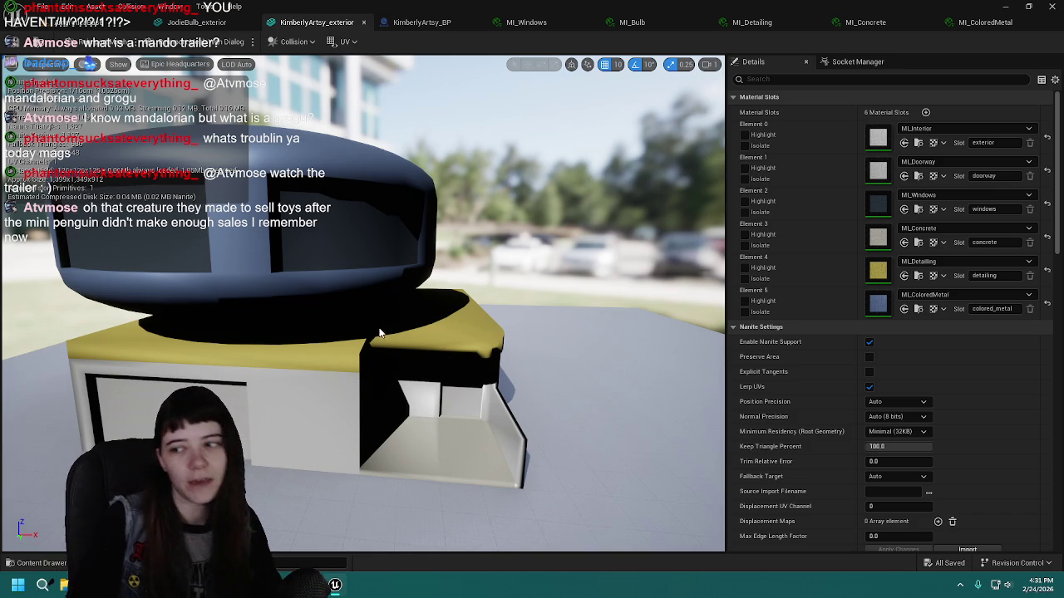
mouse_move(345, 309)
left_mouse_down()
mouse_move(357, 310)
mouse_move(320, 310)
mouse_move(366, 312)
mouse_move(344, 310)
left_mouse_up()
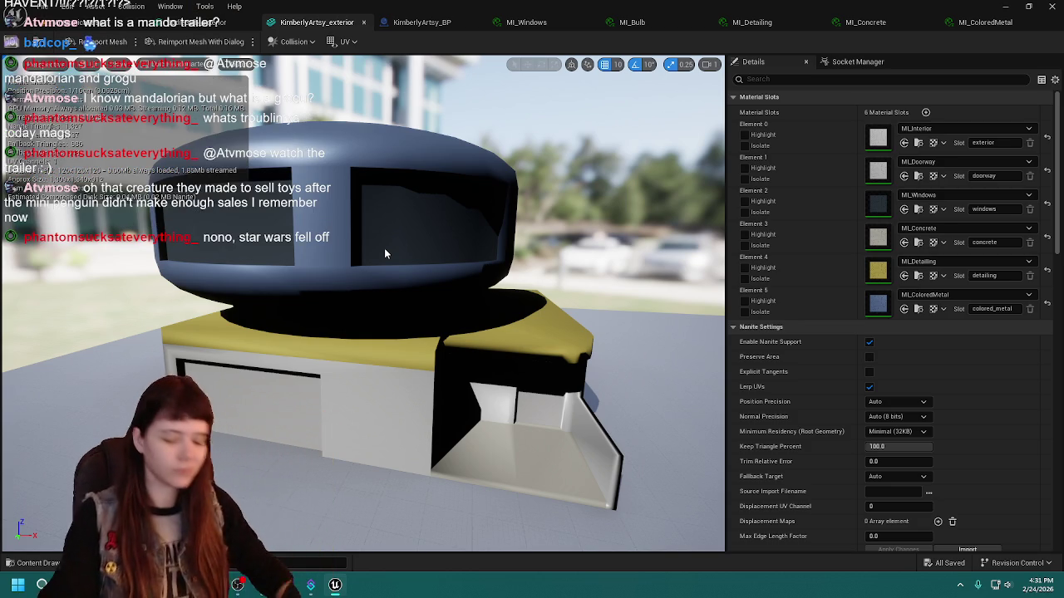
left_click_drag(336, 238, 359, 244)
key("ctrl+s")
left_click(149, 22)
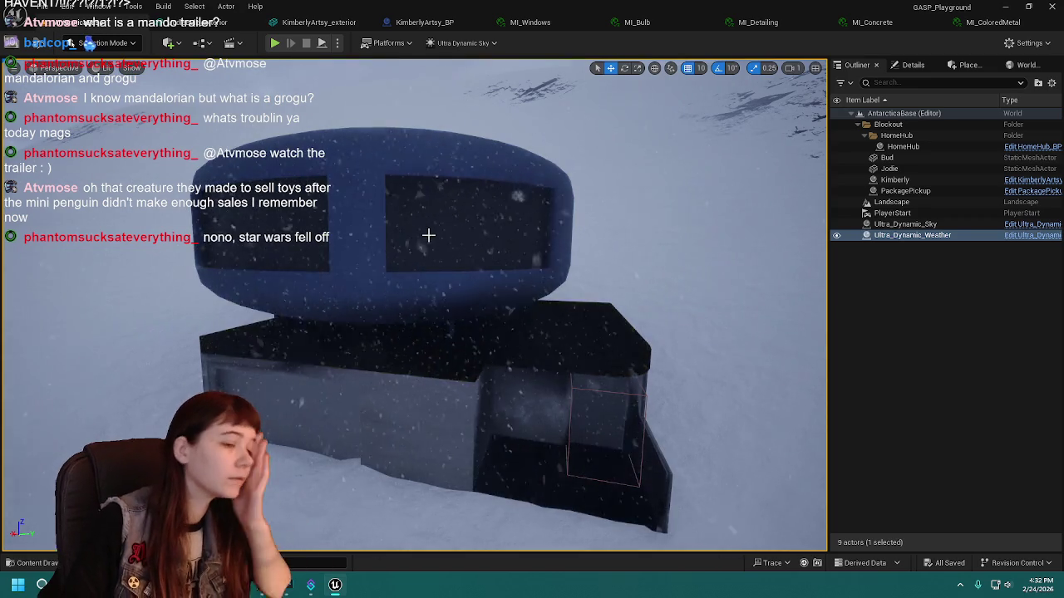
mouse_move(501, 301)
left_mouse_down()
mouse_move(488, 246)
mouse_move(472, 282)
mouse_move(502, 299)
left_mouse_up()
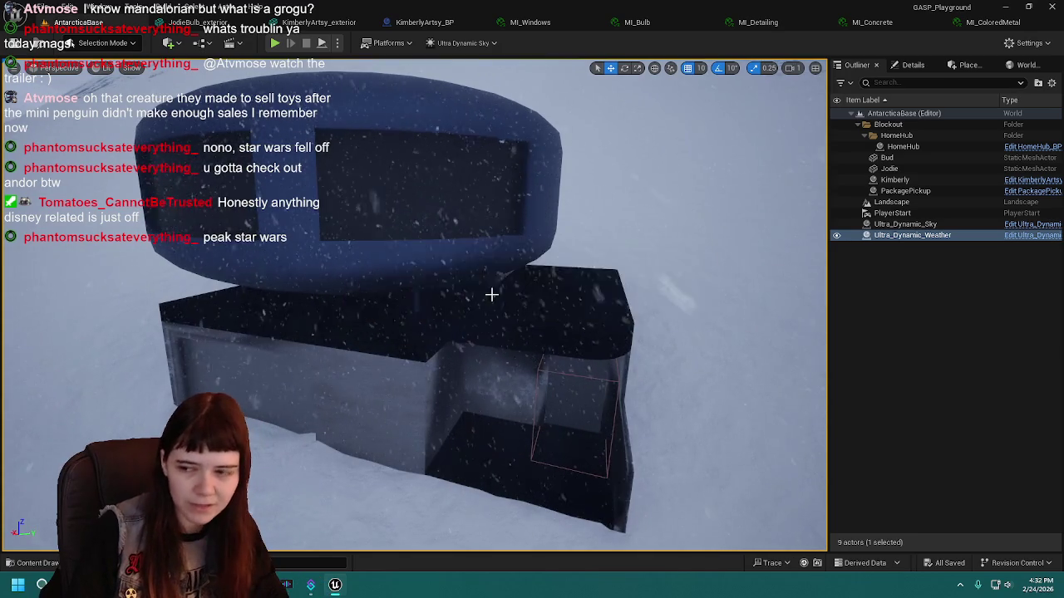
left_click(193, 22)
left_click(314, 22)
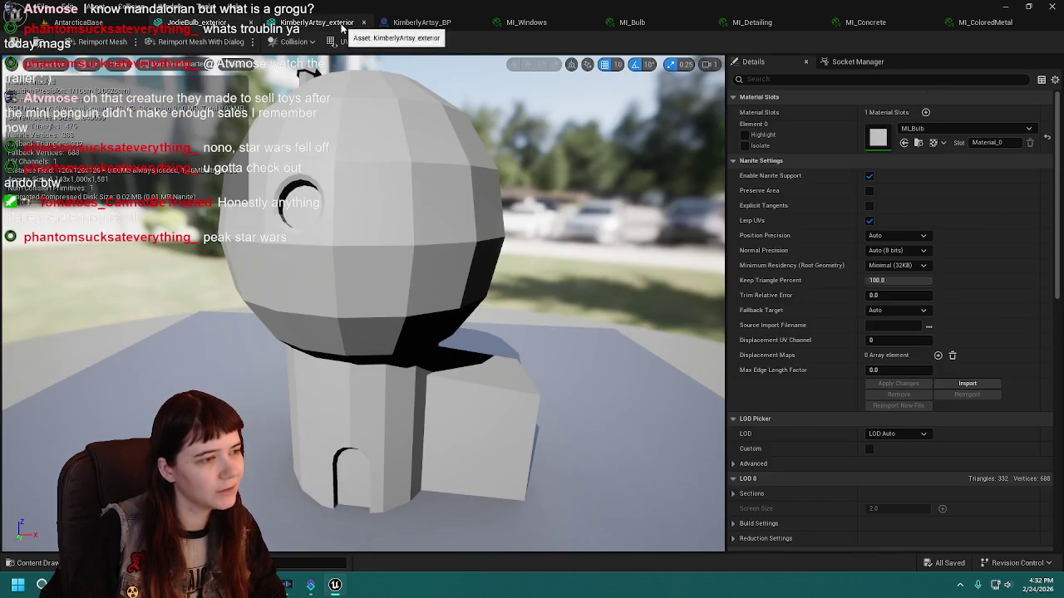
left_click_drag(475, 266, 428, 266)
left_click(105, 23)
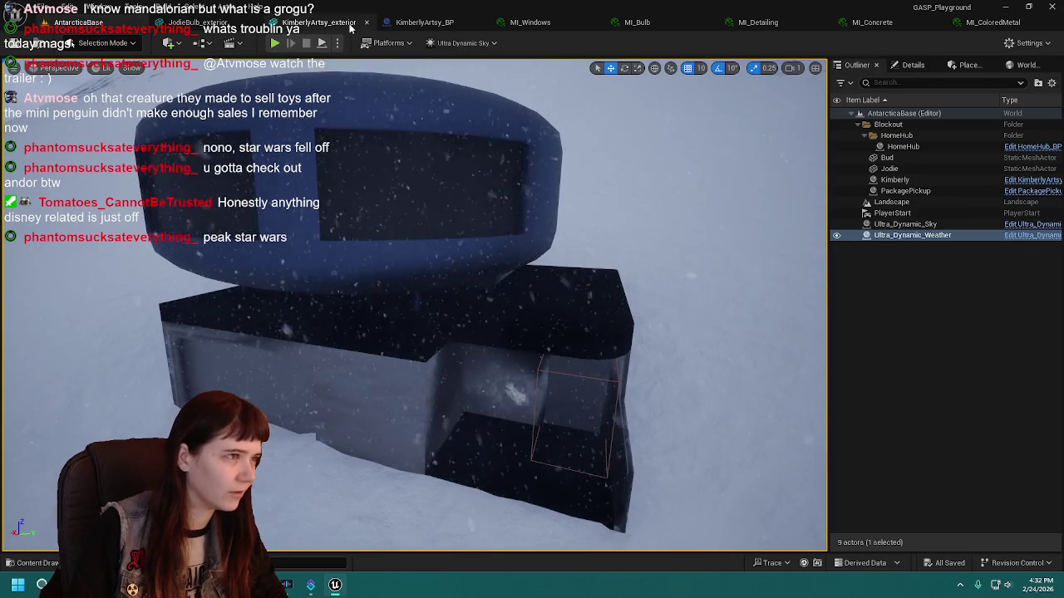
left_click(341, 22)
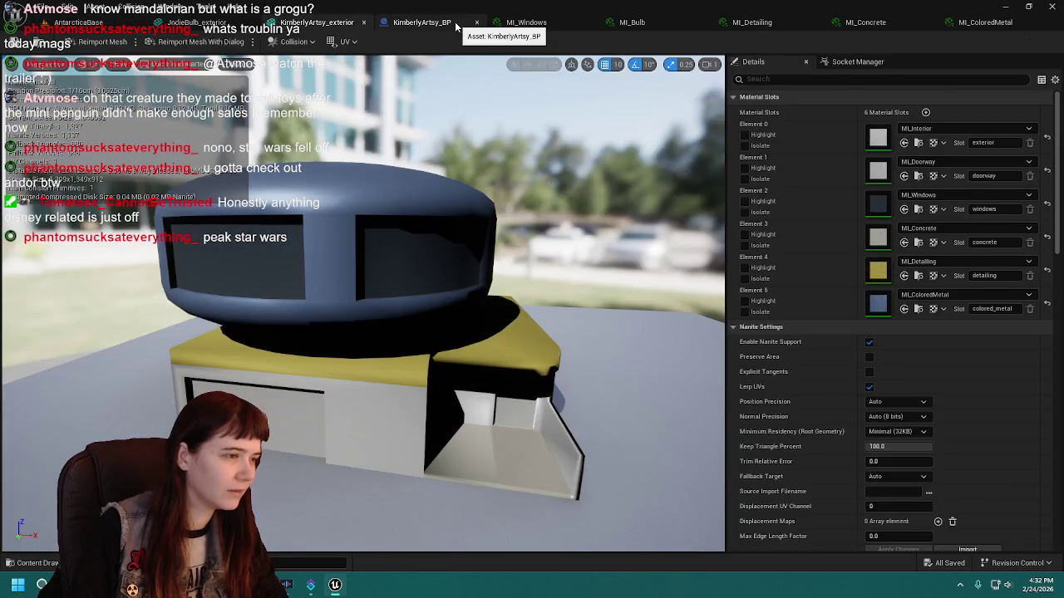
Check the KimberlyArtsy_BP and MI_Bulb tabs, close MI_Windows, and return to the AntarcticaBase level.
left_click(456, 25)
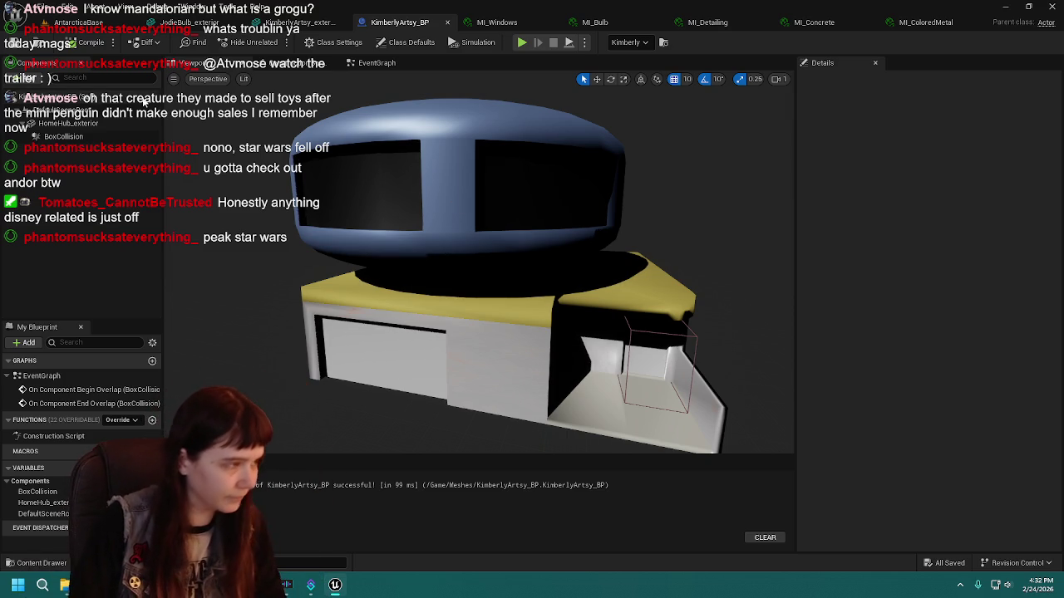
left_click(500, 21)
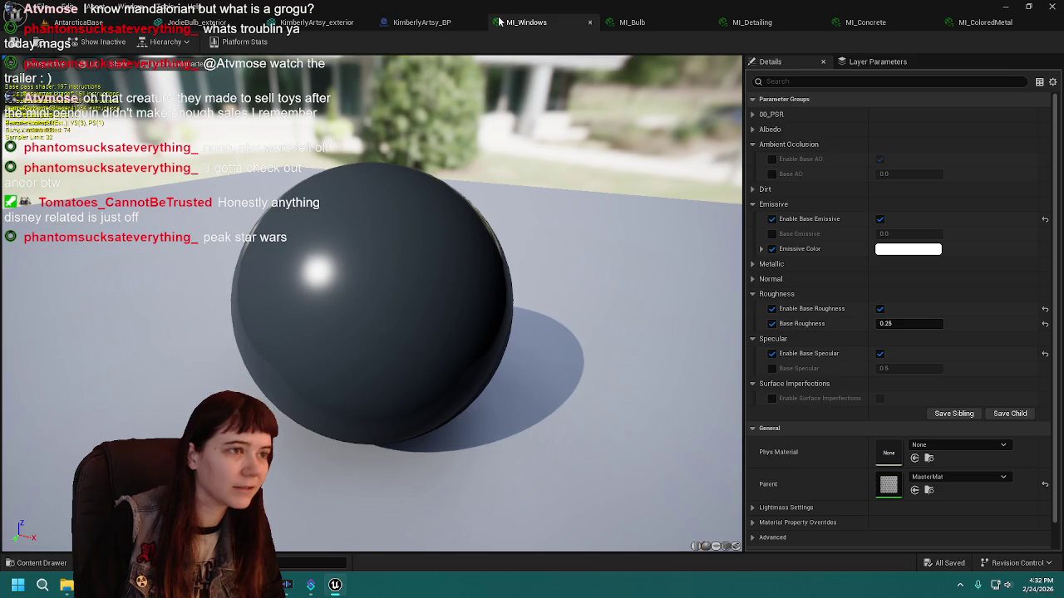
left_click(625, 25)
left_click(590, 22)
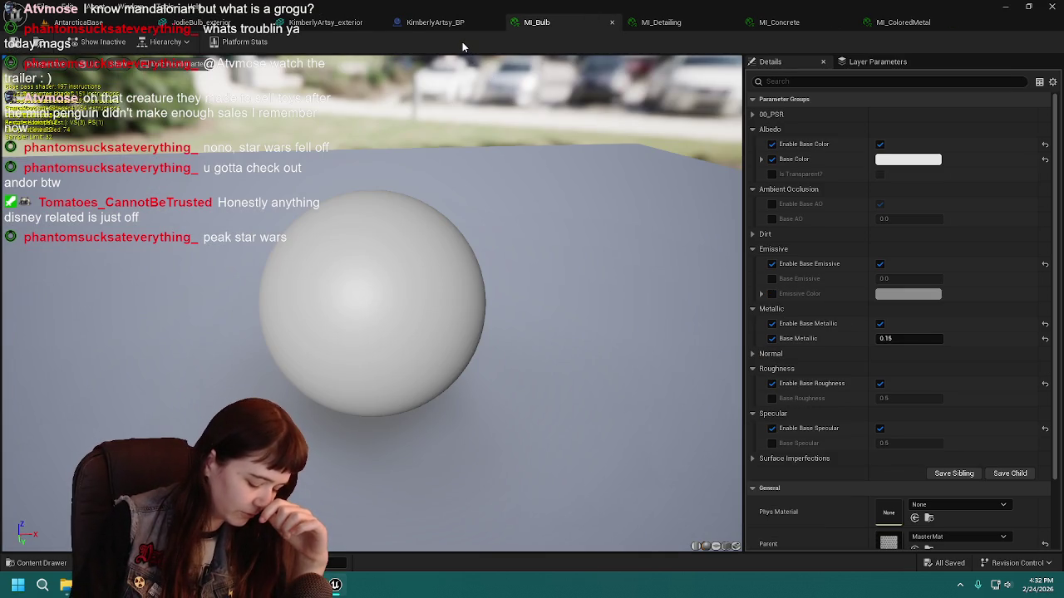
left_click(87, 23)
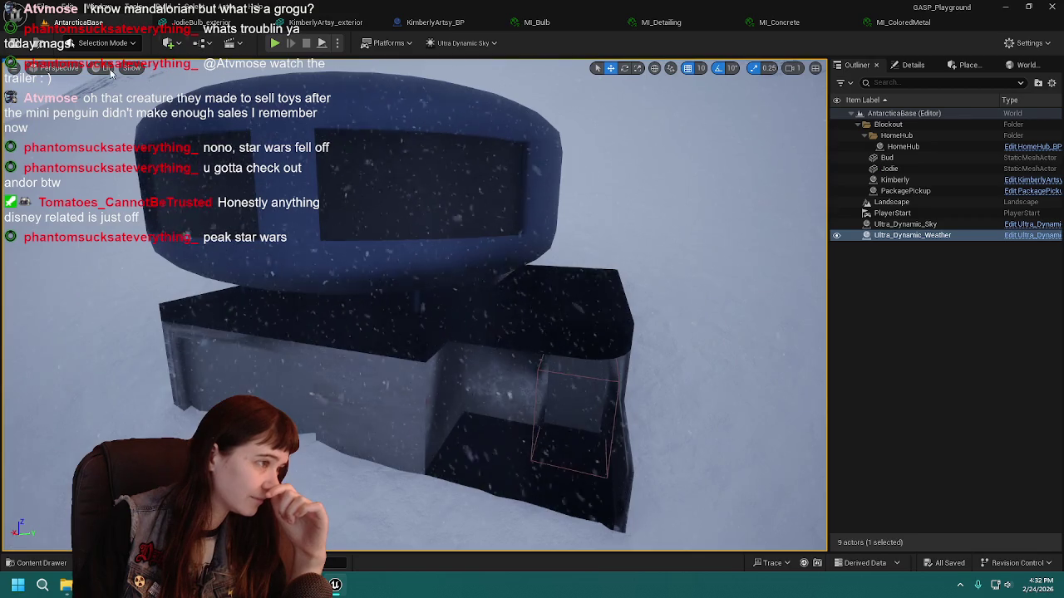
Save the AntarcticaBase level and fly around to inspect the blue house in the snow.
left_click(15, 43)
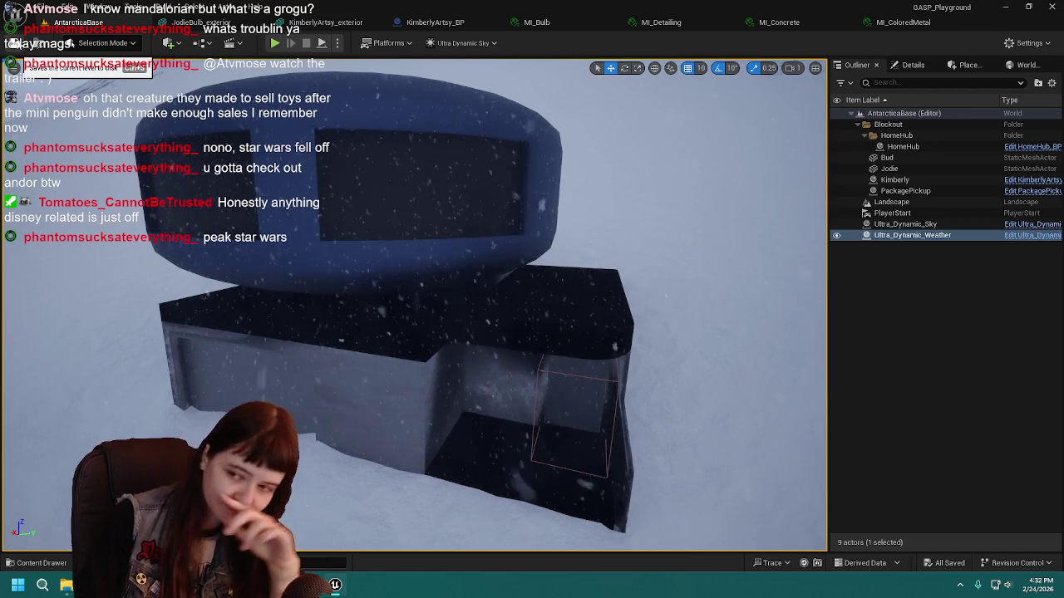
scroll(415, 305, "up", 3)
key("f")
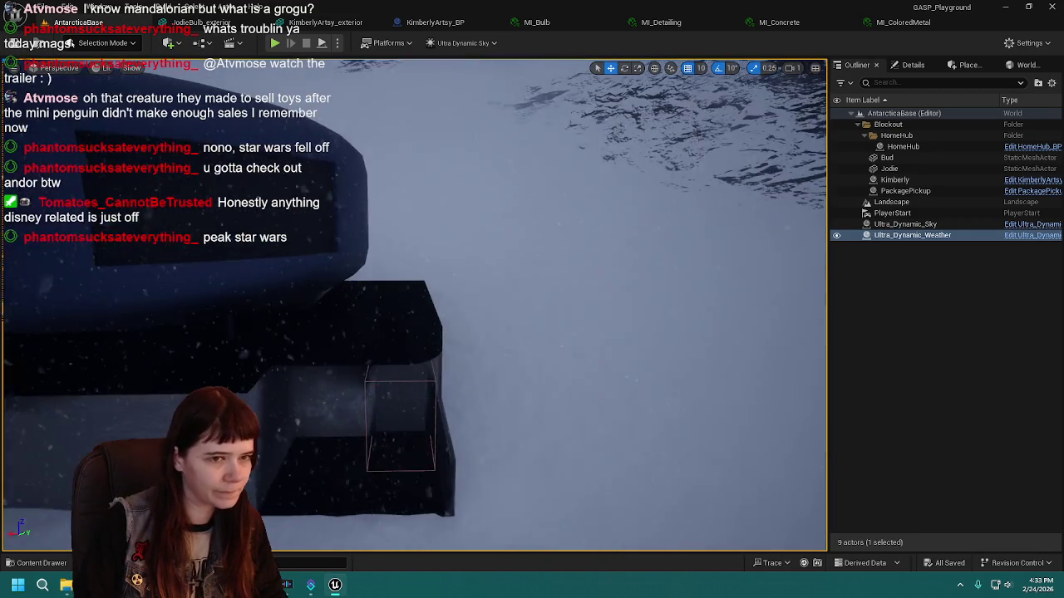
left_click(927, 337)
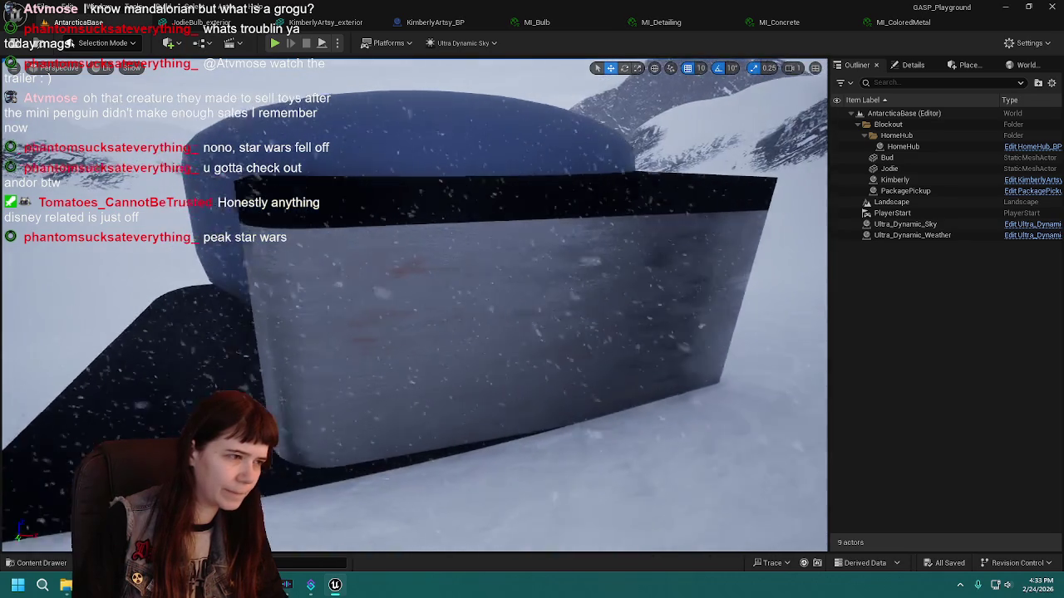
key("s")
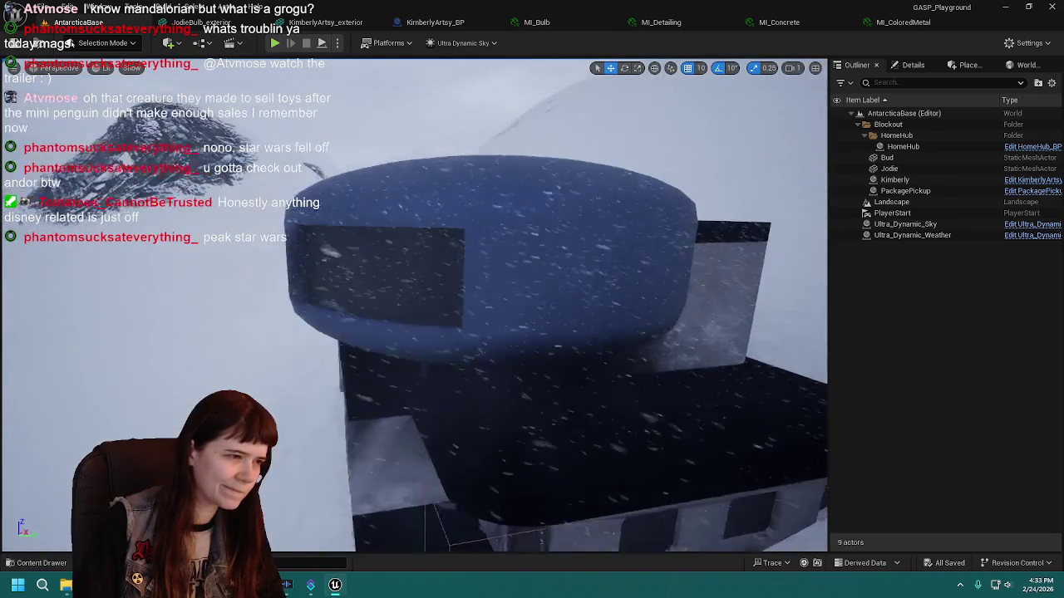
key("d")
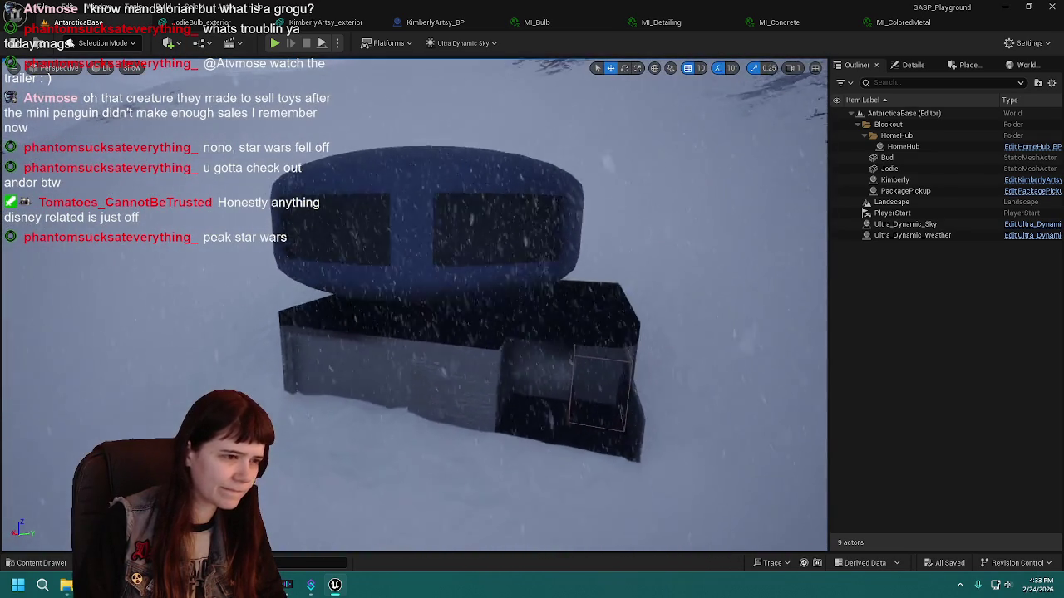
key("w")
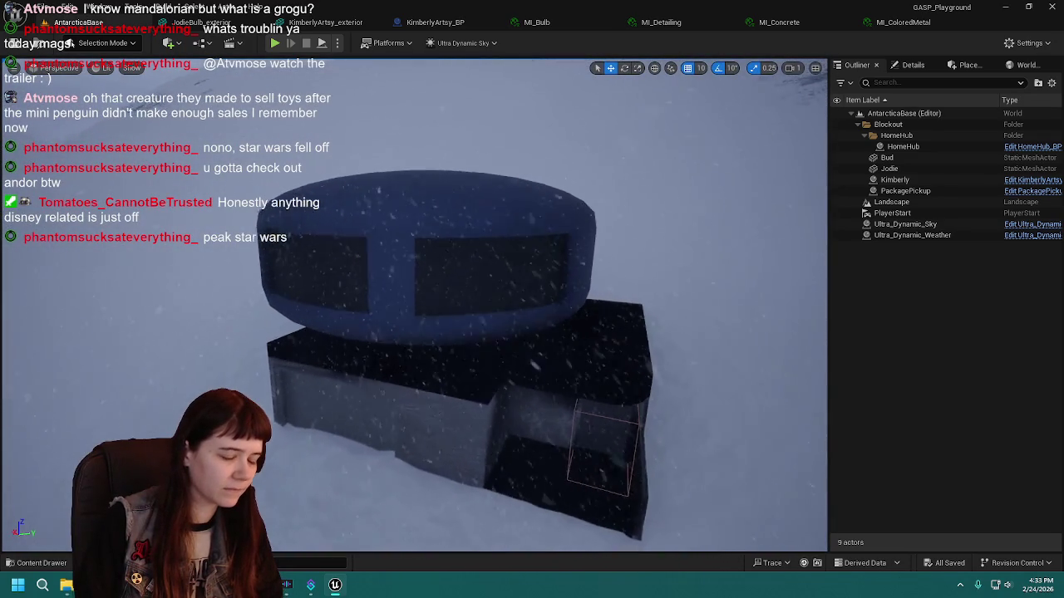
key("ctrl+s")
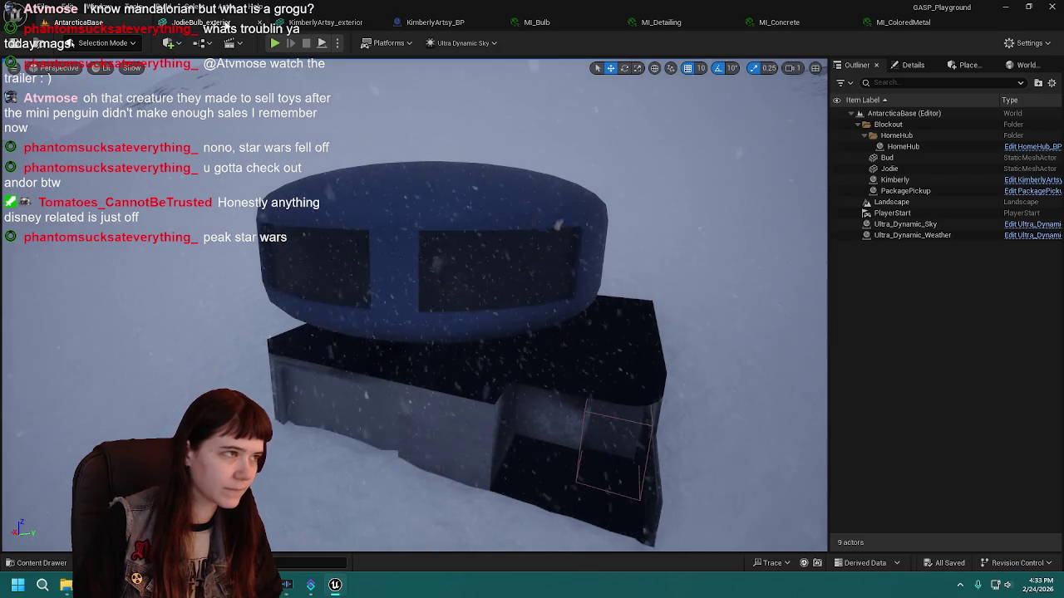
Switch through the JodieBulb_exterior, KimberlyArtsy_exterior, KimberlyArtsy_BP and MI_Bulb editors.
left_click(223, 25)
left_click(320, 25)
left_click(408, 24)
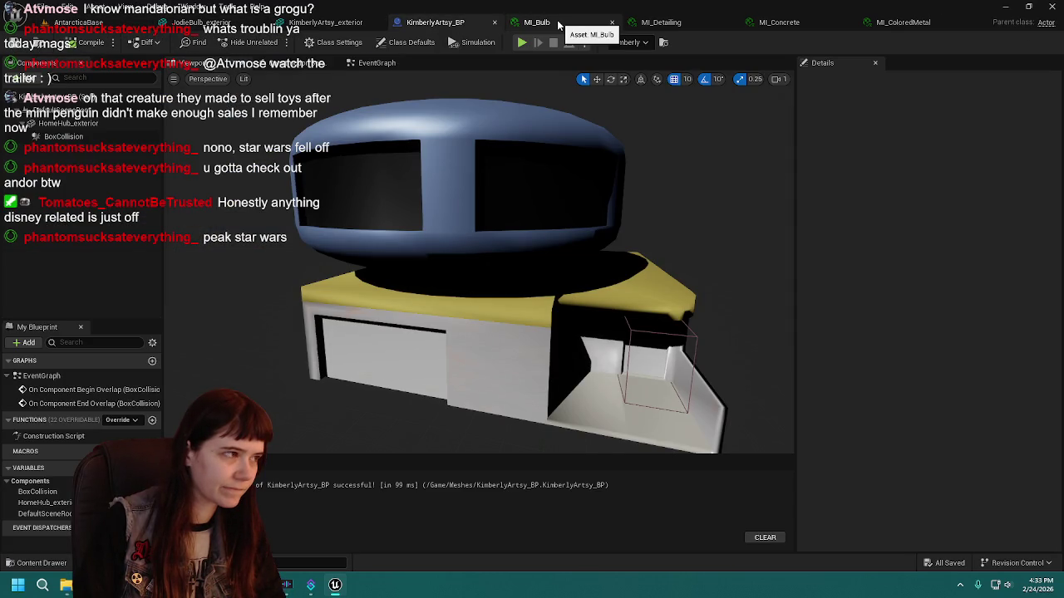
left_click(537, 22)
Set MI_Detailing's Base Roughness to 0.8.
left_click(662, 22)
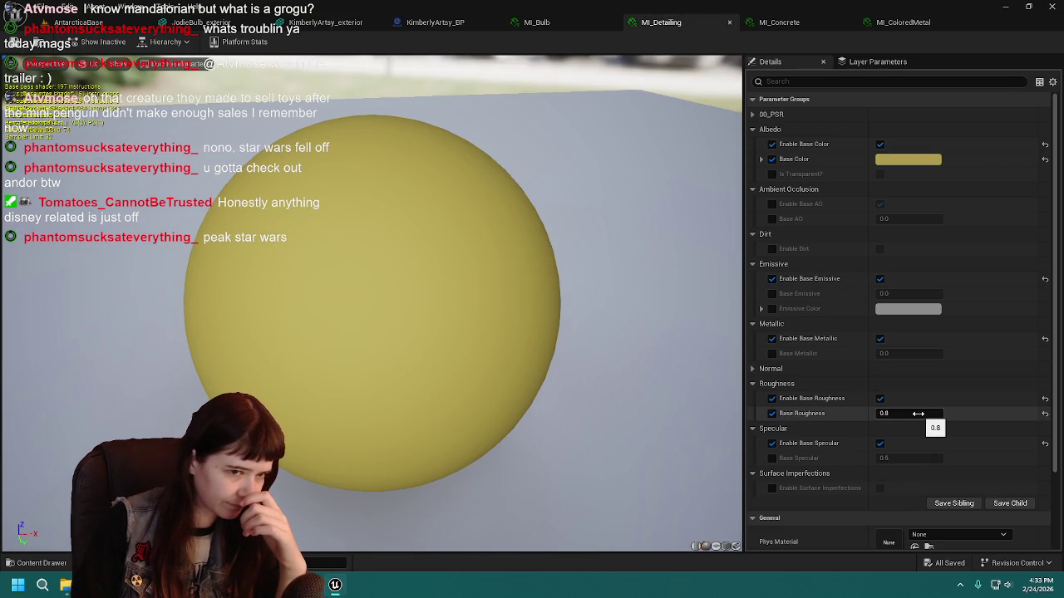
left_click_drag(909, 413, 246, 89)
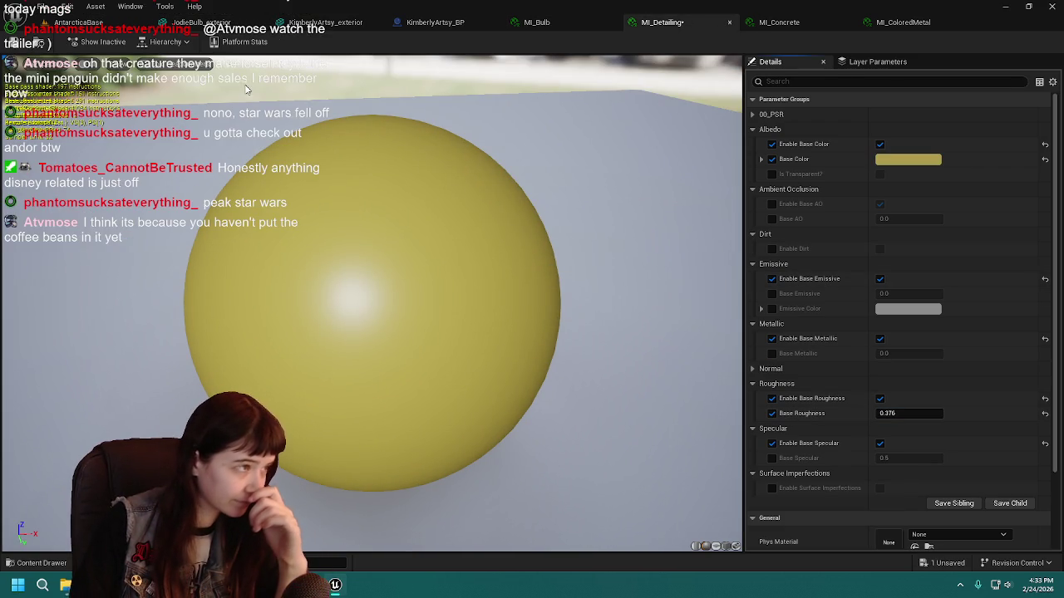
left_click(114, 31)
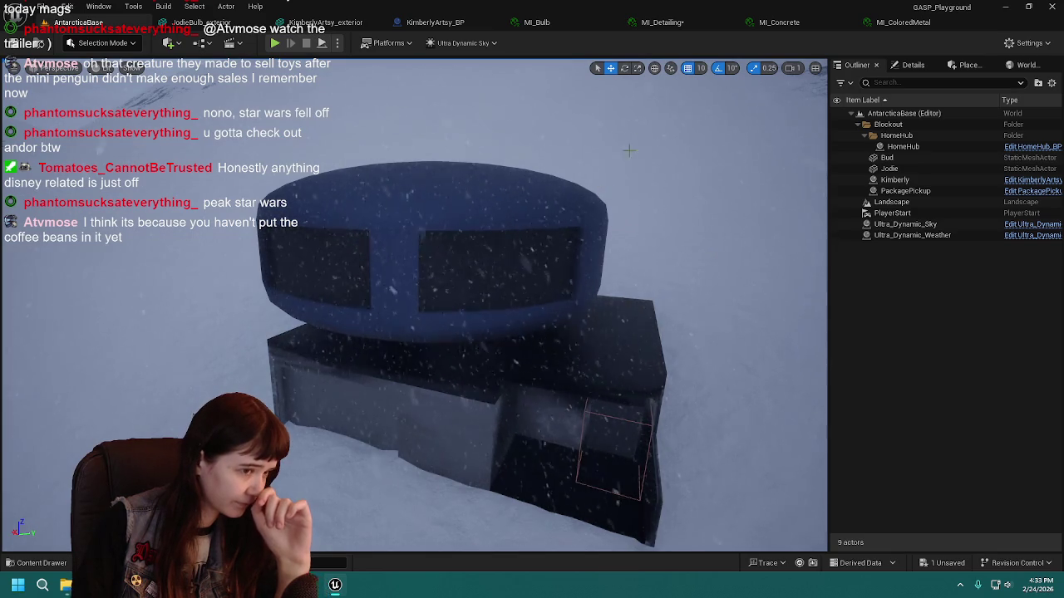
left_click(661, 23)
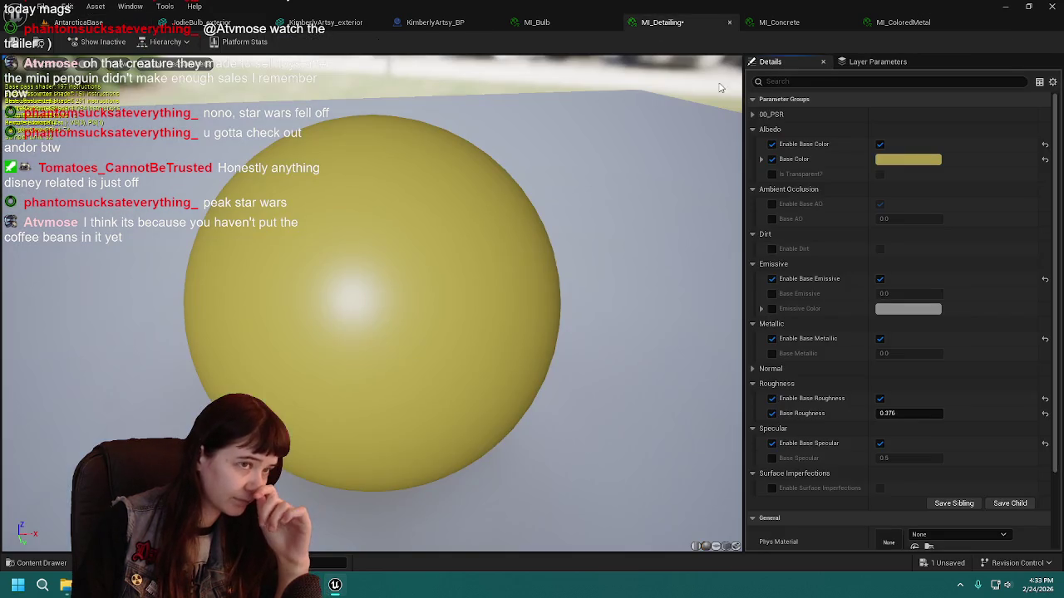
left_click(1046, 413)
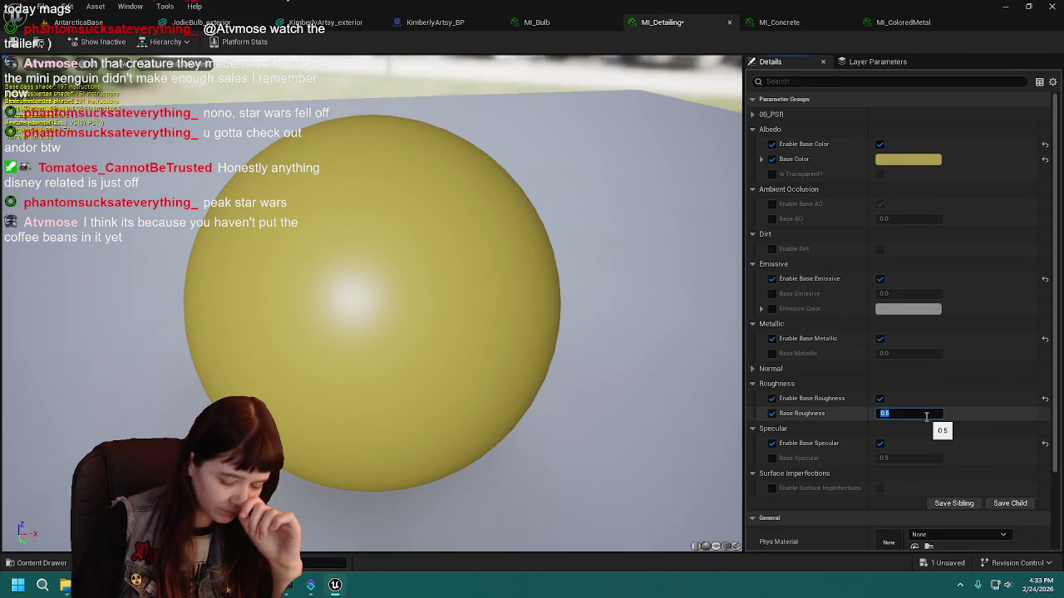
type("0.8")
key("Return")
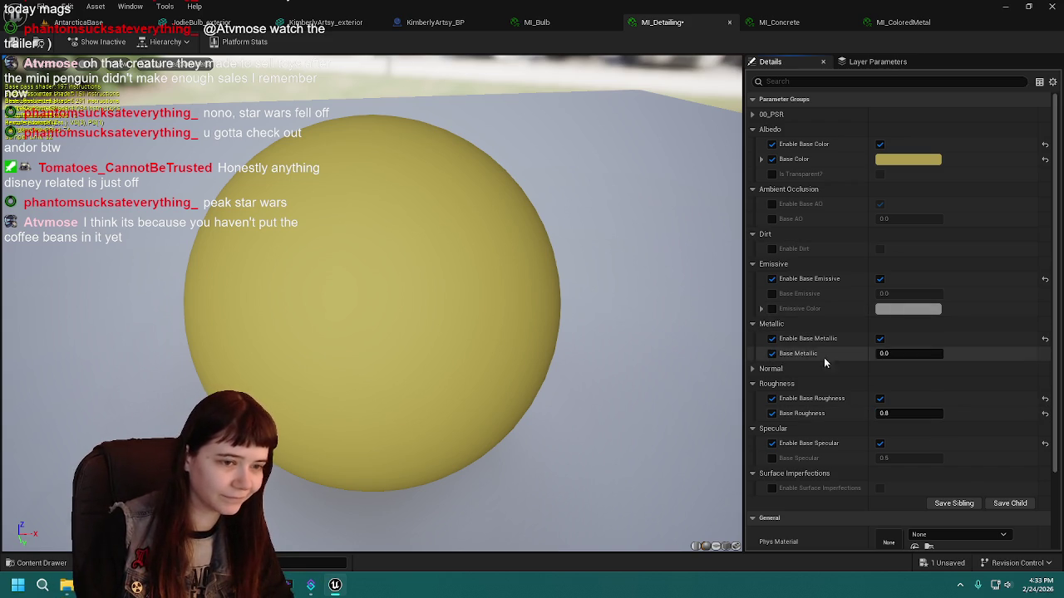
type("0.5")
Reset MI_Detailing's Base Metallic to 0.0, compare the building in the level, and save it.
key("Return")
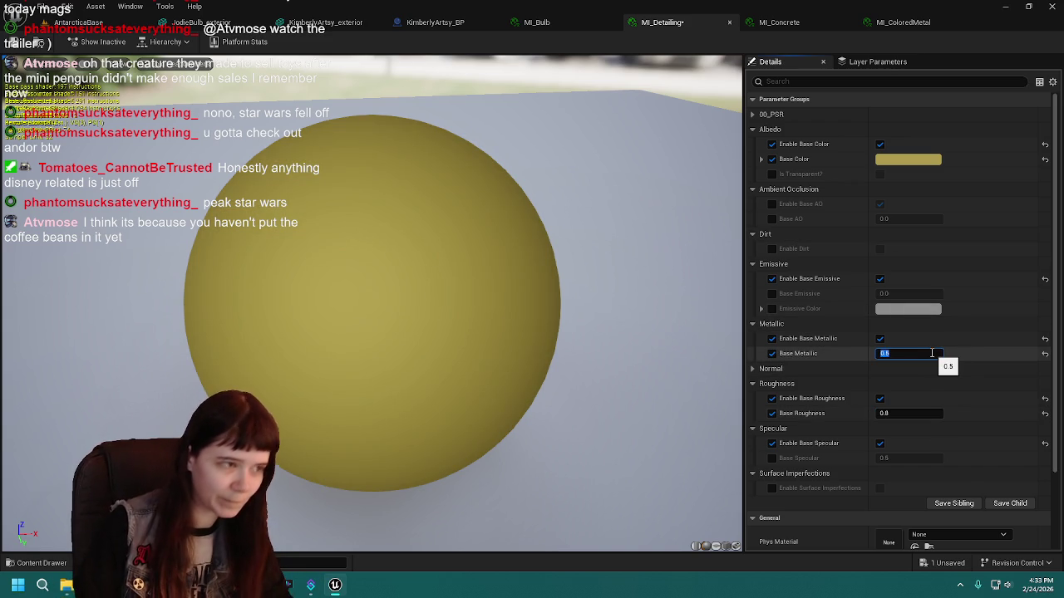
left_click(79, 21)
mouse_move(522, 200)
left_mouse_down()
mouse_move(515, 154)
mouse_move(524, 170)
left_mouse_up()
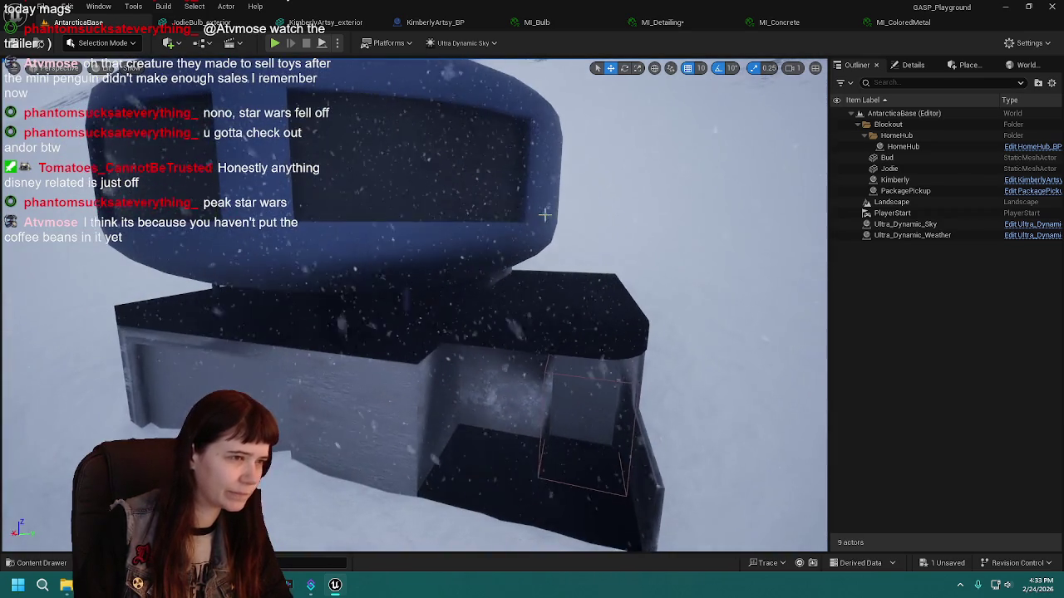
left_click(661, 21)
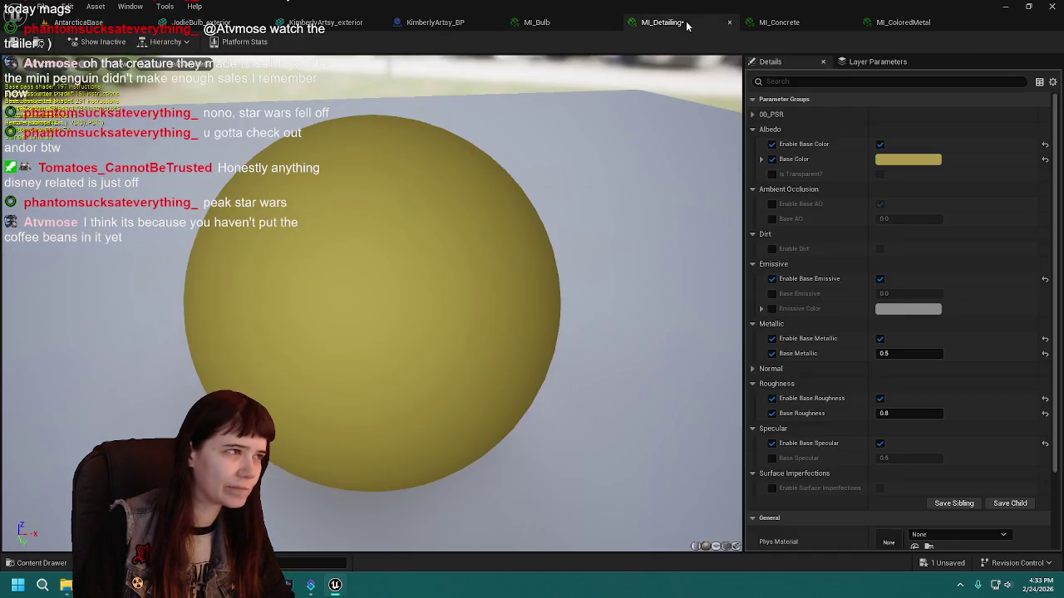
key("ctrl+s")
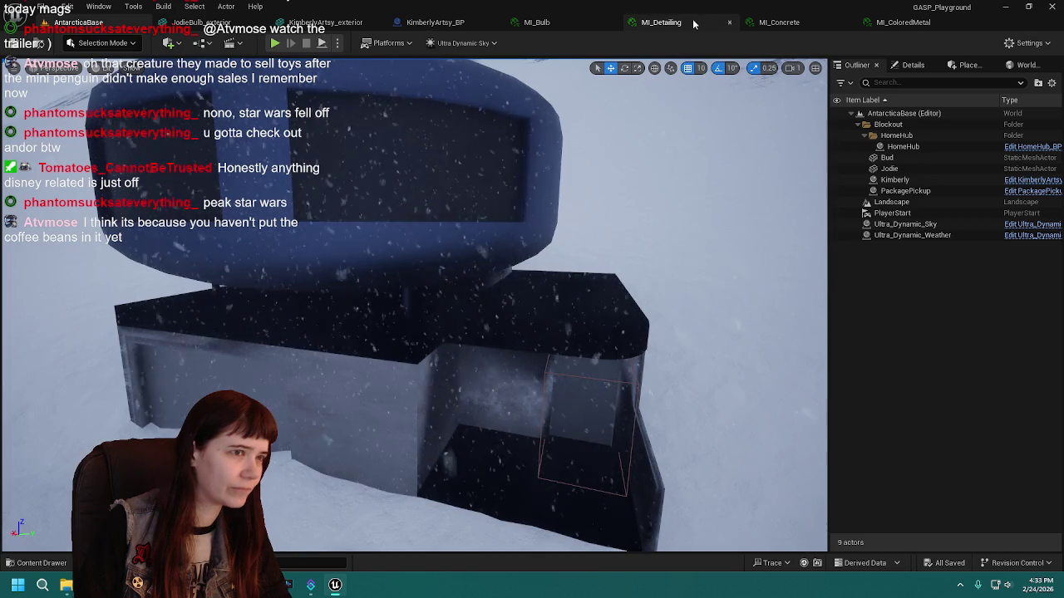
left_click(698, 28)
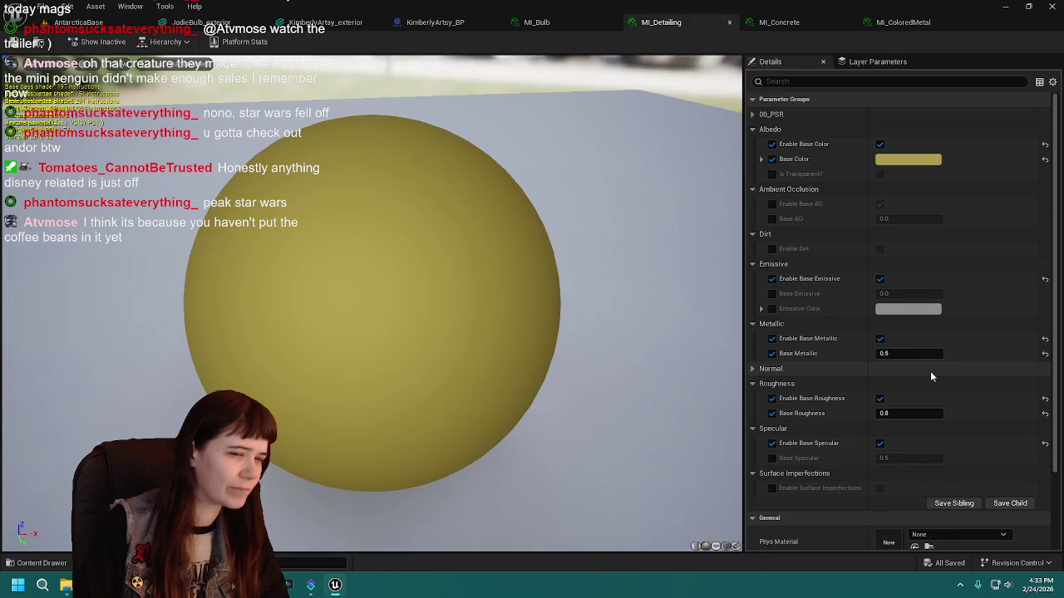
left_click(1045, 353)
left_click(753, 323)
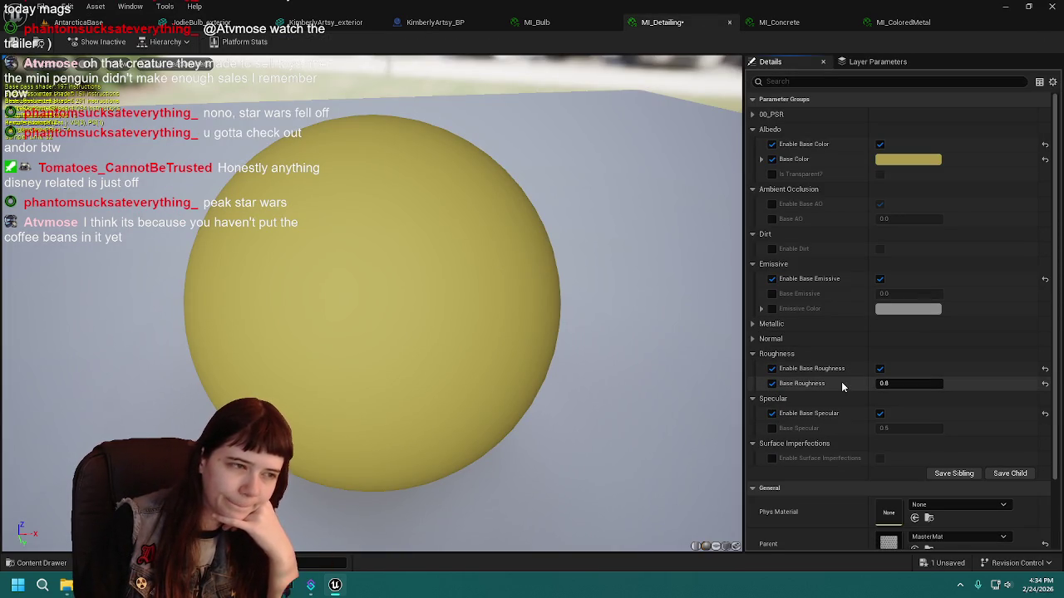
left_click(13, 46)
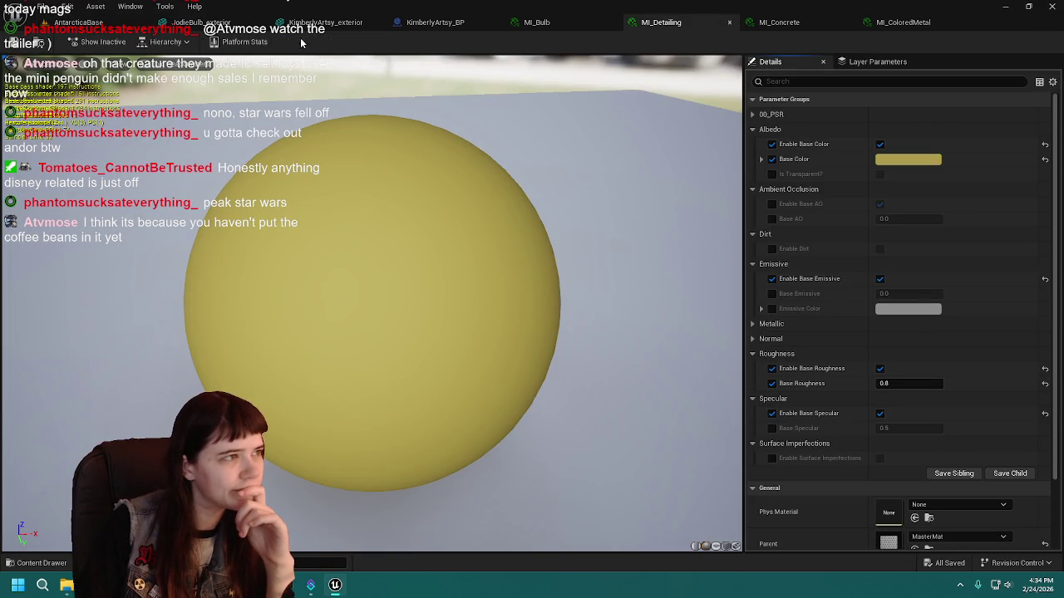
Browse the JodieBulb_exterior, KimberlyArtsy_exterior, MI_Bulb and MI_Detailing editors.
left_click(193, 25)
left_click(327, 24)
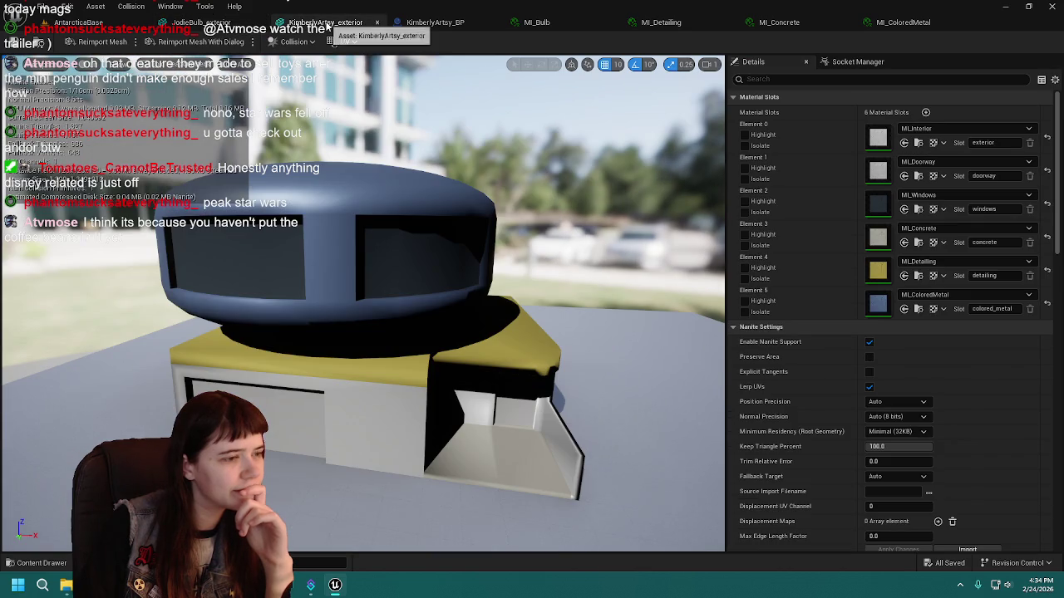
left_click(582, 28)
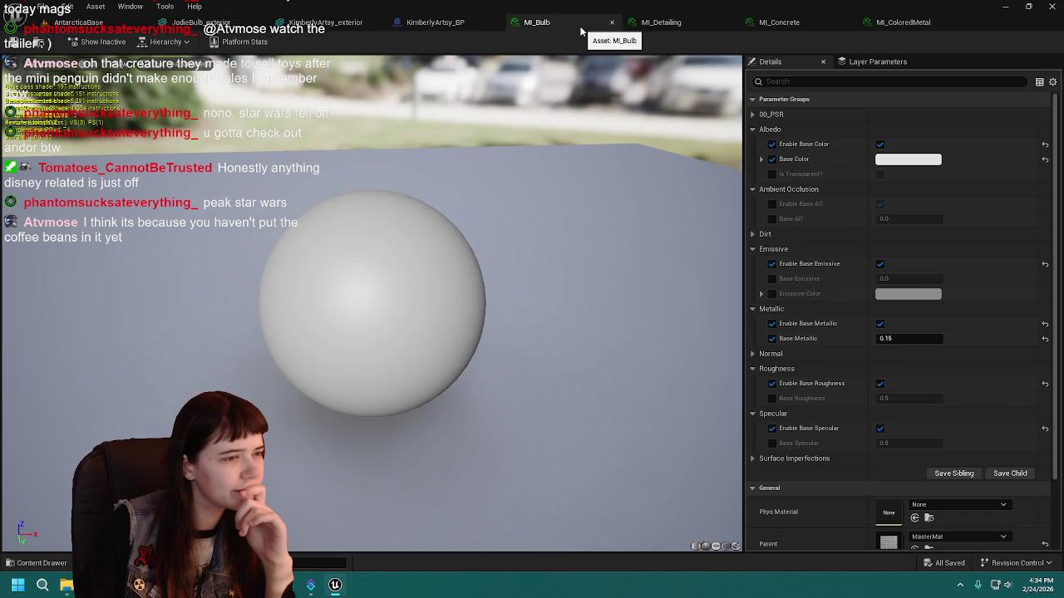
left_click(326, 23)
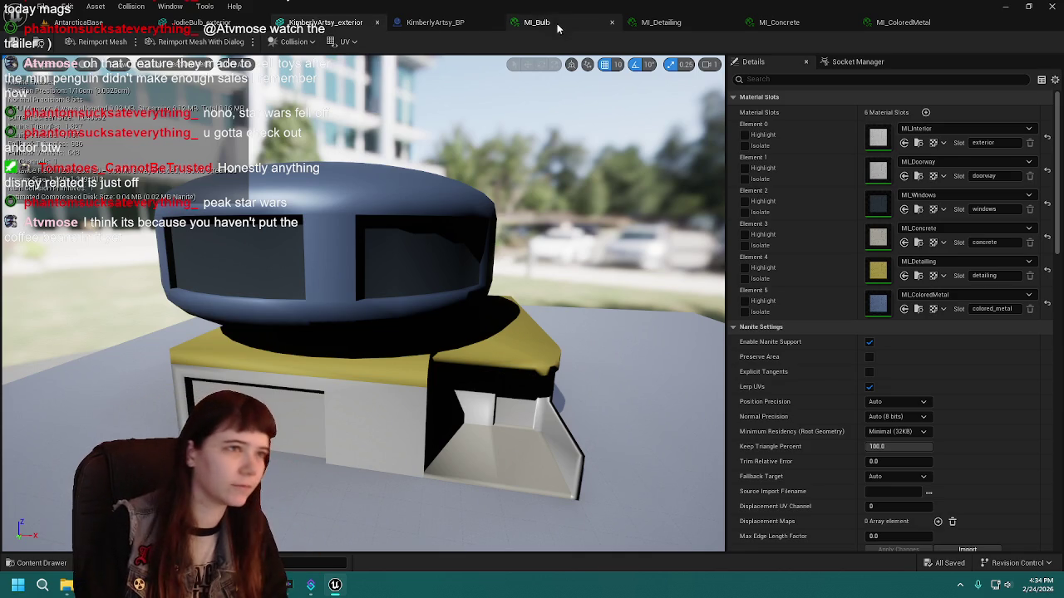
left_click(601, 25)
left_click(680, 21)
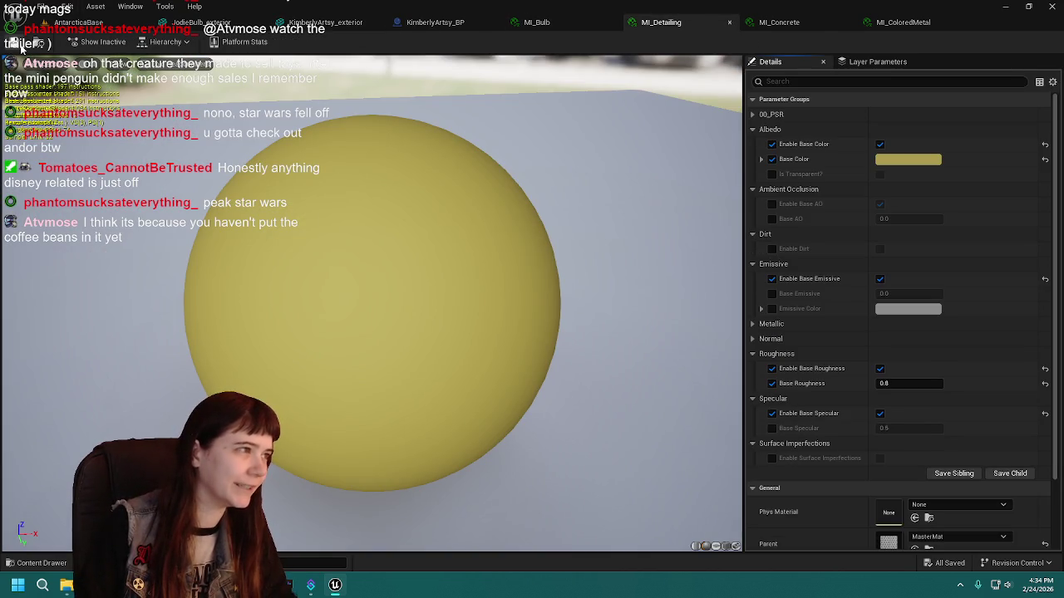
Close the MI_Detailing, MI_Concrete and MI_ColoredMetal editors, open JodieBulb_exterior, and switch to Blender.
left_click(728, 23)
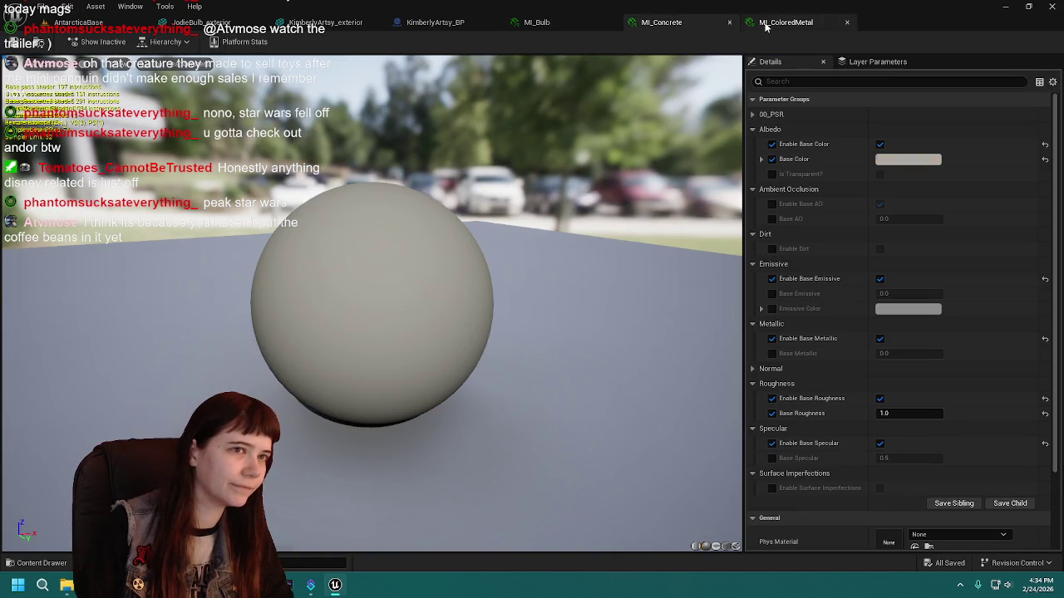
left_click(767, 25)
left_click(729, 23)
left_click(729, 23)
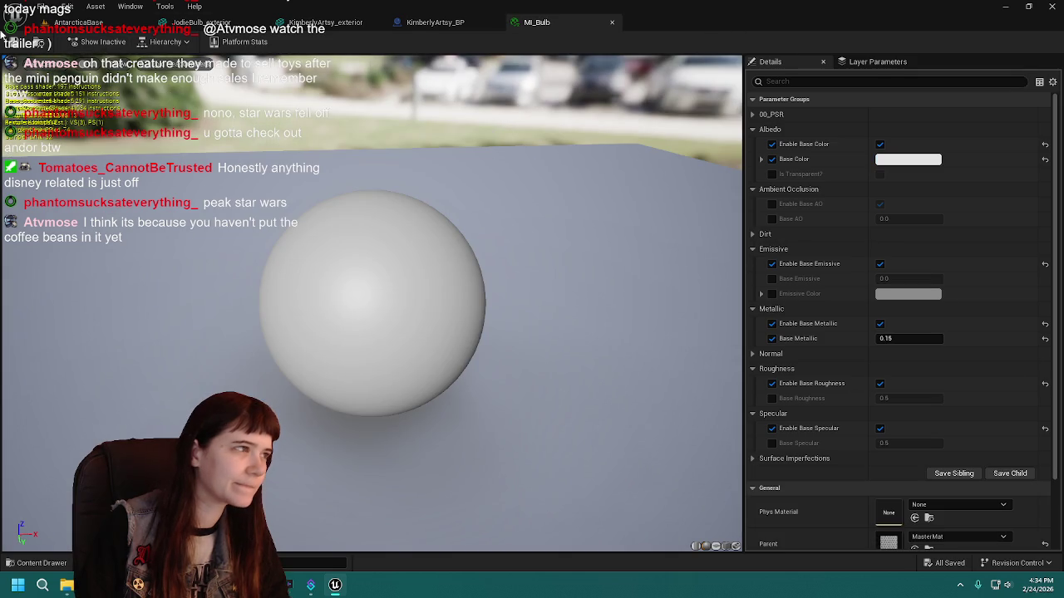
left_click(202, 22)
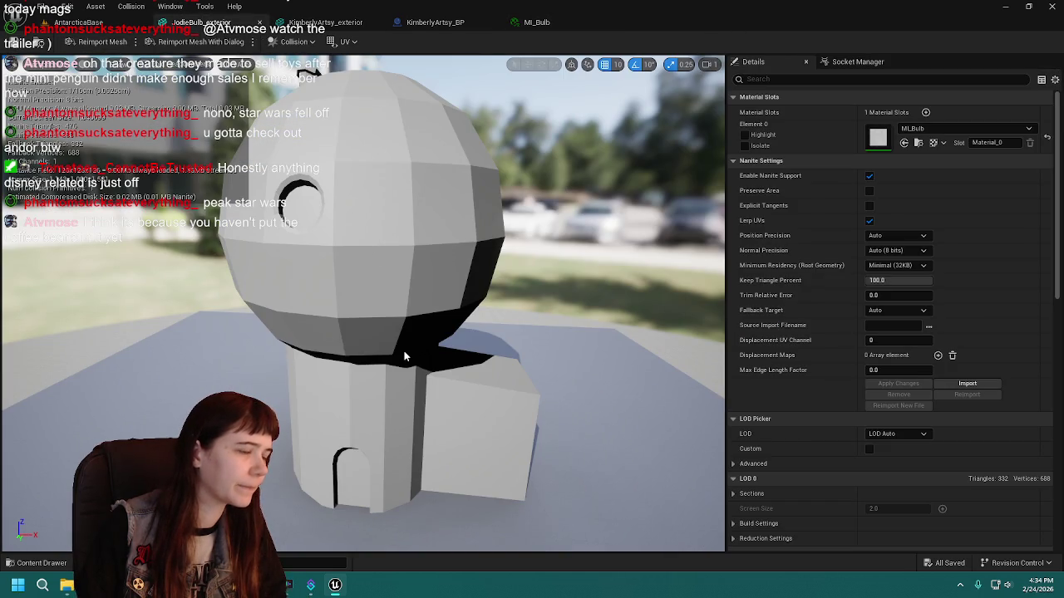
mouse_move(174, 585)
left_click(175, 540)
Save, show the Jodie collection, and give JodieBulb_exterior the exterior material.
key("ctrl+s")
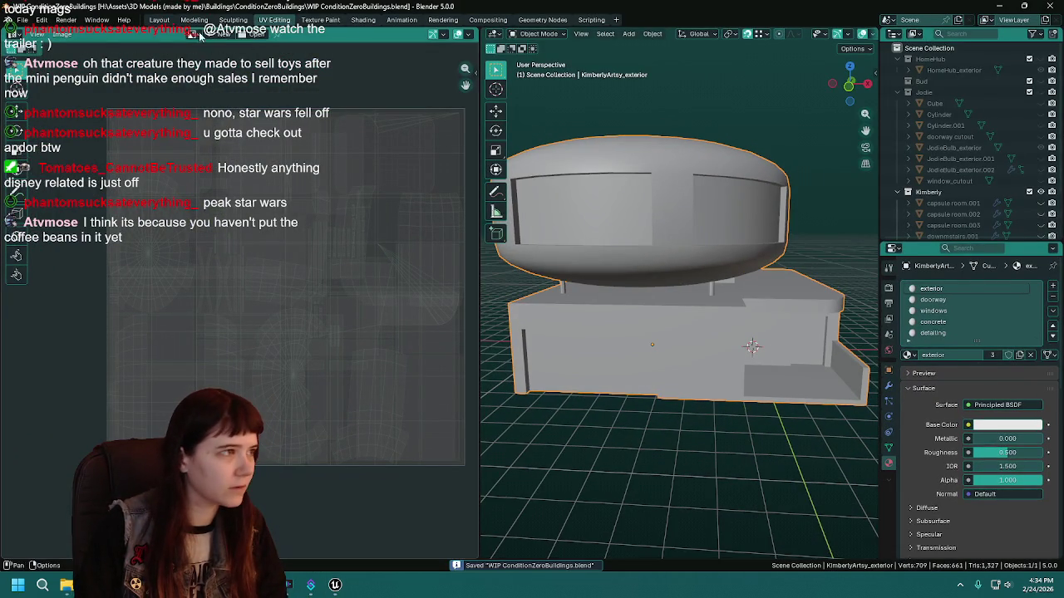
key("ctrl+Page_Up")
key("ctrl+Page_Up")
key("ctrl+Page_Up")
left_click_drag(541, 223, 578, 224)
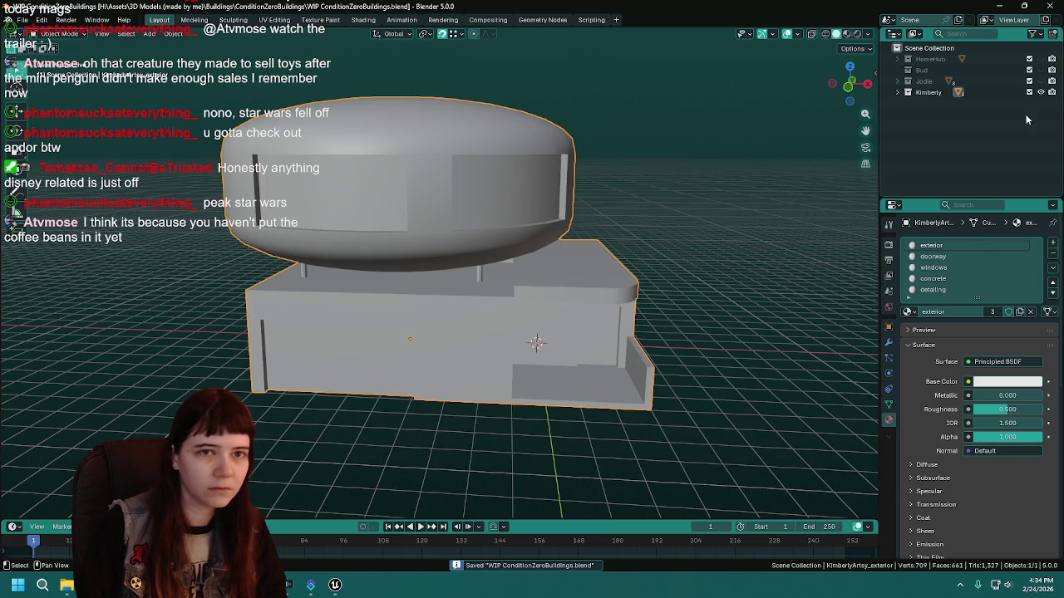
left_click_drag(1040, 92, 1040, 81)
left_click(908, 80)
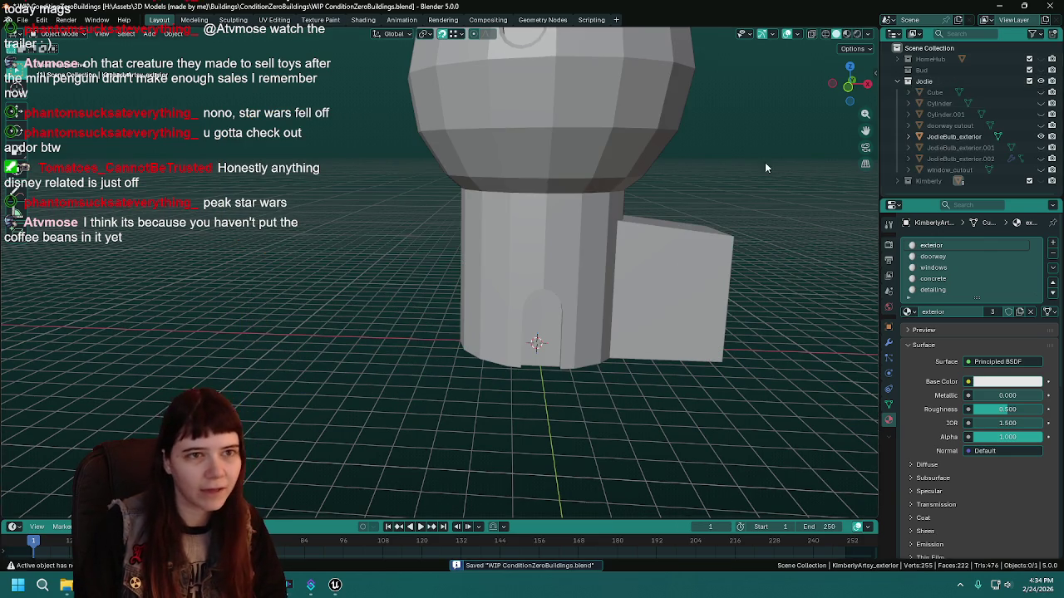
mouse_move(588, 278)
left_mouse_down()
mouse_move(557, 291)
mouse_move(596, 317)
mouse_move(497, 252)
mouse_move(573, 233)
mouse_move(637, 278)
left_mouse_up()
left_click(497, 252)
left_click(909, 290)
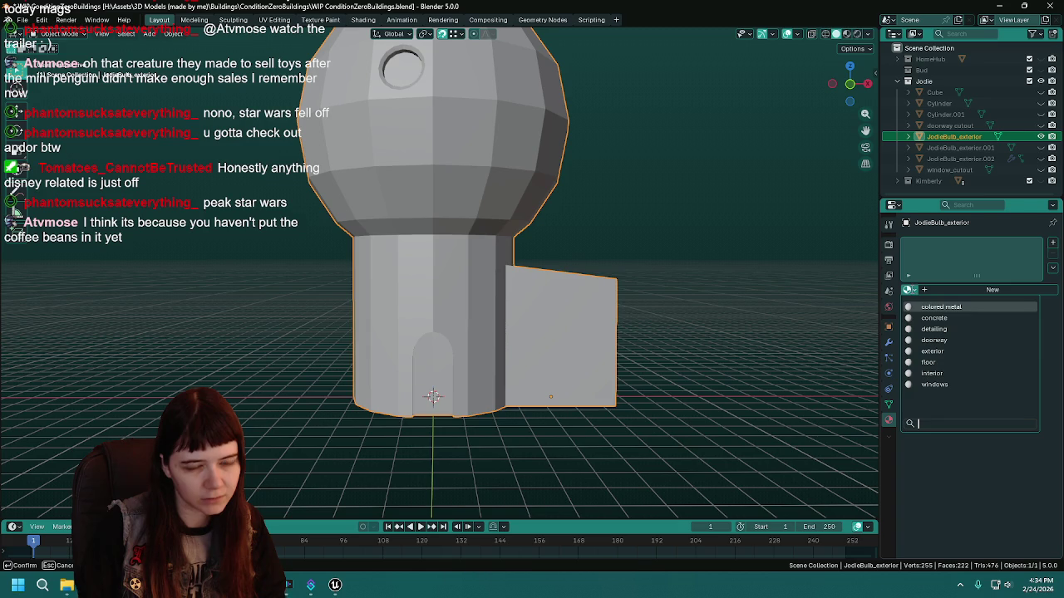
left_click(932, 351)
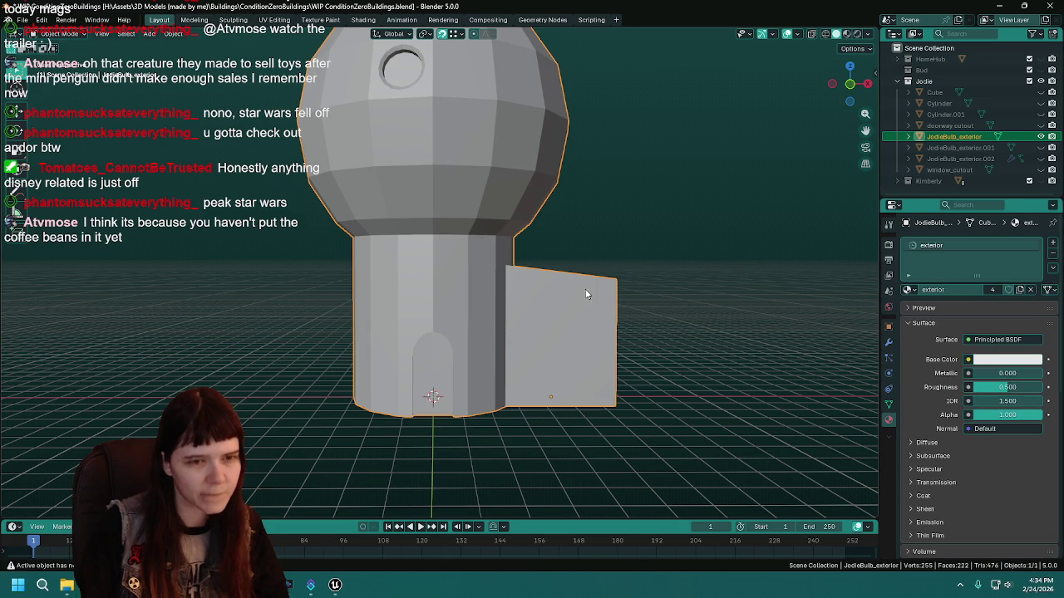
left_click_drag(585, 289, 592, 306)
In Edit Mode, select the two doorway arch faces and mark their outline as a seam.
key("Tab")
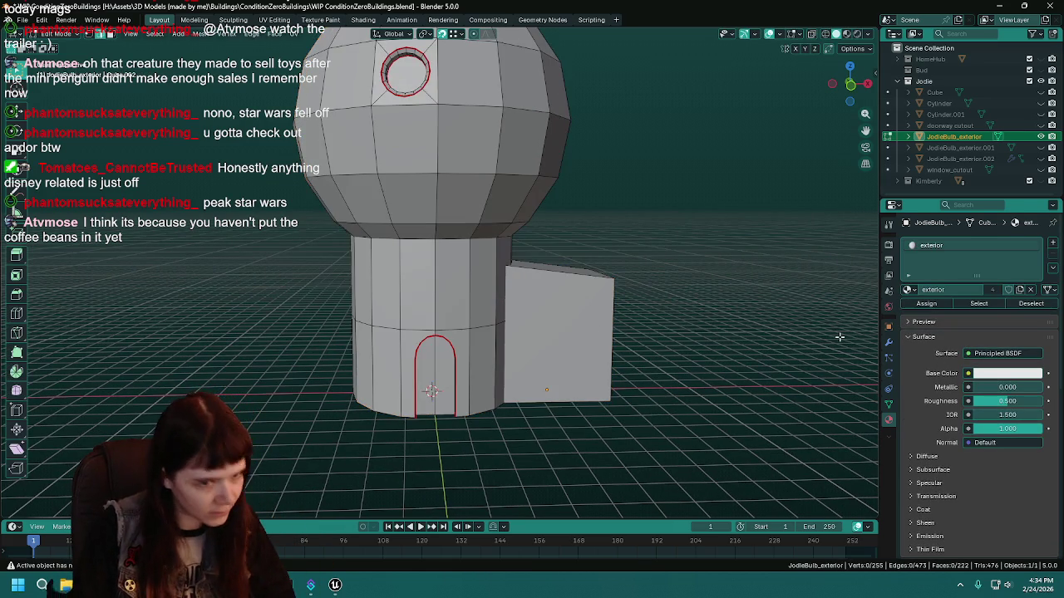
scroll(718, 343, "up", 3)
scroll(554, 322, "up", 3)
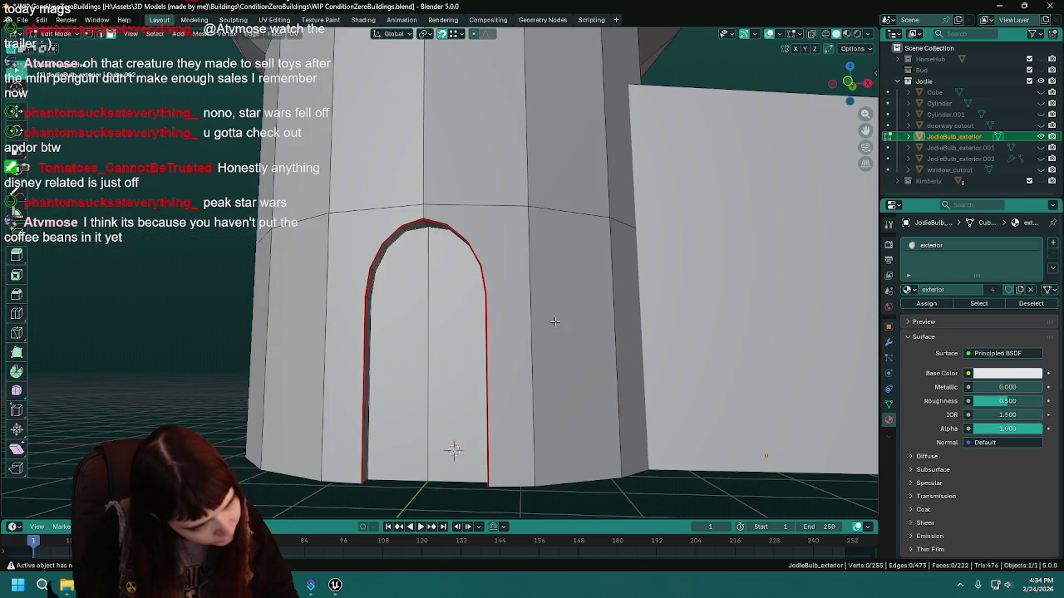
left_click(418, 313)
left_click(457, 332, "shift")
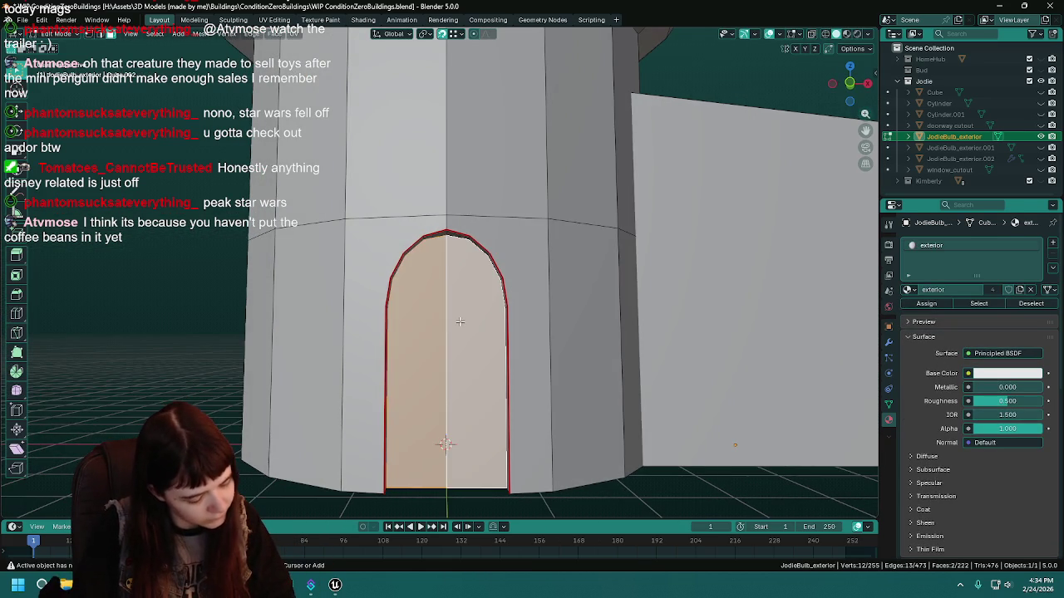
key("ctrl+e")
left_click(459, 322)
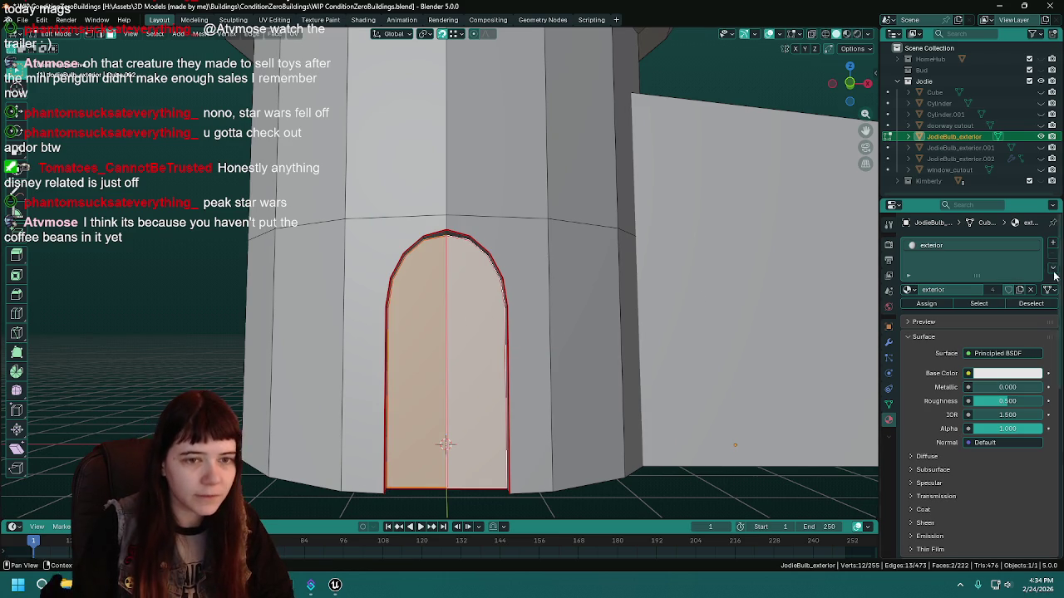
Add a second material slot holding the doorway material.
left_click(1053, 242)
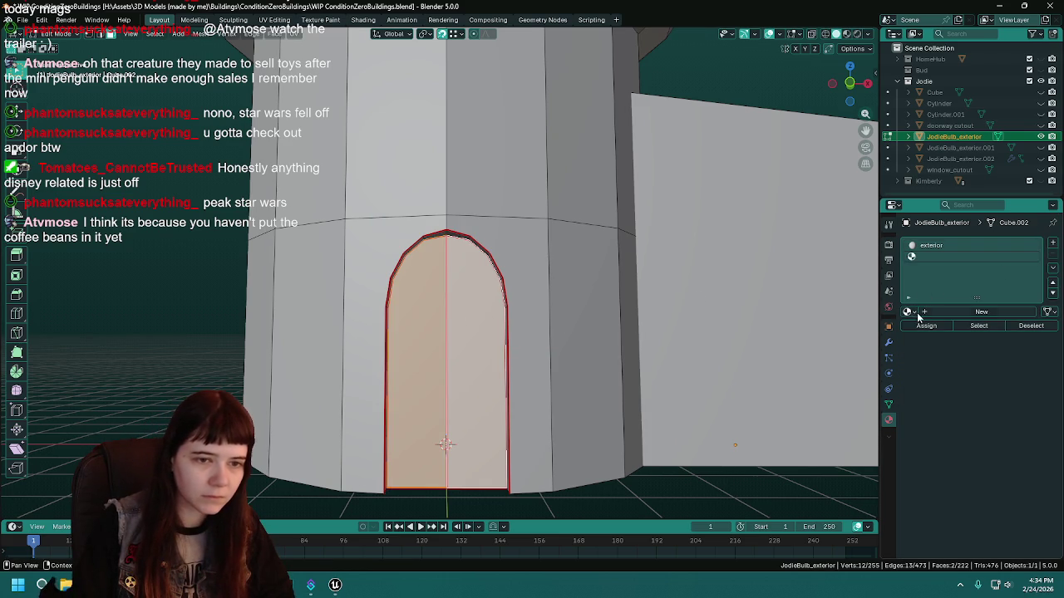
left_click(908, 312)
left_click(944, 366)
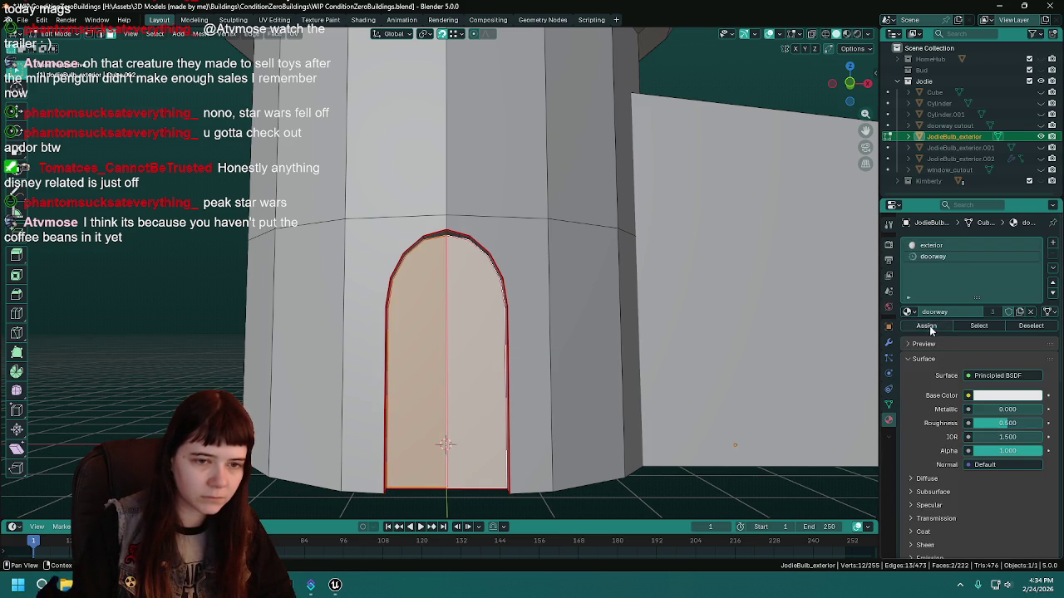
scroll(439, 351, "down", 5)
scroll(515, 432, "up", 5)
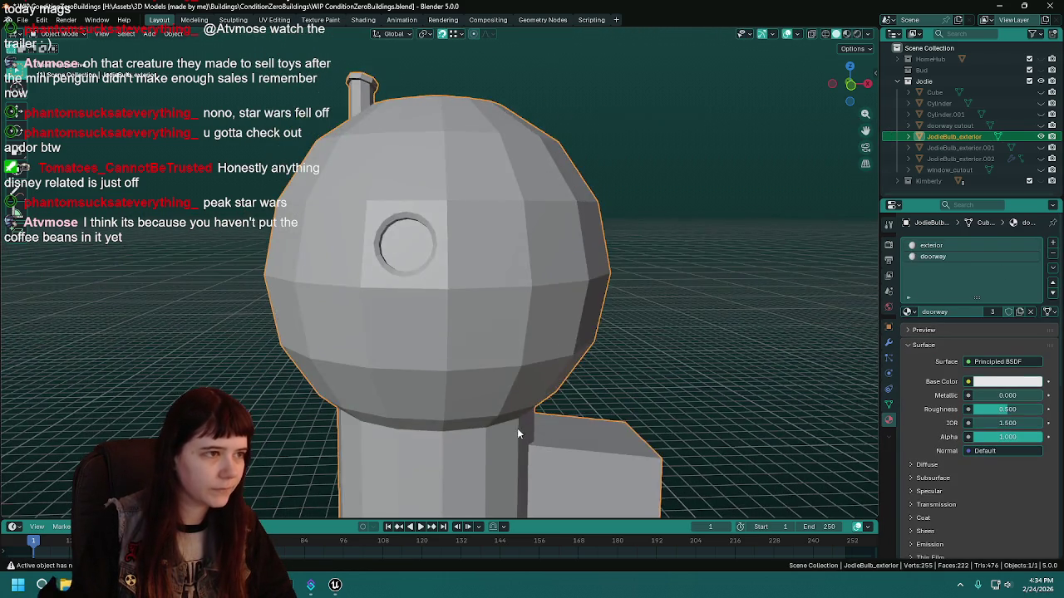
Give the round window's inner pane face the 'windows' material in a new slot.
key("KP_Decimal")
left_click(426, 260)
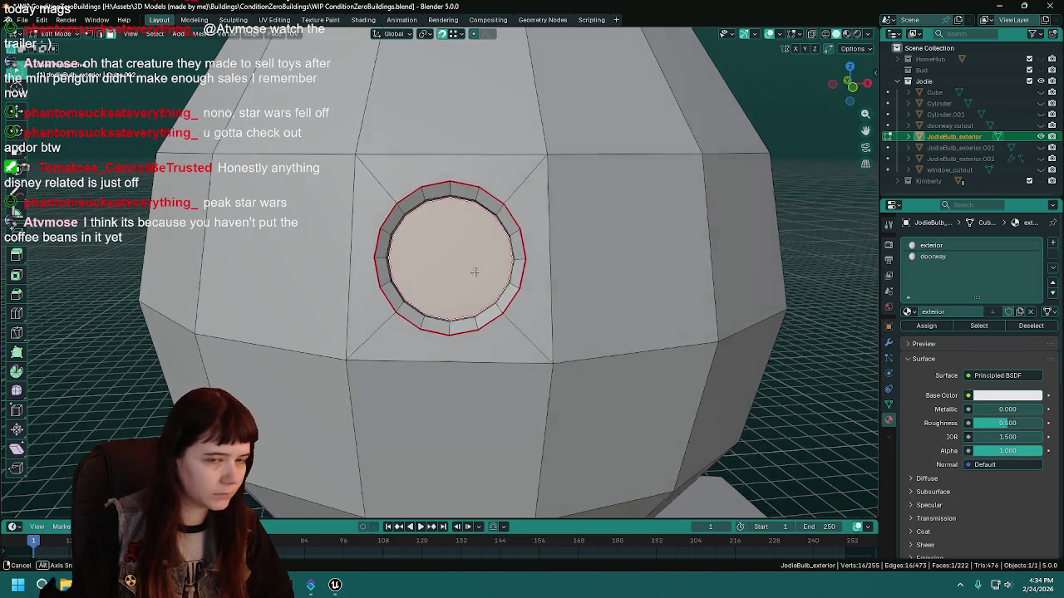
left_click(1052, 244)
left_click(909, 311)
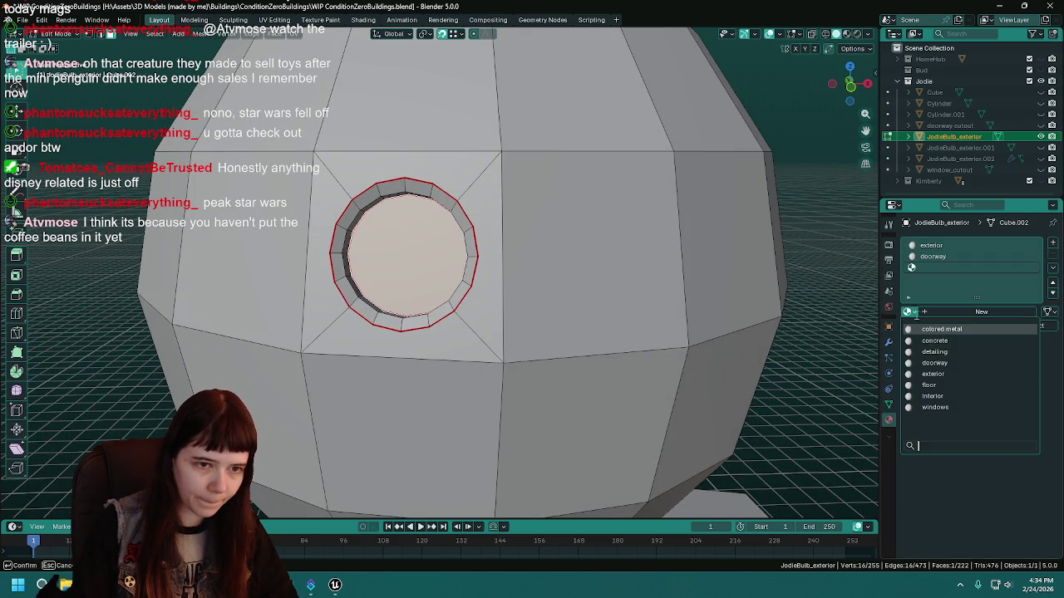
left_click(936, 407)
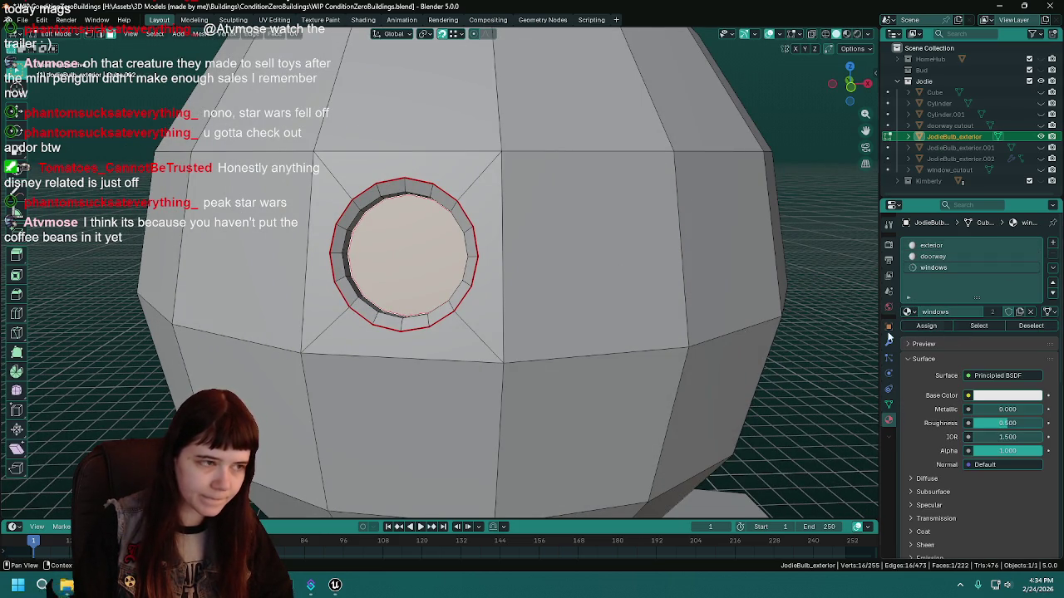
scroll(468, 273, "up", 3)
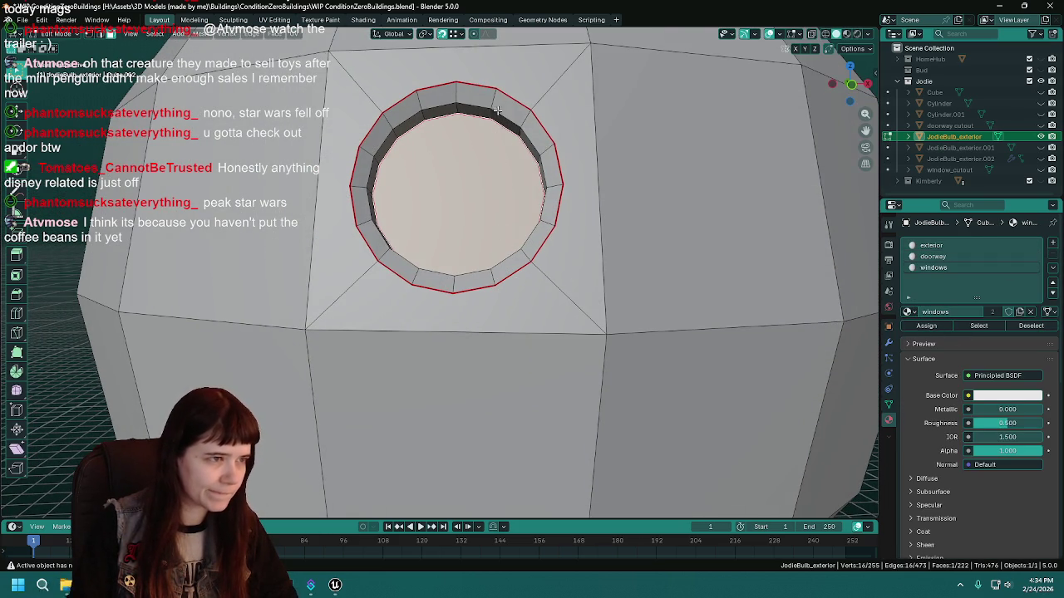
Select the ring of faces around the window and give it the 'detailing' material in another slot.
left_click(498, 111, "alt")
key("l")
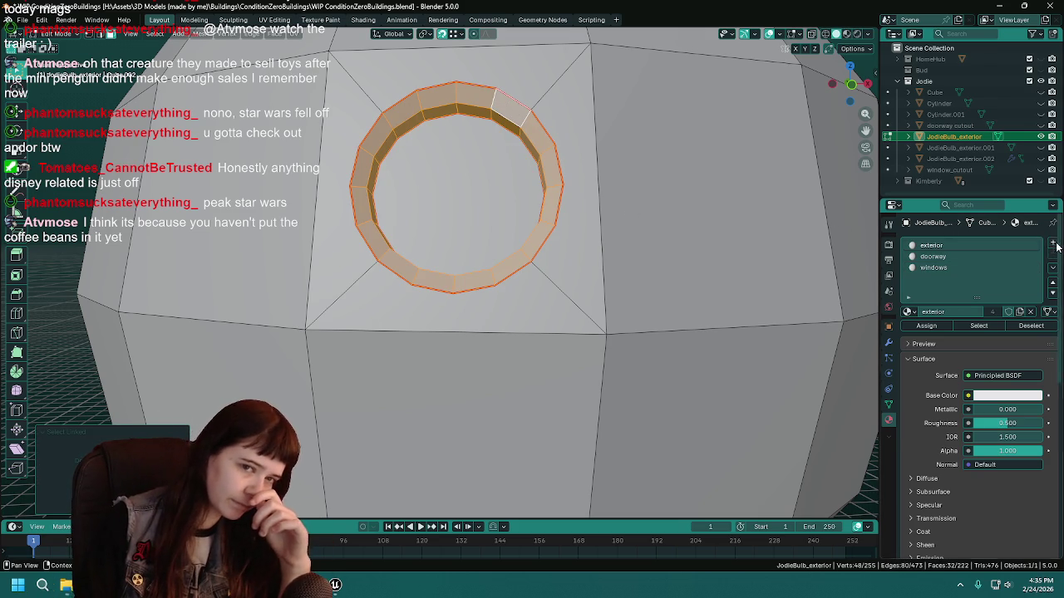
left_click(1053, 243)
left_click(910, 311)
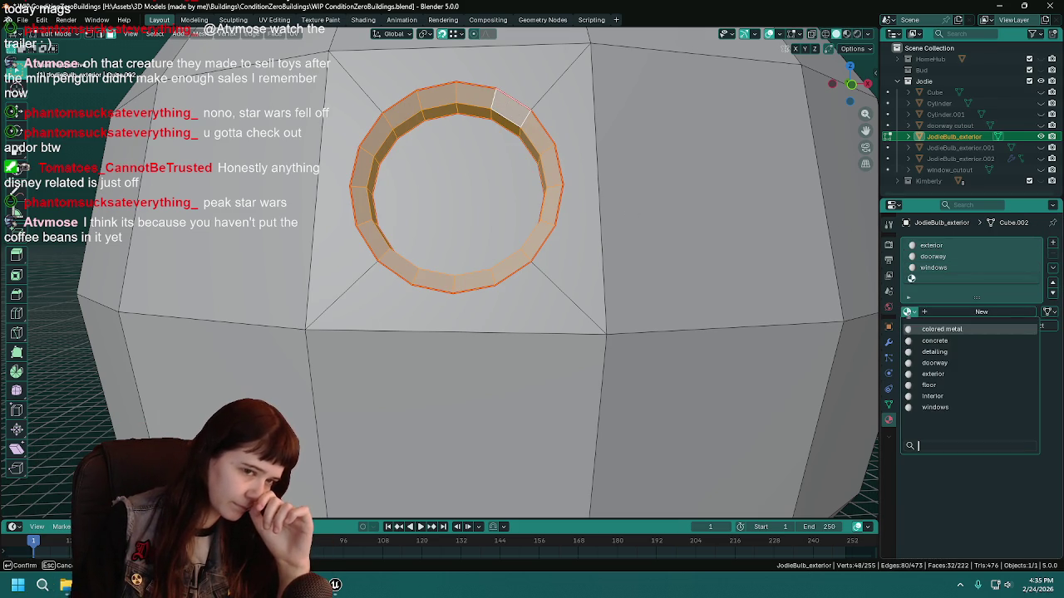
left_click(935, 352)
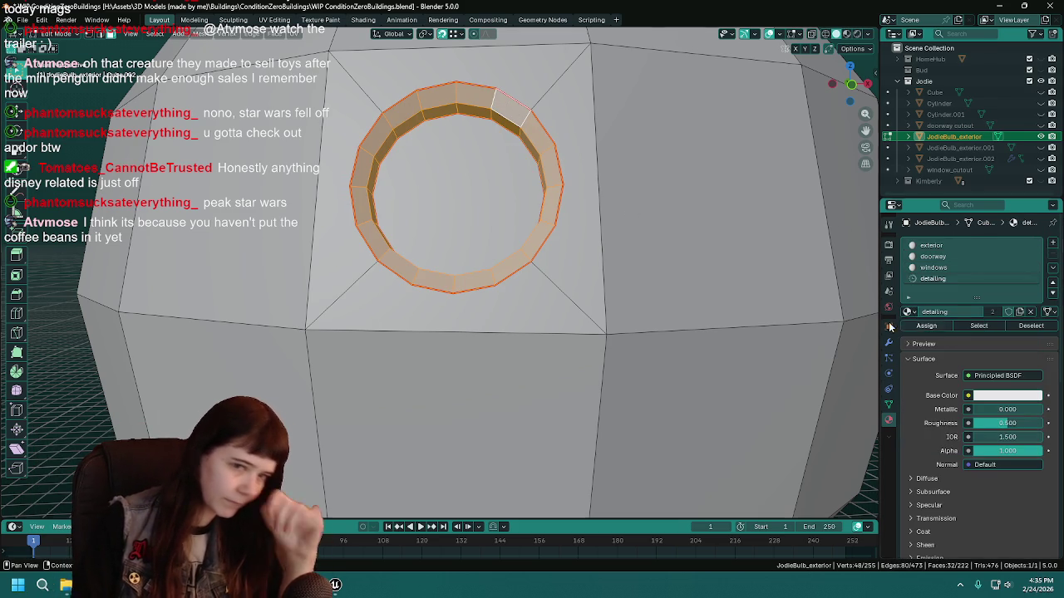
scroll(498, 274, "down", 3)
Return to Object Mode and view the whole dome from a lower front angle.
mouse_move(549, 276)
left_mouse_down()
mouse_move(503, 322)
mouse_move(603, 266)
mouse_move(496, 275)
mouse_move(353, 242)
mouse_move(383, 225)
left_mouse_up()
key("Tab")
key("Tab")
left_click_drag(349, 194, 359, 166)
key("ctrl+l")
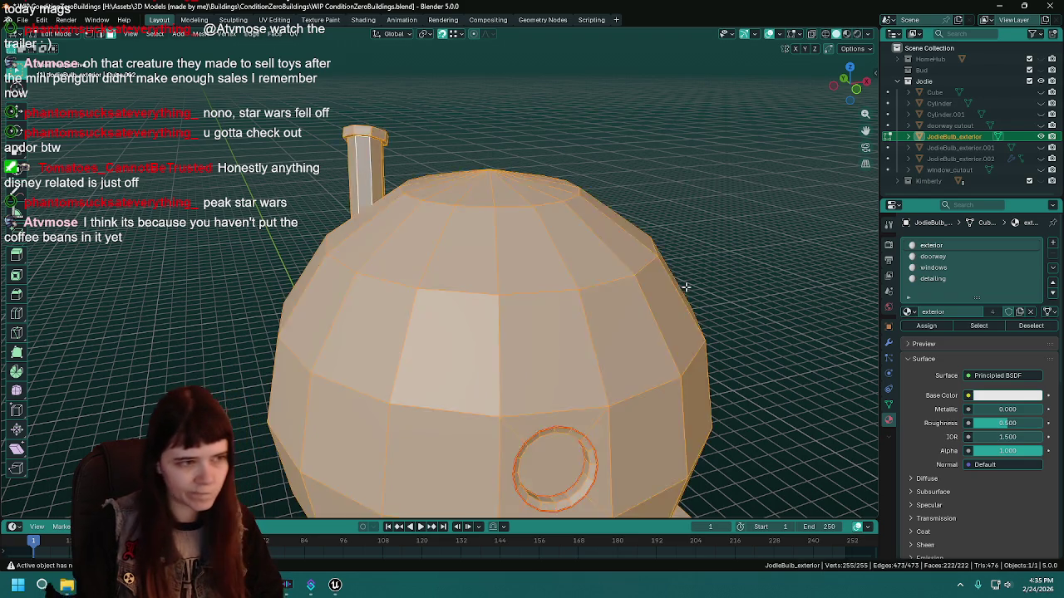
Dissolve the stray vertical edge through the doorway and save the file.
key("ctrl+z")
key("ctrl+shift+z")
mouse_move(449, 208)
left_mouse_down()
mouse_move(511, 241)
mouse_move(566, 297)
mouse_move(662, 323)
mouse_move(582, 349)
mouse_move(504, 338)
mouse_move(523, 351)
mouse_move(487, 294)
mouse_move(436, 339)
left_mouse_up()
left_click(455, 376)
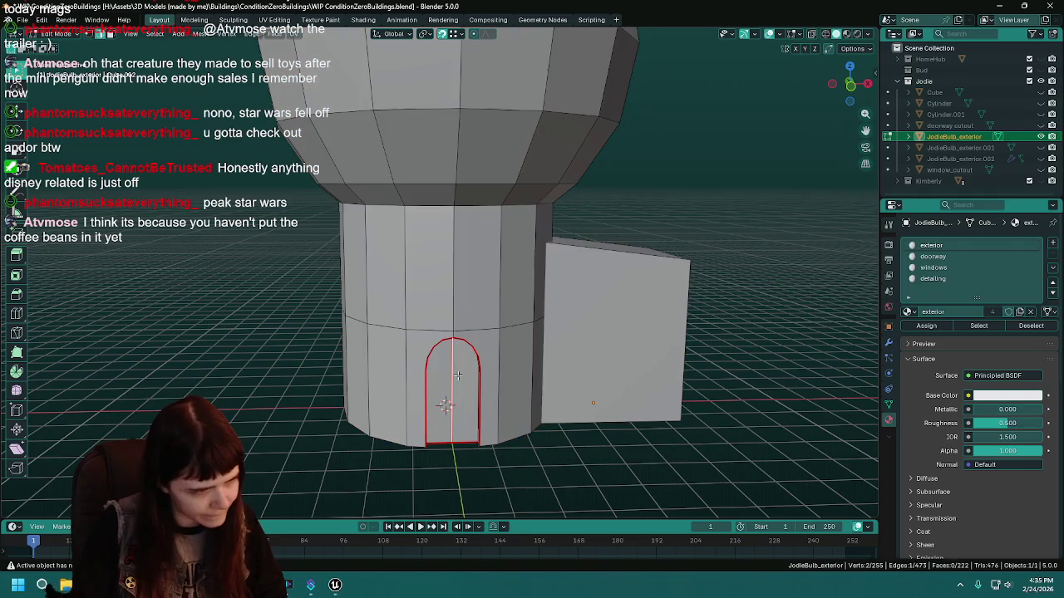
right_click(454, 377)
left_click(454, 379)
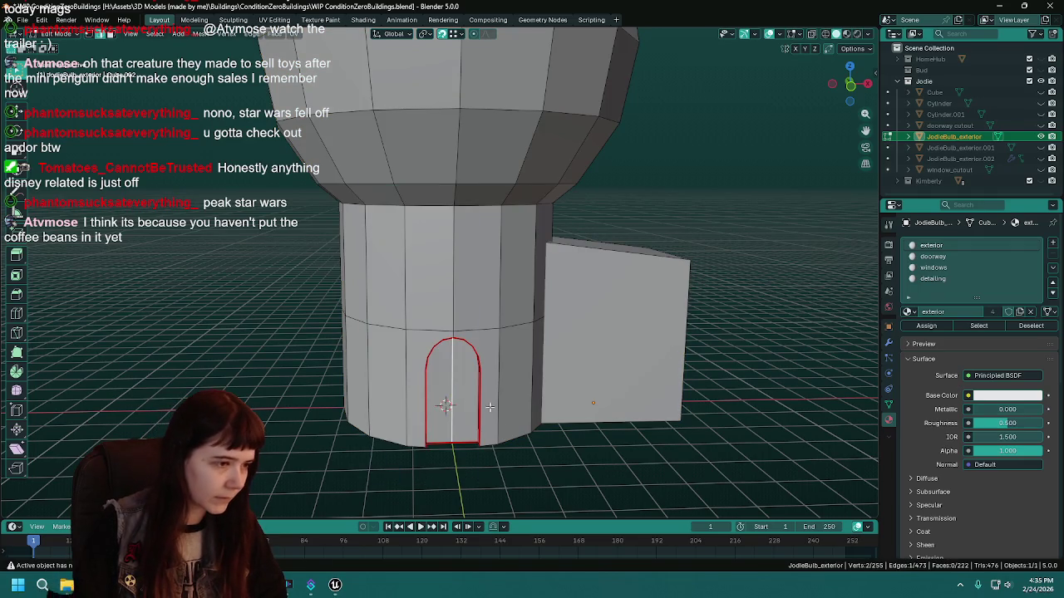
key("ctrl+s")
Select the whole chimney and frame it in the view.
mouse_move(565, 434)
left_mouse_down()
mouse_move(579, 249)
mouse_move(564, 398)
mouse_move(620, 283)
mouse_move(356, 303)
left_mouse_up()
scroll(564, 398, "up", 3)
mouse_move(466, 349)
left_mouse_down()
mouse_move(605, 318)
mouse_move(573, 291)
mouse_move(524, 283)
mouse_move(619, 271)
left_mouse_up()
key("l")
key("KP_Decimal")
scroll(532, 283, "down", 5)
scroll(624, 274, "up", 2)
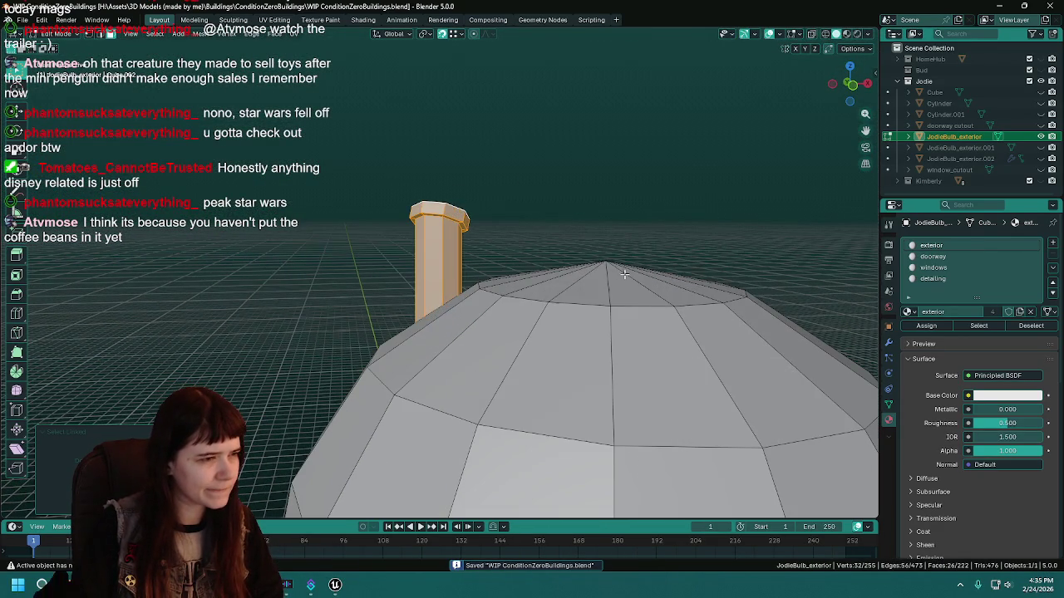
Select the chimney's top cap faces, save, and add an empty fifth material slot.
left_click(443, 251)
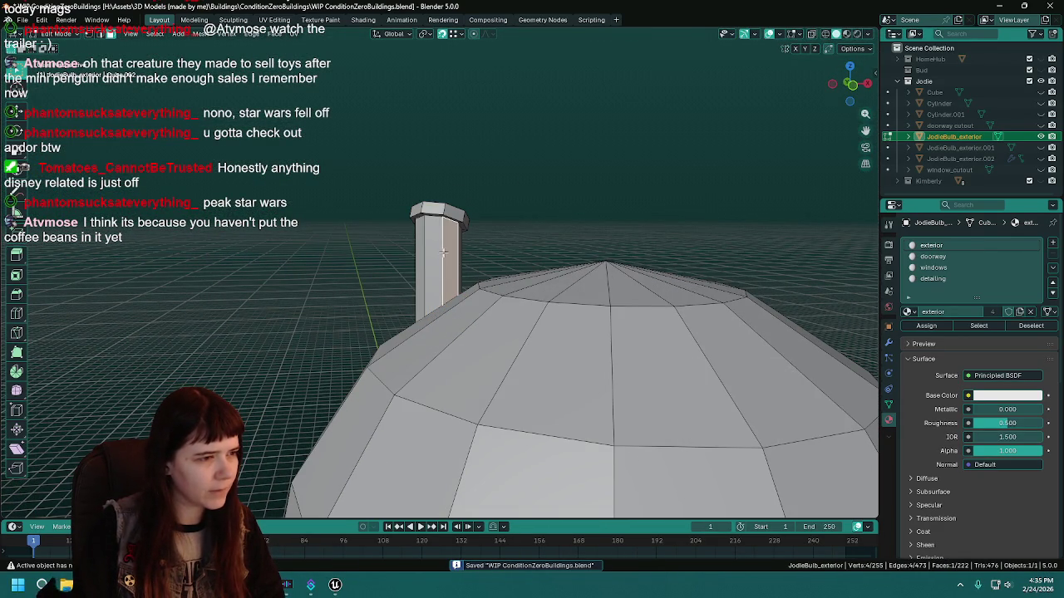
left_click(443, 251, "alt")
left_click(444, 209)
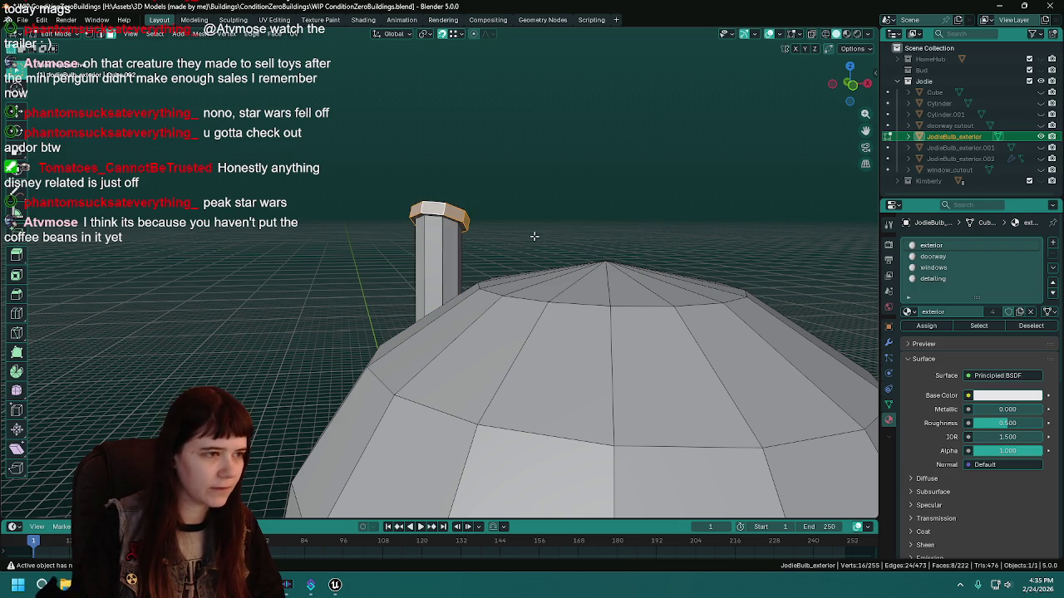
scroll(535, 236, "up", 5)
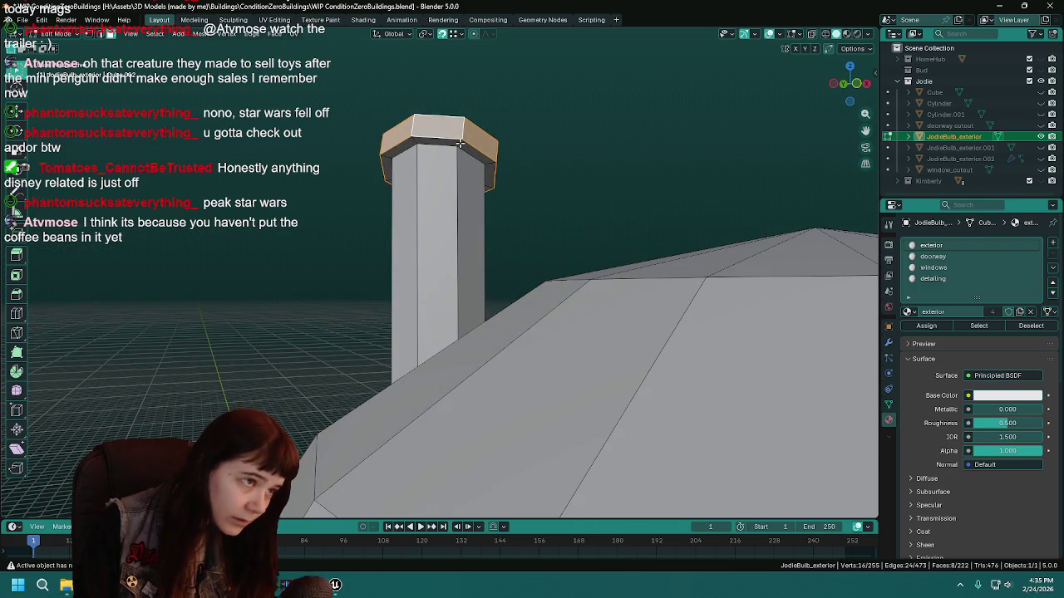
scroll(459, 143, "down", 2)
key("ctrl+KP_Add")
scroll(519, 202, "up", 2)
scroll(519, 202, "down", 3)
key("ctrl+s")
left_click(1054, 244)
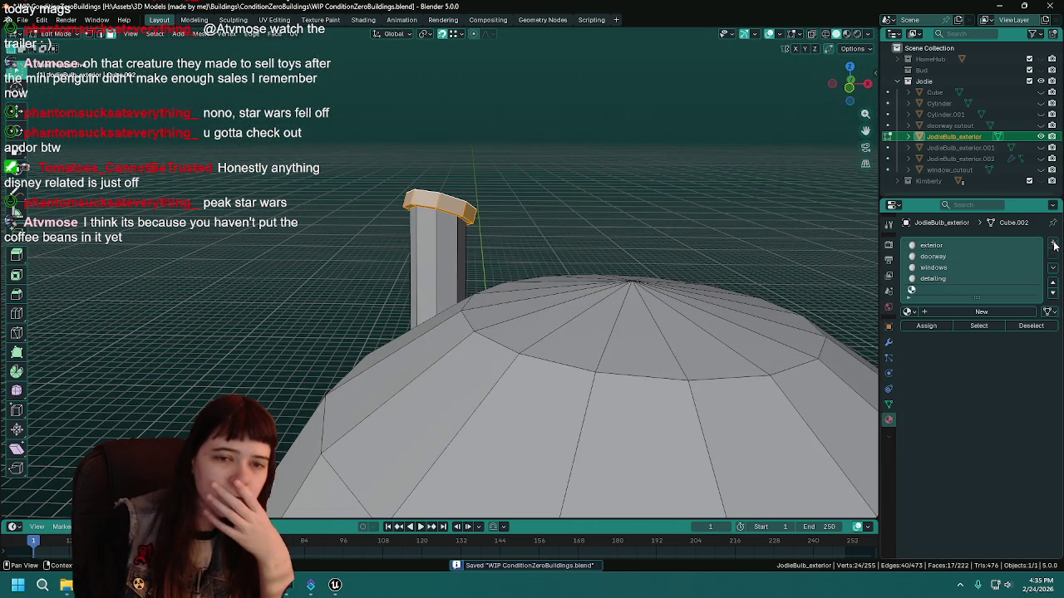
Create a new material named 'chimney', assign it to the cap faces, and save.
left_click(908, 313)
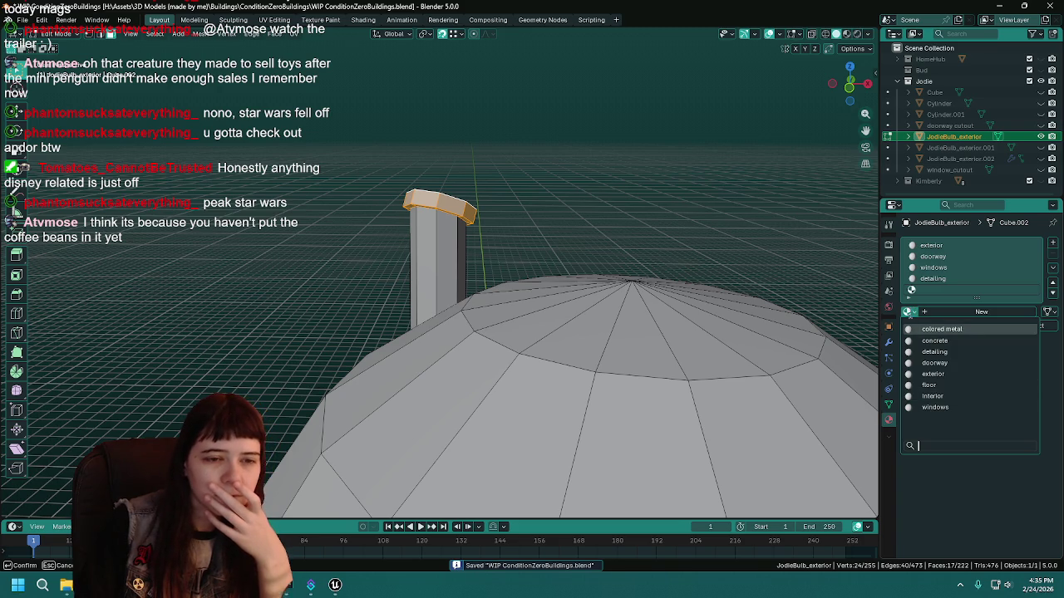
left_click(952, 311)
double_click(956, 312)
type("chimne")
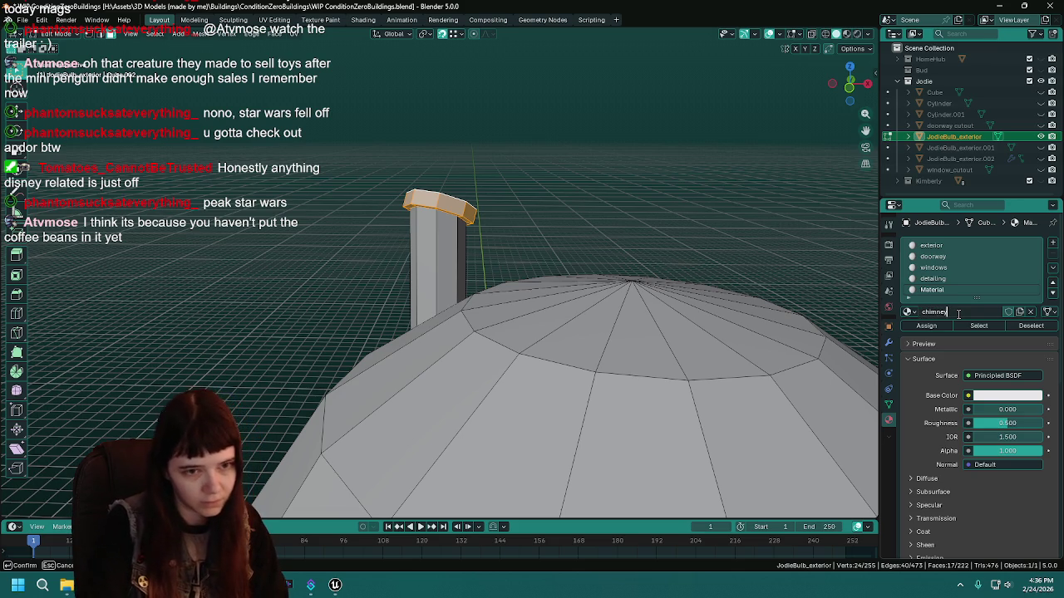
type("y")
key("Return")
left_click(925, 325)
scroll(592, 378, "down", 5)
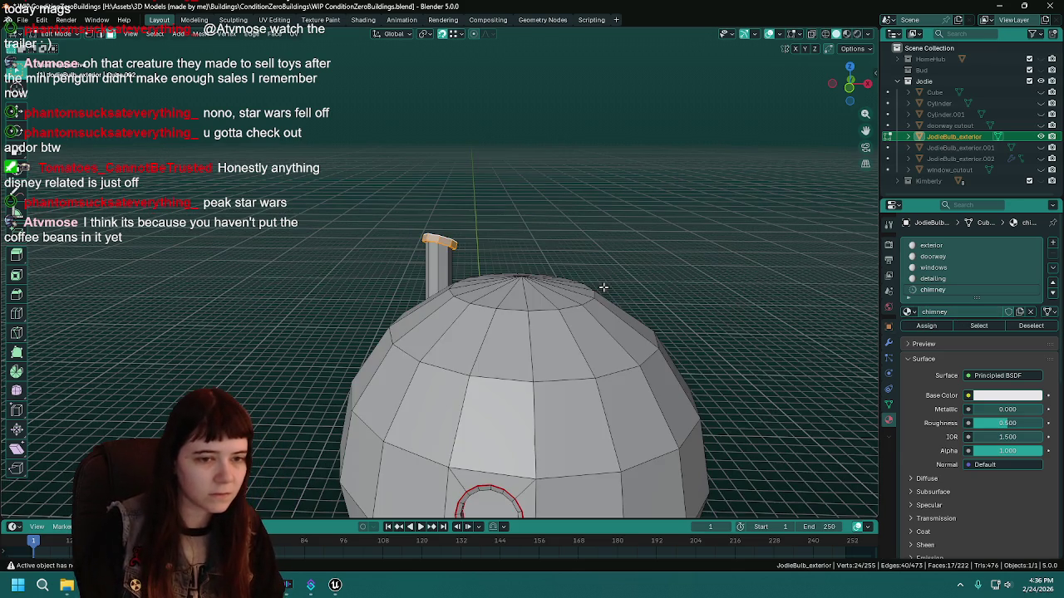
key("ctrl+s")
Back in Object Mode, apply Shade Smooth to the whole bulb building.
key("Tab")
key("KP_Decimal")
left_click_drag(552, 266, 558, 327)
scroll(562, 315, "down", 2)
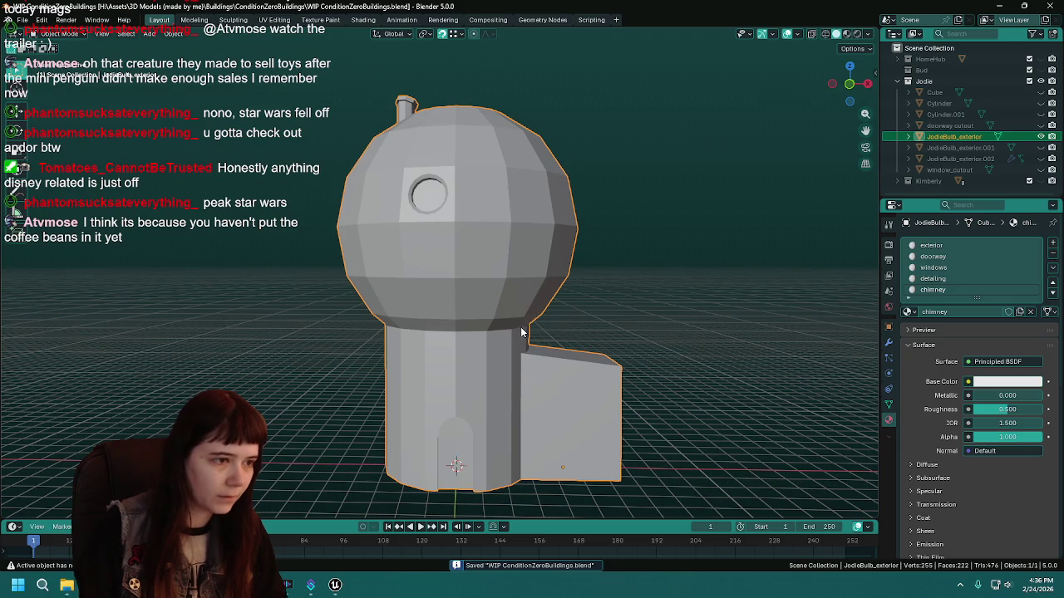
right_click(472, 287)
left_click(463, 300)
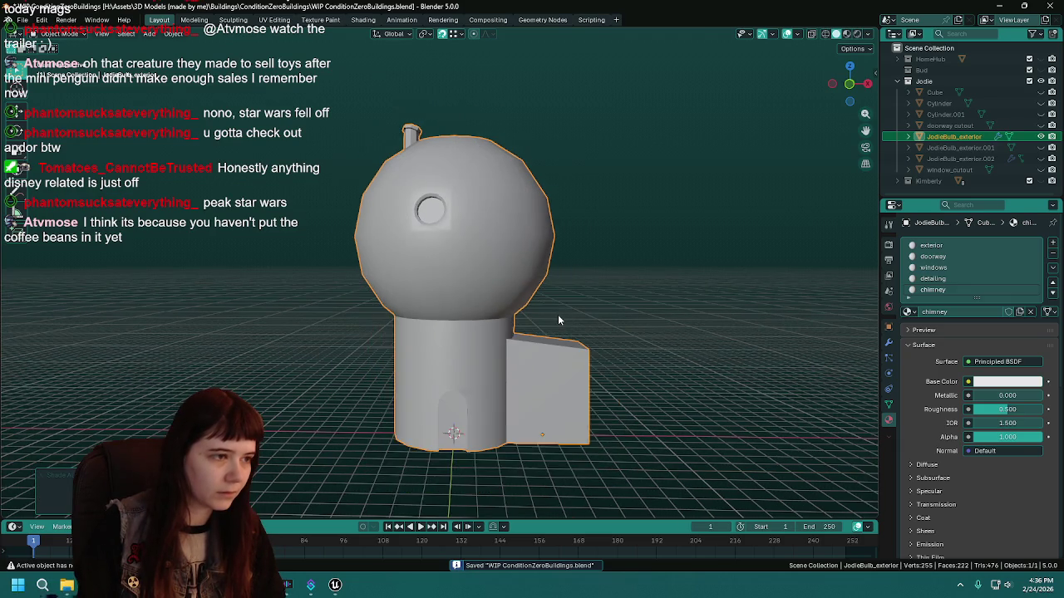
mouse_move(557, 319)
left_mouse_down()
mouse_move(537, 278)
mouse_move(546, 291)
mouse_move(391, 292)
mouse_move(590, 297)
mouse_move(408, 359)
left_mouse_up()
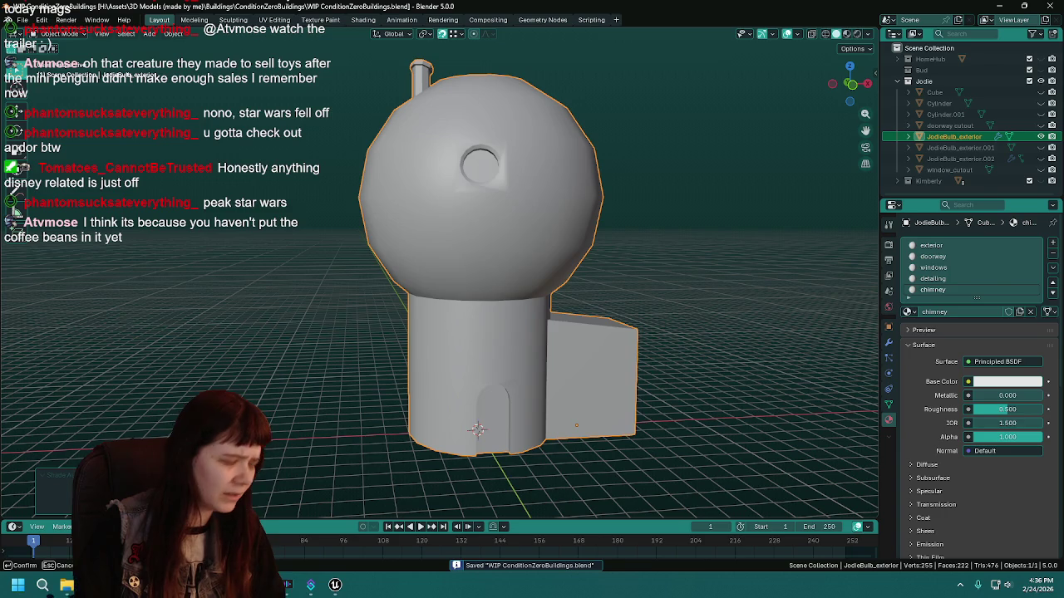
Save, then inspect the doorway arch mesh in Edit Mode from the front orthographic view.
left_click_drag(499, 316, 452, 313)
scroll(452, 319, "up", 2)
key("ctrl+s")
key("Tab")
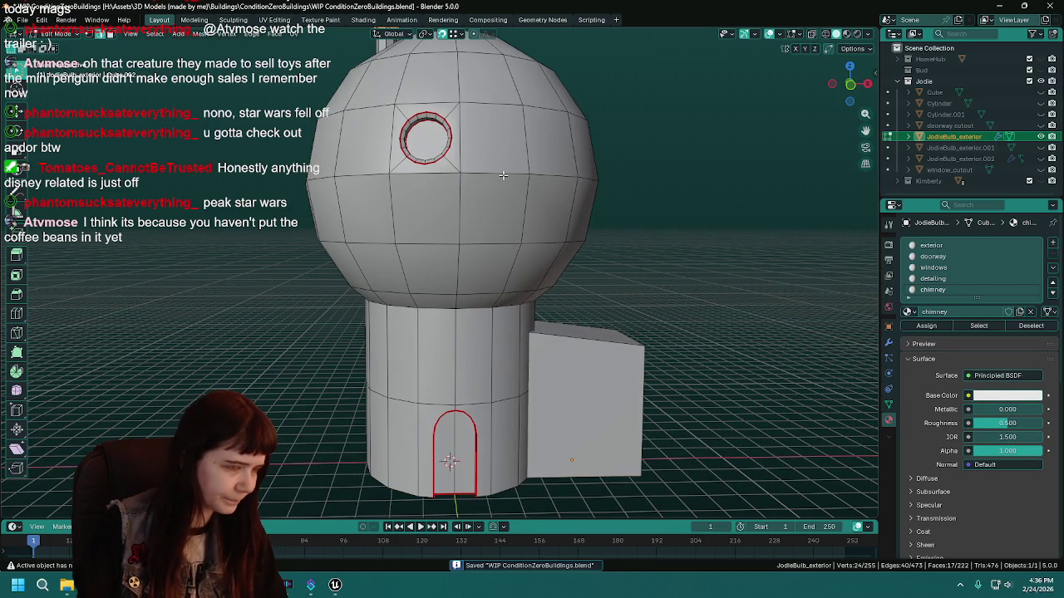
scroll(619, 230, "down", 3)
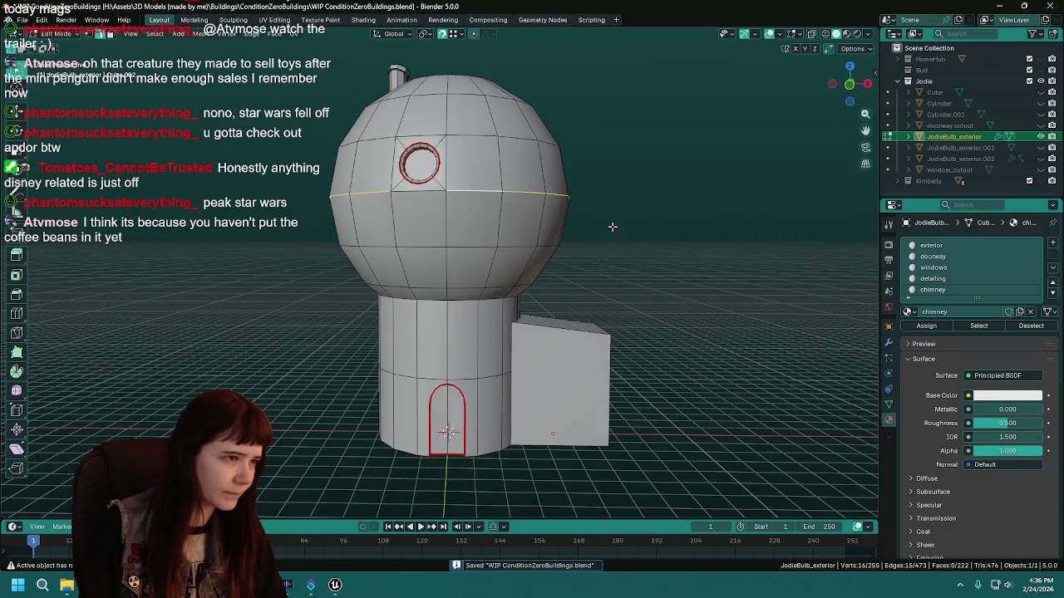
scroll(607, 224, "up", 3)
key("KP_1")
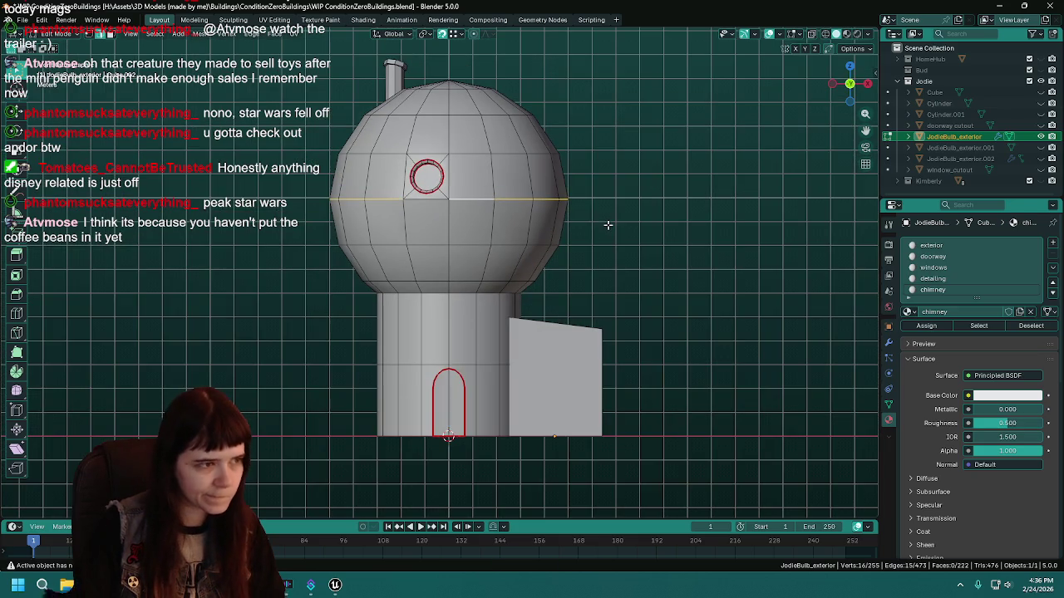
key("Tab")
Re-enter Edit Mode to inspect the doorway edges from a low, angled front view.
scroll(546, 212, "up", 2)
mouse_move(540, 208)
left_mouse_down()
mouse_move(572, 286)
mouse_move(536, 404)
left_mouse_up()
scroll(537, 404, "up", 4)
key("Tab")
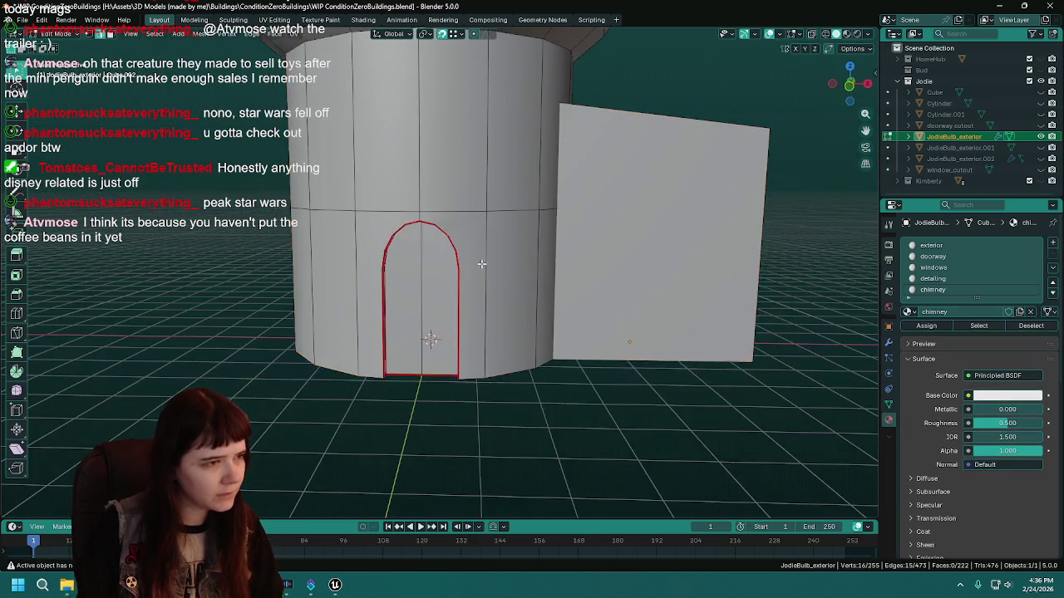
scroll(498, 249, "up", 3)
left_click_drag(463, 198, 430, 233)
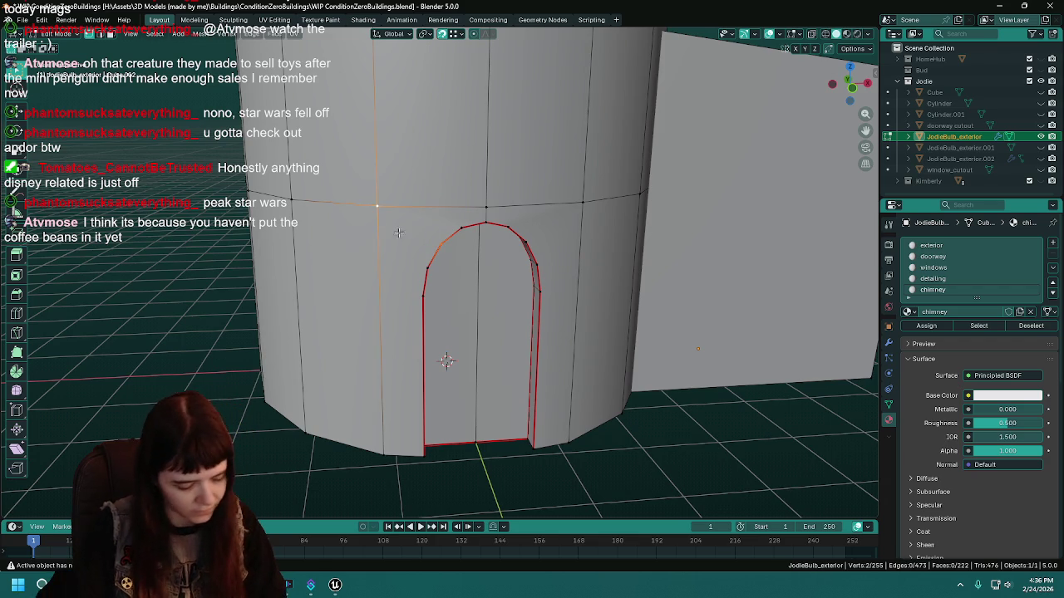
left_click_drag(573, 239, 554, 210)
scroll(560, 202, "down", 5)
Save, then apply Shade Auto Smooth to the building in Object Mode.
key("ctrl+s")
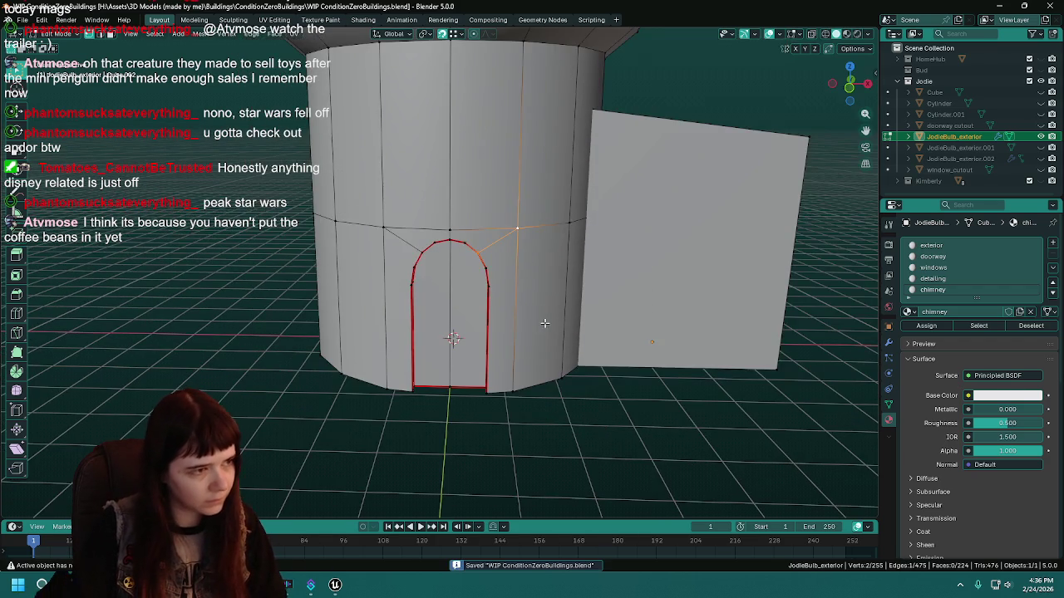
key("Tab")
right_click(532, 249)
left_click(532, 248)
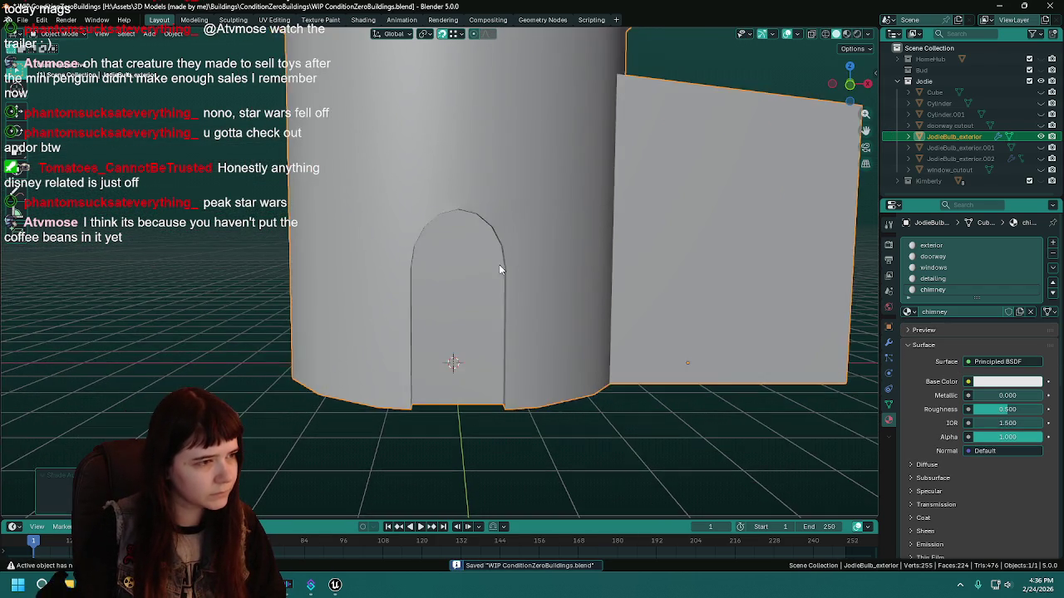
In Edit Mode, zoom in on the doorway and select the arch-top edge and neighbouring vertices.
left_click_drag(496, 264, 585, 266)
scroll(587, 262, "up", 3)
key("Tab")
scroll(576, 152, "up", 2)
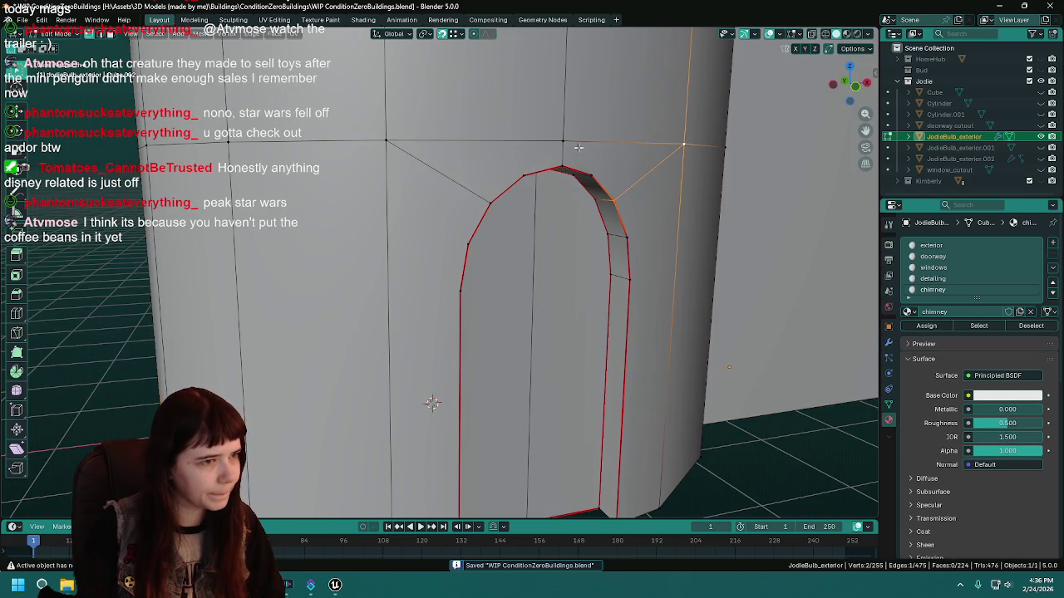
scroll(581, 199, "up", 1)
left_click(579, 208)
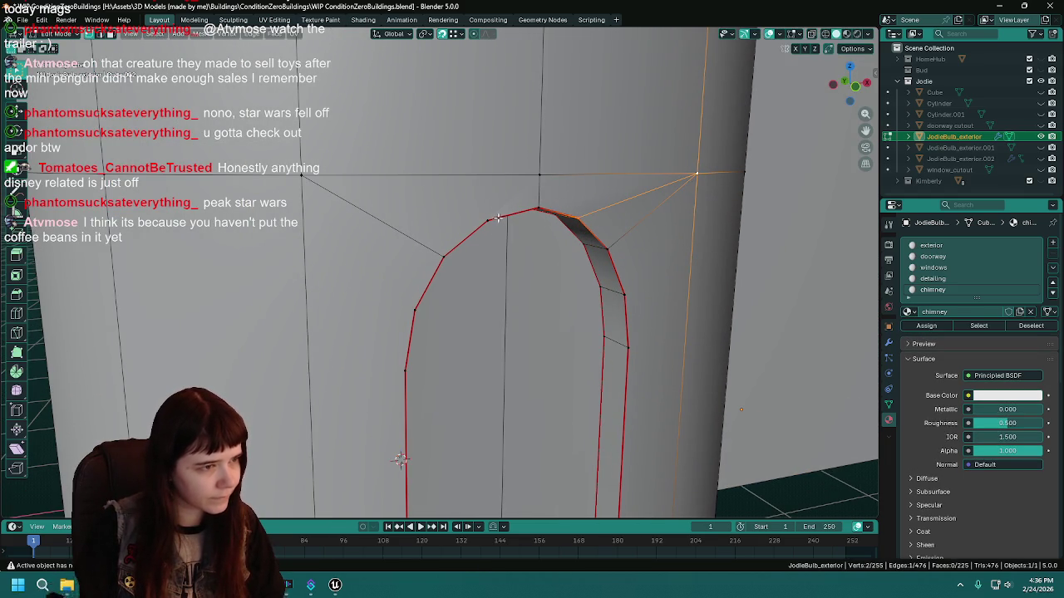
left_click(304, 172)
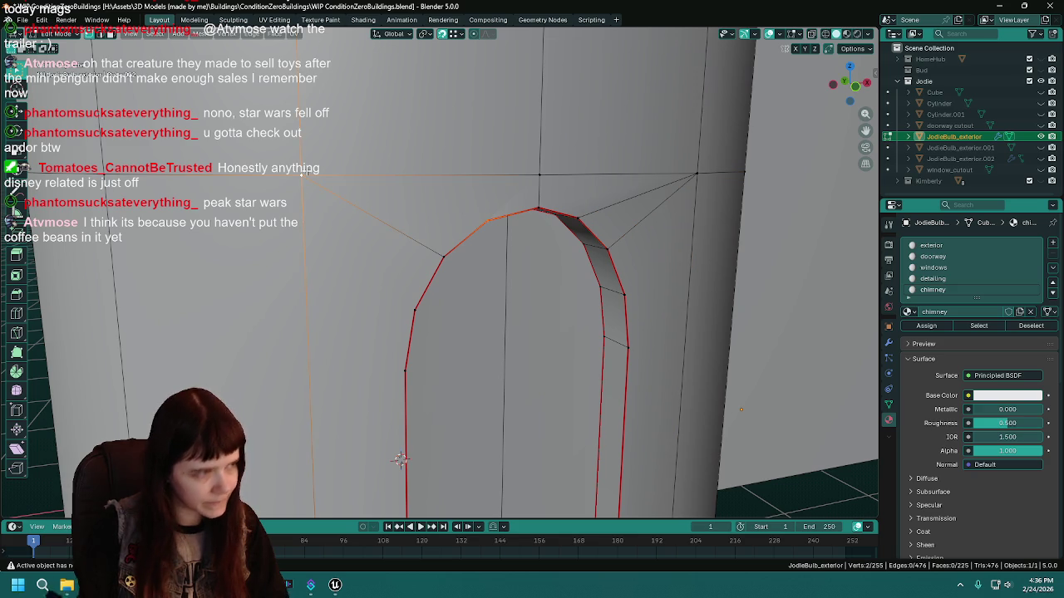
left_click(534, 164)
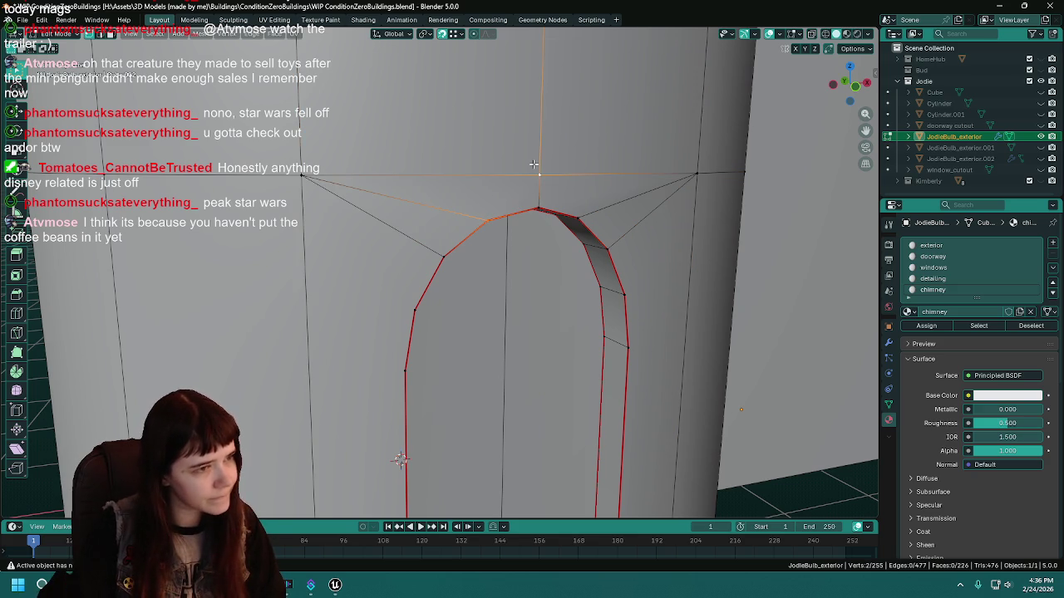
left_click(573, 200)
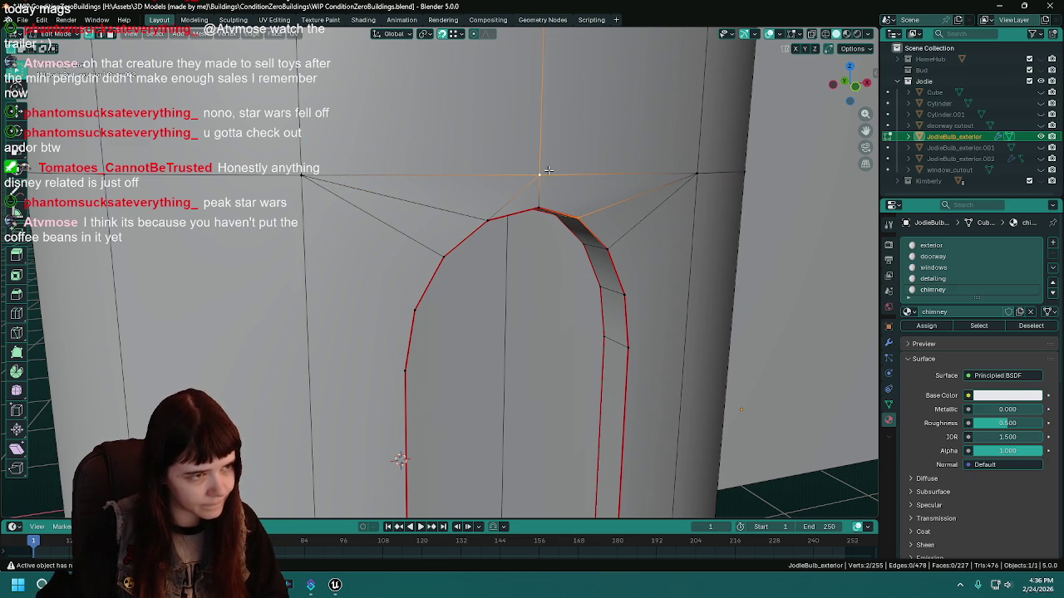
Apply an X-menu operation to the selected arch-top vertices.
scroll(602, 220, "down", 3)
scroll(656, 218, "left", 5)
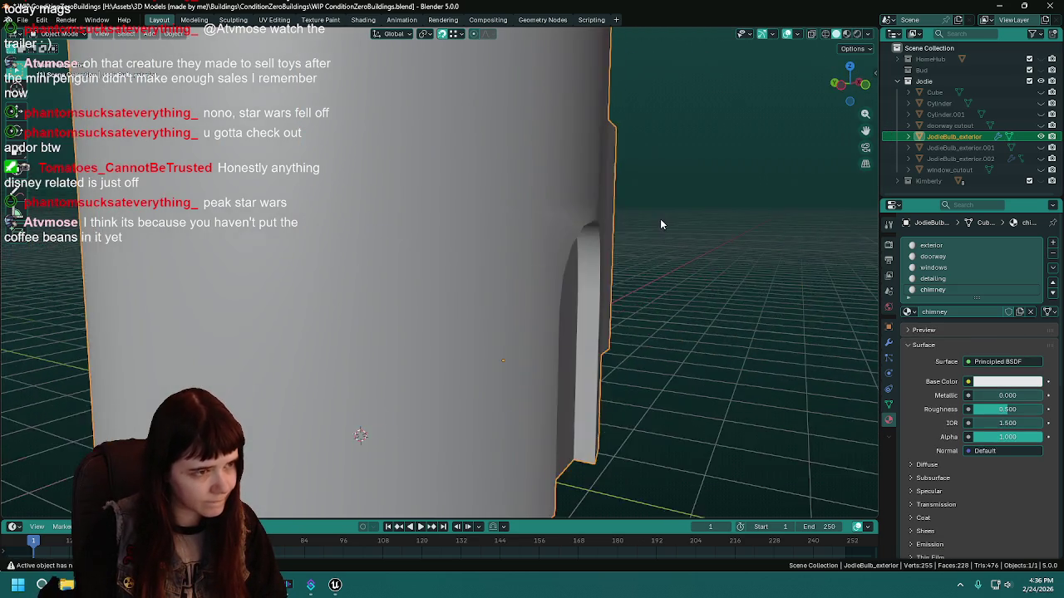
scroll(652, 213, "up", 4)
scroll(655, 210, "left", 3)
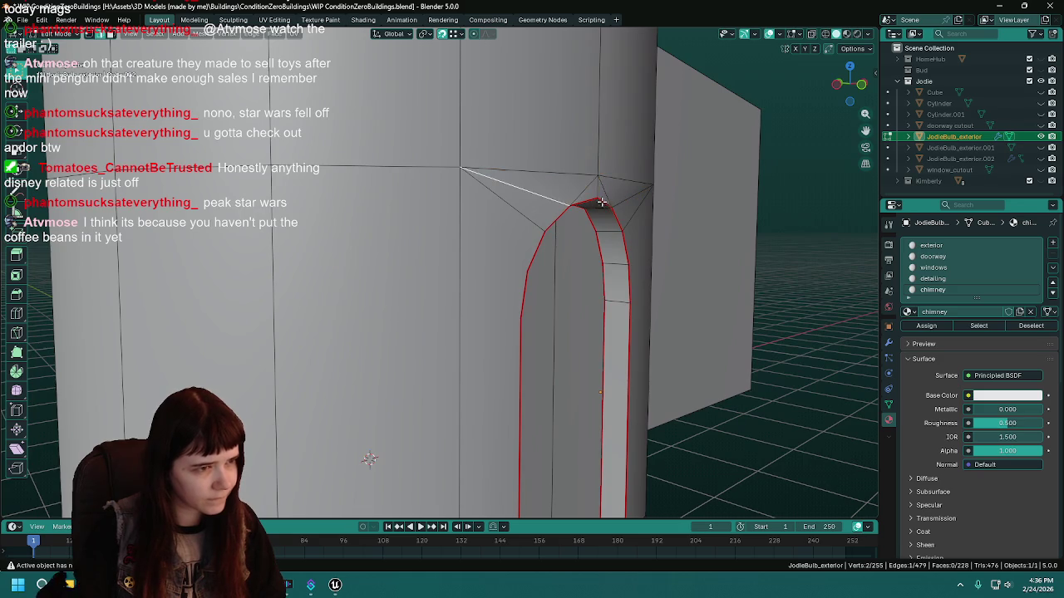
scroll(594, 202, "left", 3)
key("x")
left_click(535, 272)
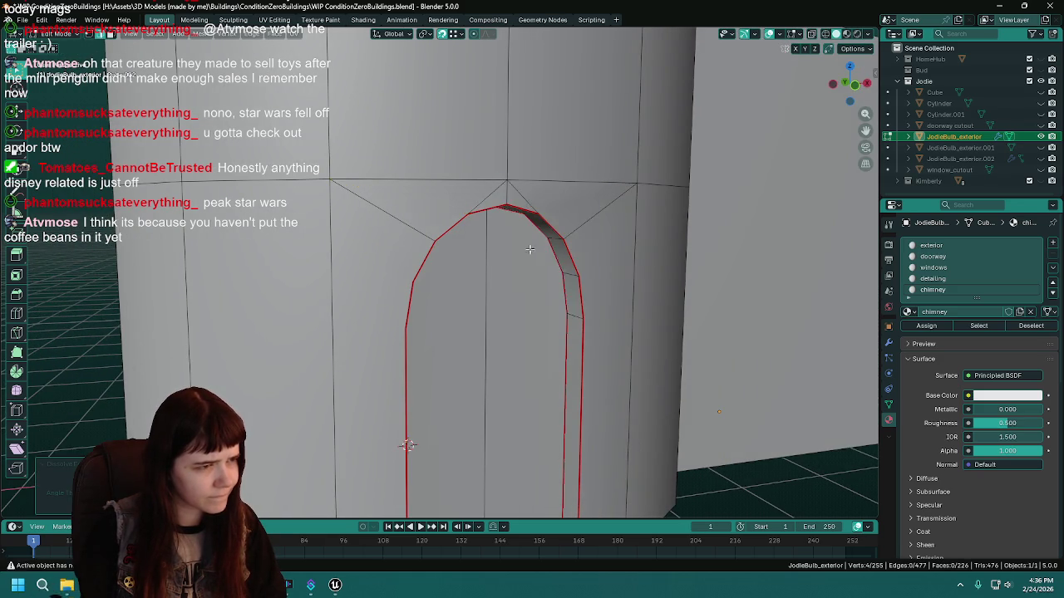
scroll(535, 255, "left", 3)
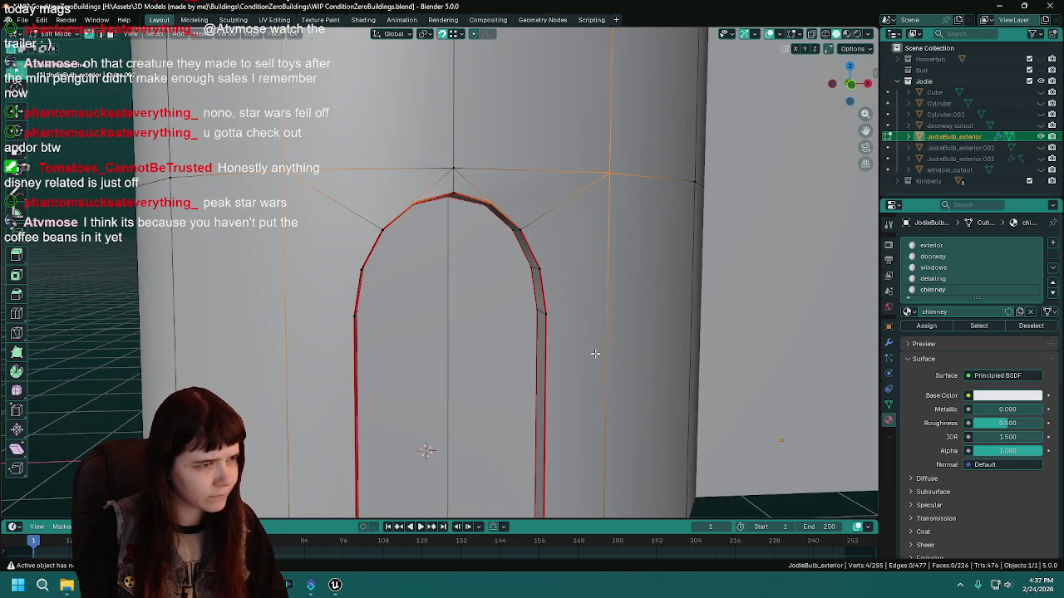
scroll(582, 333, "down", 3)
scroll(607, 334, "left", 3)
Toggle between Object and Edit Mode to check the arch's shape and shading.
key("Tab")
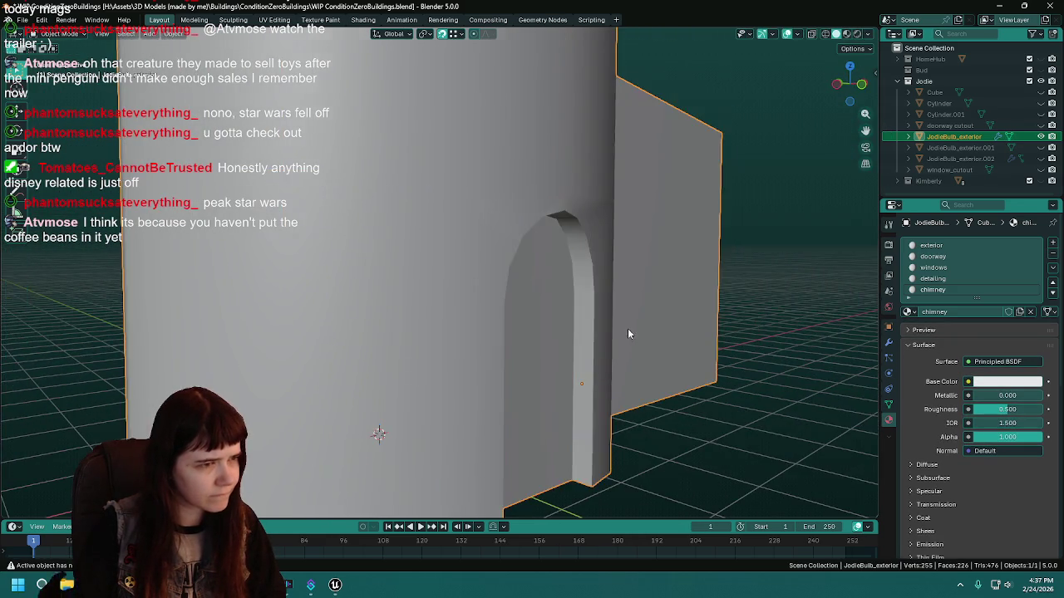
scroll(599, 329, "left", 3)
scroll(568, 324, "up", 3)
scroll(544, 314, "right", 2)
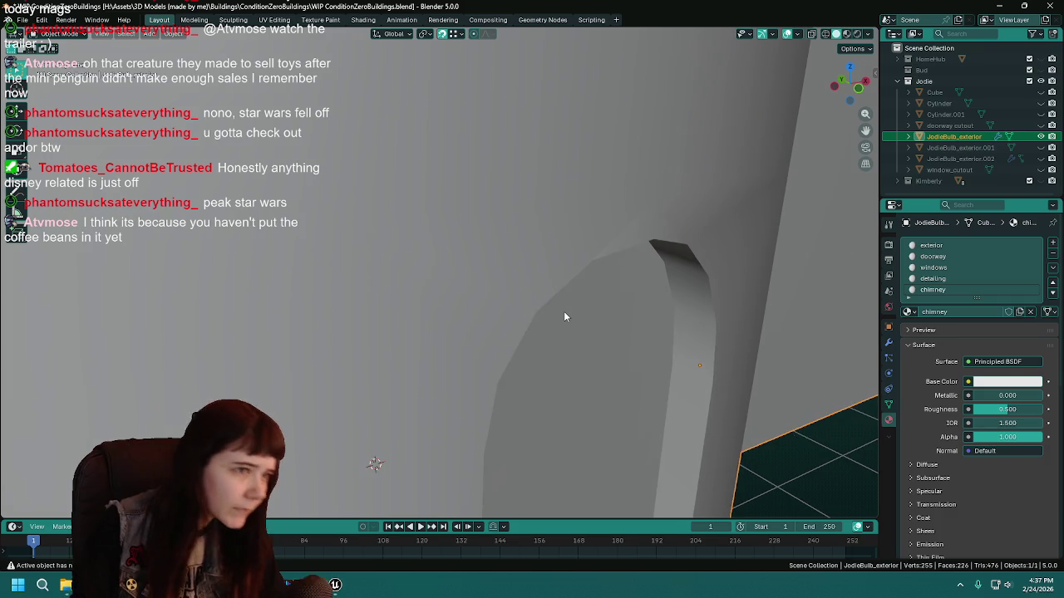
key("Tab")
scroll(654, 238, "down", 3)
scroll(648, 233, "right", 3)
scroll(607, 246, "up", 3)
key("Tab")
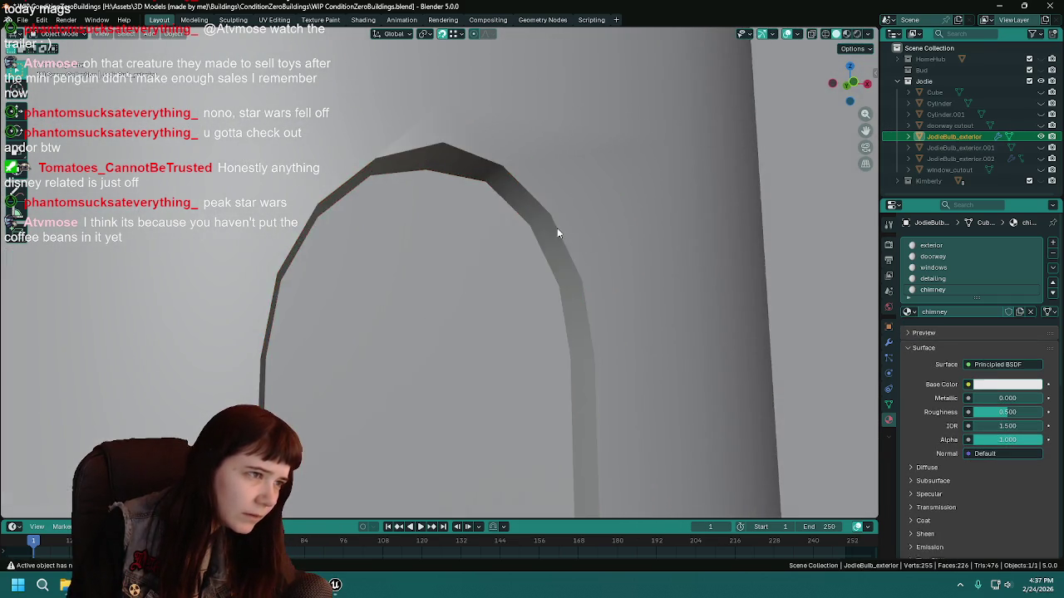
scroll(564, 228, "left", 3)
scroll(508, 238, "right", 2)
scroll(489, 240, "right", 3)
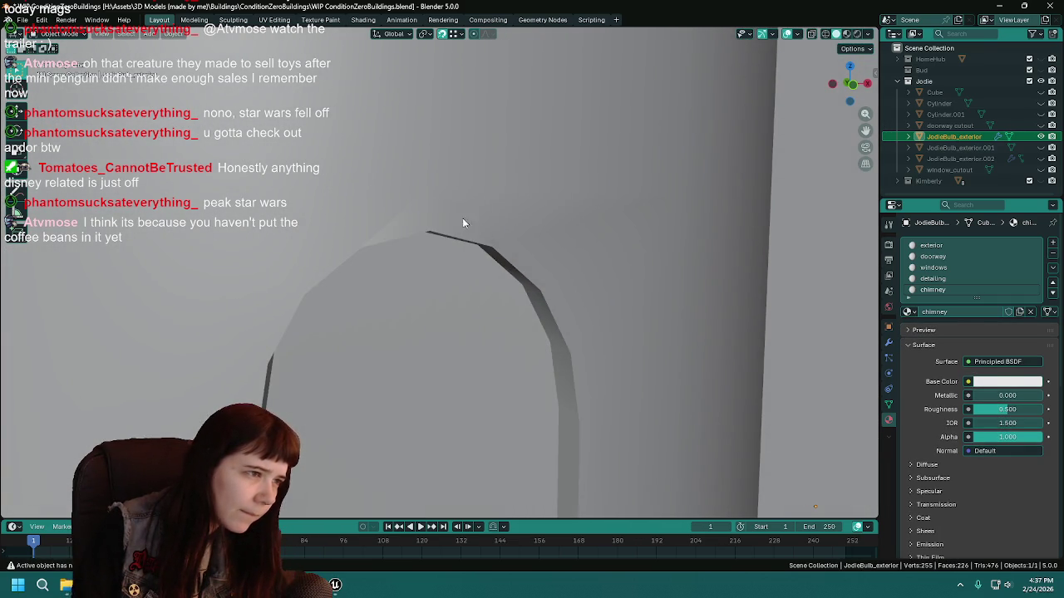
key("Tab")
scroll(438, 207, "up", 2)
Merge the three arch-top vertices at center into a single point.
key("m")
left_click(428, 241)
scroll(465, 233, "left", 3)
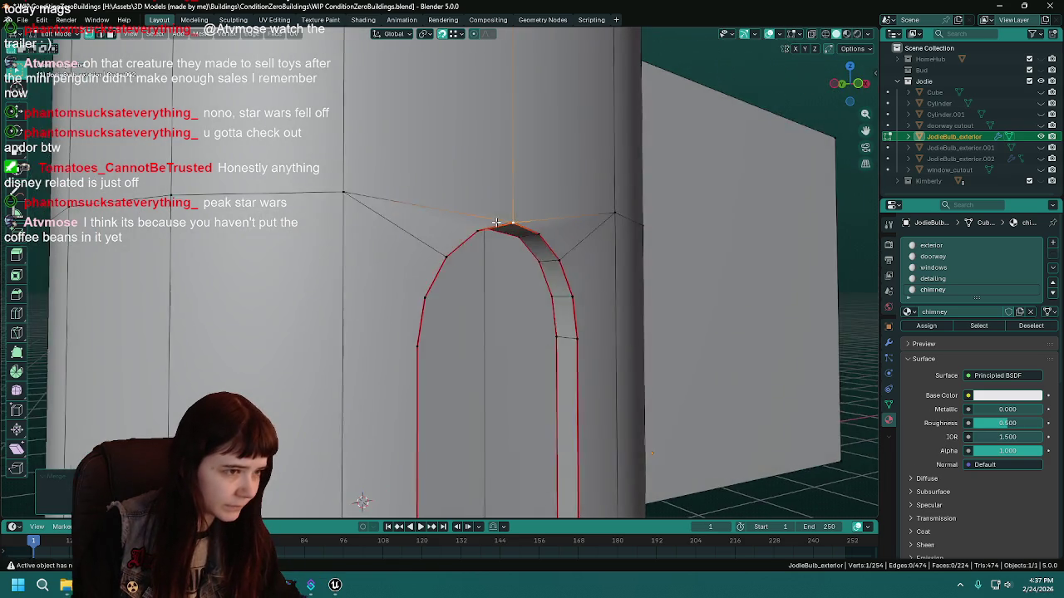
key("Tab")
scroll(507, 233, "left", 5)
Recheck the merged arch top, then save the file and leave Edit Mode.
key("Tab")
scroll(636, 248, "left", 2)
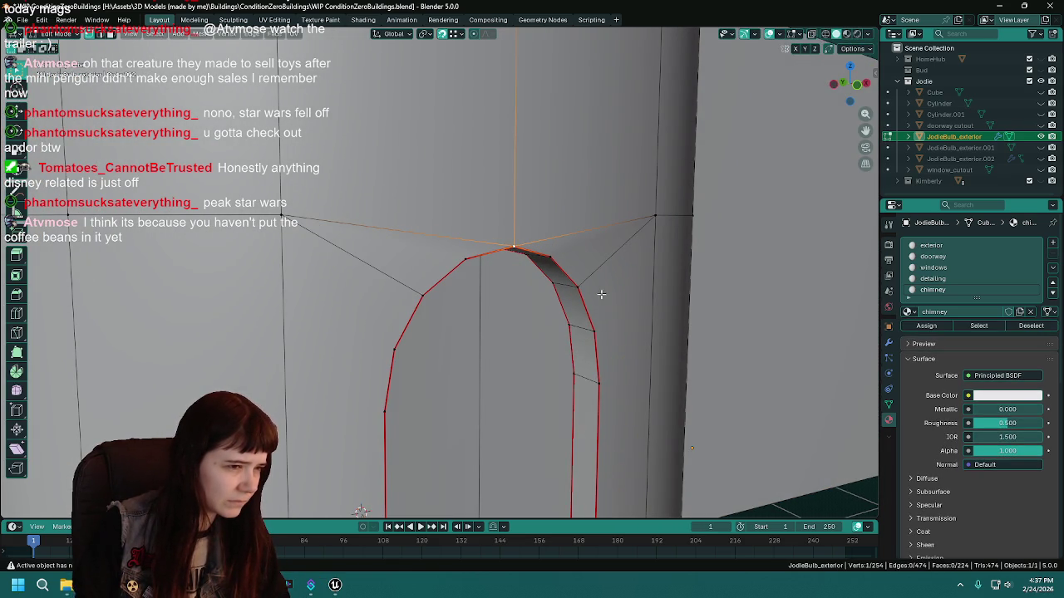
scroll(620, 314, "down", 2)
scroll(617, 313, "right", 3)
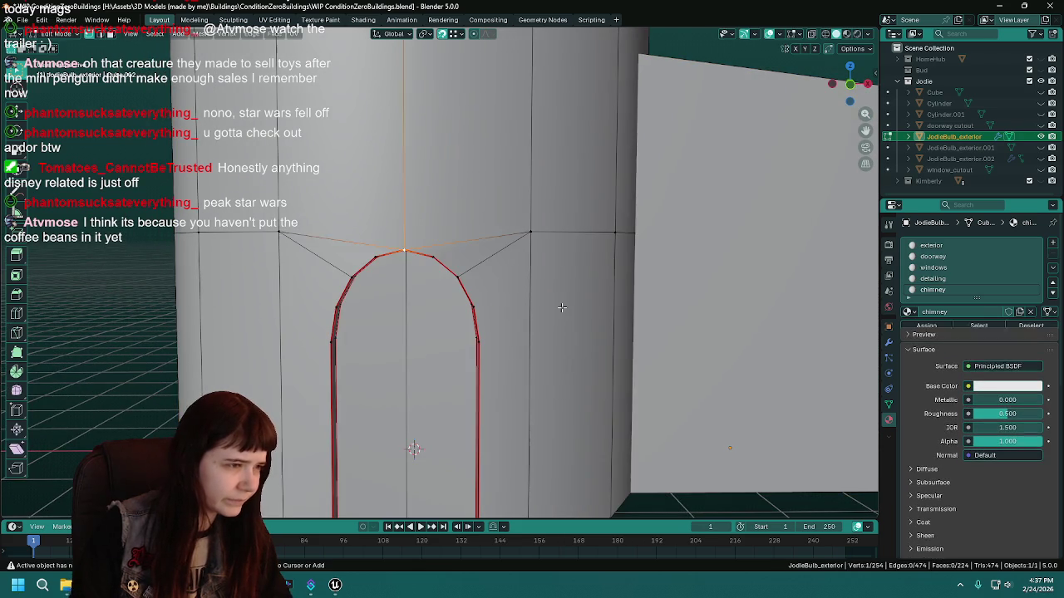
scroll(649, 333, "left", 3)
key("ctrl+s")
key("Tab")
scroll(573, 328, "up", 2)
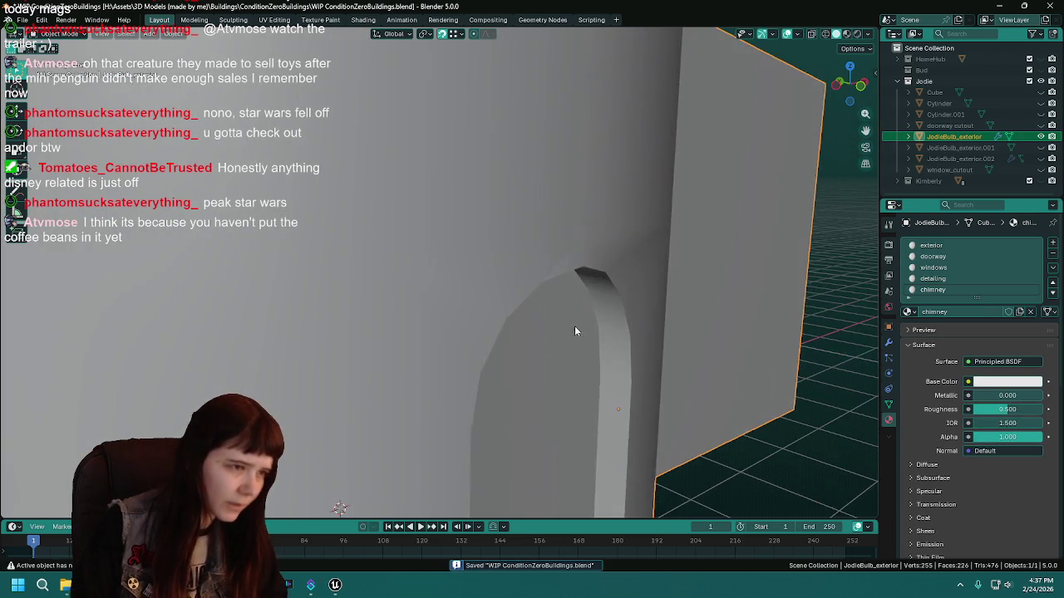
Orbit and zoom to the arch's side, re-enter Edit Mode, and save the file.
scroll(610, 309, "right", 3)
mouse_move(617, 279)
left_mouse_down()
mouse_move(701, 278)
mouse_move(541, 297)
mouse_move(566, 280)
mouse_move(554, 278)
mouse_move(537, 284)
mouse_move(625, 289)
mouse_move(594, 252)
left_mouse_up()
key("Tab")
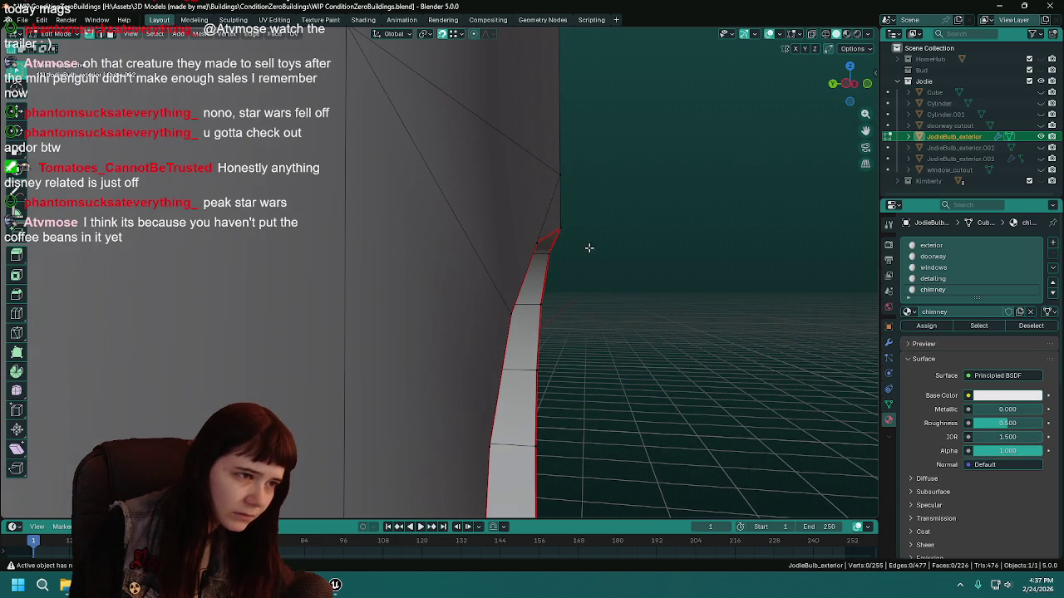
mouse_move(683, 268)
left_mouse_down()
mouse_move(634, 257)
mouse_move(560, 263)
mouse_move(526, 233)
left_mouse_up()
scroll(551, 237, "up", 8)
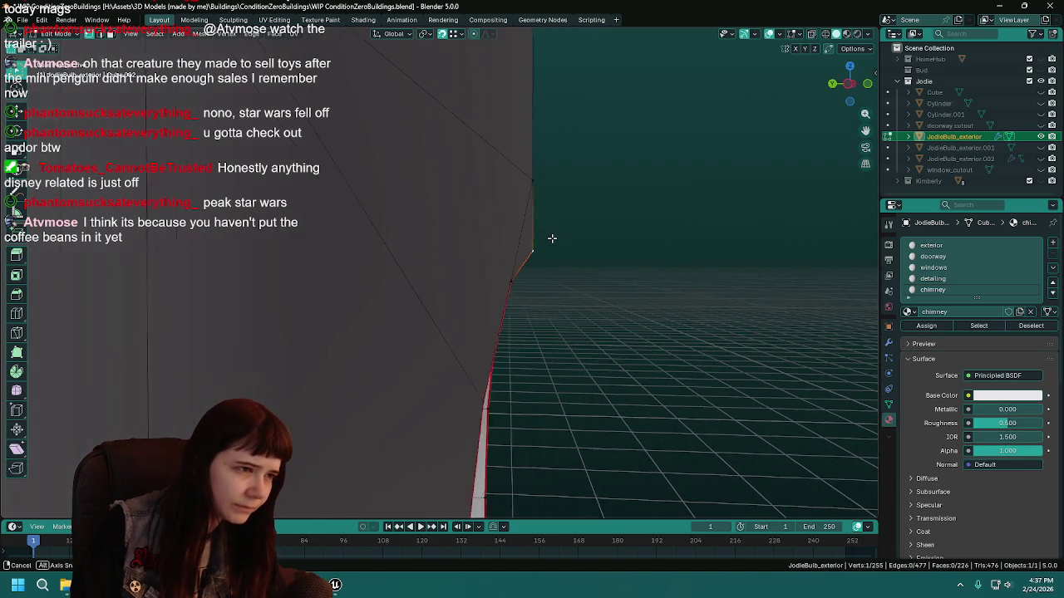
scroll(462, 221, "up", 5)
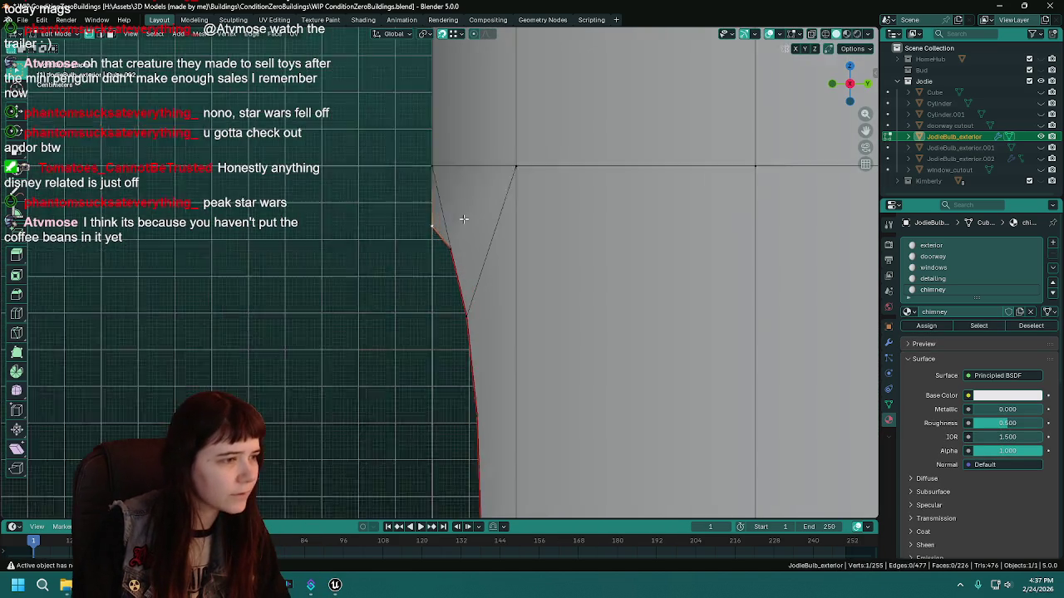
key("ctrl+s")
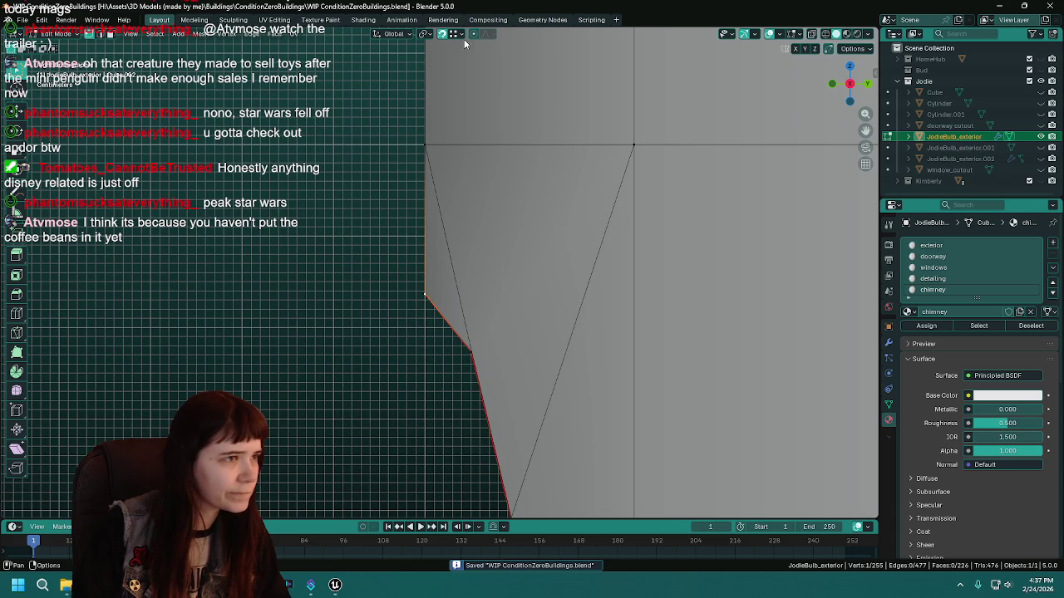
Set snapping to Edge Center and test a vertex slide on the corner vertex.
left_click(460, 34)
left_click(437, 158)
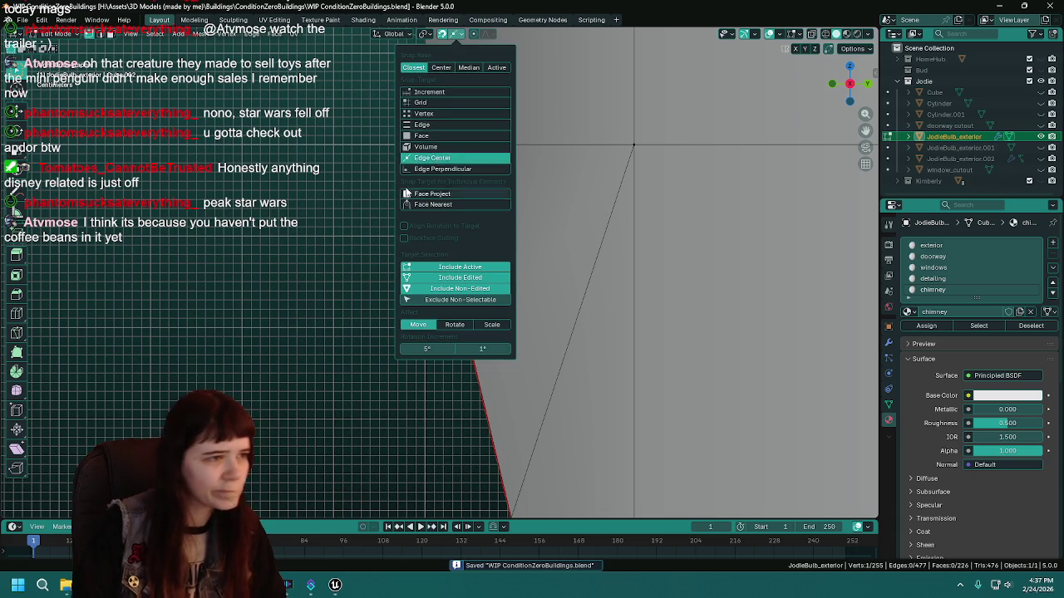
key("g")
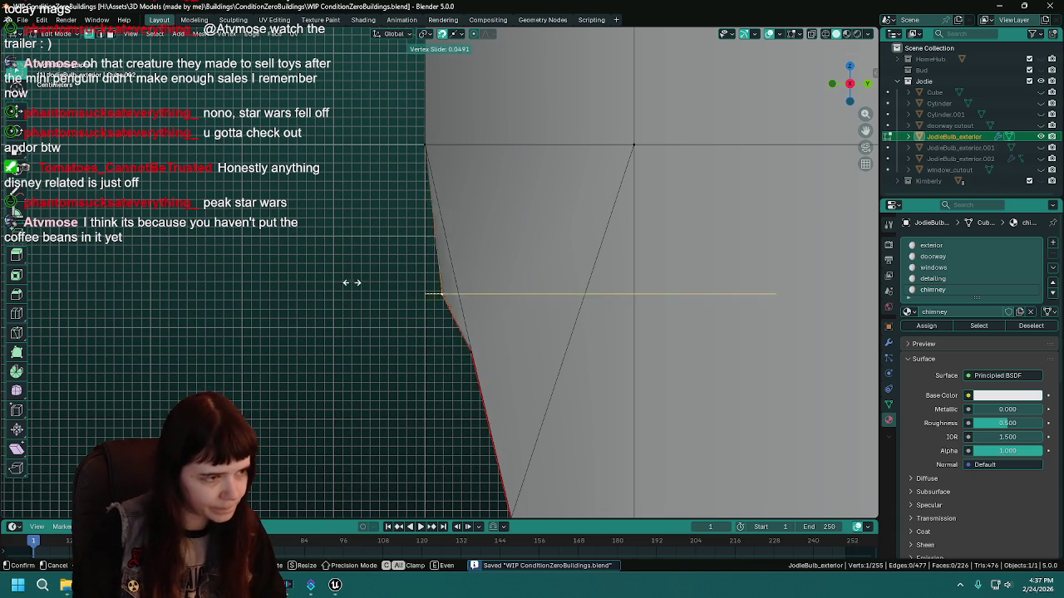
right_click(367, 283)
key("shift+v")
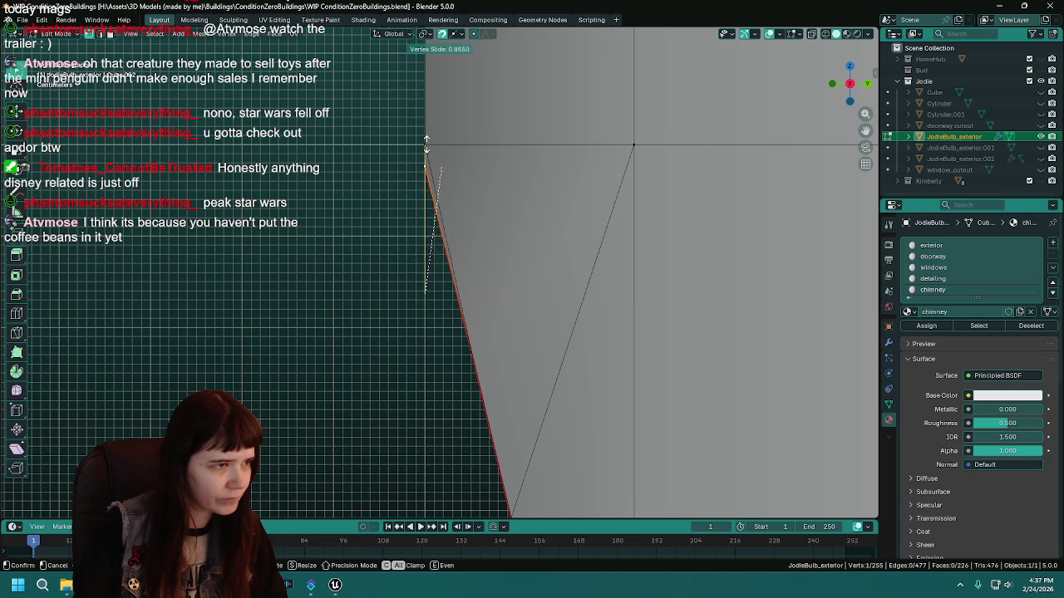
left_click(457, 301)
Switch snapping to Edge Perpendicular and slide the corner vertex again.
left_click(456, 34)
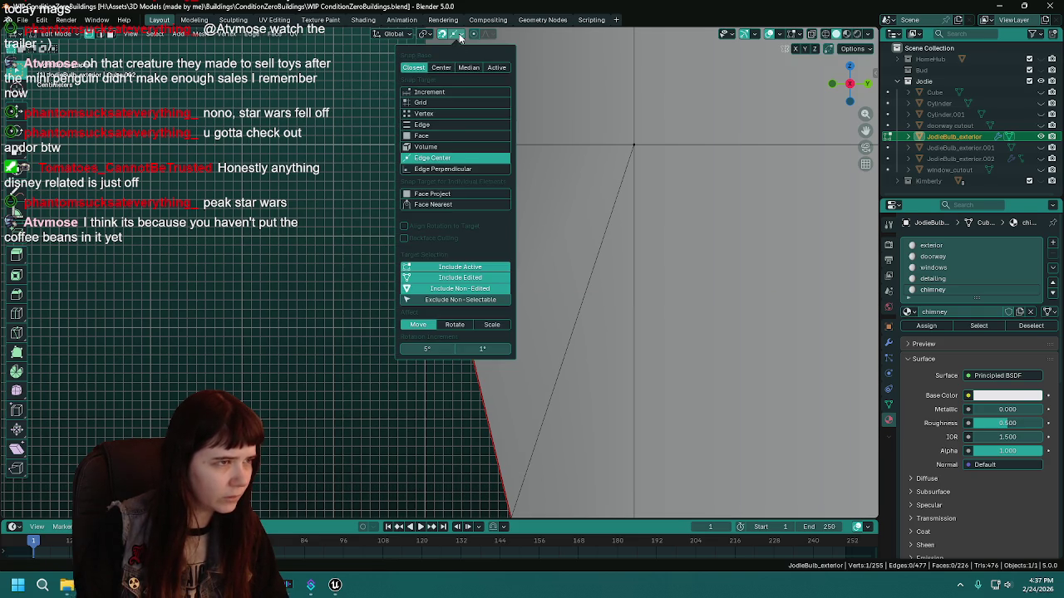
left_click(448, 170)
key("shift+v")
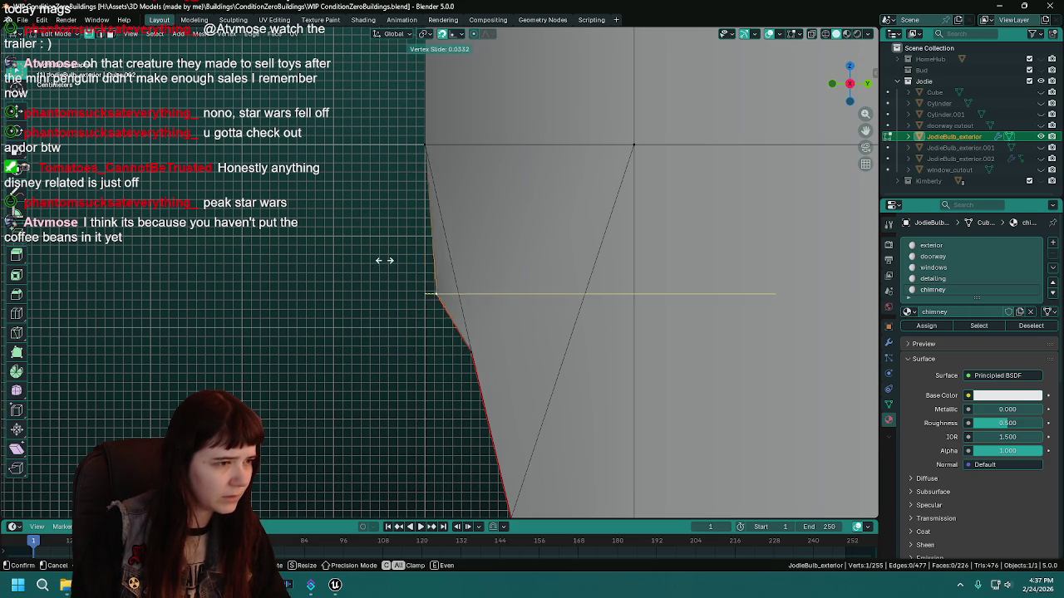
left_click(446, 258)
Switch snapping to Edge, cancel the test slide, and start grabbing the corner vertex.
left_click(455, 34)
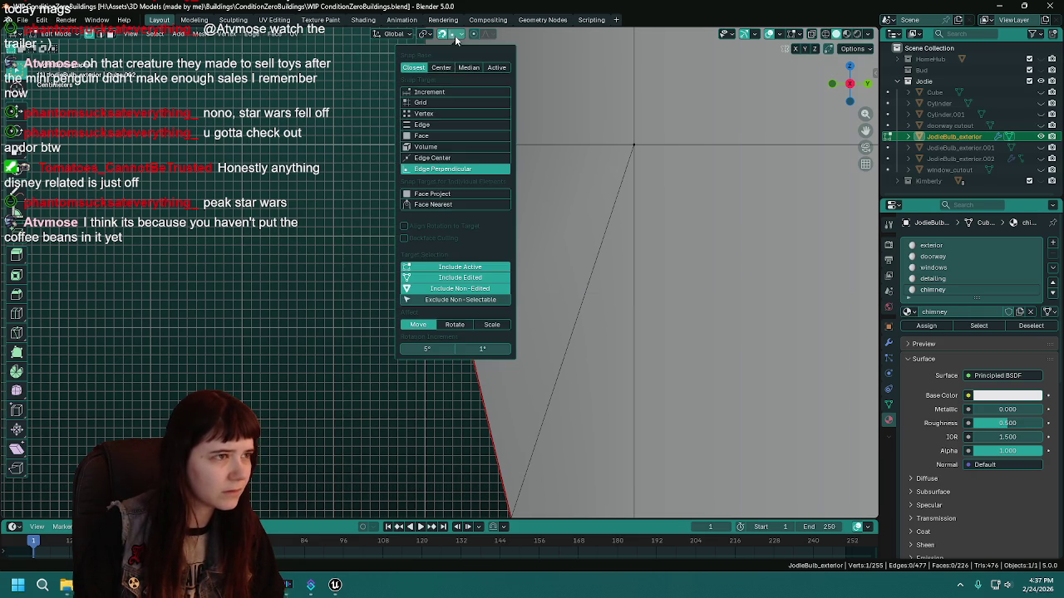
left_click(443, 124)
key("shift+v")
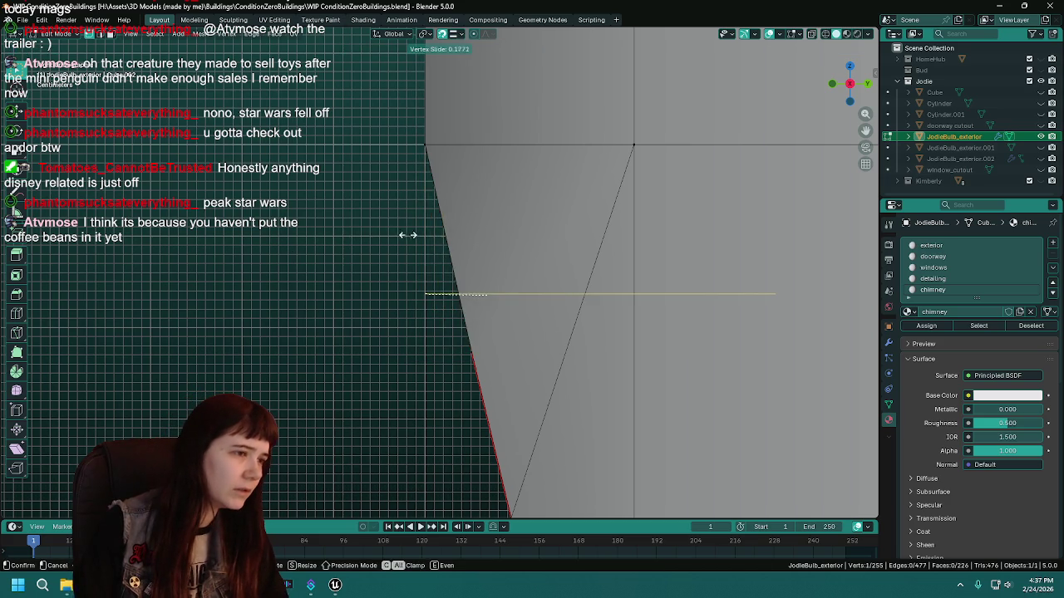
right_click(443, 235)
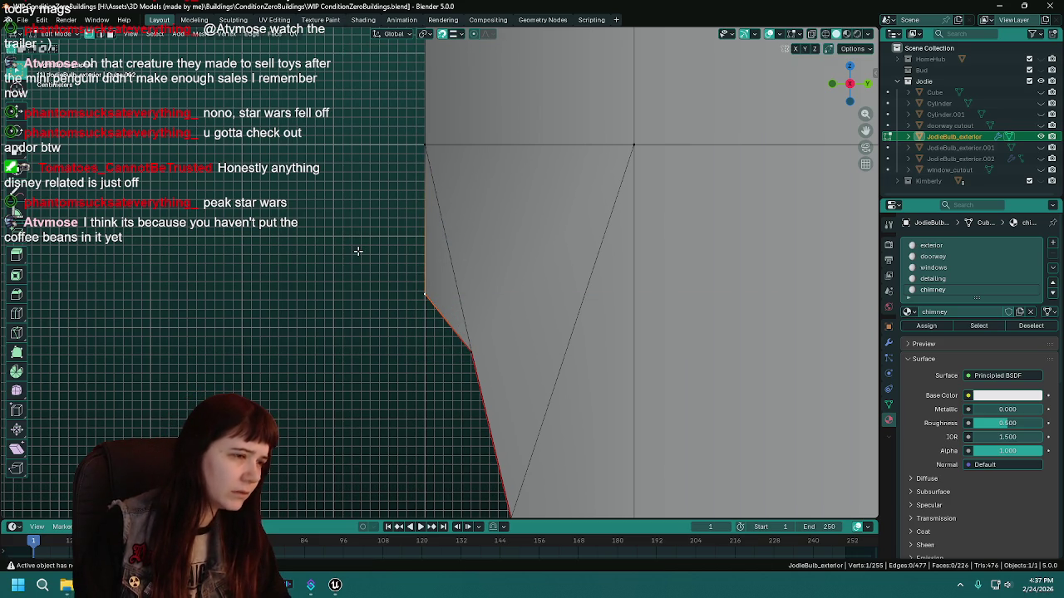
key("g")
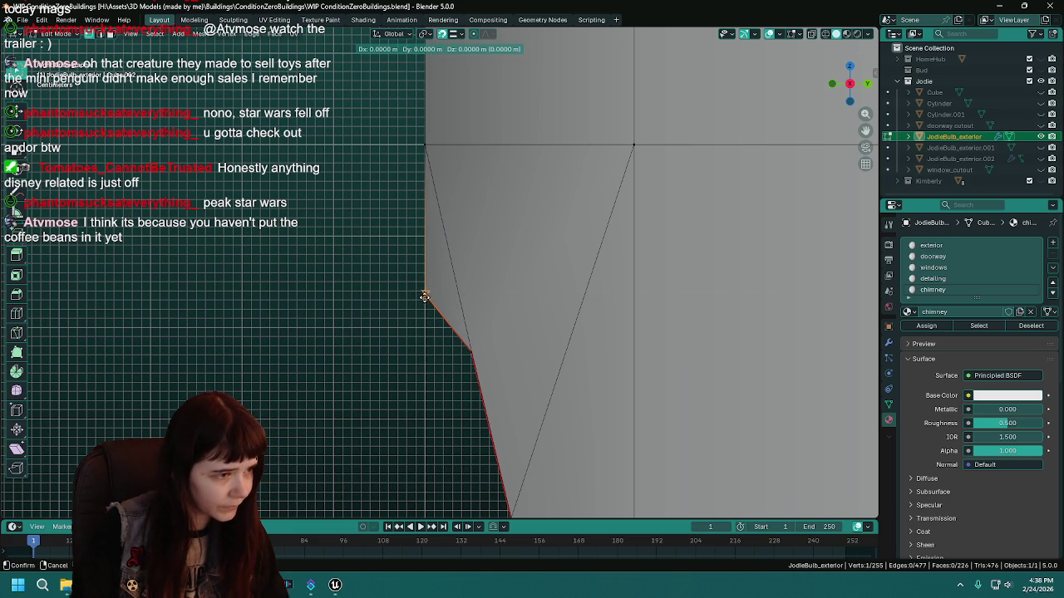
Drop the corner vertex onto the slanted edge and view the arch from the side.
left_click(420, 295)
scroll(405, 296, "down", 1)
scroll(405, 296, "down", 4)
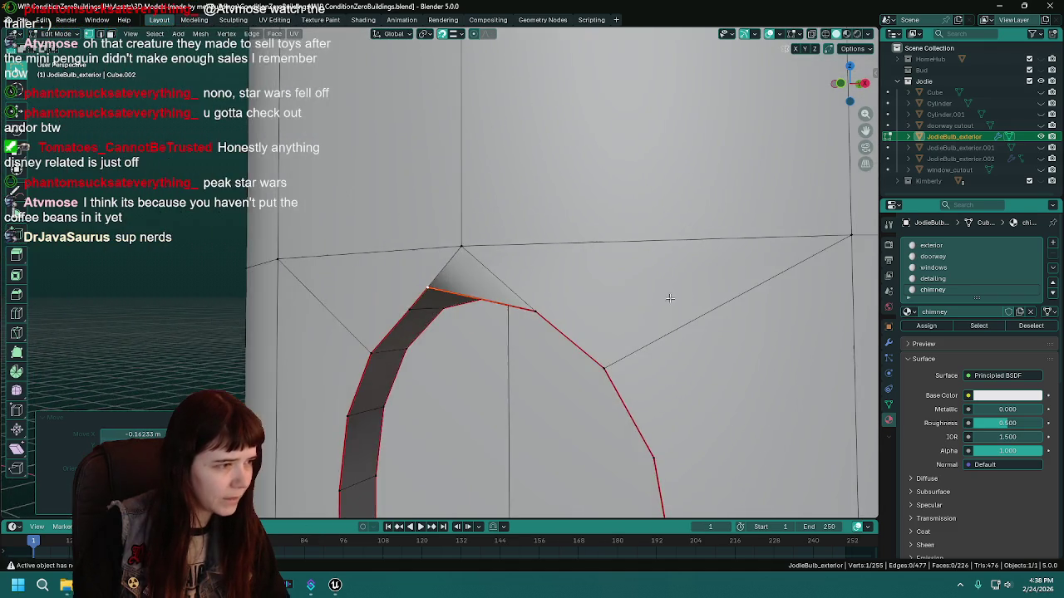
scroll(613, 302, "down", 2)
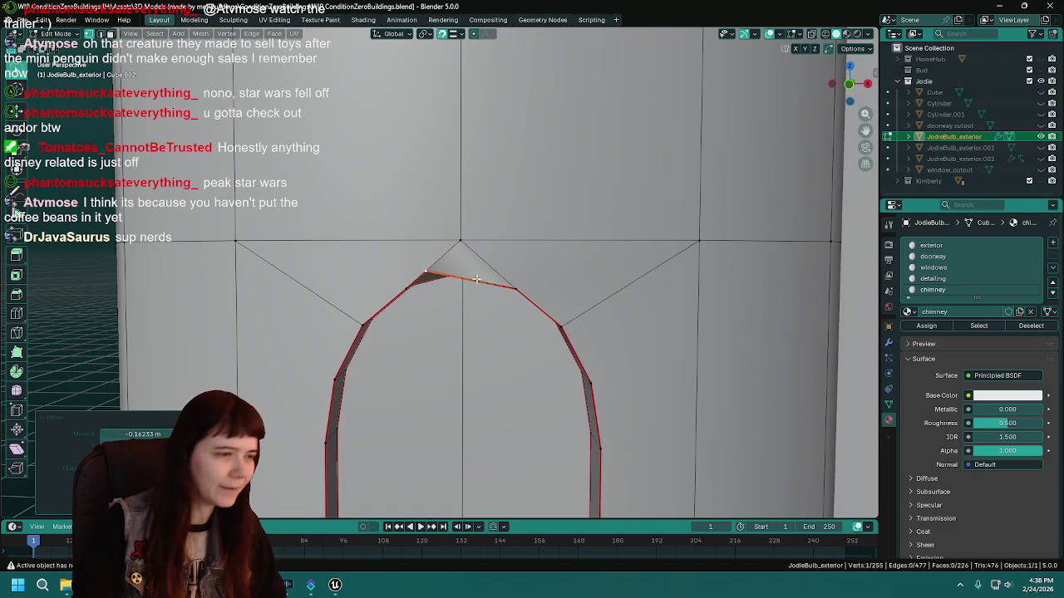
scroll(476, 279, "up", 2)
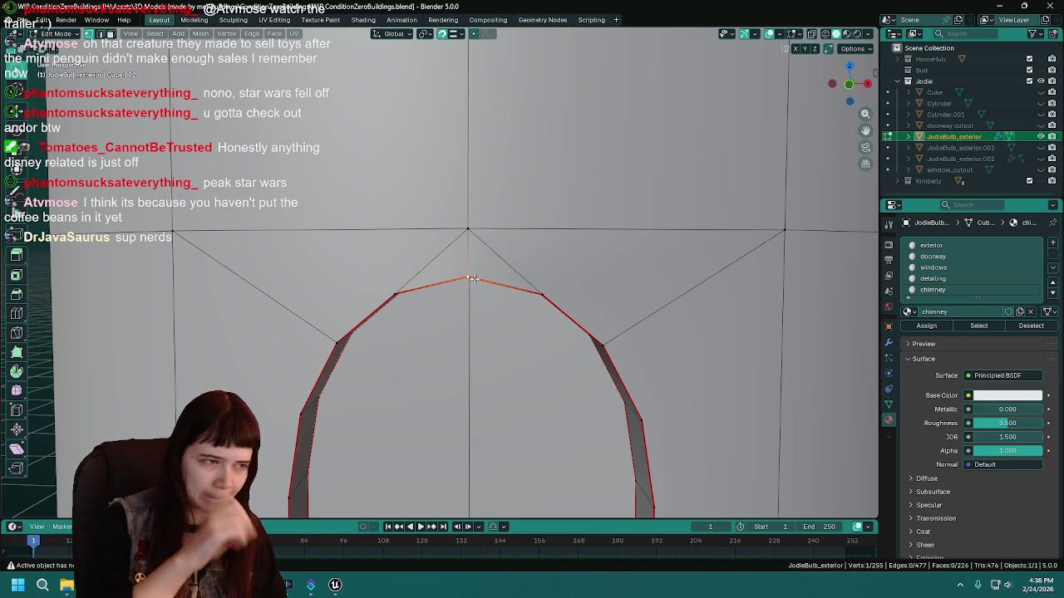
left_click_drag(471, 279, 378, 308)
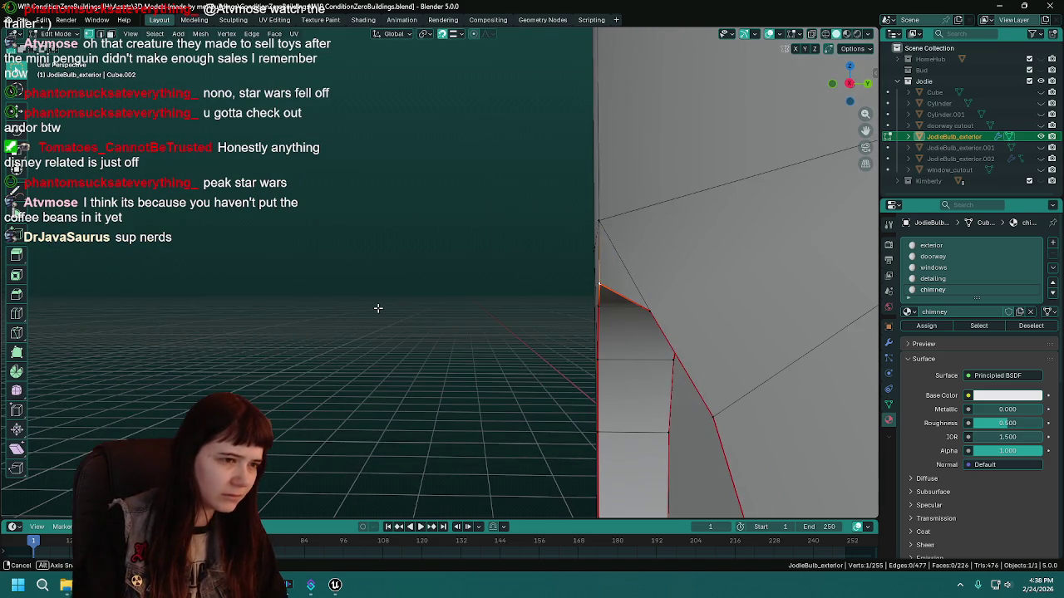
In Right Ortho view, move the top arch vertex along Y back toward the wall.
key("KP_3")
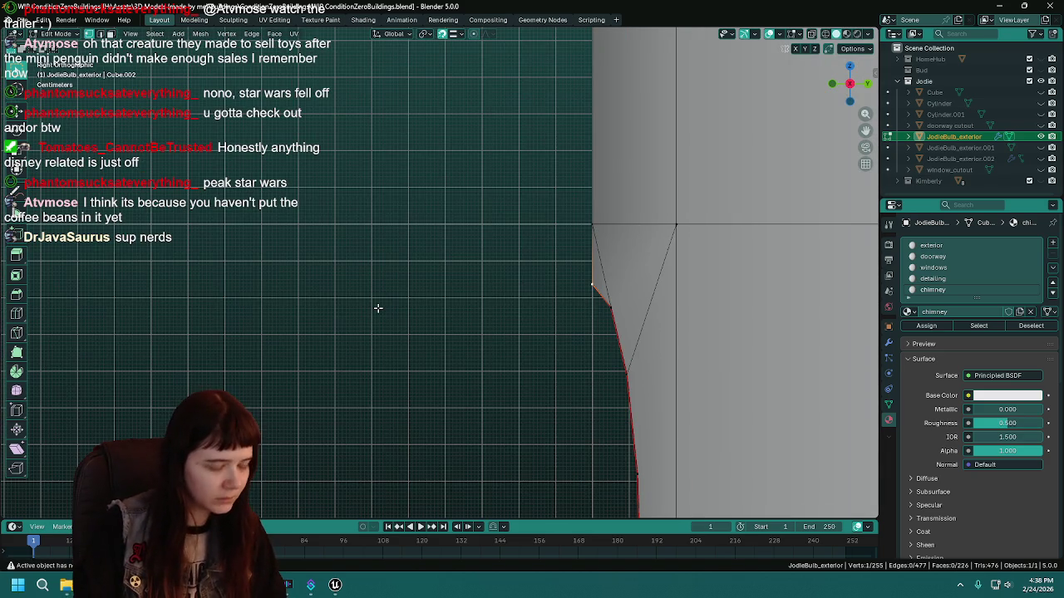
key("g")
key("y")
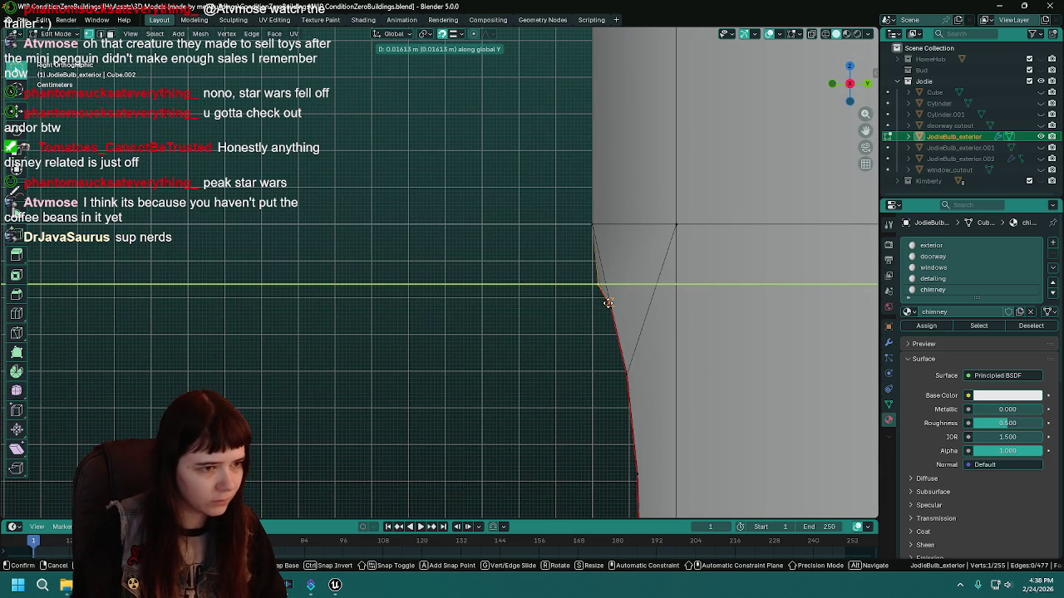
left_click(609, 304)
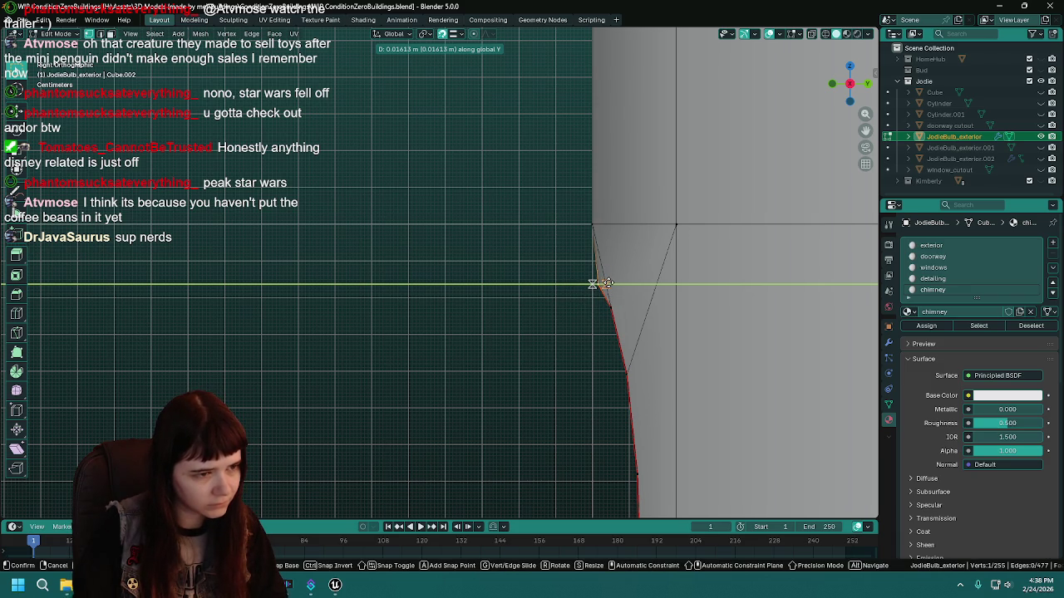
right_click(608, 283)
scroll(467, 278, "up", 5)
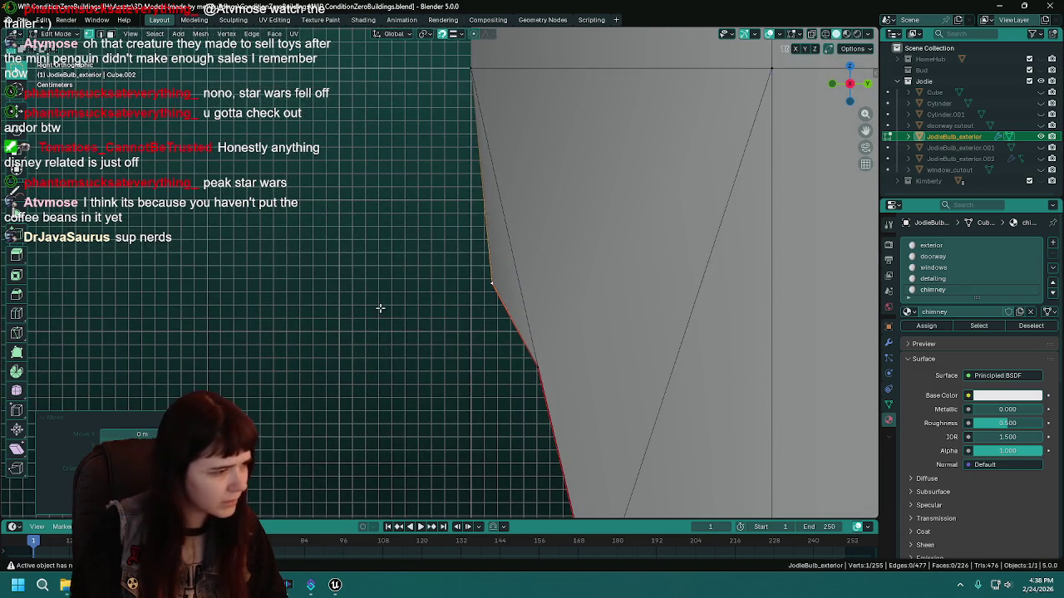
key("ctrl+z")
key("g")
key("y")
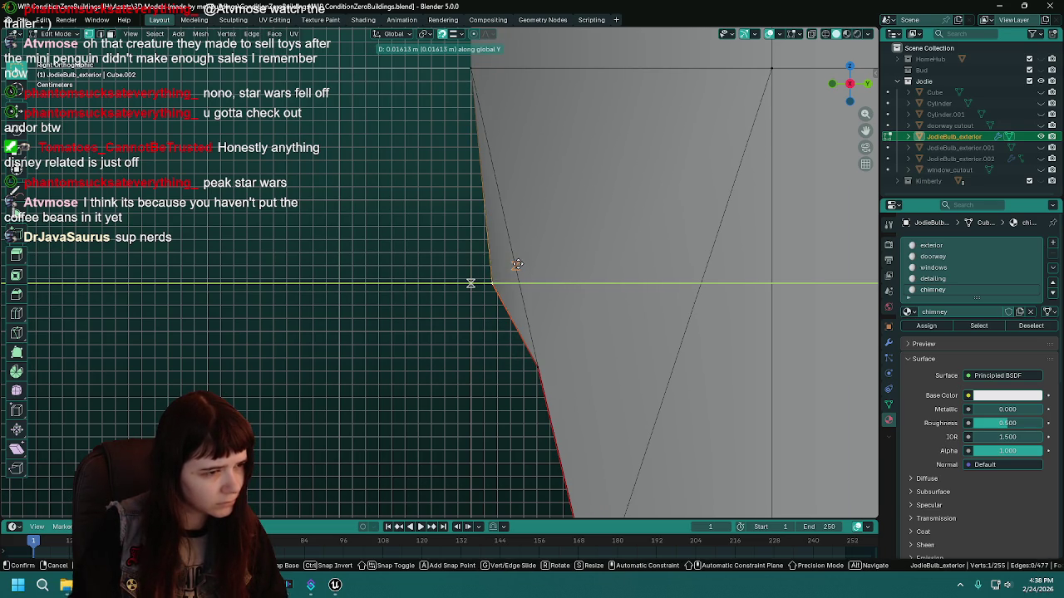
left_click(517, 263)
Set the snap target to Edge Center, move the vertex along Y, and save.
scroll(443, 279, "down", 2)
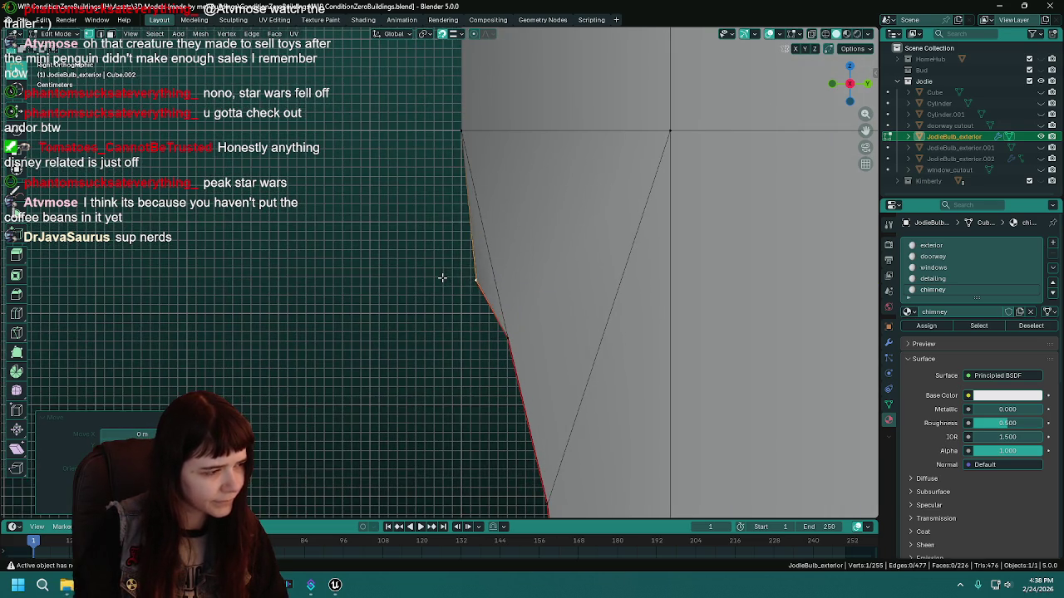
left_click(455, 34)
left_click(440, 156)
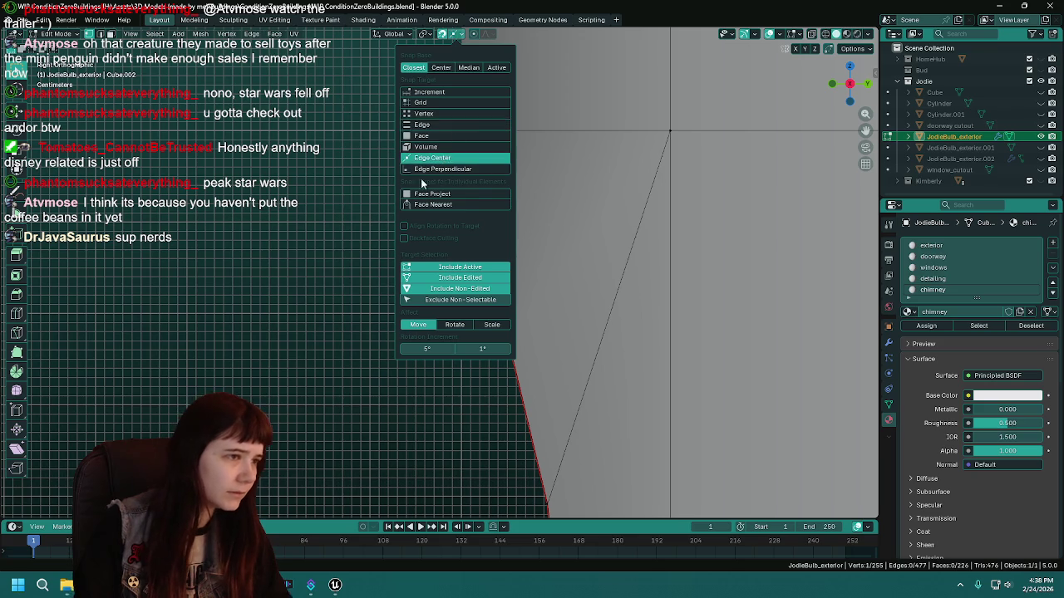
key("g")
key("y")
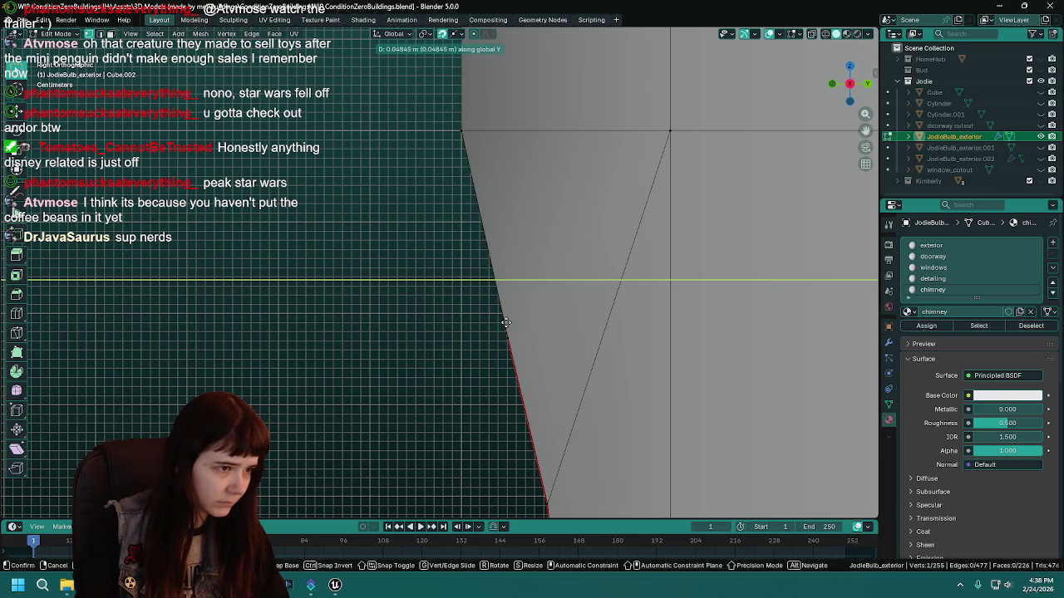
left_click(488, 330)
scroll(404, 325, "down", 4)
key("ctrl+s")
scroll(498, 328, "up", 2)
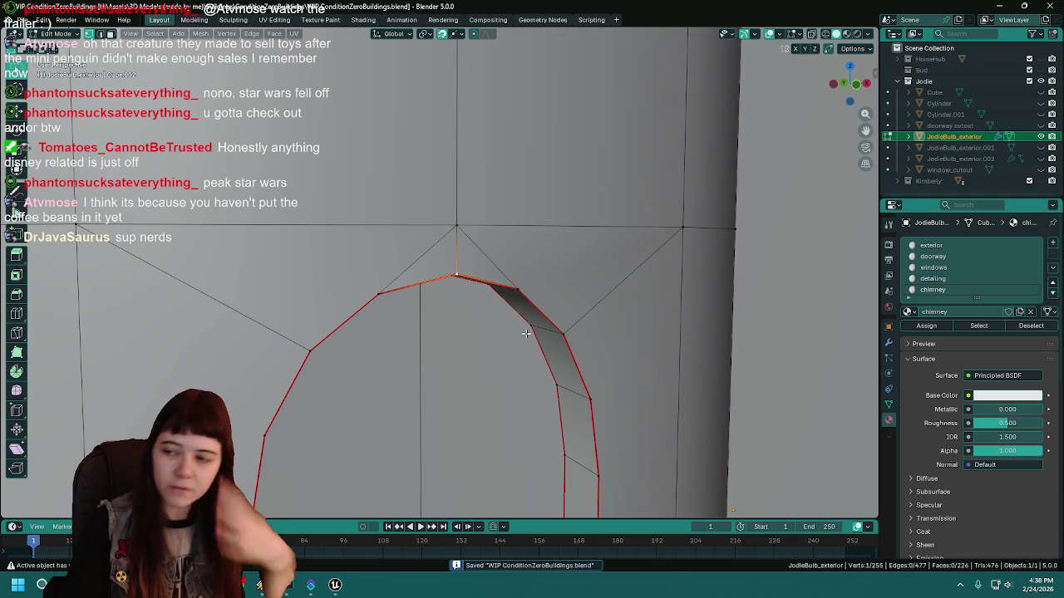
Slide an arch vertex along its edge, then move it along Y in Right Ortho.
left_click_drag(526, 334, 400, 327)
mouse_move(463, 276)
left_mouse_down()
mouse_move(427, 269)
mouse_move(414, 288)
left_mouse_up()
key("shift+v")
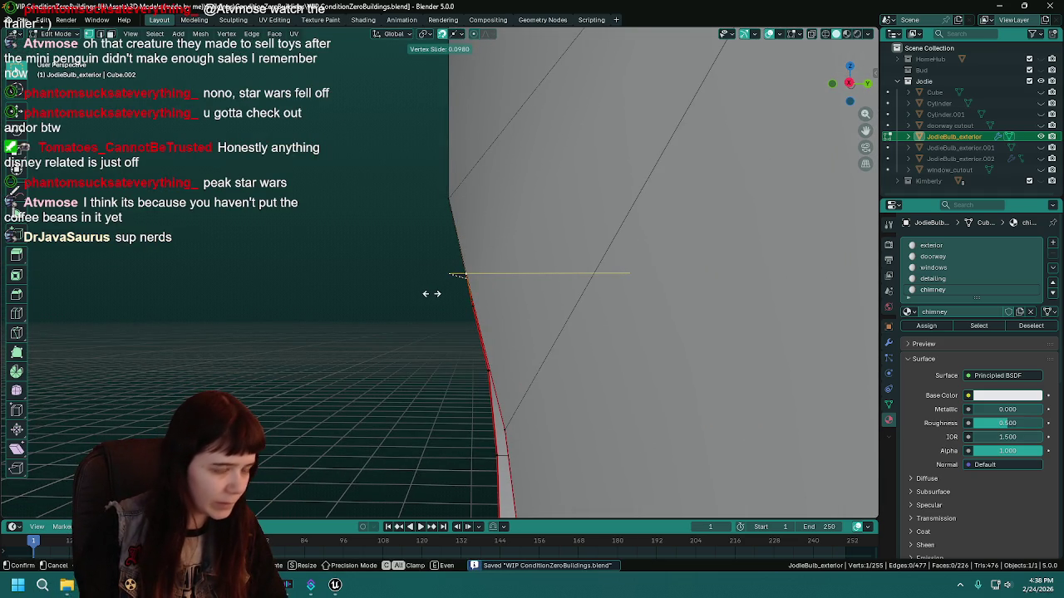
left_click(432, 293)
key("KP_3")
scroll(431, 293, "up", 1)
key("g")
key("y")
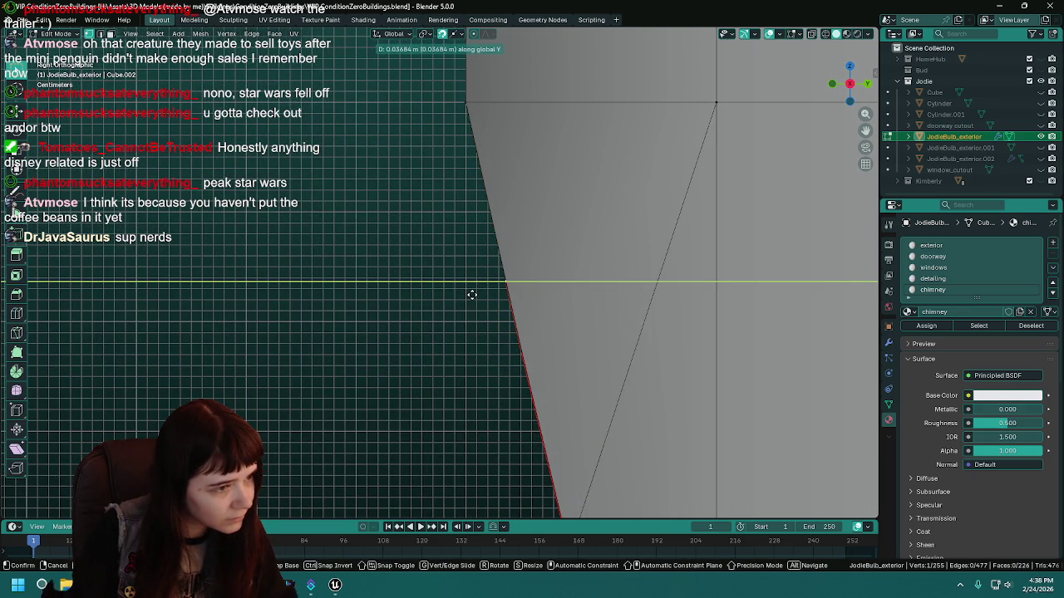
left_click(471, 294)
Check the arch against the wall in Object Mode, then return to Edit Mode.
mouse_move(472, 294)
left_mouse_down()
mouse_move(364, 312)
mouse_move(597, 320)
mouse_move(577, 305)
left_mouse_up()
key("Tab")
mouse_move(513, 315)
left_mouse_down()
mouse_move(430, 338)
mouse_move(607, 339)
mouse_move(498, 308)
mouse_move(605, 329)
mouse_move(518, 357)
mouse_move(621, 361)
mouse_move(522, 347)
left_mouse_up()
key("Tab")
key("Tab")
key("Tab")
scroll(521, 342, "down", 2)
scroll(521, 341, "up", 5)
mouse_move(521, 341)
left_mouse_down()
mouse_move(525, 460)
mouse_move(449, 458)
mouse_move(387, 380)
left_mouse_up()
Move another wall vertex along Y in Right Ortho view to line up with the wall.
key("g")
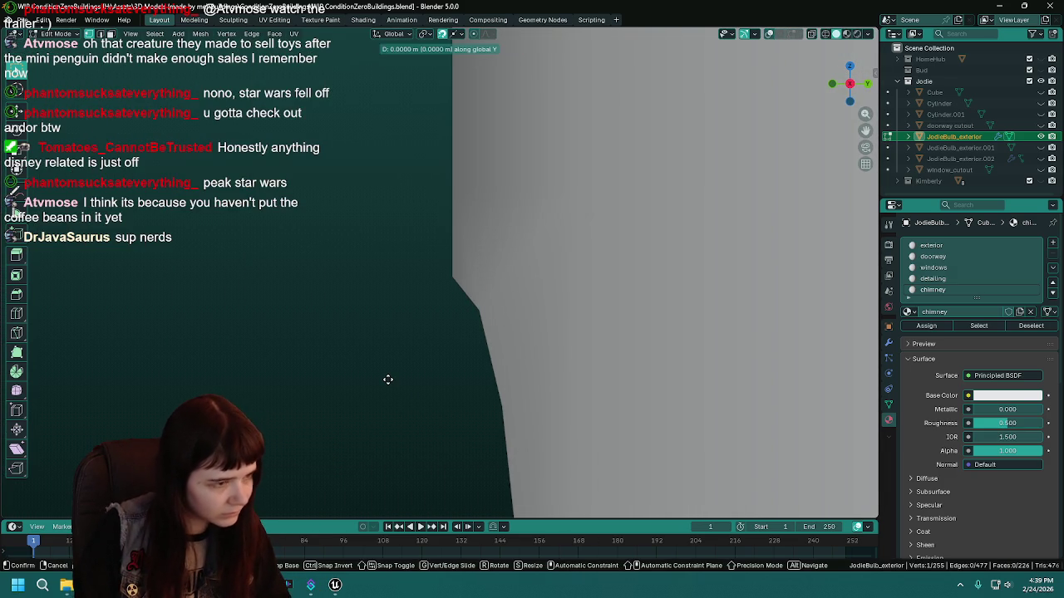
key("y")
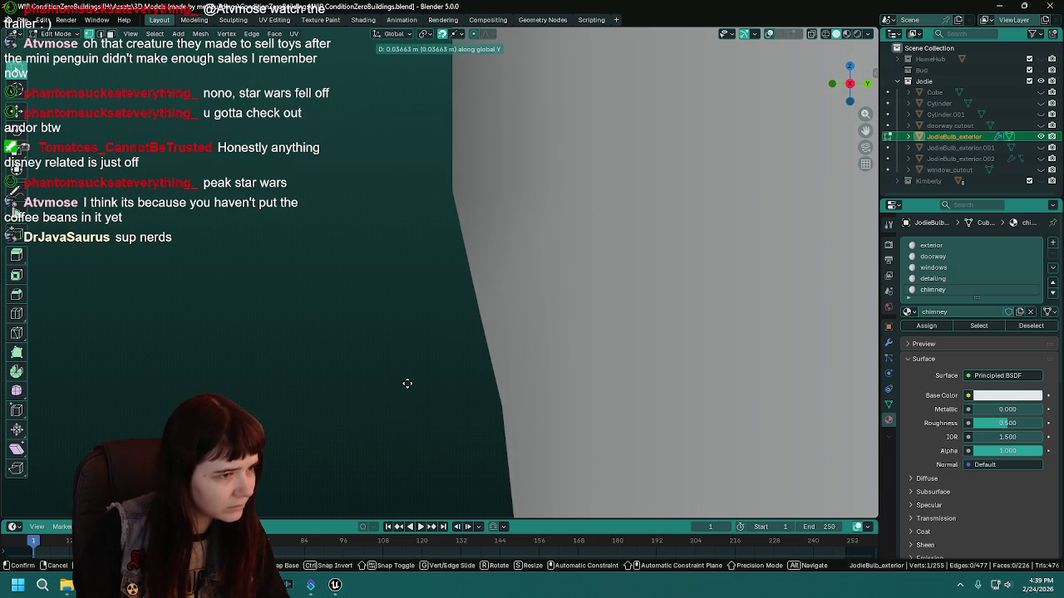
left_click(406, 383)
key("ctrl+z")
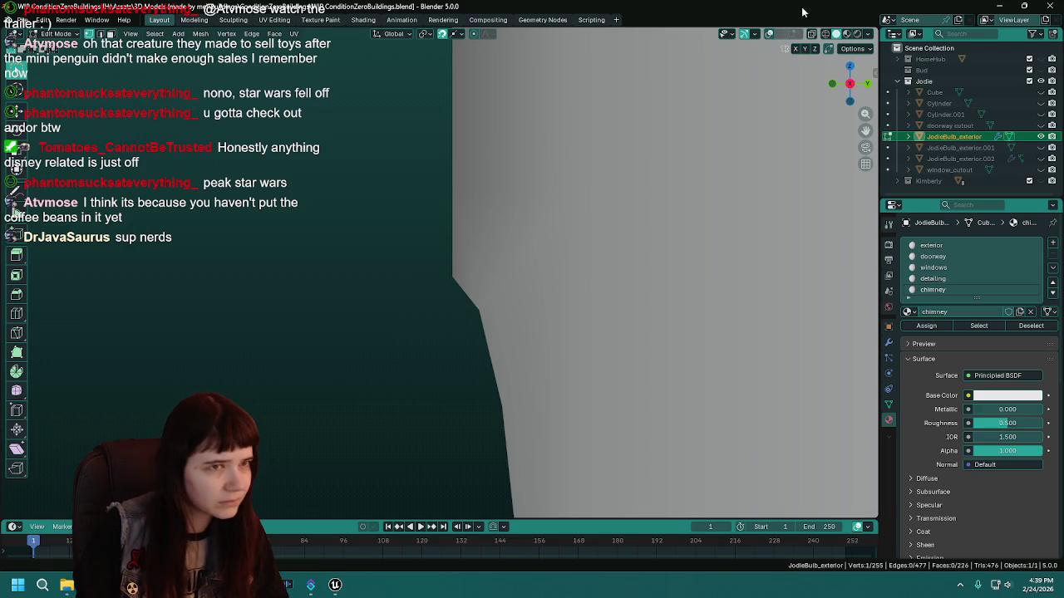
key("KP_3")
key("g")
key("y")
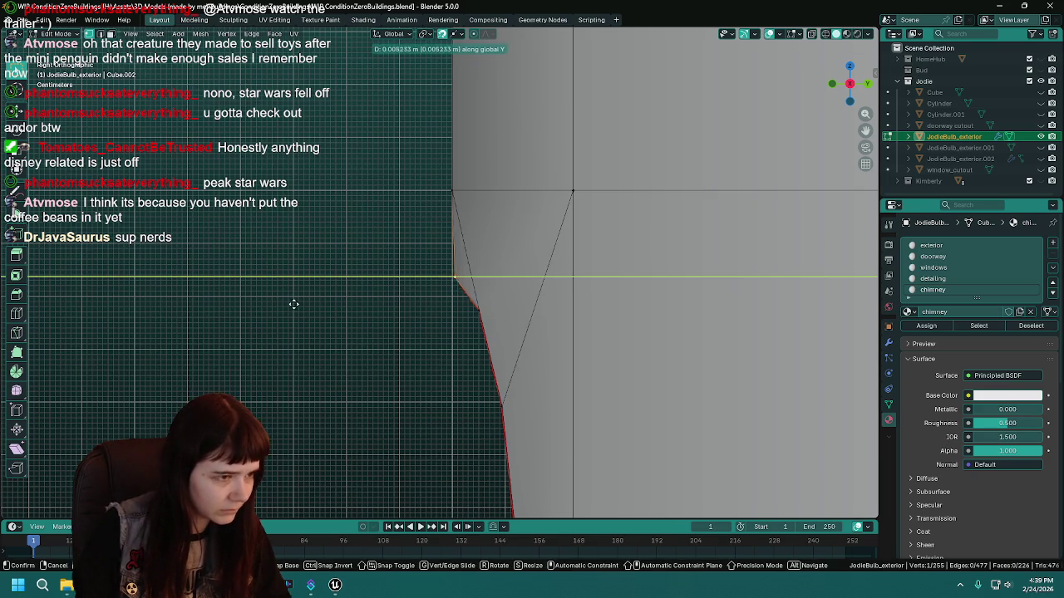
left_click(349, 297)
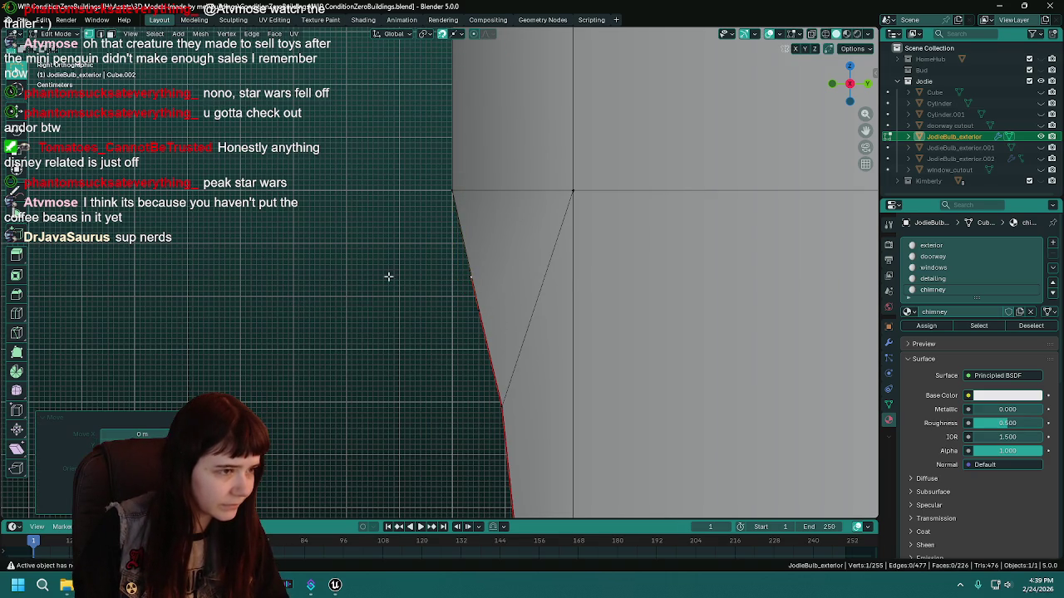
key("KP_5")
Save the file, switch the viewport to Solid shading, and turn overlays back on.
mouse_move(334, 294)
left_mouse_down()
mouse_move(574, 294)
mouse_move(506, 276)
mouse_move(477, 287)
left_mouse_up()
key("ctrl+s")
scroll(475, 312, "down", 3)
key("z")
left_click(594, 316)
left_click(770, 33)
left_click(779, 34)
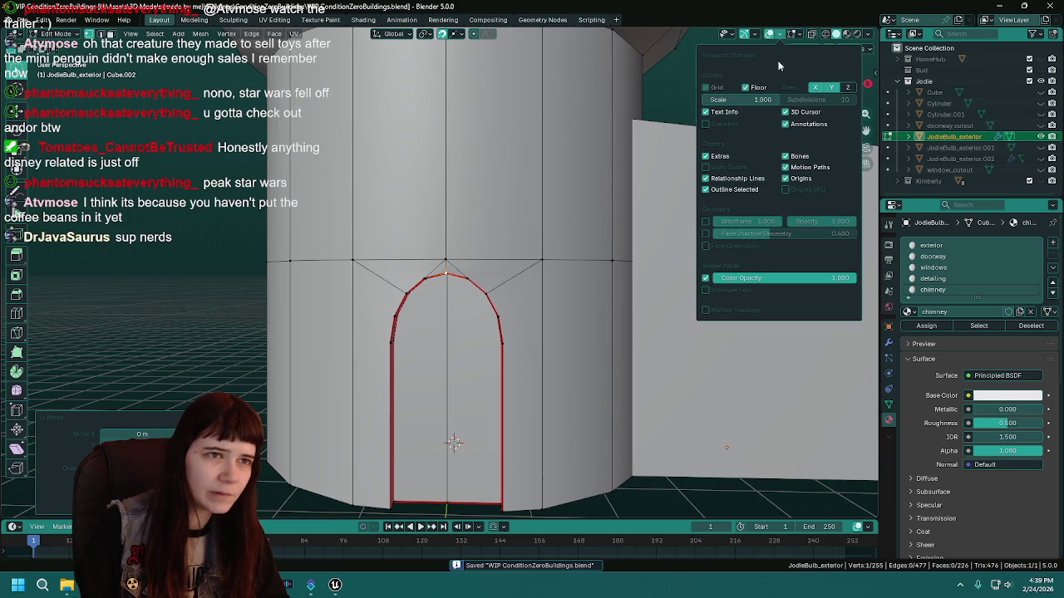
left_click(705, 246)
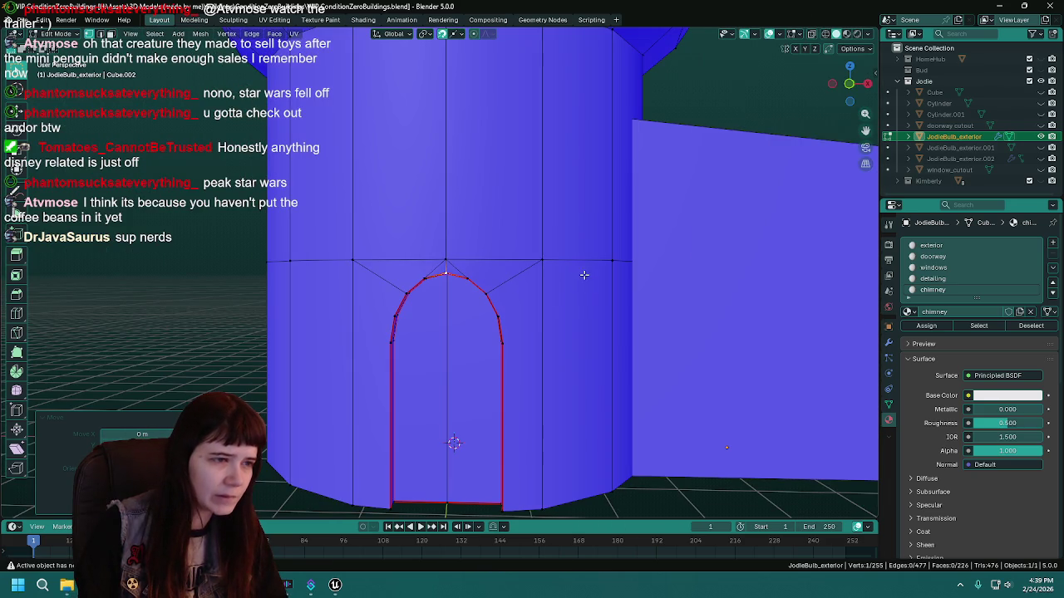
scroll(499, 283, "down", 5)
mouse_move(498, 282)
left_mouse_down()
mouse_move(358, 264)
mouse_move(608, 261)
mouse_move(565, 340)
mouse_move(517, 282)
mouse_move(754, 44)
left_mouse_up()
scroll(517, 282, "up", 3)
left_click(781, 37)
left_click(708, 248)
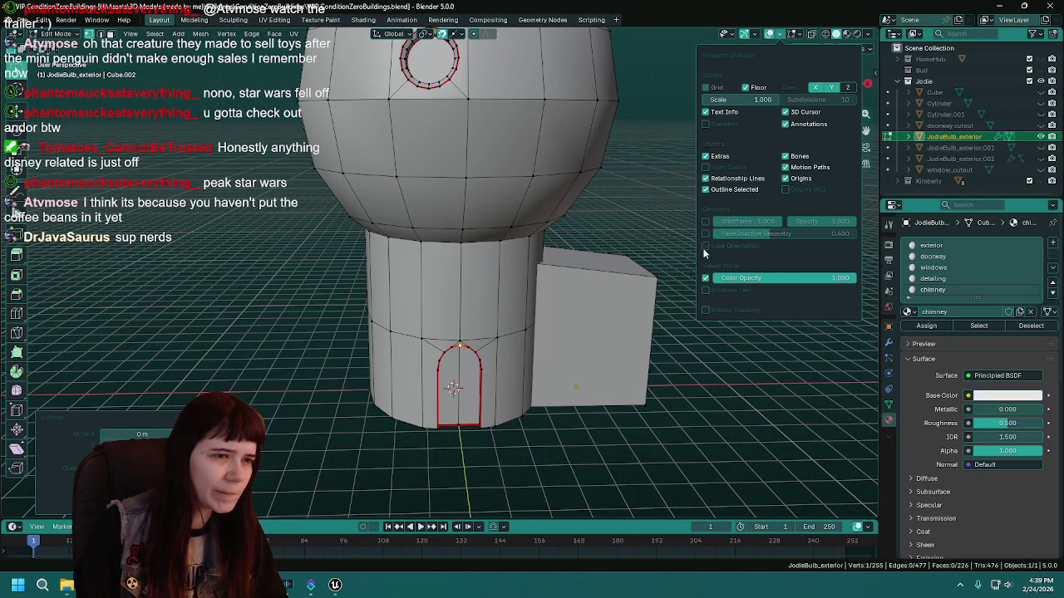
left_click_drag(522, 391, 520, 334)
scroll(521, 333, "up", 3)
key("ctrl+s")
mouse_move(525, 275)
left_mouse_down()
mouse_move(498, 299)
mouse_move(540, 284)
left_mouse_up()
scroll(540, 284, "down", 5)
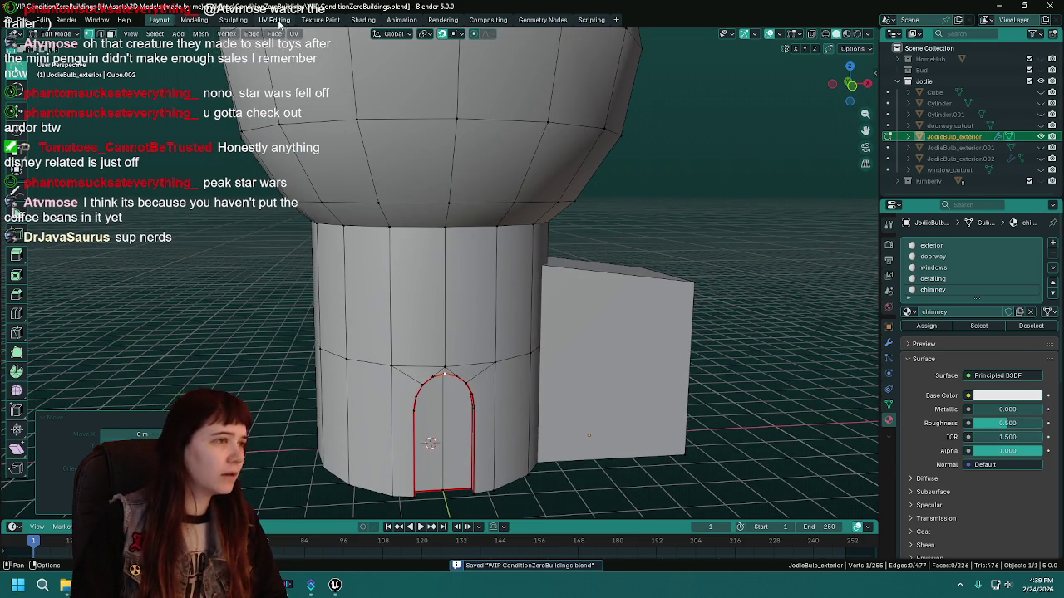
left_click(274, 20)
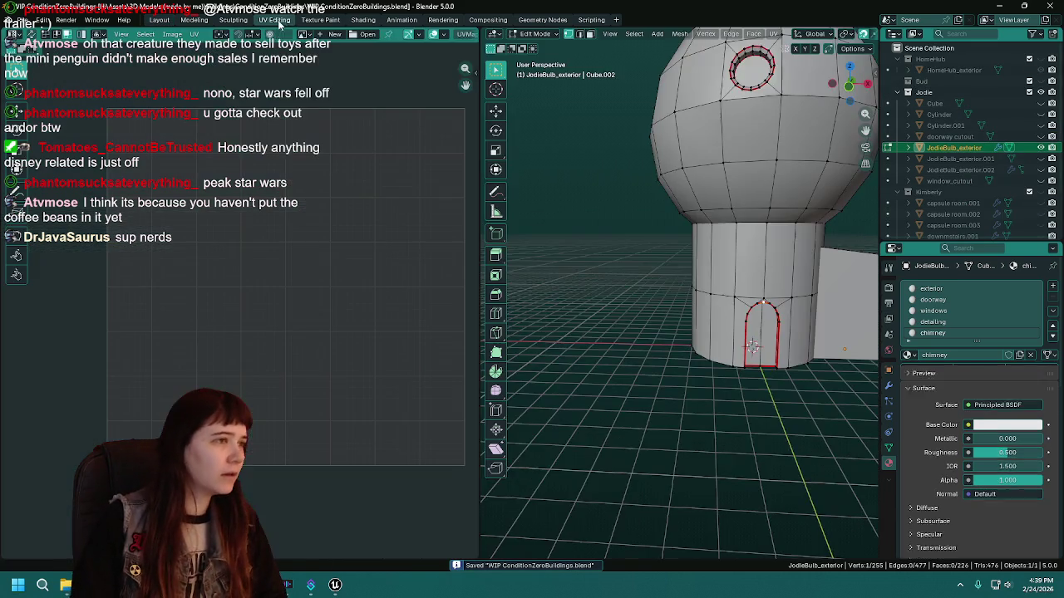
left_click_drag(754, 385, 646, 421)
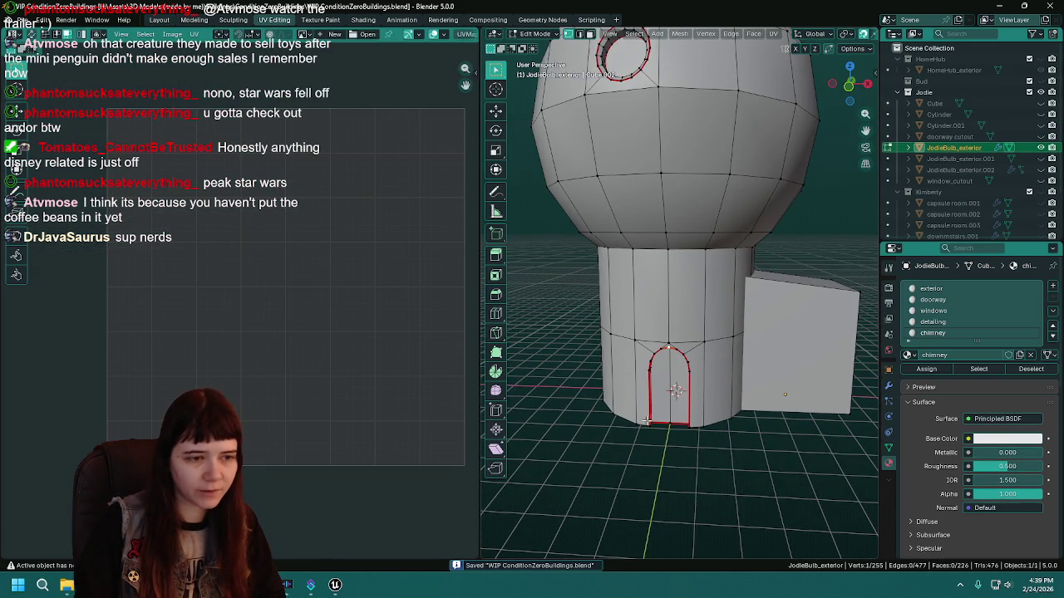
scroll(672, 371, "up", 4)
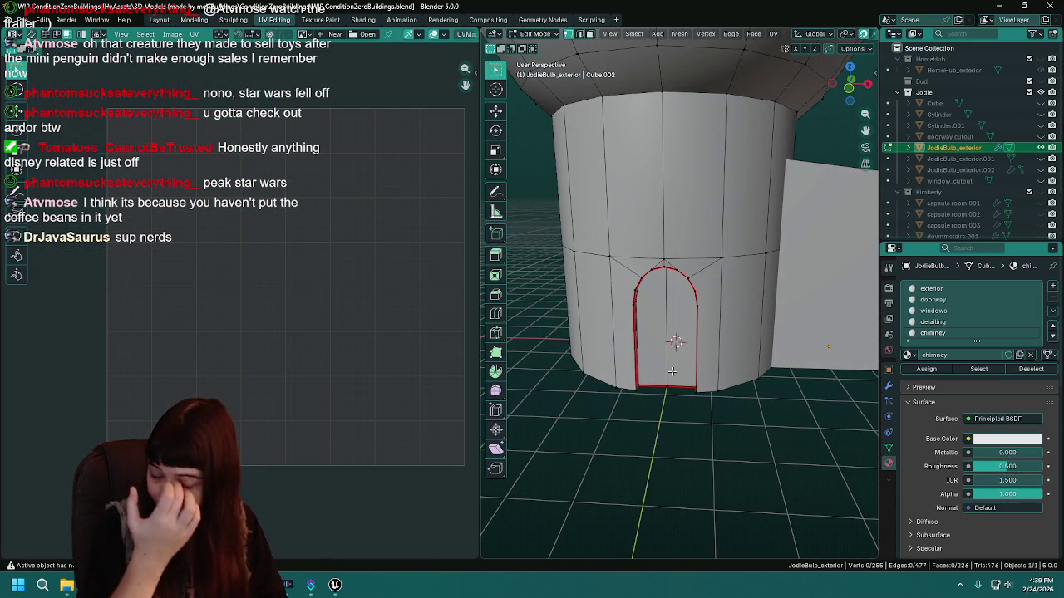
scroll(672, 371, "down", 6)
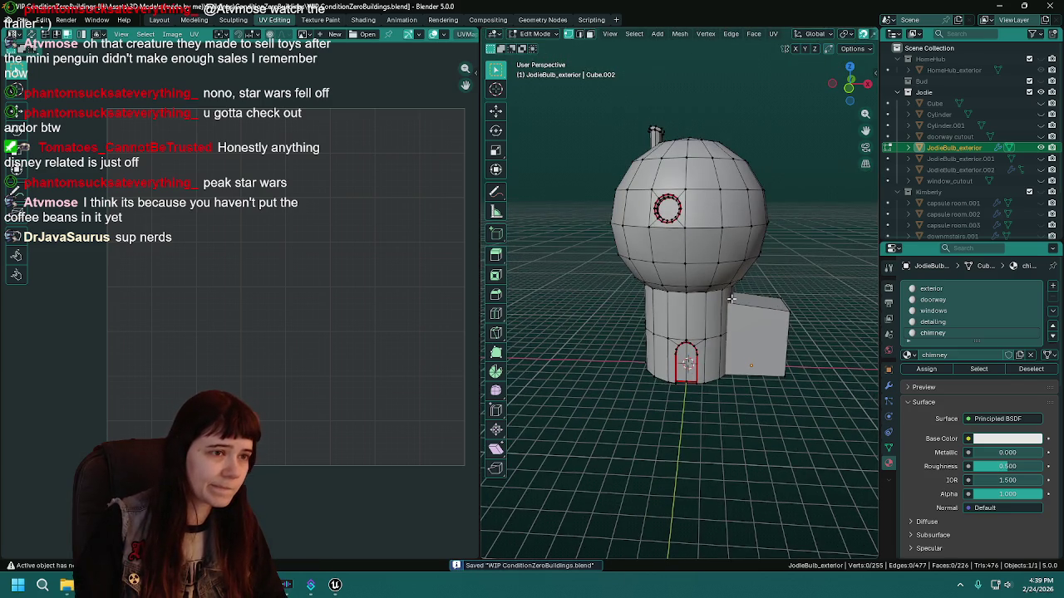
key("Tab")
key("ctrl+s")
left_click_drag(703, 289, 702, 270)
scroll(673, 206, "up", 3)
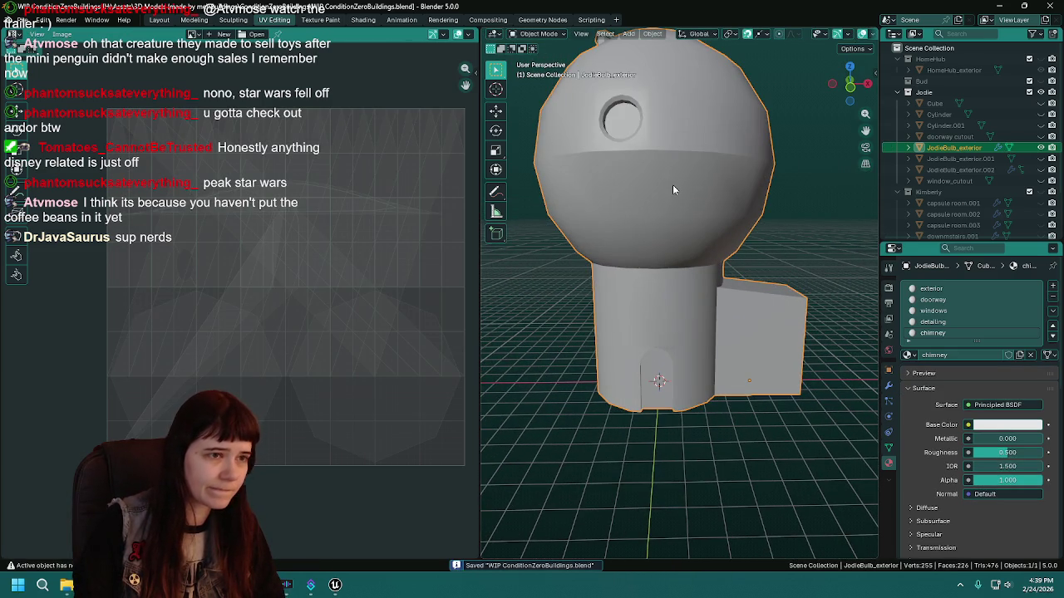
key("KP_1")
scroll(673, 207, "up", 4)
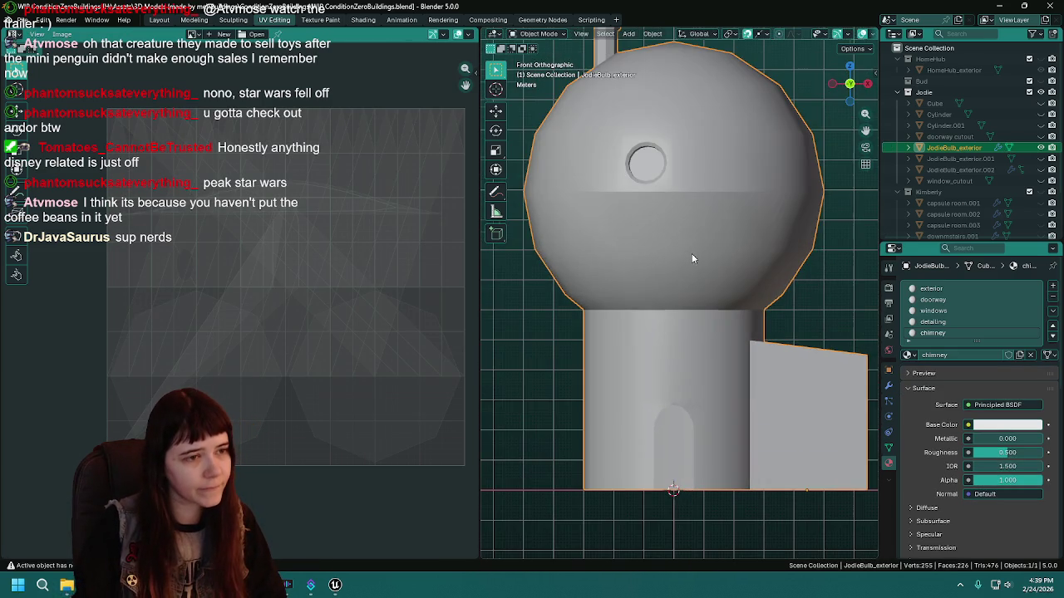
key("Tab")
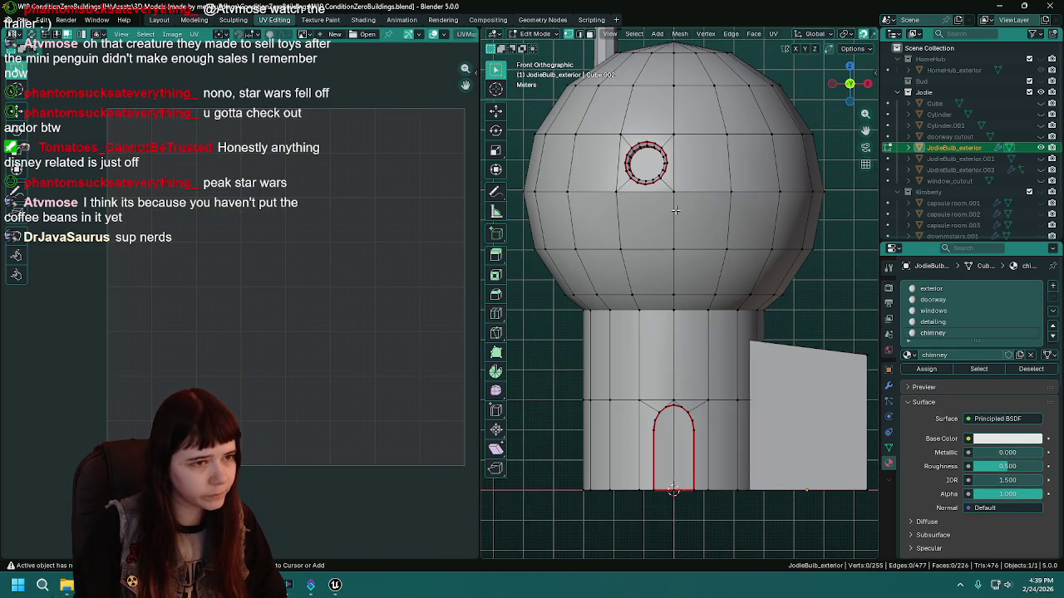
key("ctrl+t")
key("ctrl+z")
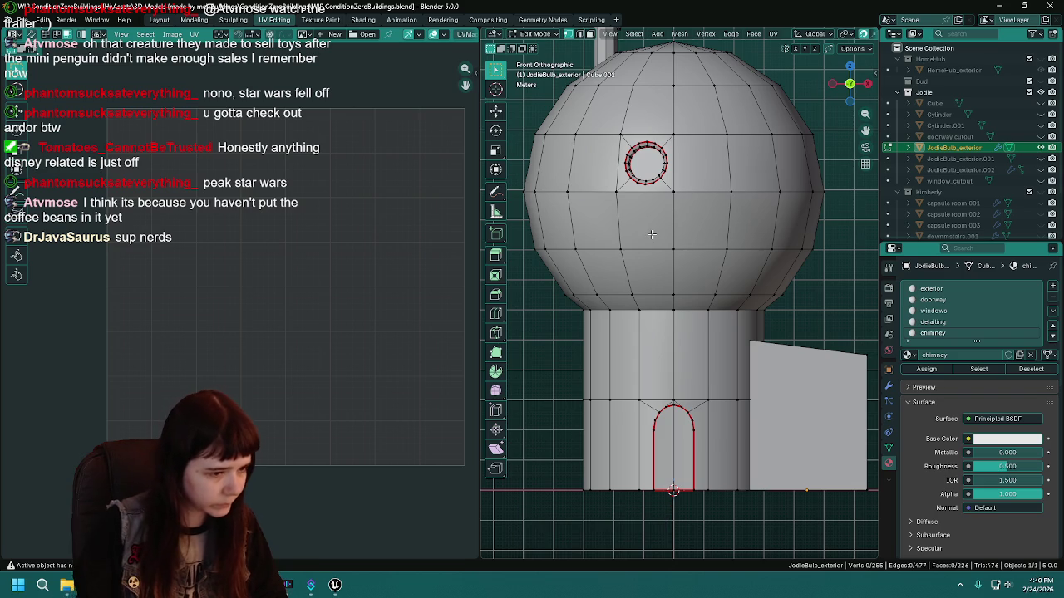
Loop-cut the dome horizontally and slide the new loop upward (factor -0.676).
key("ctrl+r")
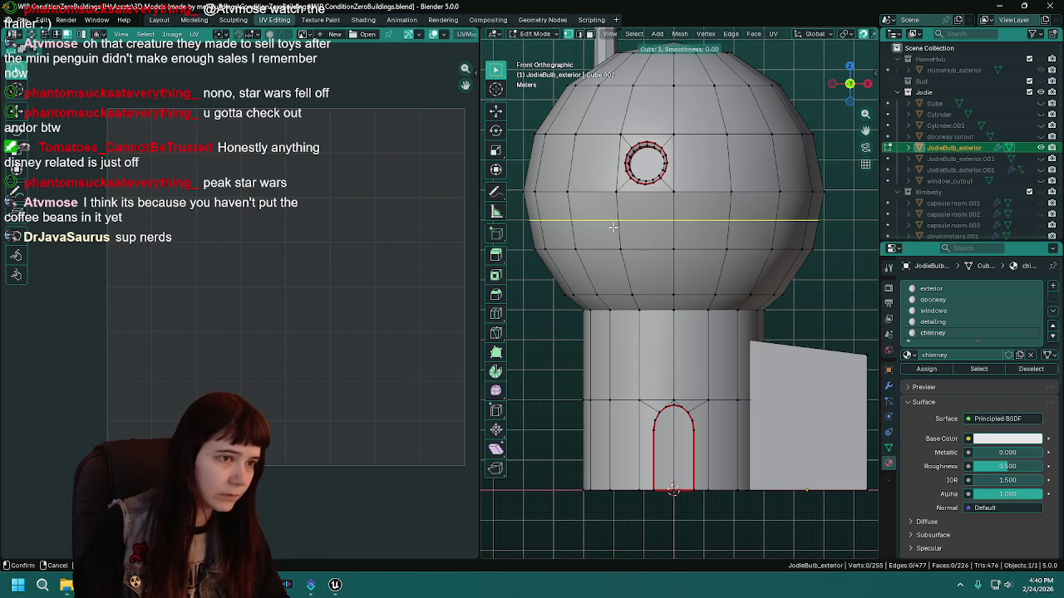
left_click(614, 226)
left_click_drag(615, 216, 610, 205)
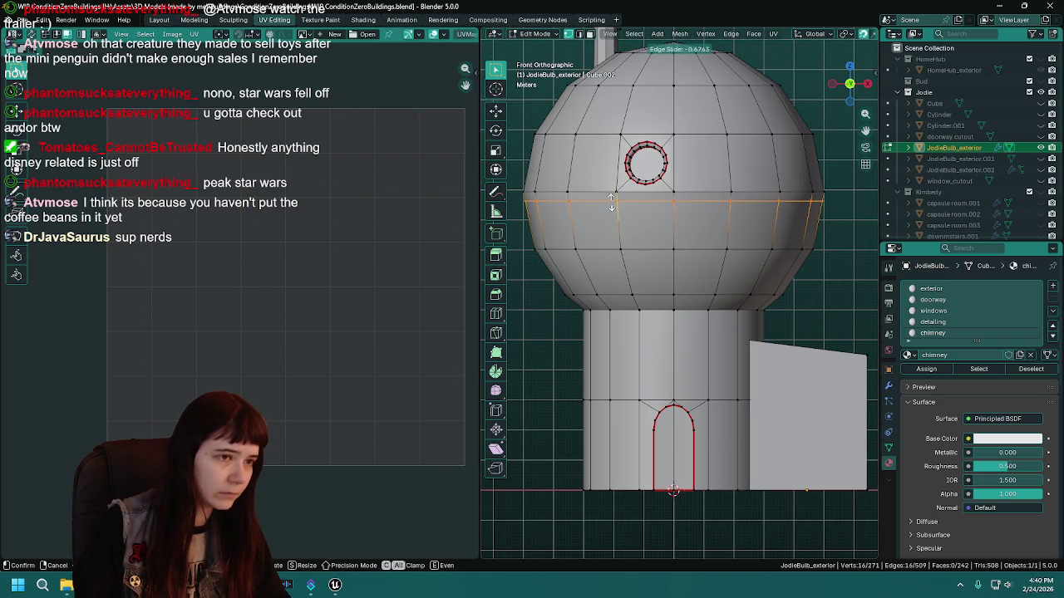
left_click(611, 202)
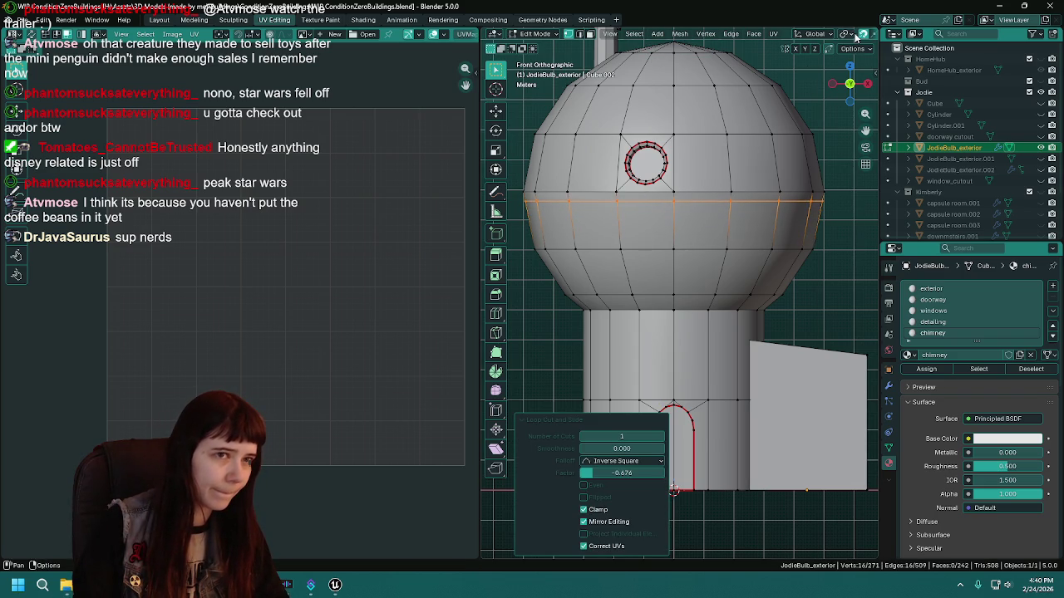
Scale the new loop up to 1.009 with overlays hidden, then save.
left_click_drag(480, 133, 298, 133)
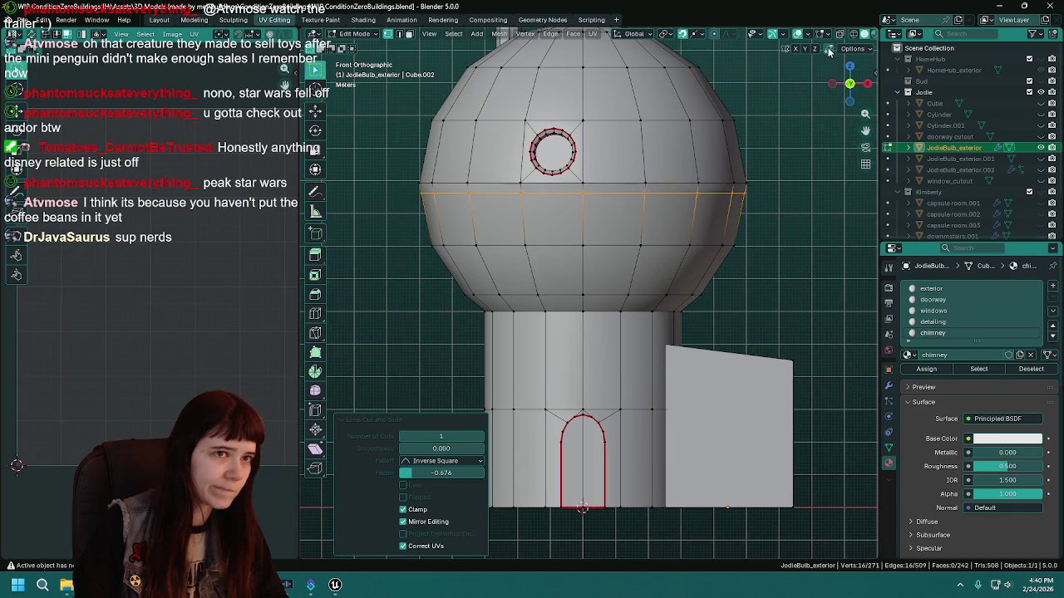
left_click(795, 36)
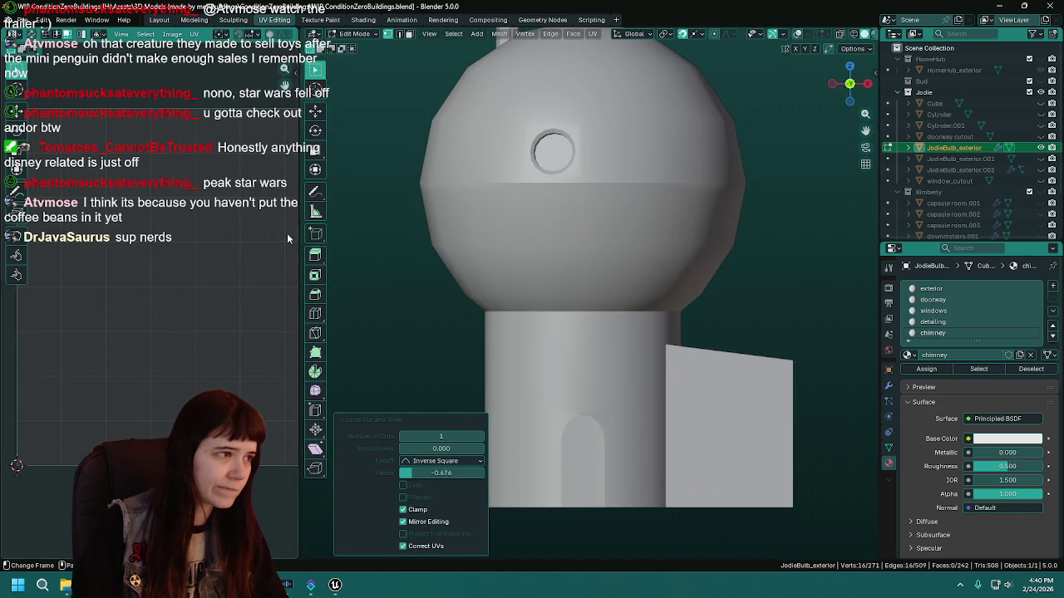
left_click_drag(299, 236, 321, 236)
key("s")
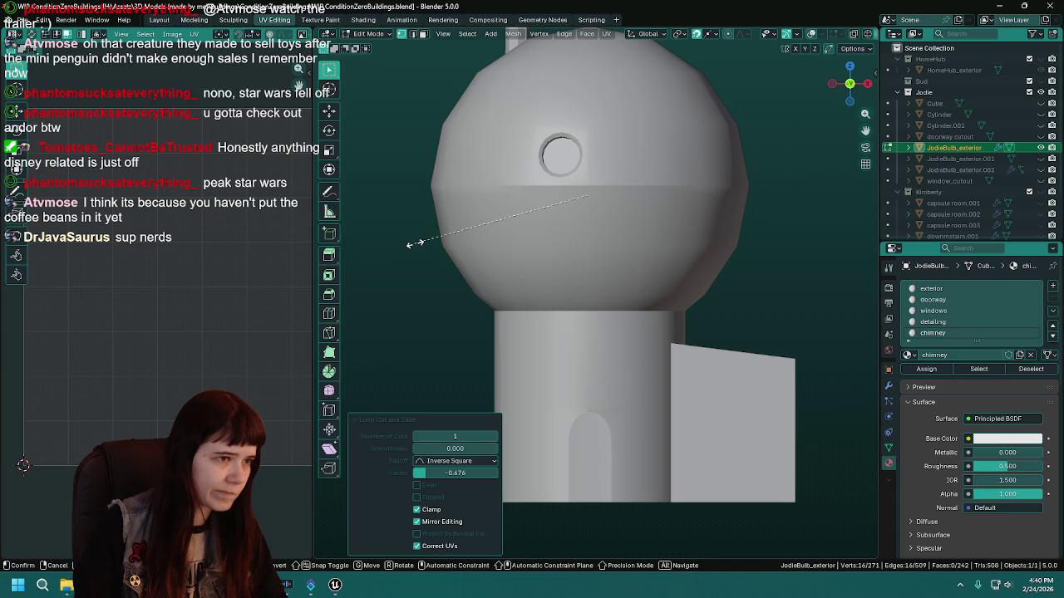
left_click(413, 244)
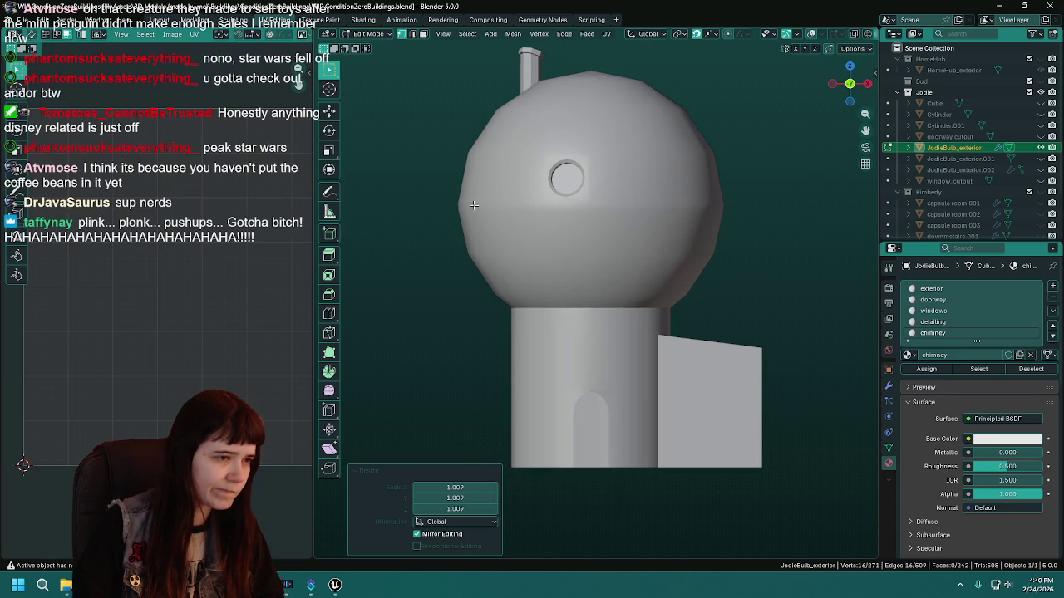
key("ctrl+s")
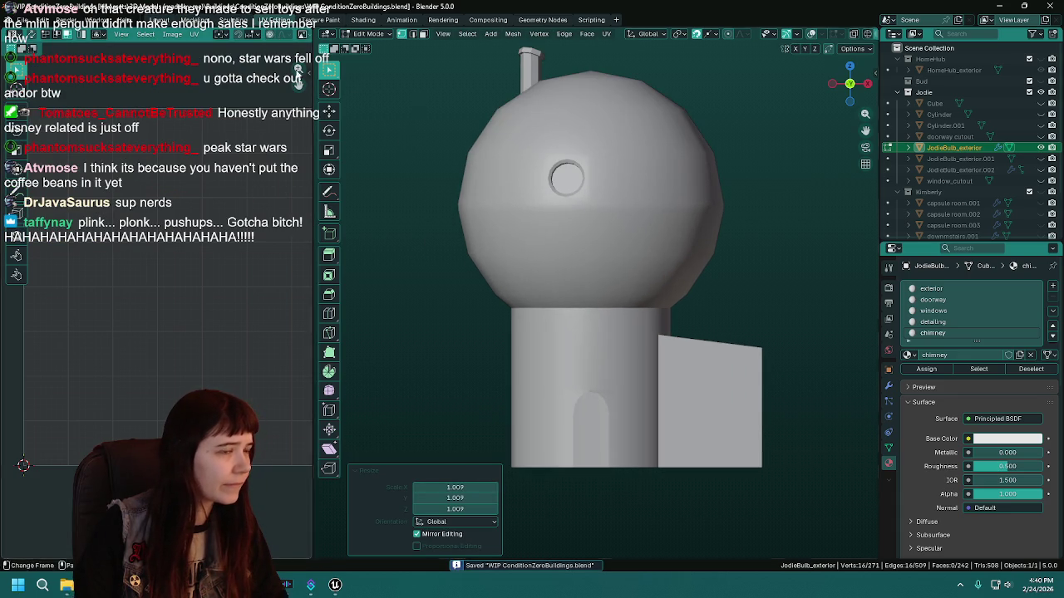
Show overlays again, deselect the loop, and return to a perspective view.
left_click(812, 34)
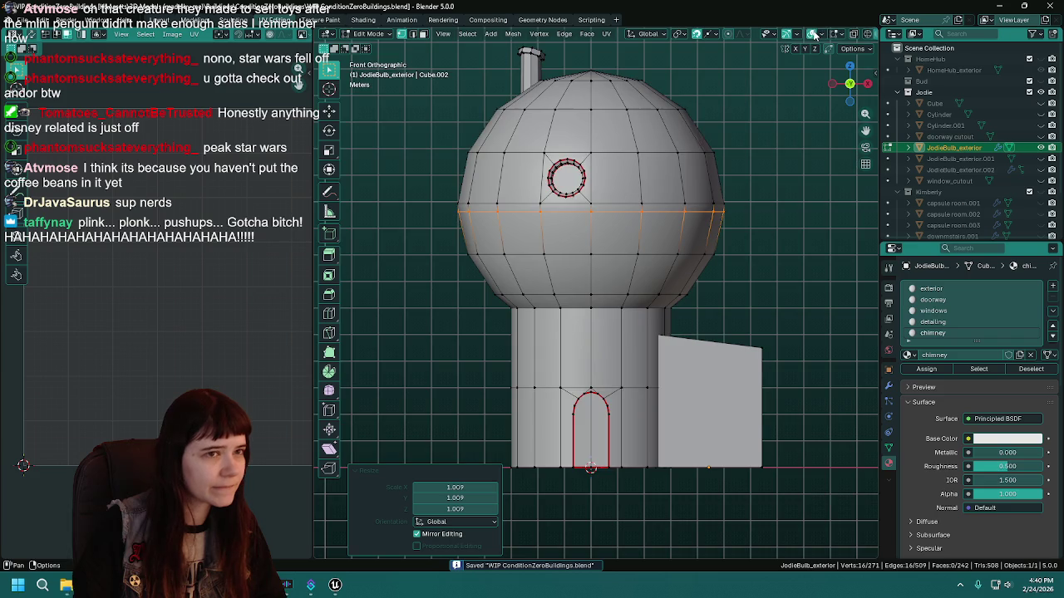
key("alt+a")
scroll(406, 372, "down", 1)
scroll(406, 371, "up", 1)
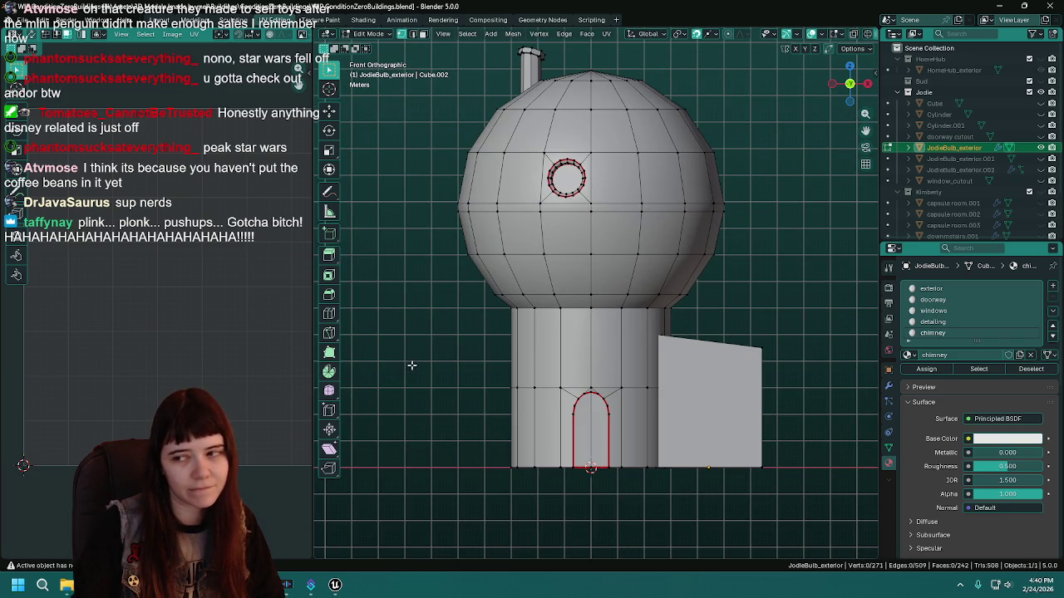
key("KP_8")
key("KP_4")
left_click_drag(313, 294, 405, 300)
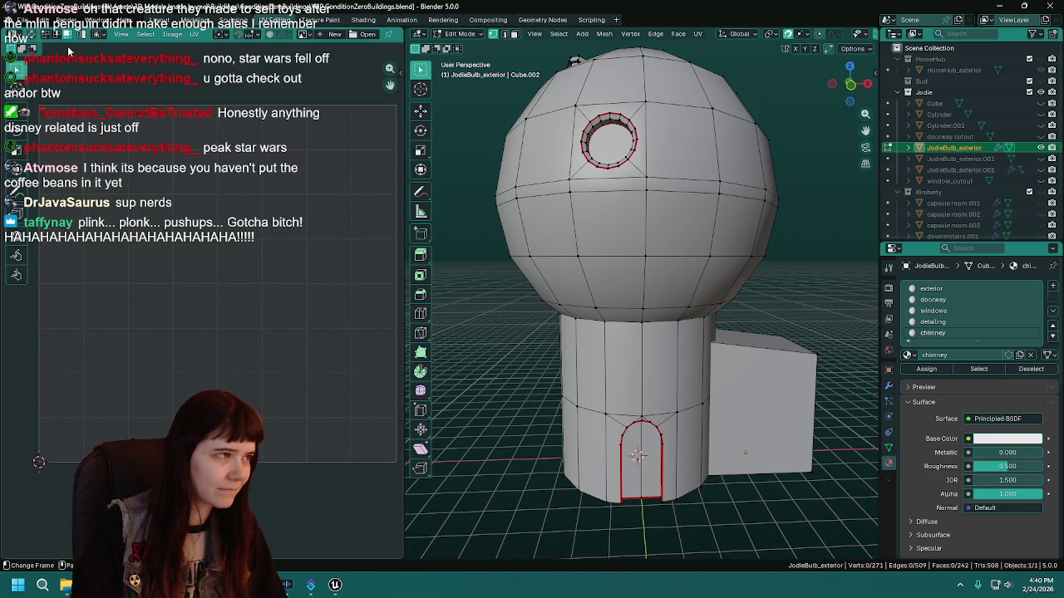
Switch to the Layout workspace, save, and orbit over the dome to the chimney.
key("ctrl+Page_Up")
scroll(408, 209, "down", 2)
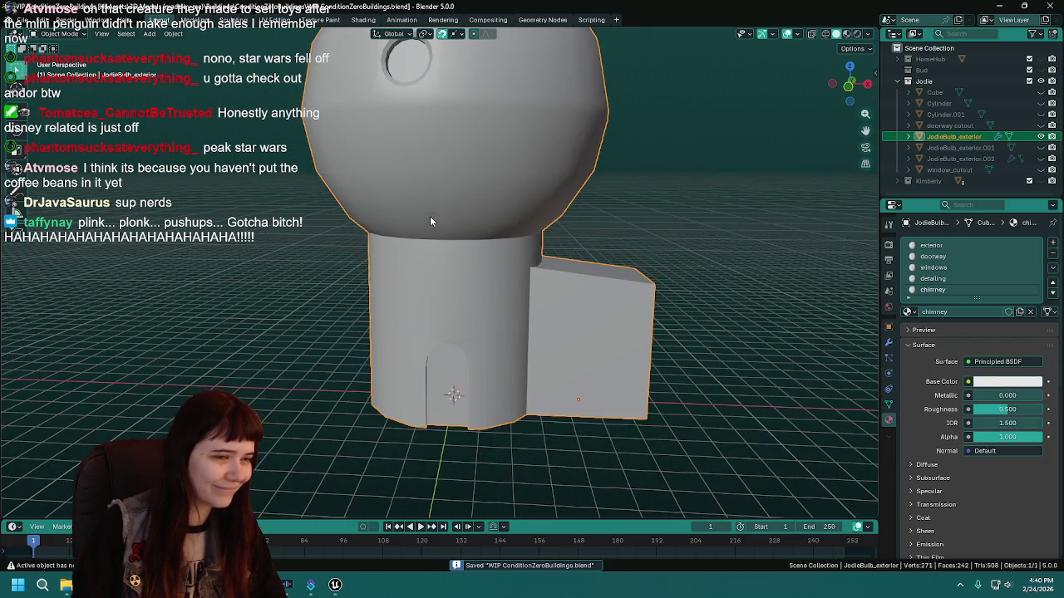
key("ctrl+s")
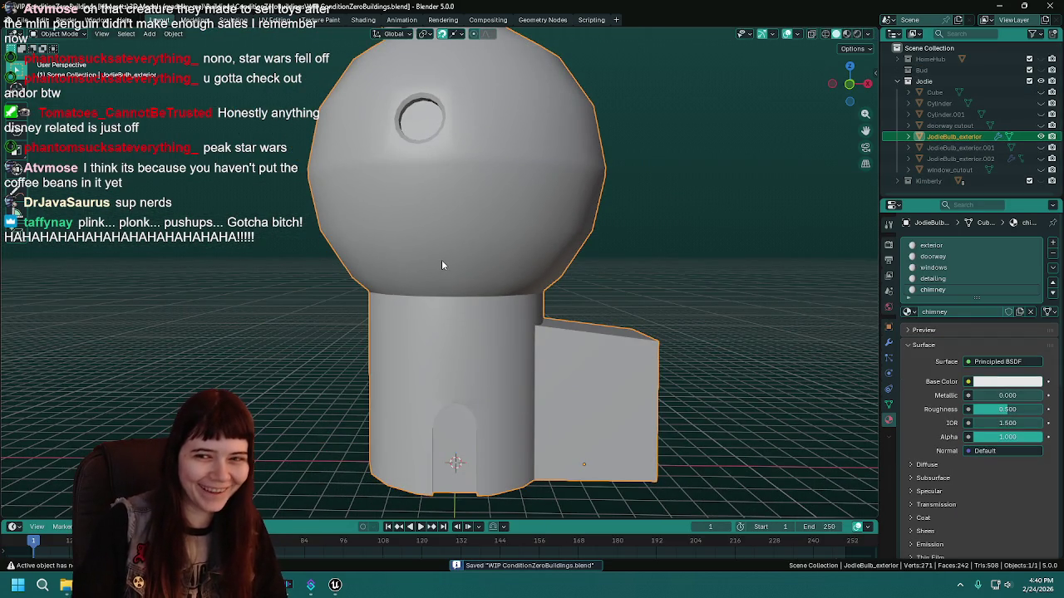
mouse_move(440, 261)
left_mouse_down()
mouse_move(459, 287)
mouse_move(702, 304)
mouse_move(653, 306)
left_mouse_up()
key("ctrl+s")
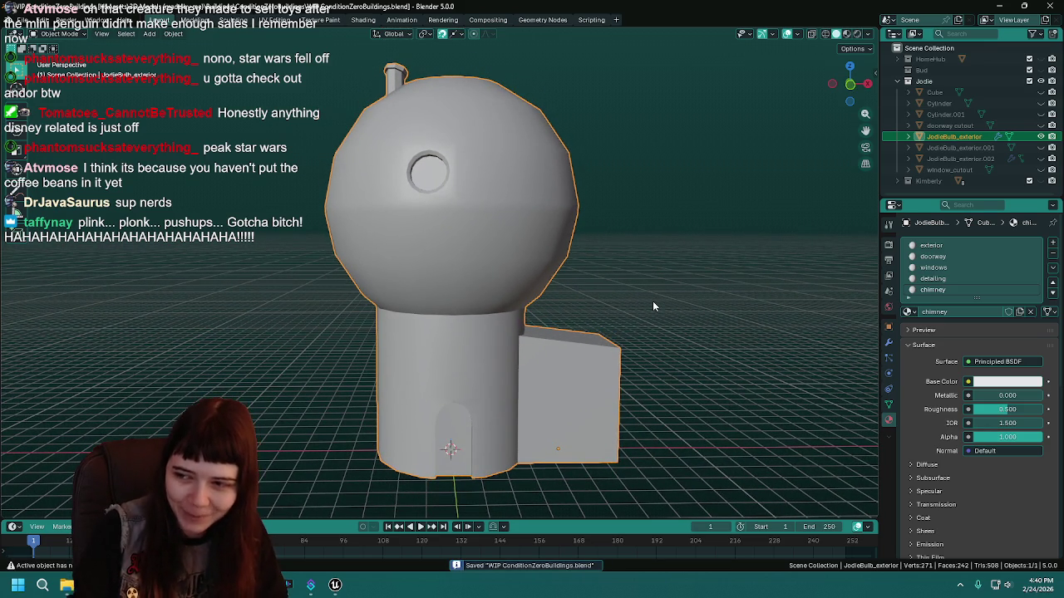
mouse_move(653, 307)
left_mouse_down()
mouse_move(415, 238)
mouse_move(550, 241)
mouse_move(482, 271)
mouse_move(568, 263)
mouse_move(545, 290)
mouse_move(506, 282)
left_mouse_up()
In face select mode, select the whole chimney with L and subdivide it.
key("Tab")
key("3")
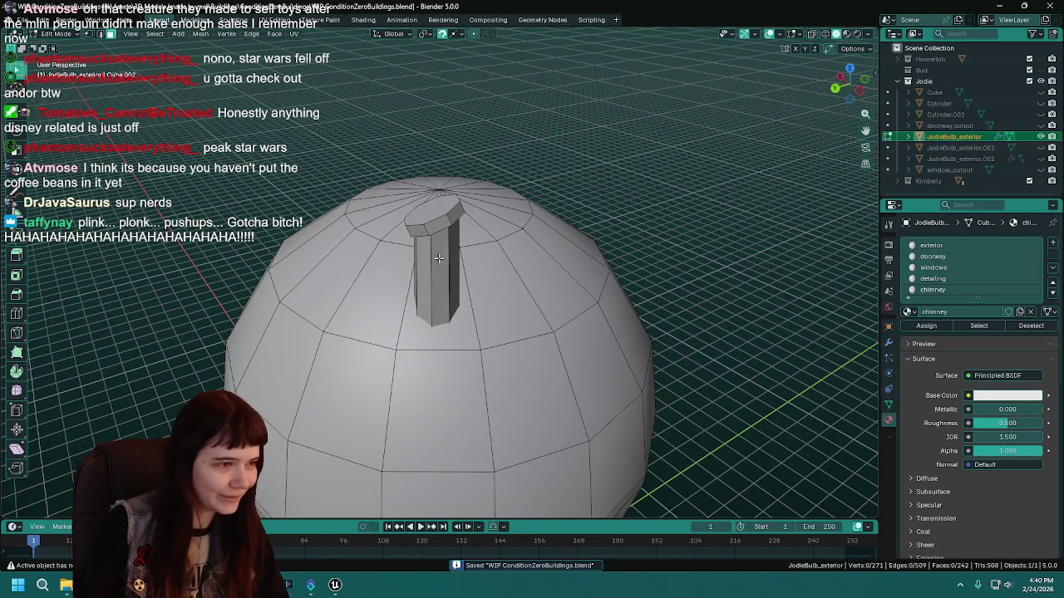
left_click(432, 258)
key("l")
right_click(432, 258)
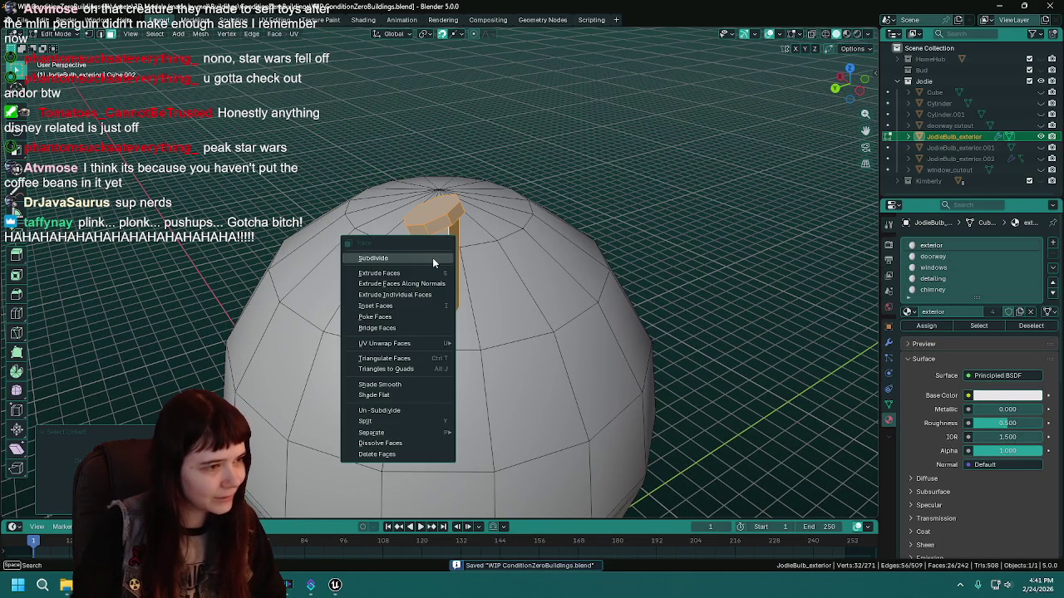
left_click(430, 257)
mouse_move(431, 257)
left_mouse_down()
mouse_move(414, 271)
mouse_move(491, 304)
left_mouse_up()
Undo the subdivision and separate the chimney into its own object with P > Selection.
key("ctrl+z")
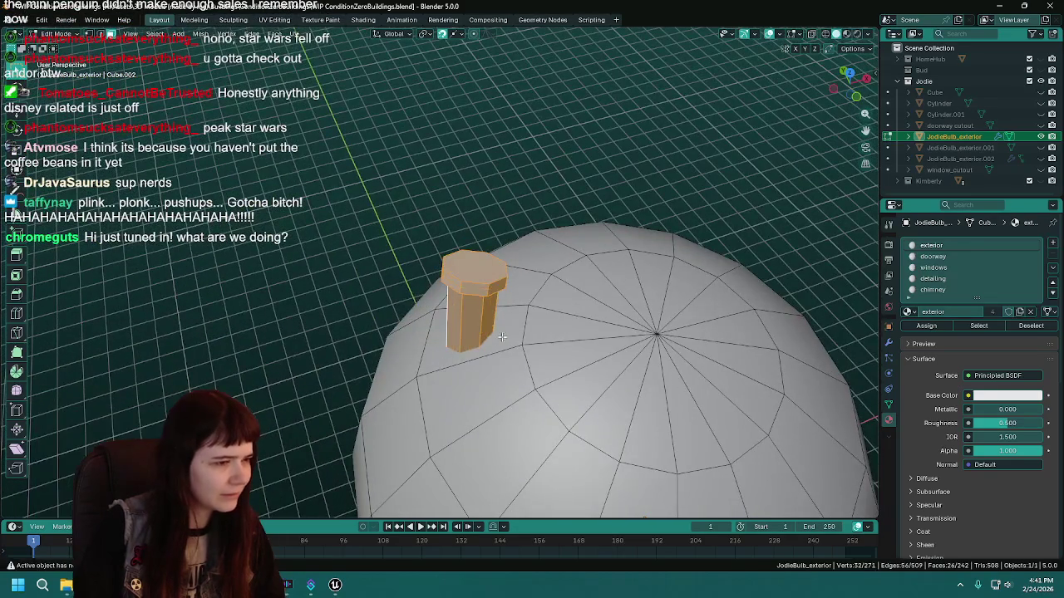
key("p")
left_click(457, 257)
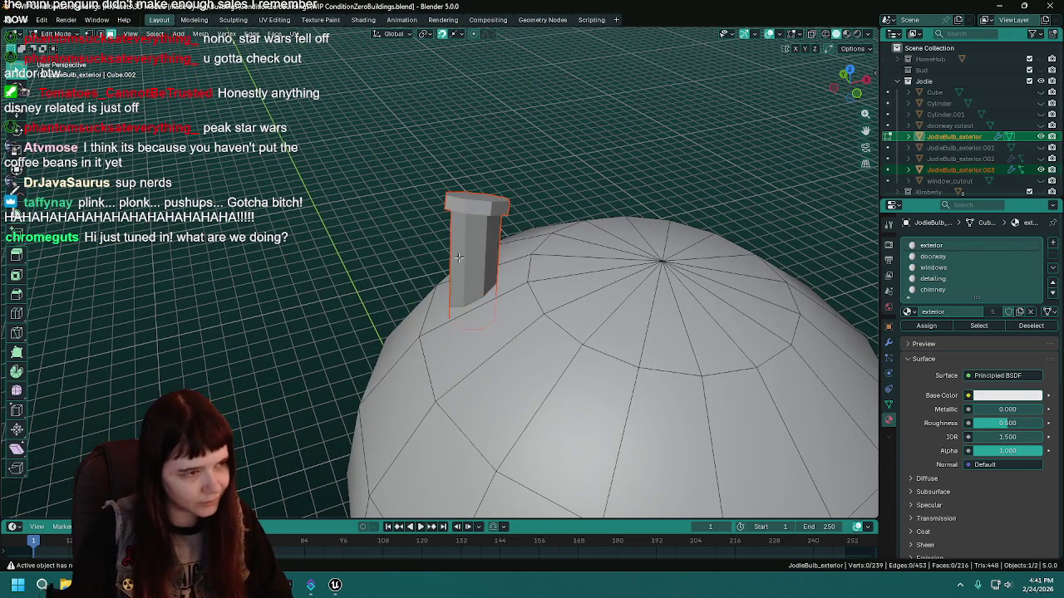
key("Tab")
left_click(461, 235)
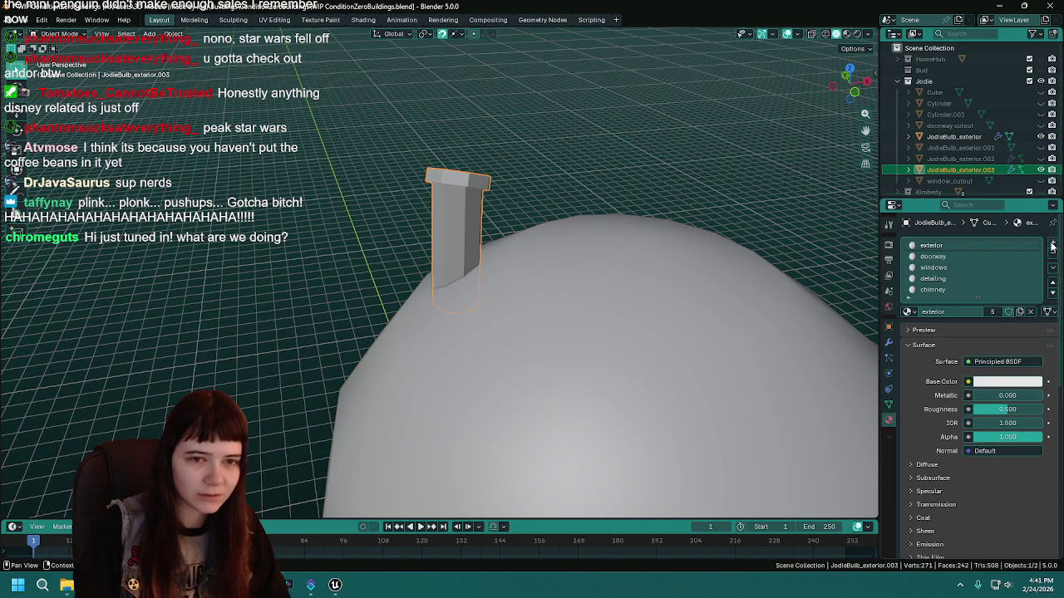
Remove the chimney's Smooth by Angle modifier and apply Shade Auto Smooth to it.
left_click(888, 341)
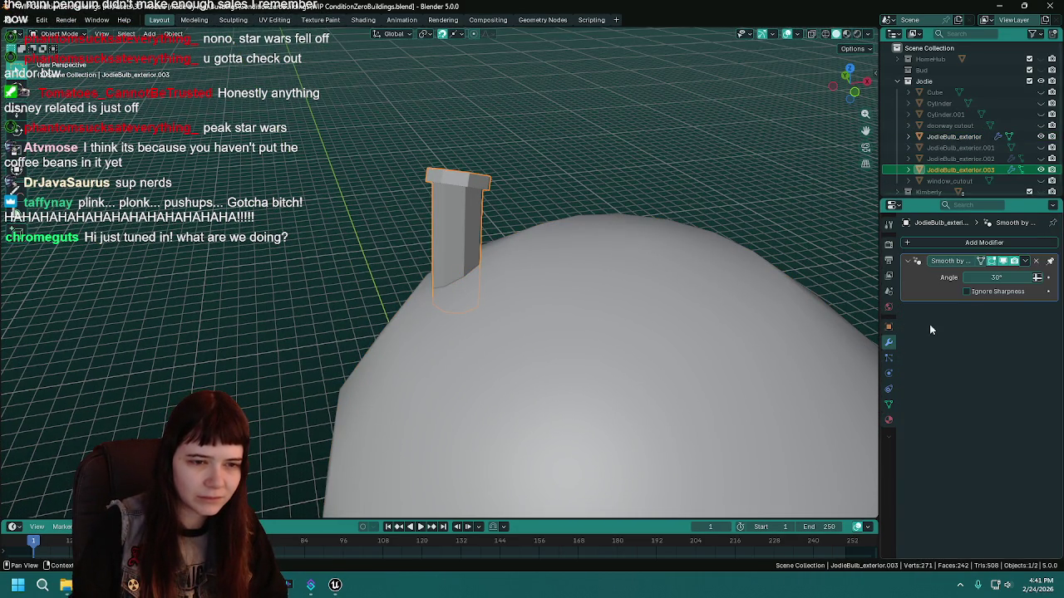
left_click(1038, 261)
left_click(1014, 242)
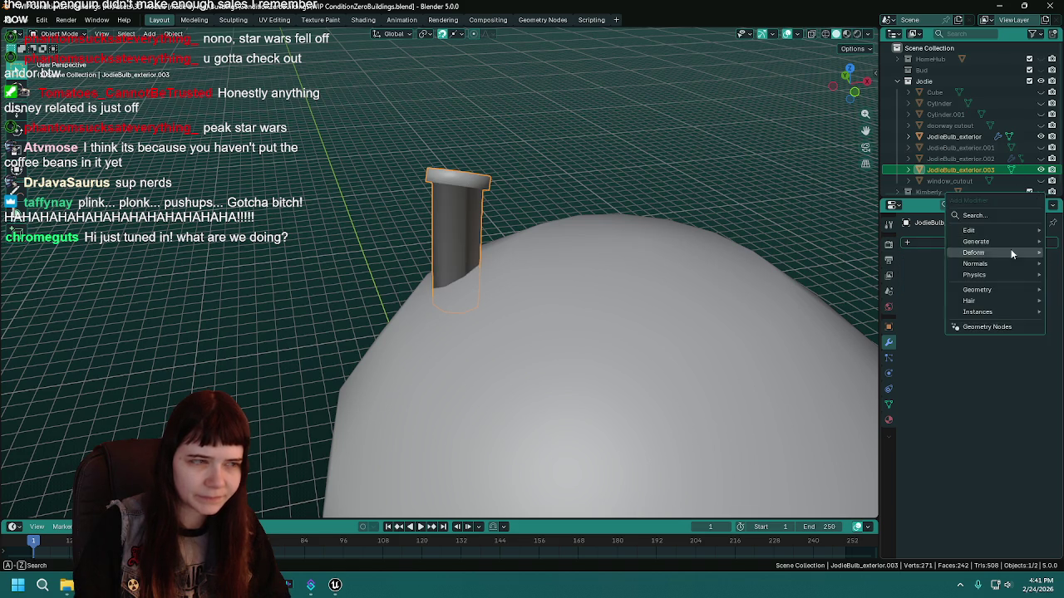
mouse_move(553, 181)
left_mouse_down()
mouse_move(410, 226)
mouse_move(401, 218)
mouse_move(506, 189)
mouse_move(462, 196)
left_mouse_up()
right_click(461, 196)
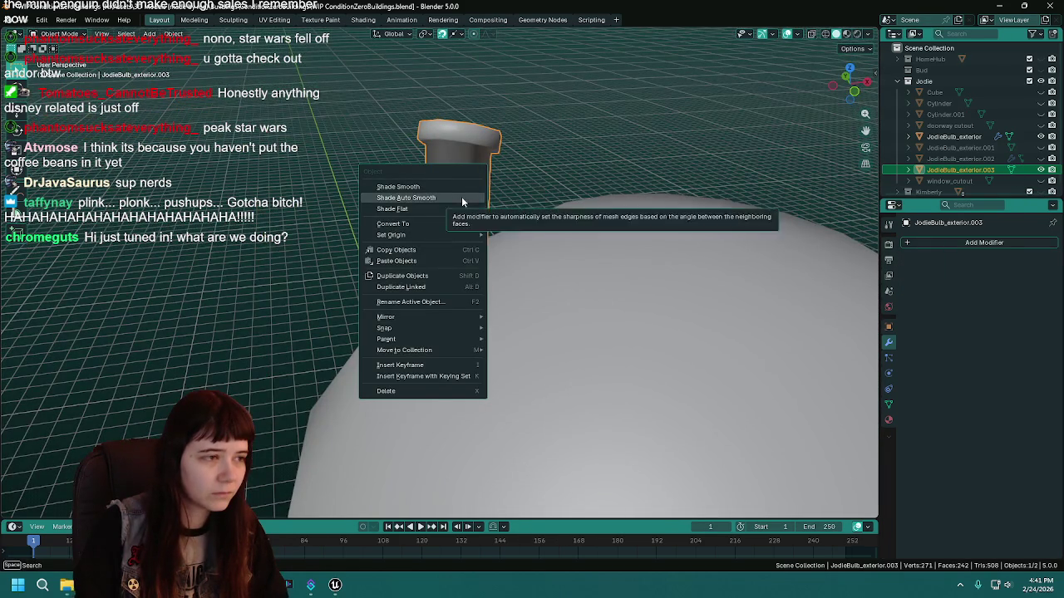
left_click(457, 208)
Select the dome too, join the chimney into the bulb with Ctrl+J, and save.
scroll(640, 161, "down", 3)
left_click(606, 224, "shift")
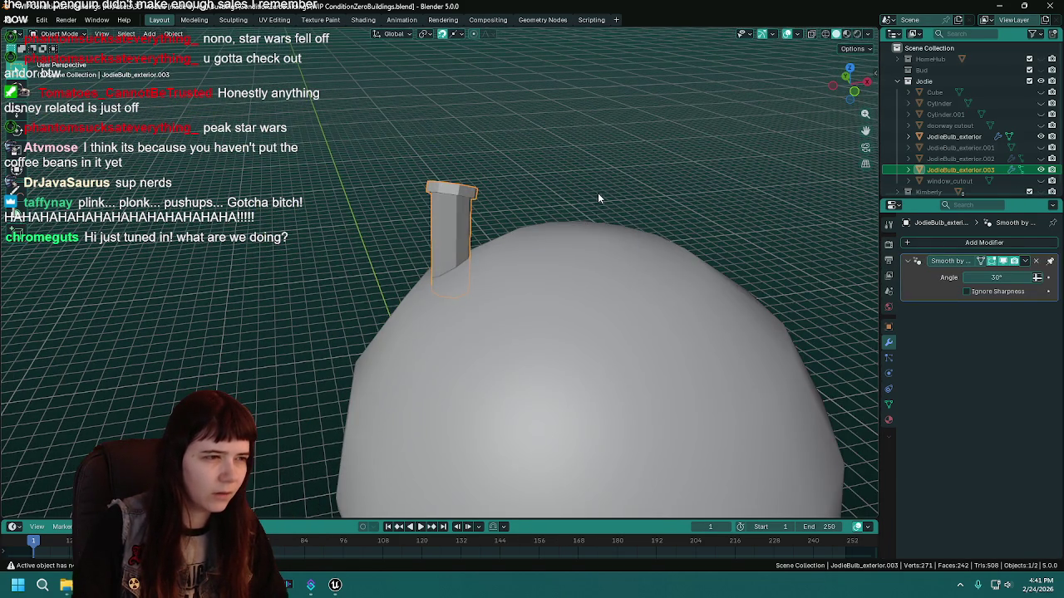
key("Tab")
key("ctrl+j")
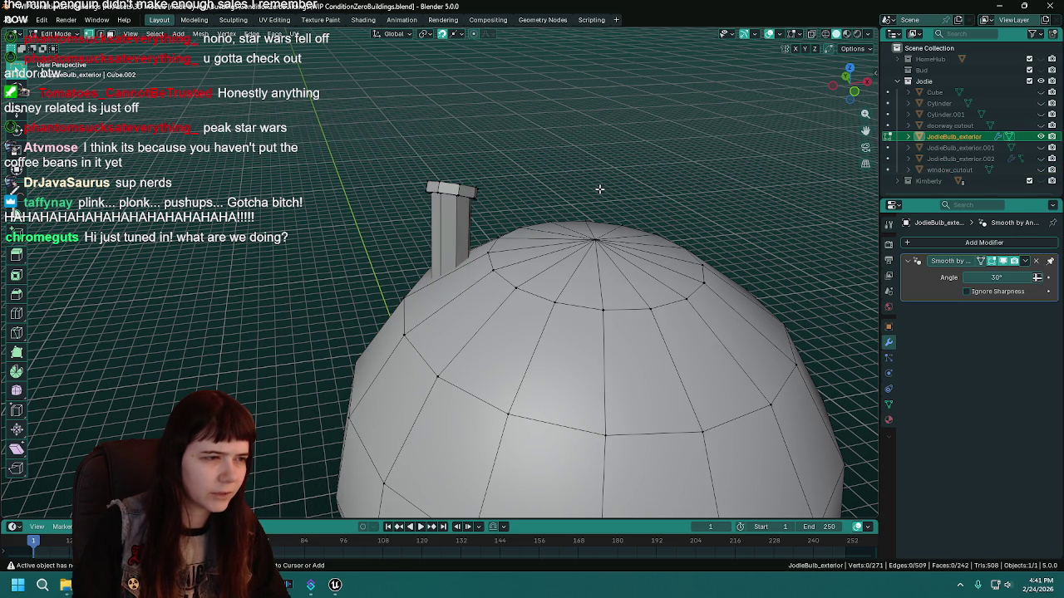
key("ctrl+s")
Back in Object Mode, apply Shade Smooth to the whole bulb.
key("Tab")
scroll(510, 343, "down", 4)
right_click(509, 341)
left_click(499, 327)
scroll(478, 304, "up", 3)
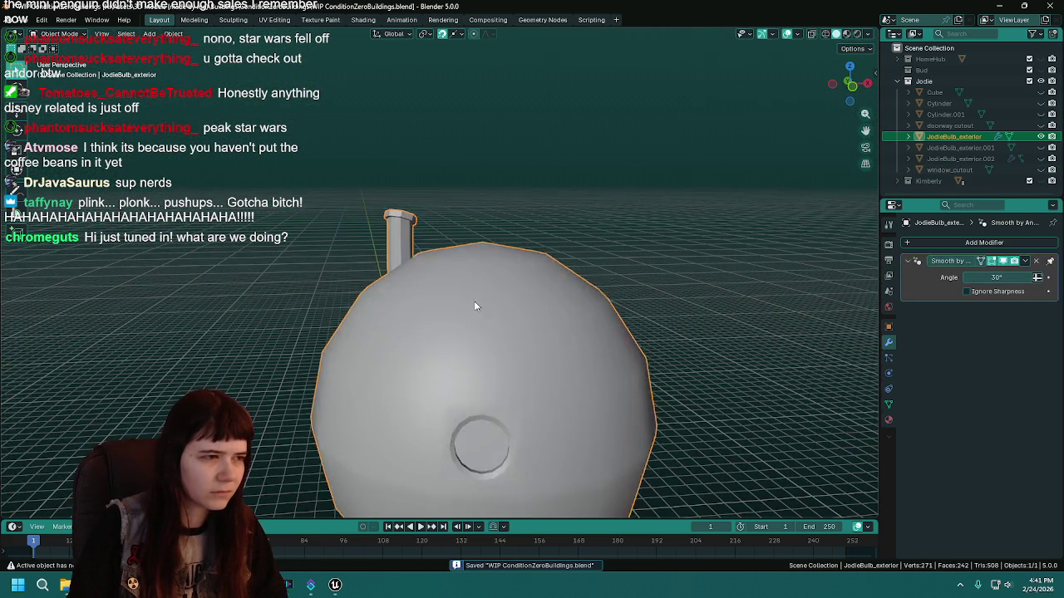
In Edit Mode on the bulb mesh, select the whole chimney pipe.
key("Tab")
key("l")
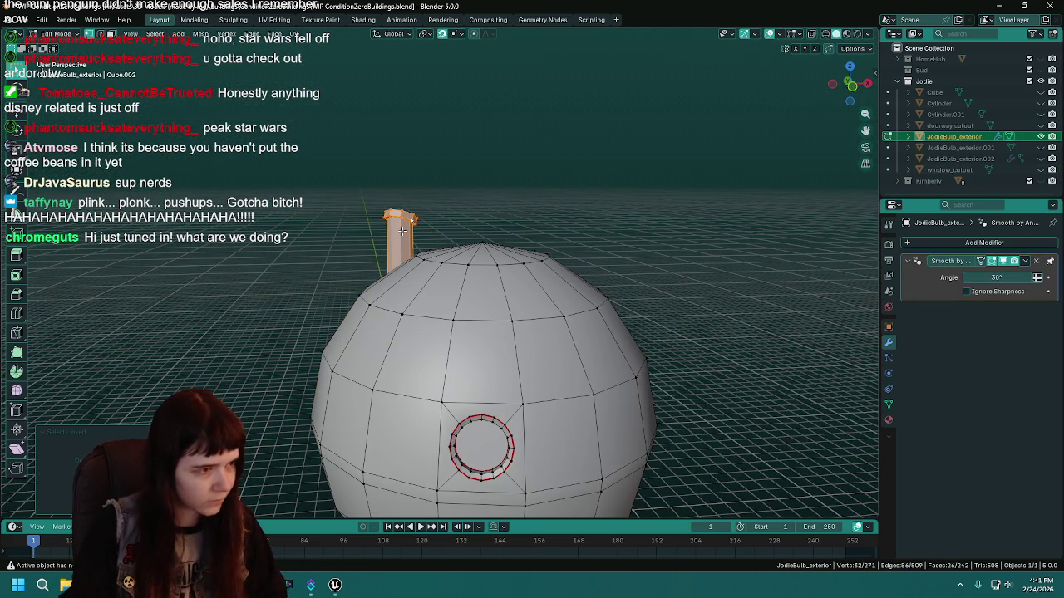
right_click(402, 230)
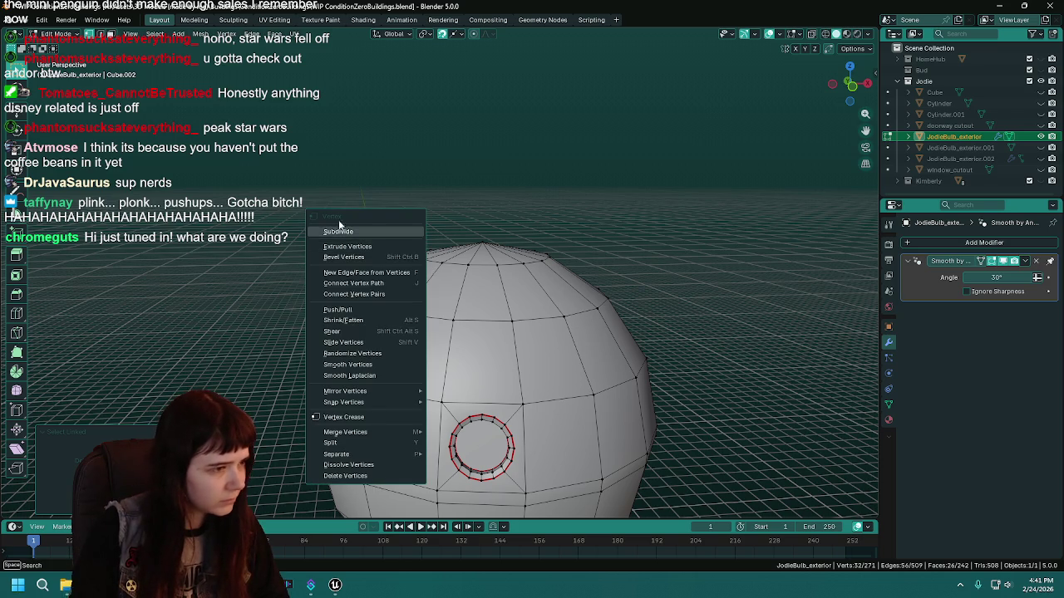
key("ctrl+b")
right_click(397, 234)
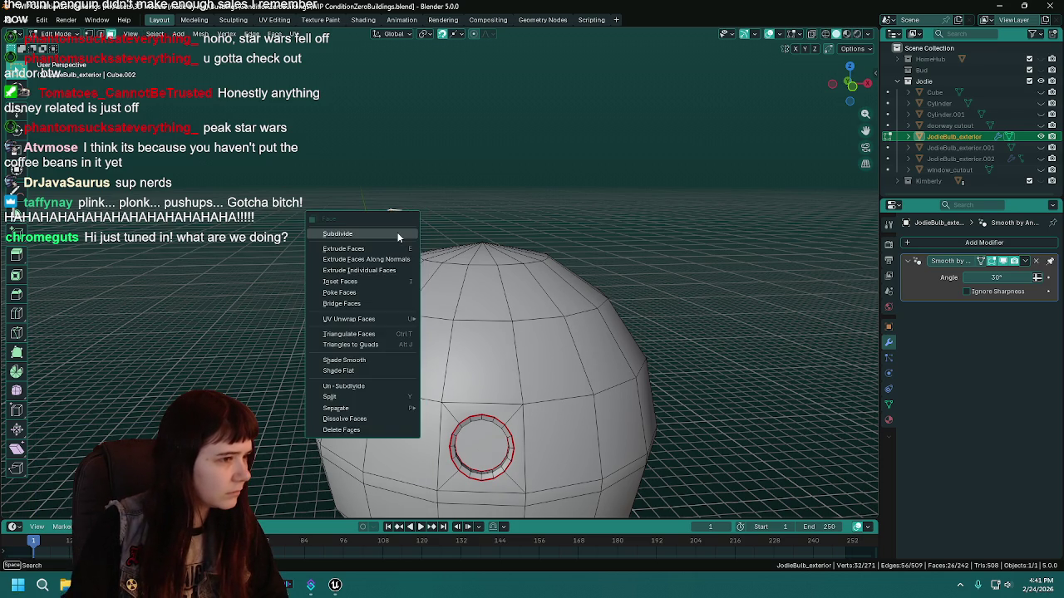
scroll(323, 306, "down", 2)
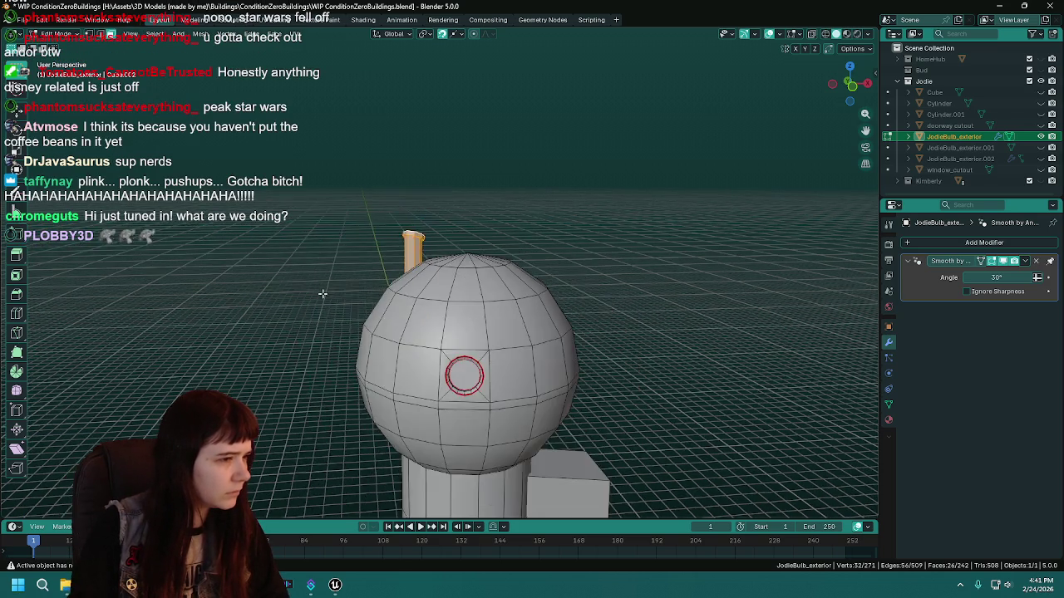
scroll(323, 306, "up", 3)
scroll(430, 230, "down", 2)
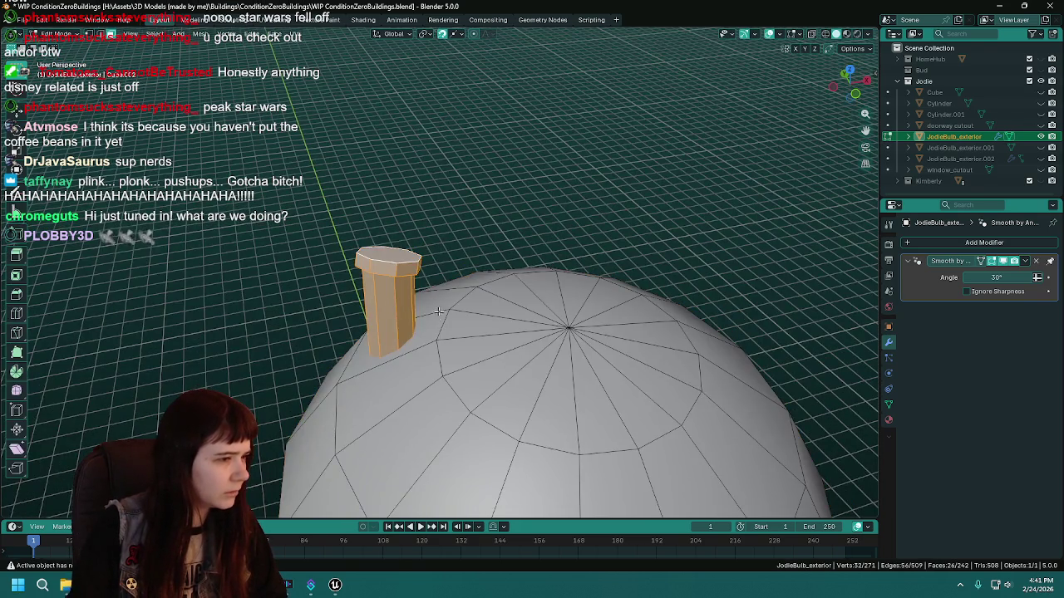
left_click_drag(440, 314, 404, 277)
Separate the chimney into its own object and give it Shade Smooth.
key("p")
left_click(366, 274)
key("Tab")
left_click(379, 260)
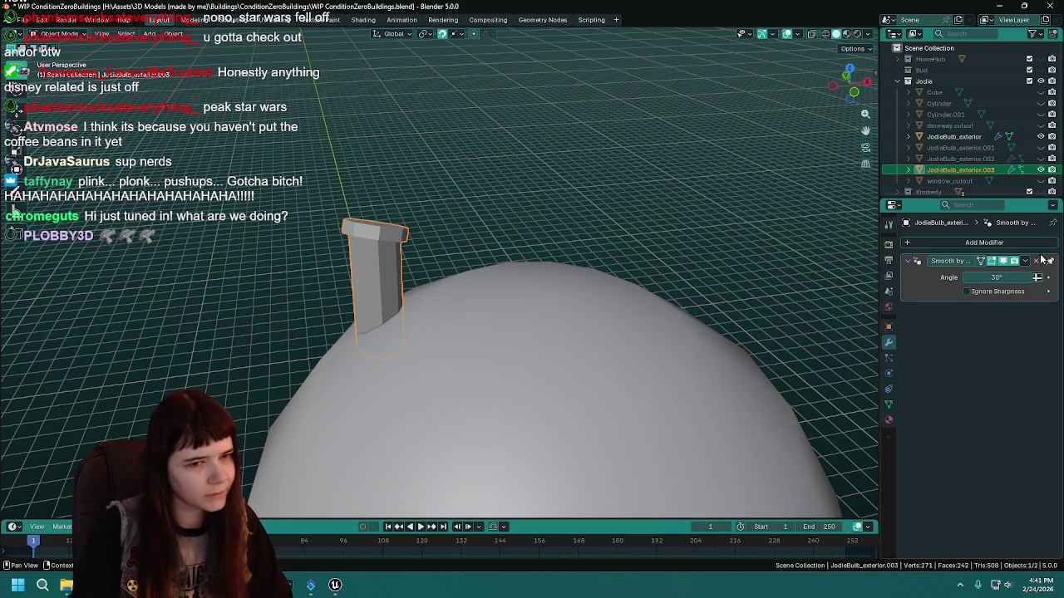
right_click(374, 266)
left_click(378, 267)
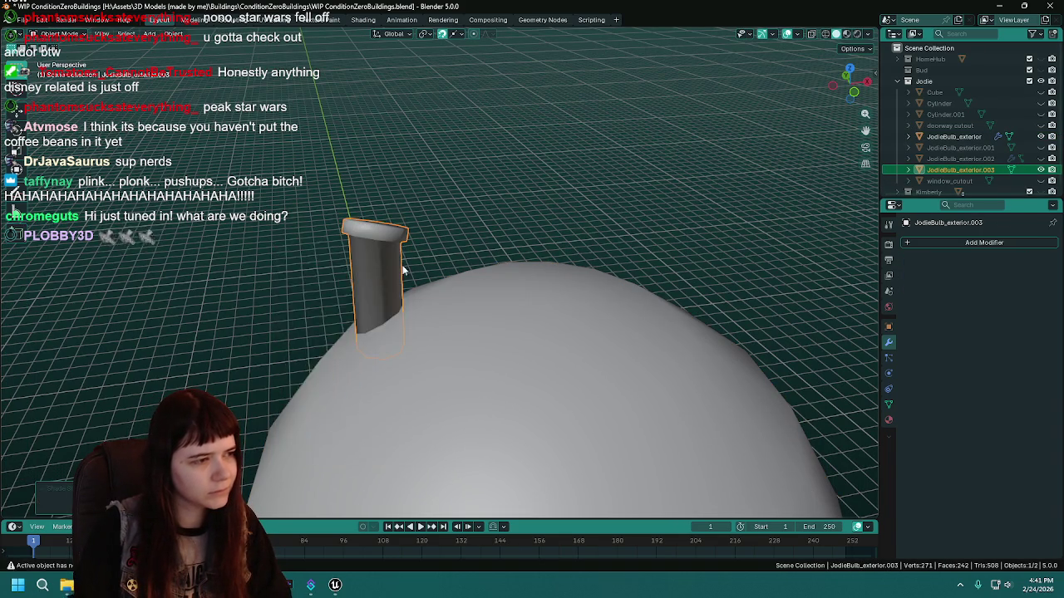
Join the chimney back into the JodieBulb_exterior dome and save the file.
left_click_drag(380, 266, 443, 322)
left_click(387, 353, "shift")
key("ctrl+j")
key("ctrl+s")
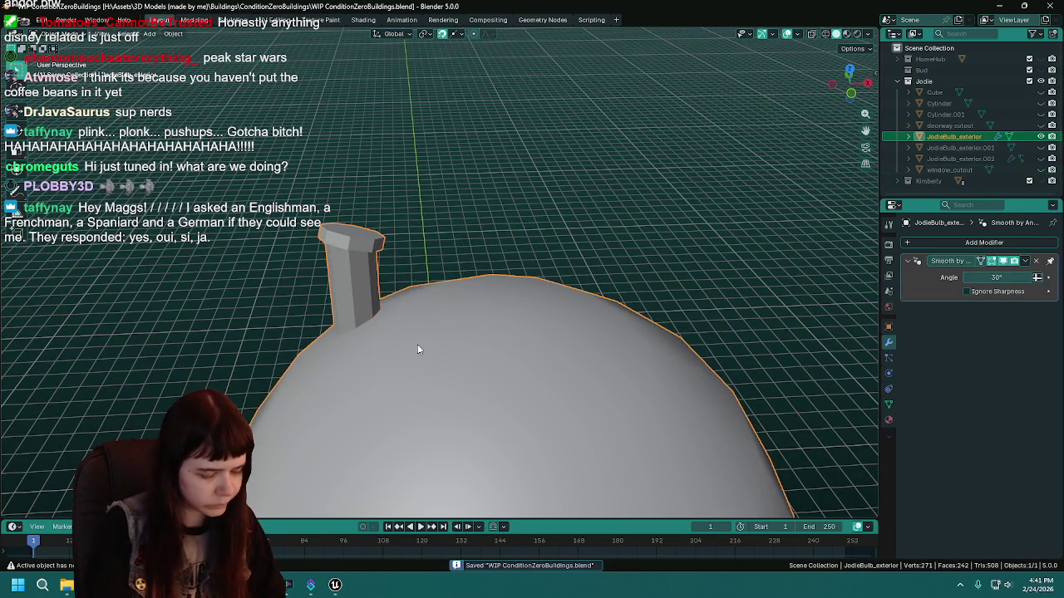
Undo the join so the chimney stays separate, and set it to Shade Flat.
key("ctrl+z")
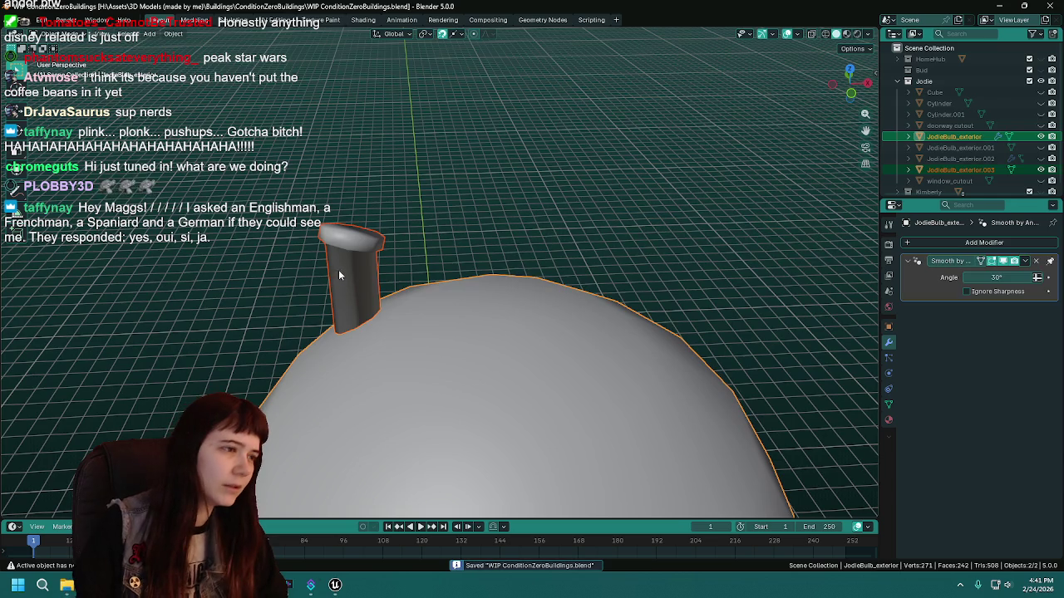
left_click(338, 269)
right_click(407, 277)
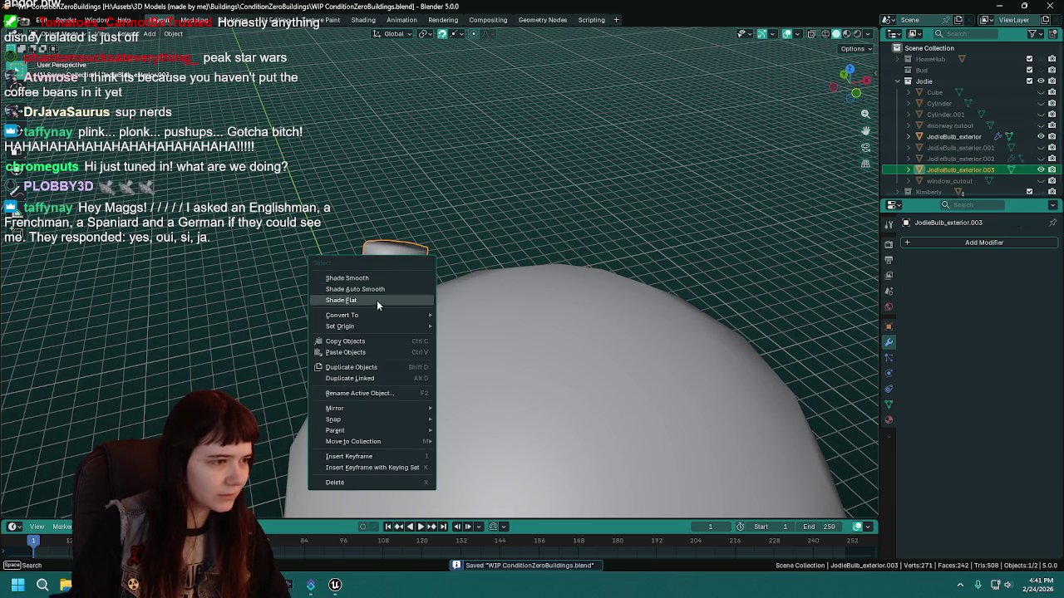
left_click(381, 297)
Add a Subdivision Surface modifier to the separate chimney object.
left_click(888, 420)
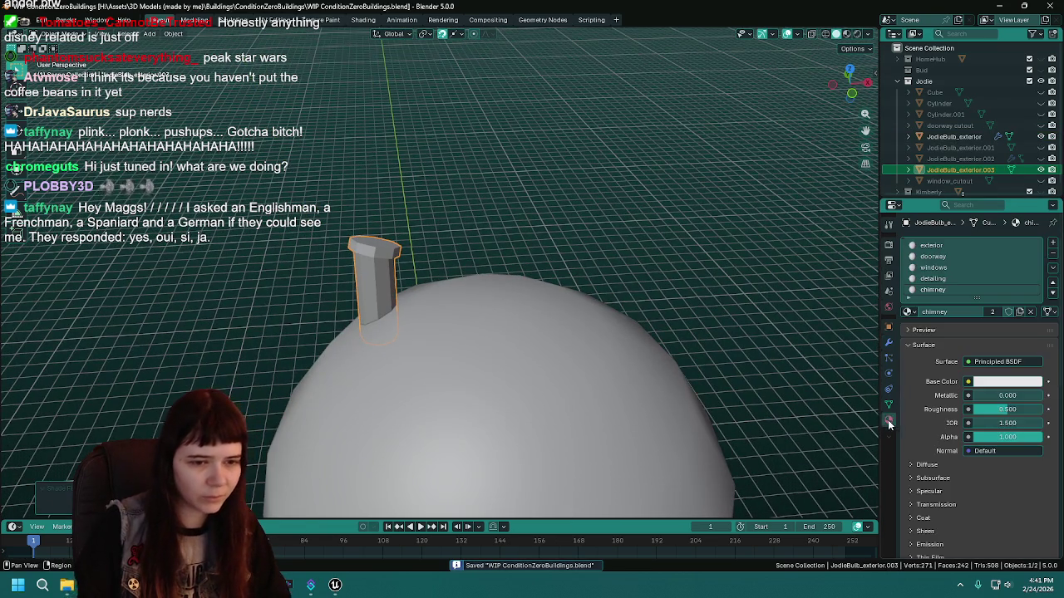
left_click(888, 341)
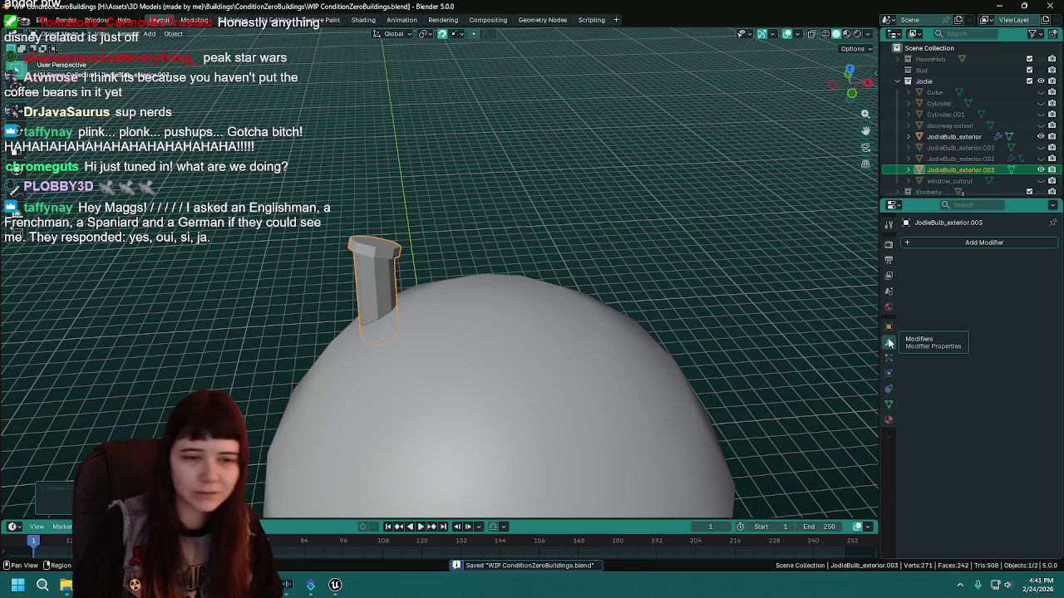
left_click(940, 240)
mouse_move(940, 240)
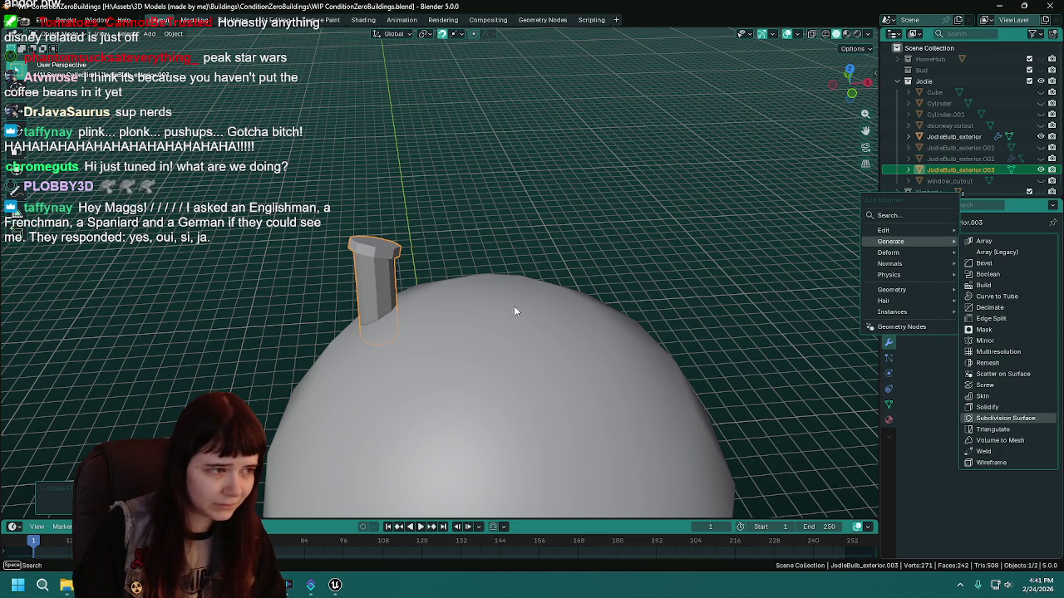
key("Return")
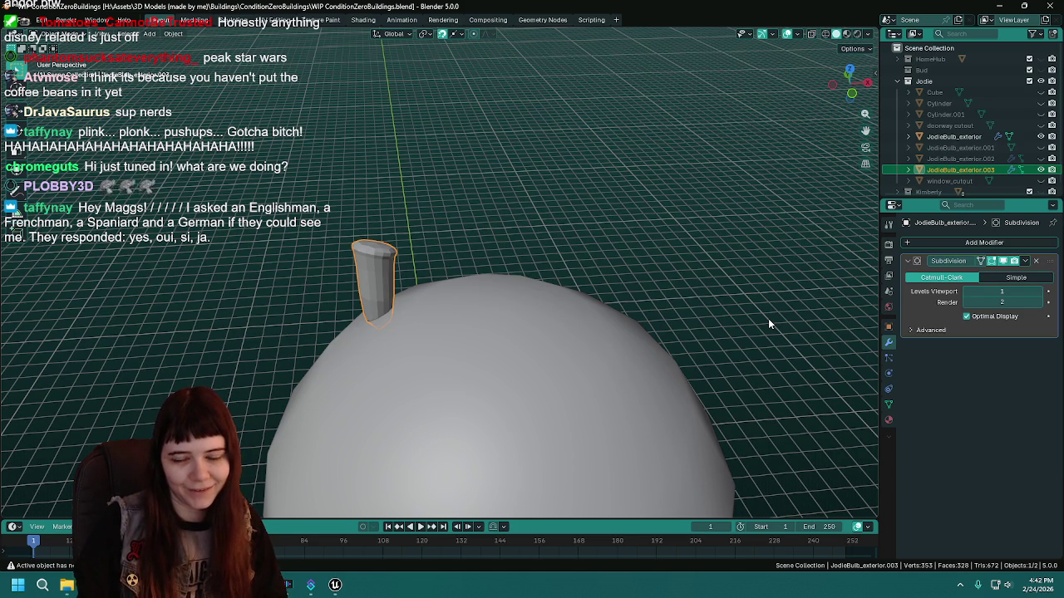
mouse_move(391, 286)
left_mouse_down()
mouse_move(505, 264)
mouse_move(512, 274)
left_mouse_up()
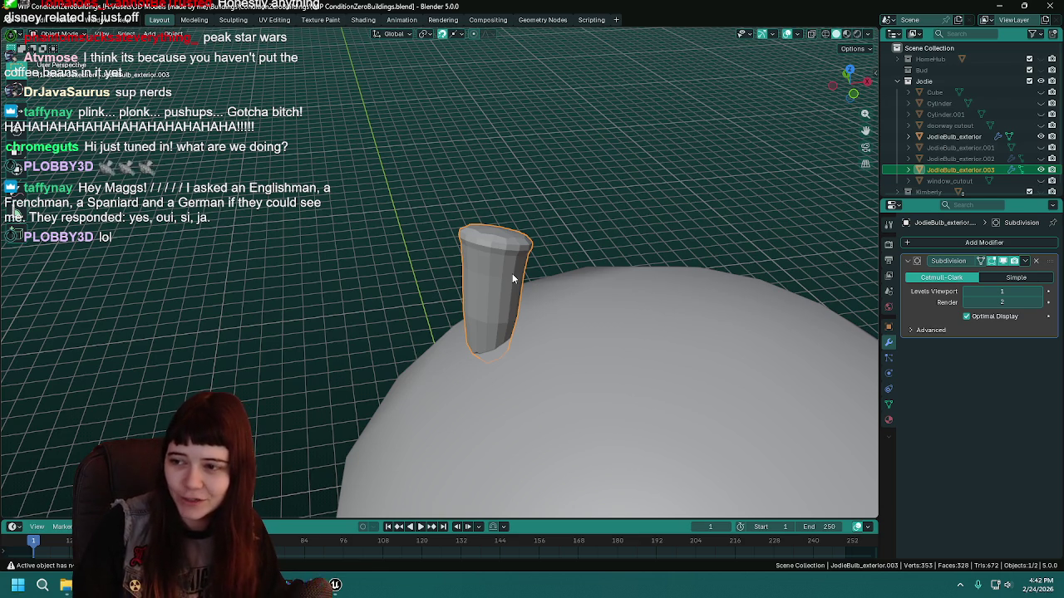
Inspect the chimney mesh in wireframe, return to solid shading, and save.
key("Tab")
mouse_move(512, 273)
left_mouse_down()
mouse_move(520, 278)
mouse_move(455, 320)
mouse_move(509, 358)
mouse_move(518, 340)
left_mouse_up()
key("z")
left_click(503, 387)
right_click(494, 381)
key("Tab")
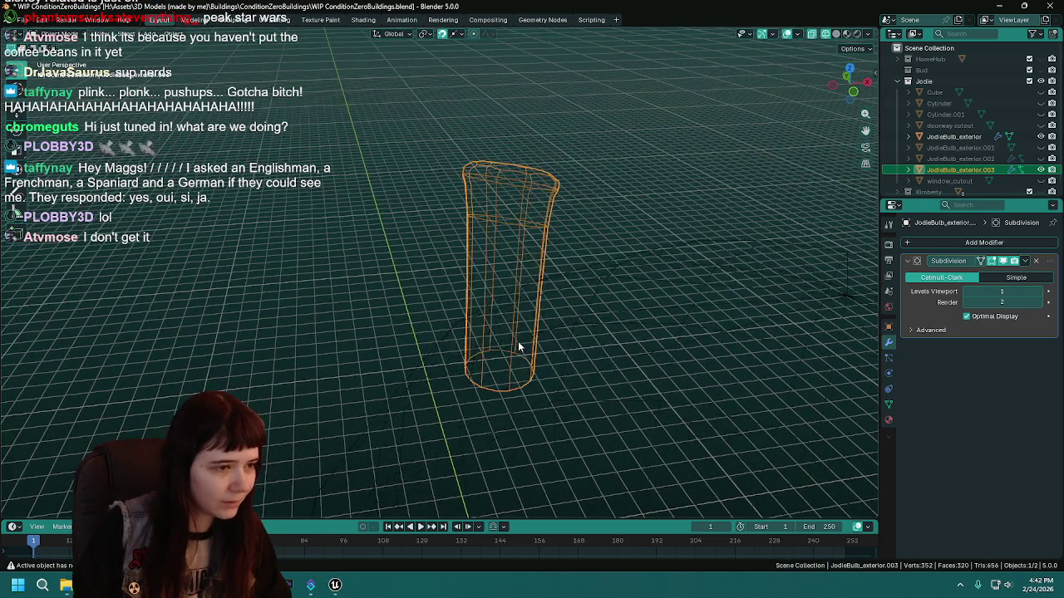
key("z")
left_click(654, 349)
mouse_move(551, 261)
left_mouse_down()
mouse_move(431, 291)
mouse_move(457, 241)
mouse_move(369, 356)
mouse_move(485, 260)
mouse_move(482, 274)
left_mouse_up()
key("Tab")
key("ctrl+s")
Select the chimney's top face and crease its rim edges with a crease of 1.
left_click(515, 239)
left_click_drag(515, 238, 521, 257)
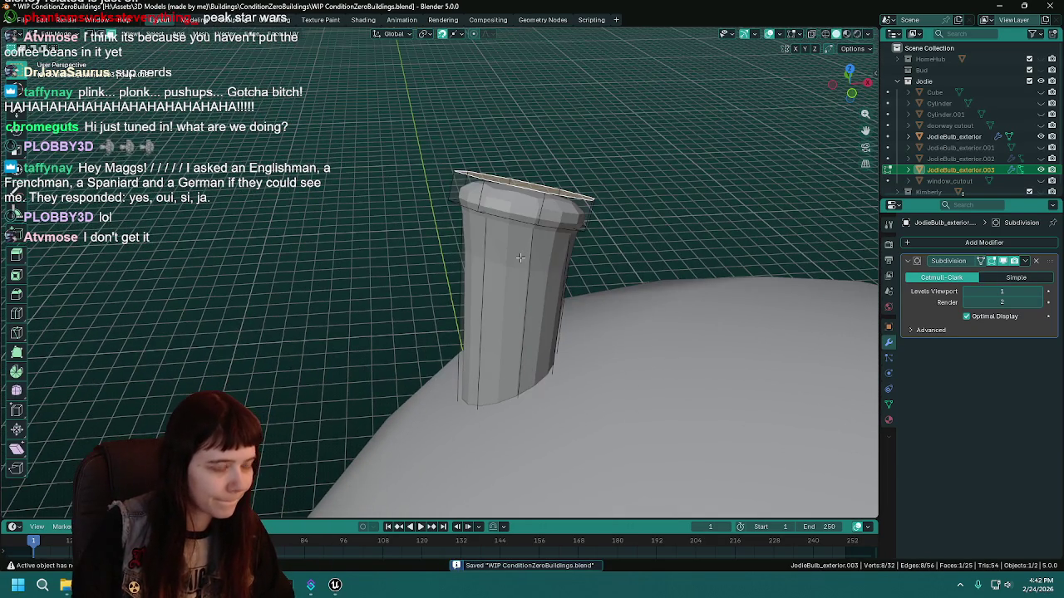
key("shift+e")
type("1")
key("Return")
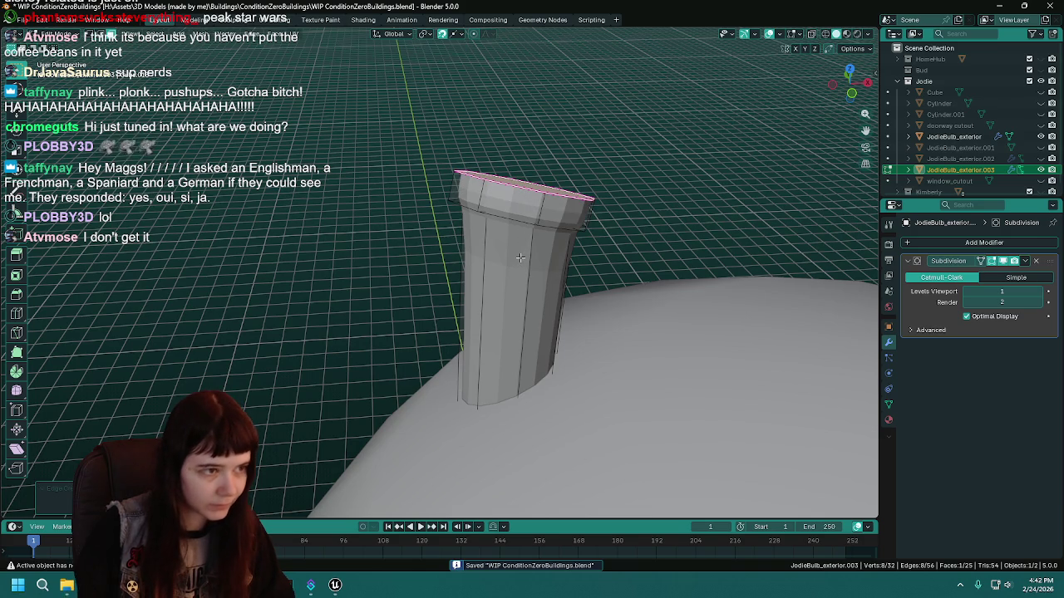
left_click_drag(520, 258, 517, 207)
left_click(525, 53, "shift")
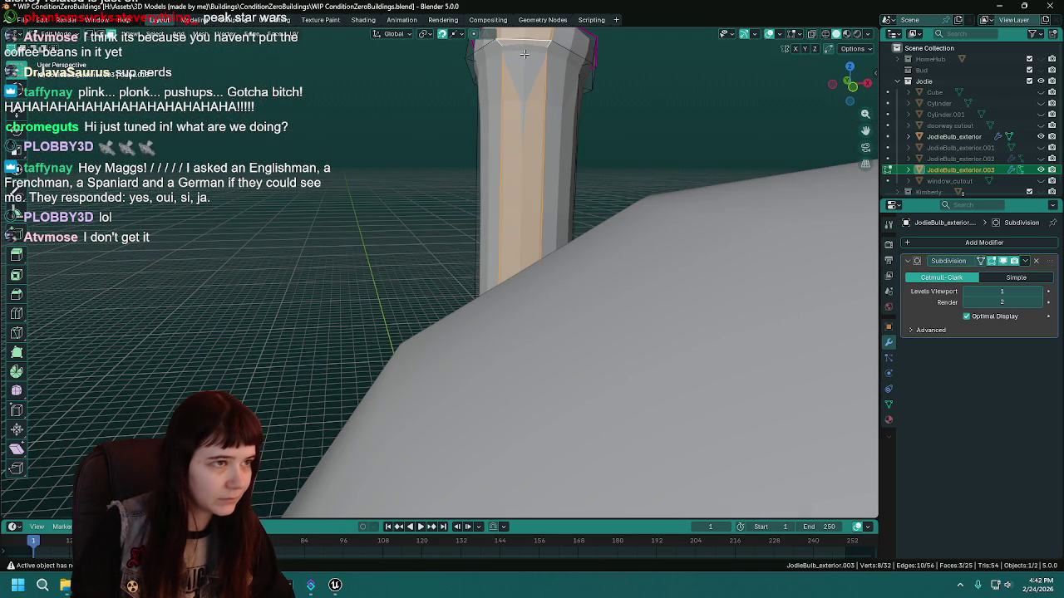
left_click(491, 55, "alt")
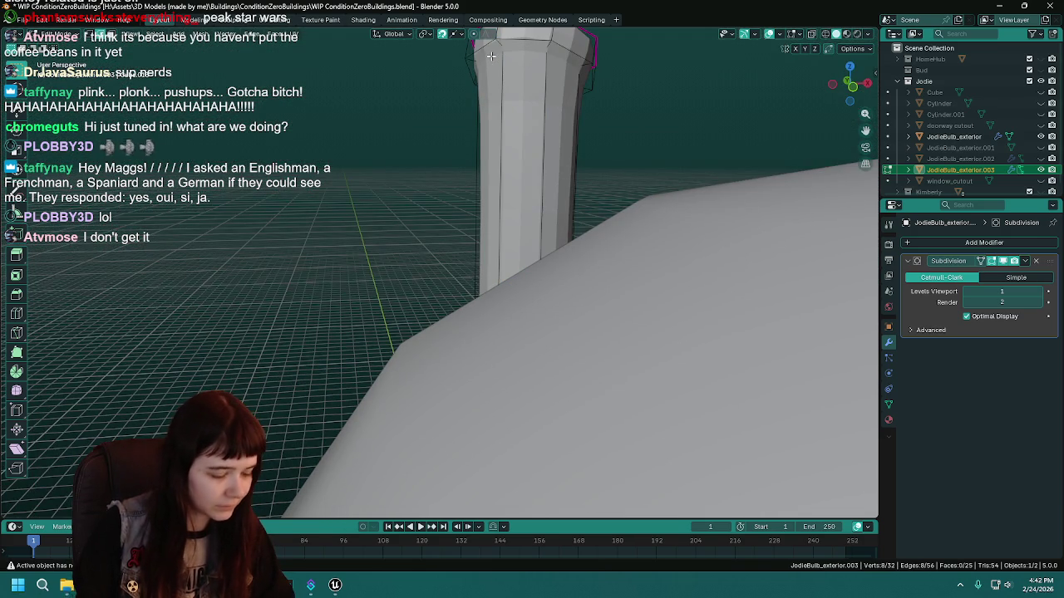
key("Tab")
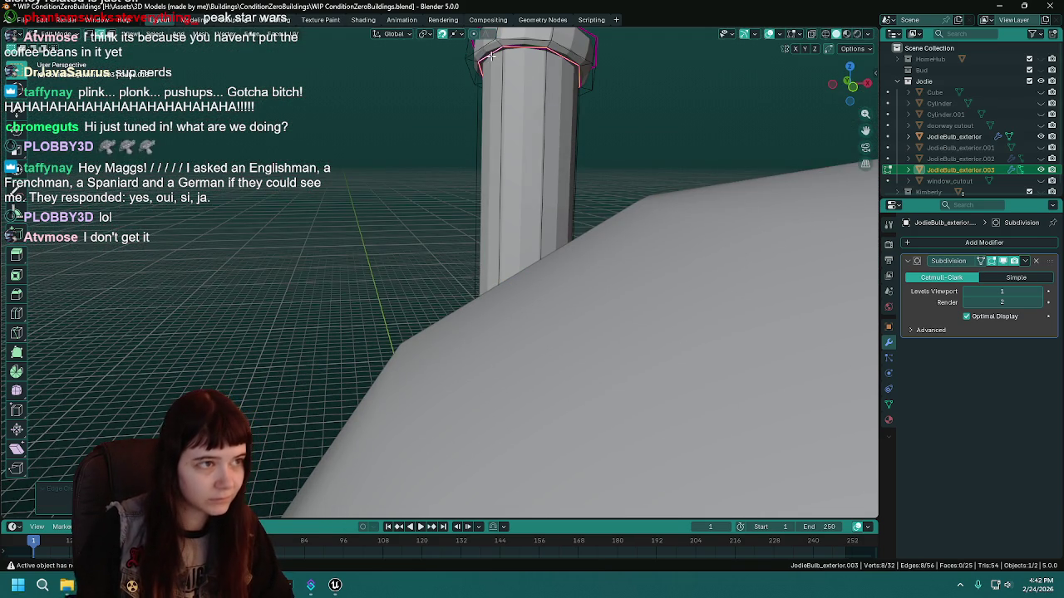
Set the chimney's Subdivision levels to Viewport 1 and Render 1, then save.
scroll(366, 225, "down", 5)
mouse_move(367, 225)
left_mouse_down()
mouse_move(469, 215)
mouse_move(339, 266)
mouse_move(388, 246)
left_mouse_up()
scroll(389, 247, "up", 3)
left_click(1029, 293)
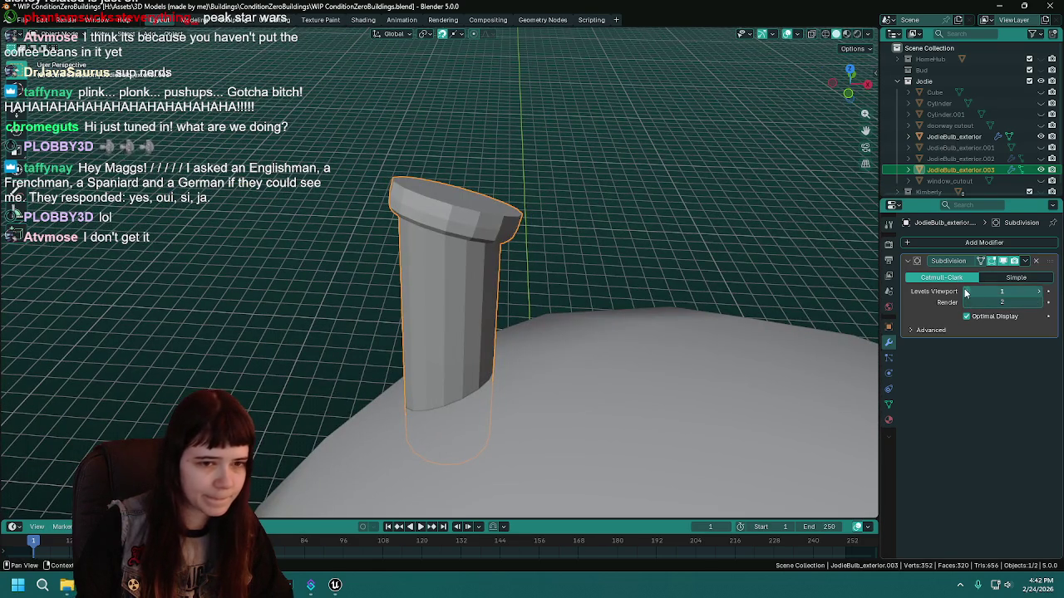
type("0")
key("Return")
left_click(1038, 291)
left_click(967, 303)
left_click_drag(574, 283, 592, 261)
key("Tab")
mouse_move(517, 223)
left_mouse_down()
mouse_move(454, 292)
mouse_move(472, 287)
mouse_move(478, 279)
mouse_move(410, 264)
mouse_move(554, 229)
mouse_move(598, 241)
left_mouse_up()
key("ctrl+s")
key("Tab")
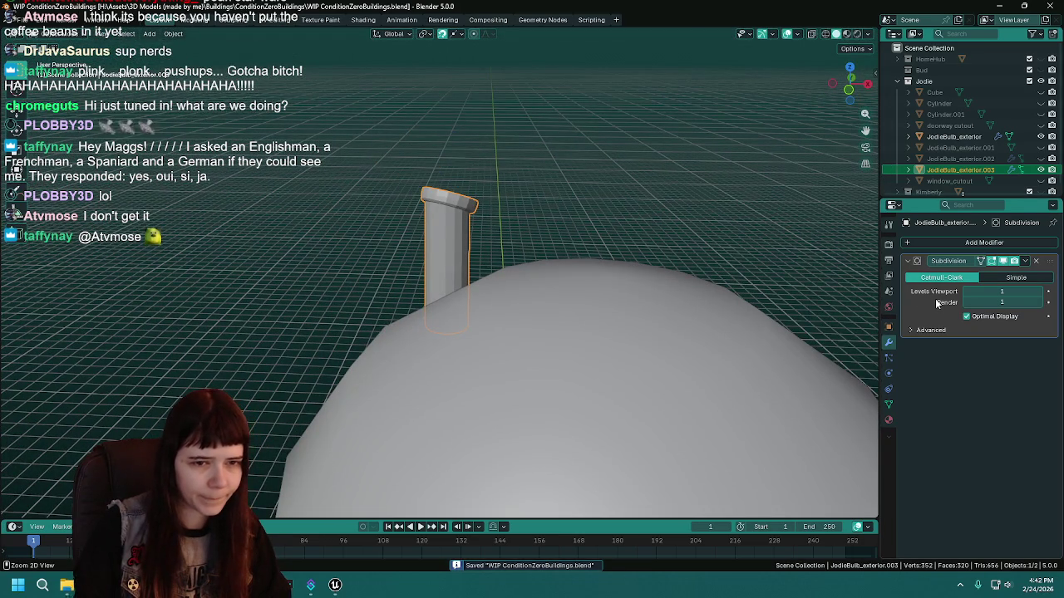
Apply the chimney's Subdivision modifier, give it Shade Auto Smooth, and save.
key("ctrl+a")
right_click(444, 251)
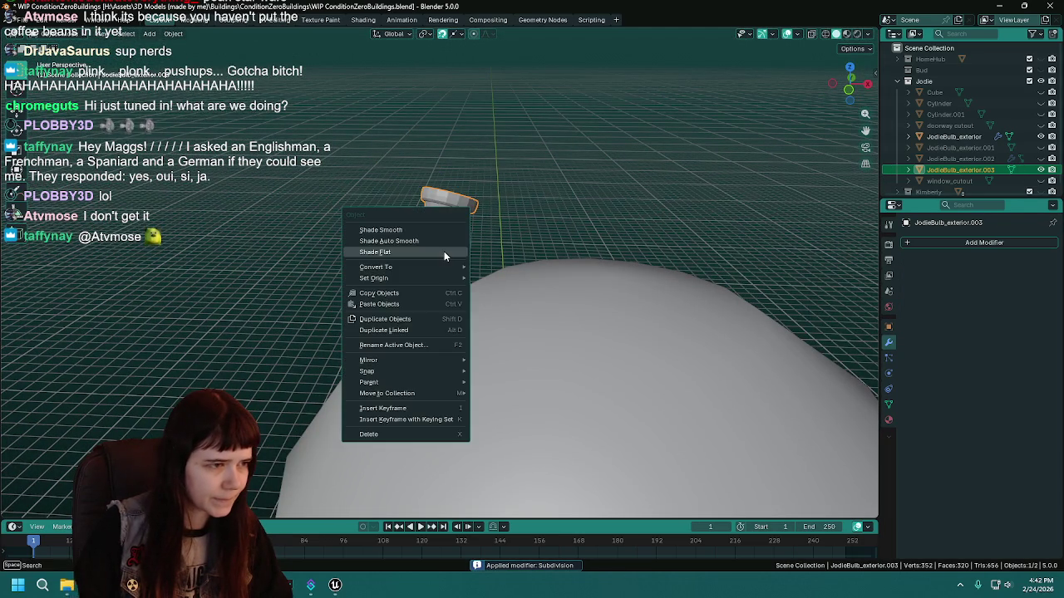
left_click(444, 240)
left_click_drag(443, 240, 506, 275)
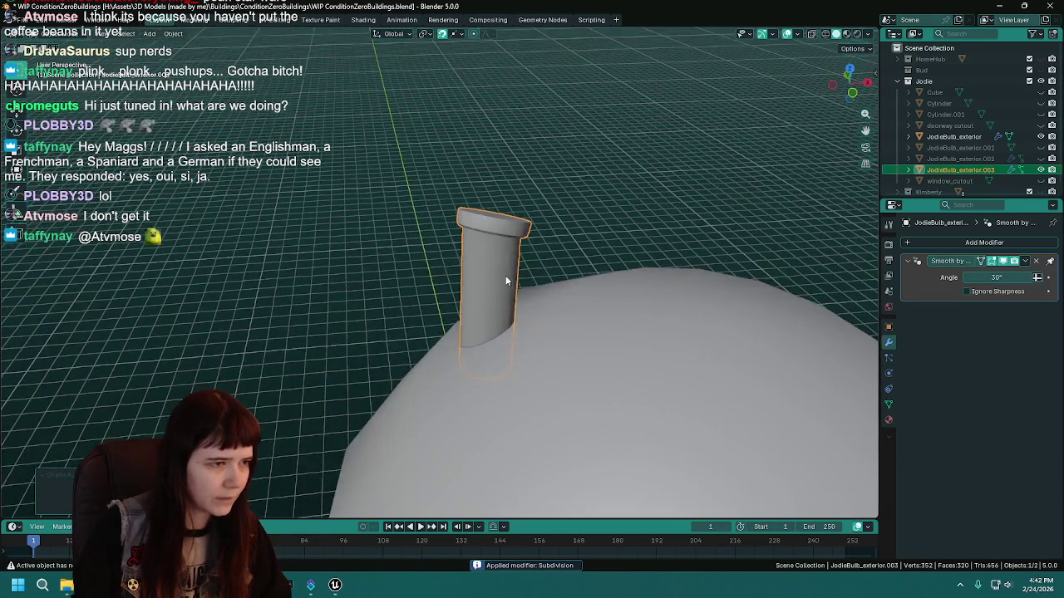
scroll(504, 290, "down", 3)
key("ctrl+s")
Join the chimney into JodieBulb_exterior, making 352 vertices, and save the file.
left_click(503, 314, "shift")
key("ctrl+j")
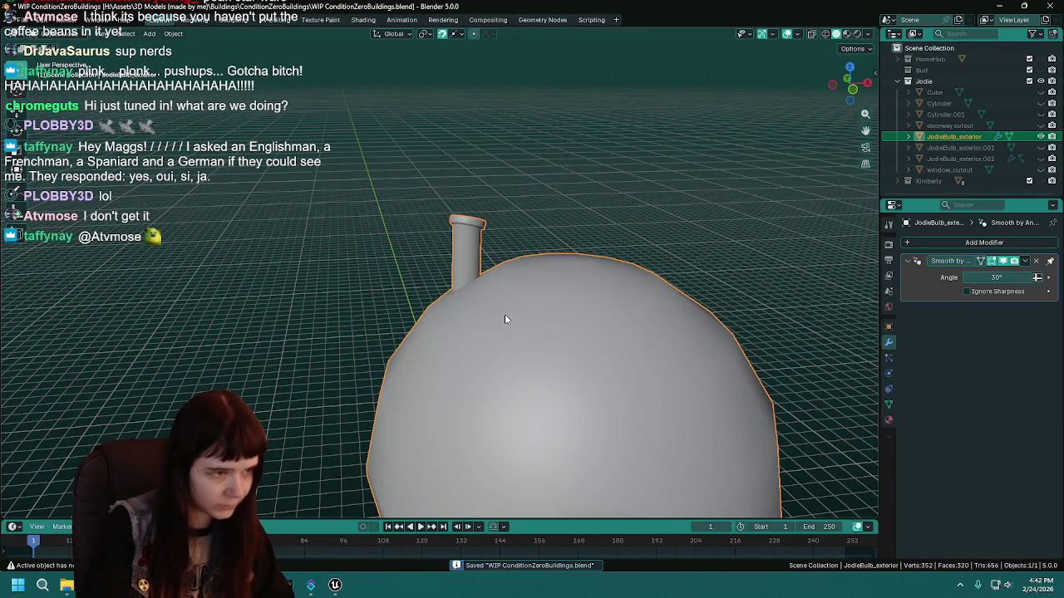
key("KP_Decimal")
mouse_move(632, 321)
left_mouse_down()
mouse_move(673, 334)
mouse_move(581, 277)
mouse_move(518, 180)
mouse_move(309, 164)
mouse_move(430, 202)
mouse_move(600, 208)
mouse_move(613, 254)
left_mouse_up()
scroll(601, 230, "up", 2)
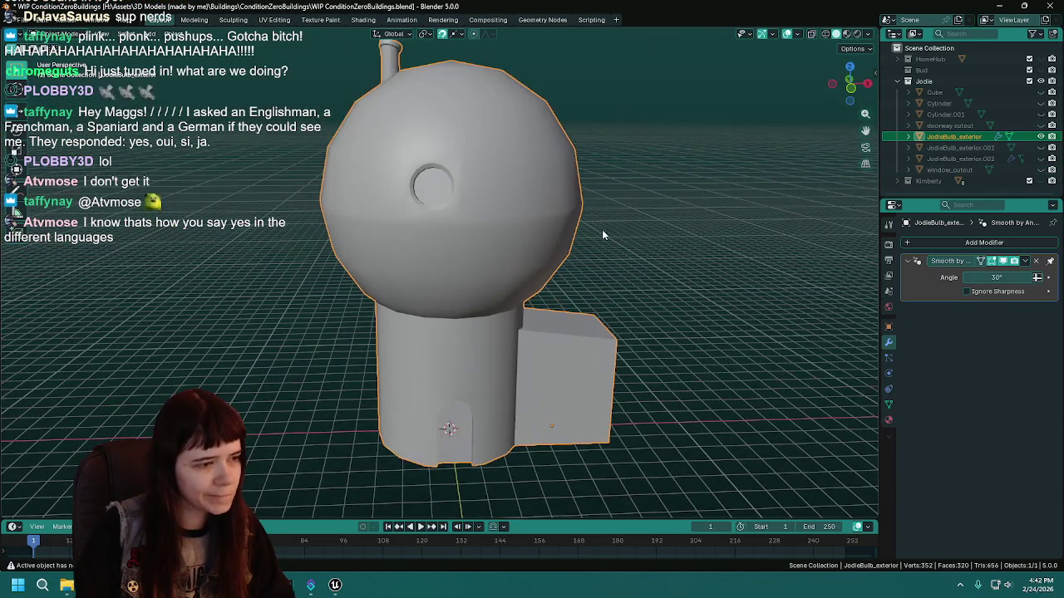
key("ctrl+s")
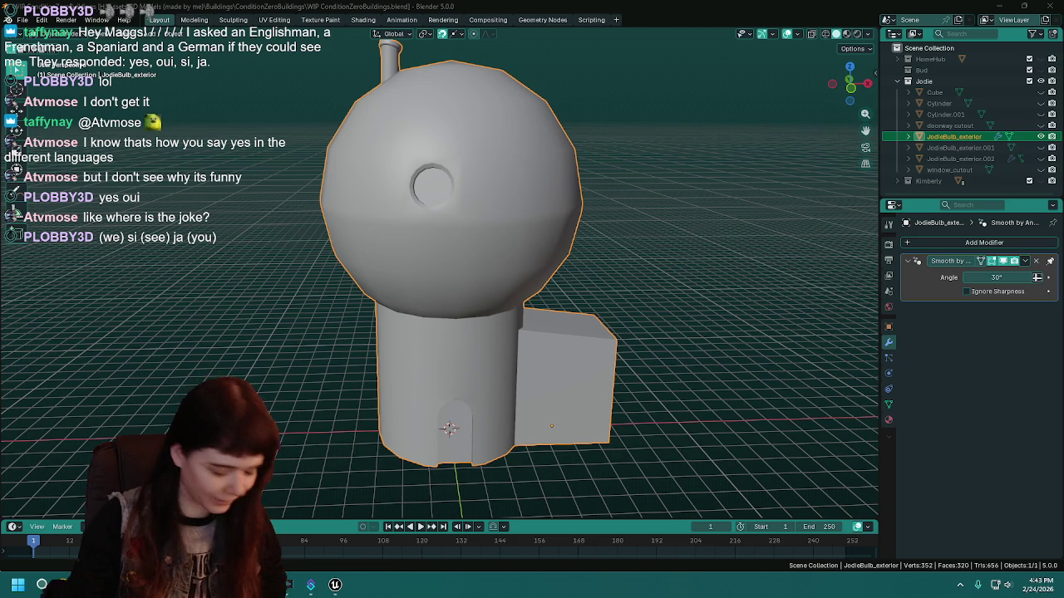
key("ctrl+a")
key("ctrl+s")
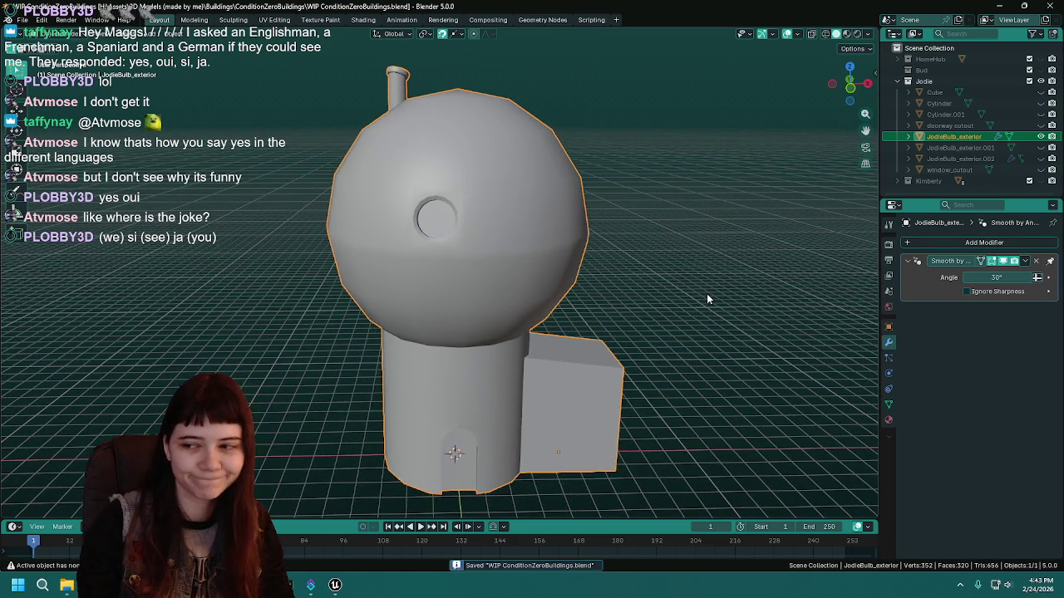
left_click_drag(707, 299, 699, 297)
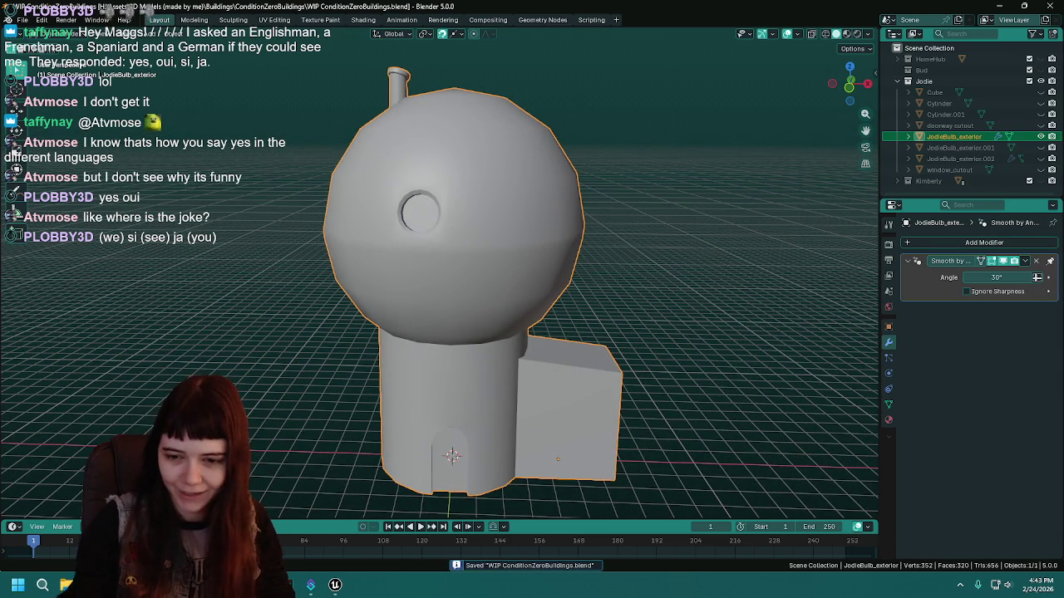
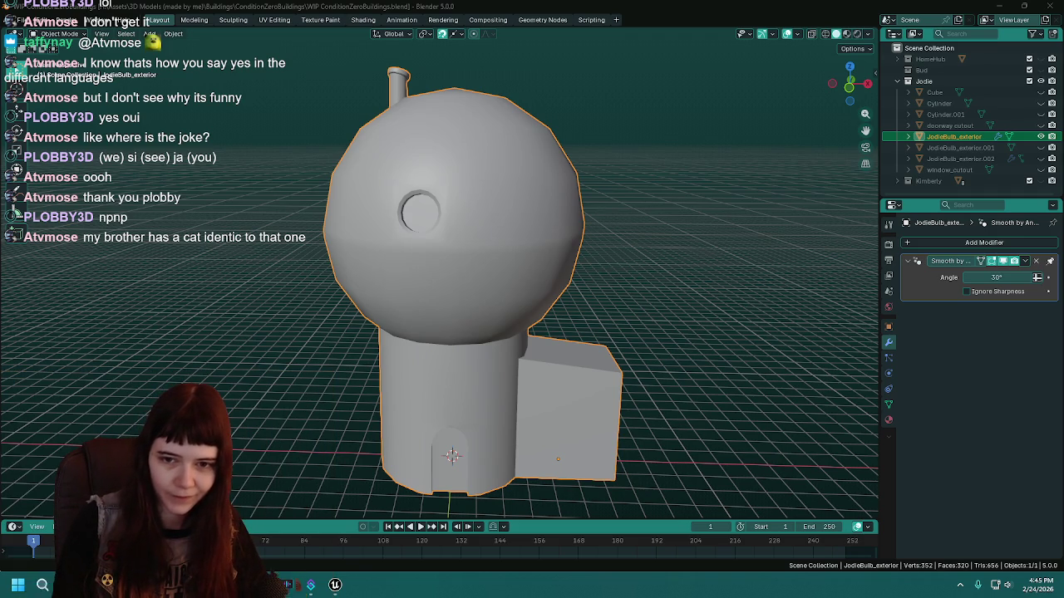
Save the house file and look over the building's mesh and material settings.
key("ctrl+s")
mouse_move(591, 224)
left_mouse_down()
mouse_move(542, 318)
mouse_move(553, 327)
left_mouse_up()
key("Tab")
key("Tab")
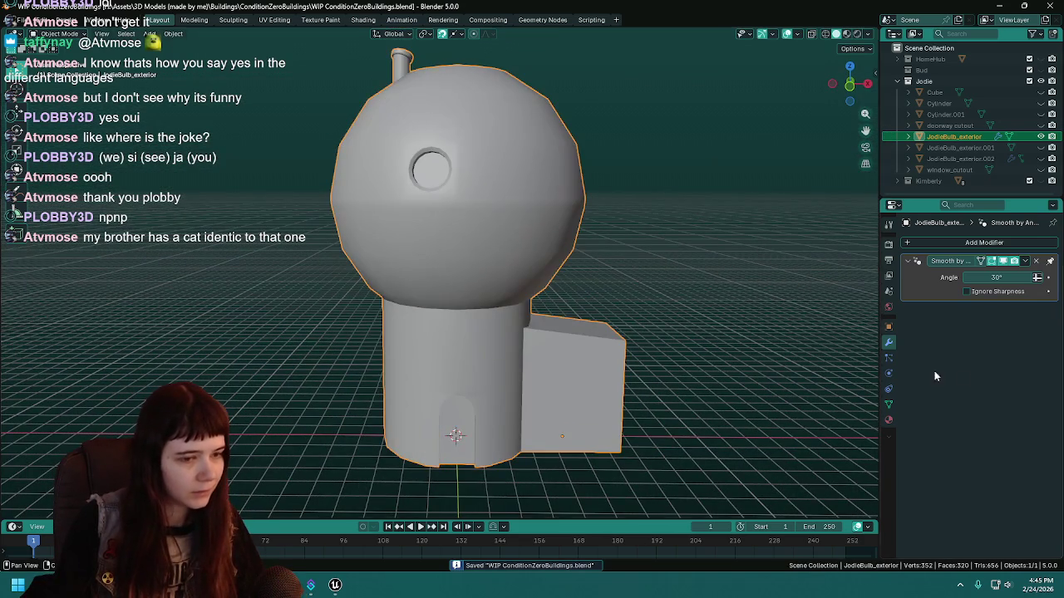
left_click(888, 420)
mouse_move(549, 304)
left_mouse_down()
mouse_move(510, 329)
mouse_move(582, 287)
mouse_move(569, 253)
left_mouse_up()
key("Tab")
key("Tab")
In the UV Editing workspace, select all faces using the exterior material.
left_click(274, 19)
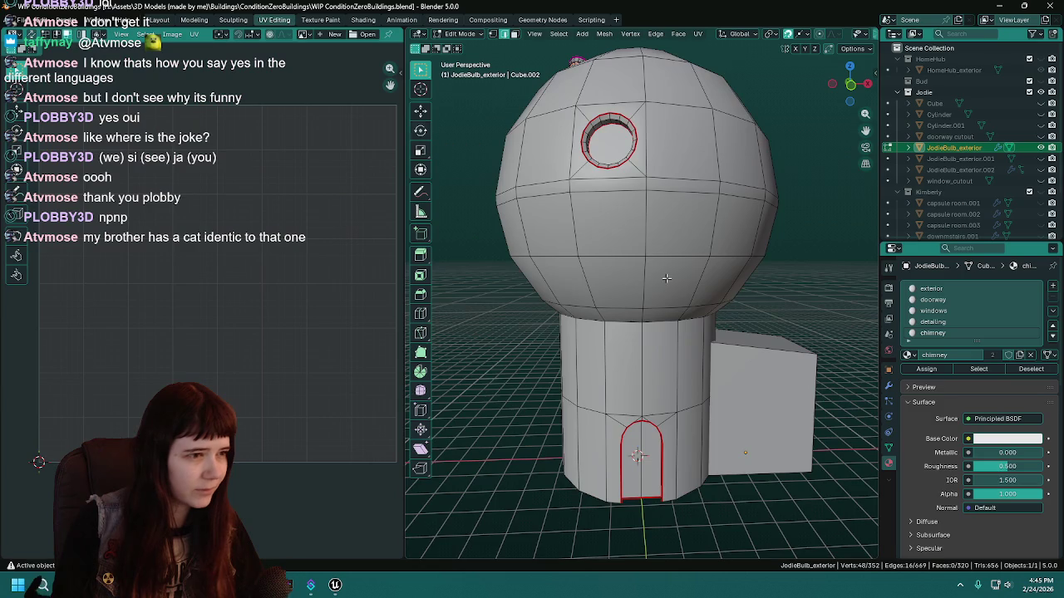
key("ctrl+s")
scroll(684, 292, "up", 2)
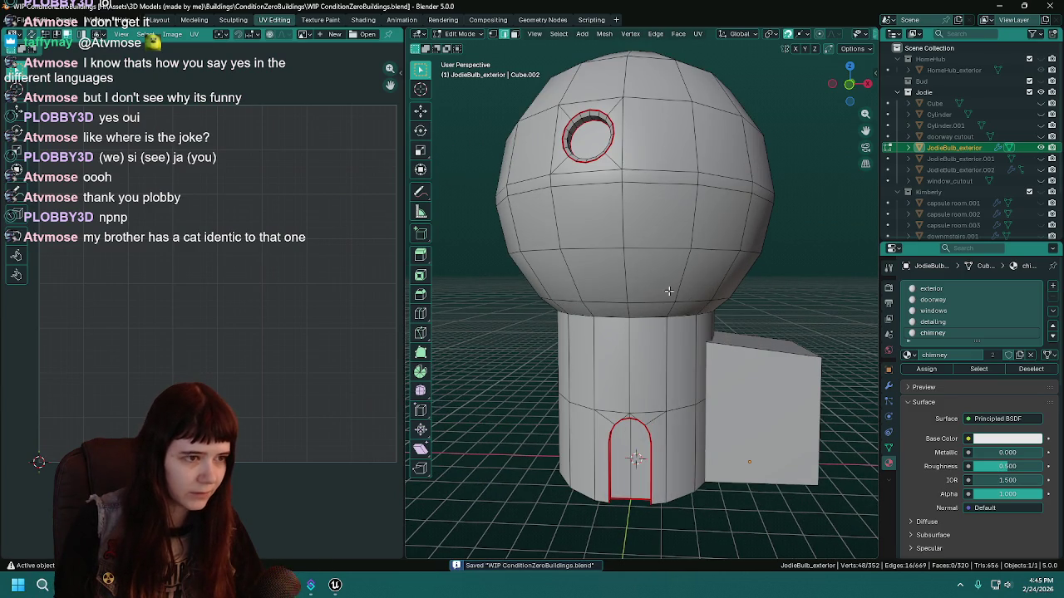
left_click(930, 288)
left_click(978, 368)
Mark the cylinder's top edge loop as a UV seam and save the file.
mouse_move(631, 316)
left_mouse_down()
mouse_move(623, 294)
mouse_move(715, 353)
mouse_move(695, 335)
left_mouse_up()
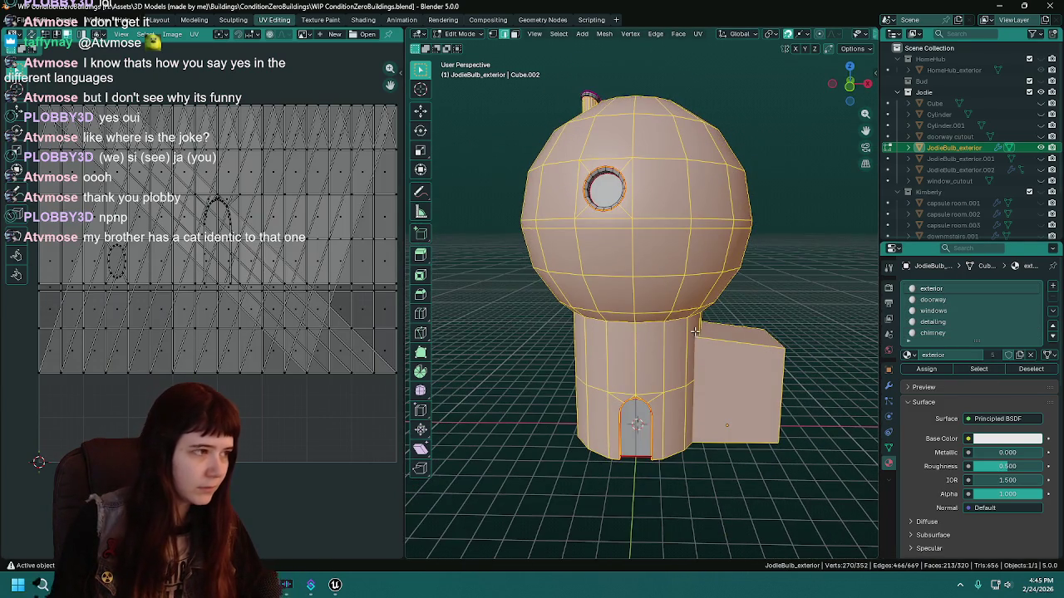
mouse_move(726, 448)
left_mouse_down()
mouse_move(706, 399)
mouse_move(754, 354)
mouse_move(736, 311)
left_mouse_up()
left_click(669, 312, "alt")
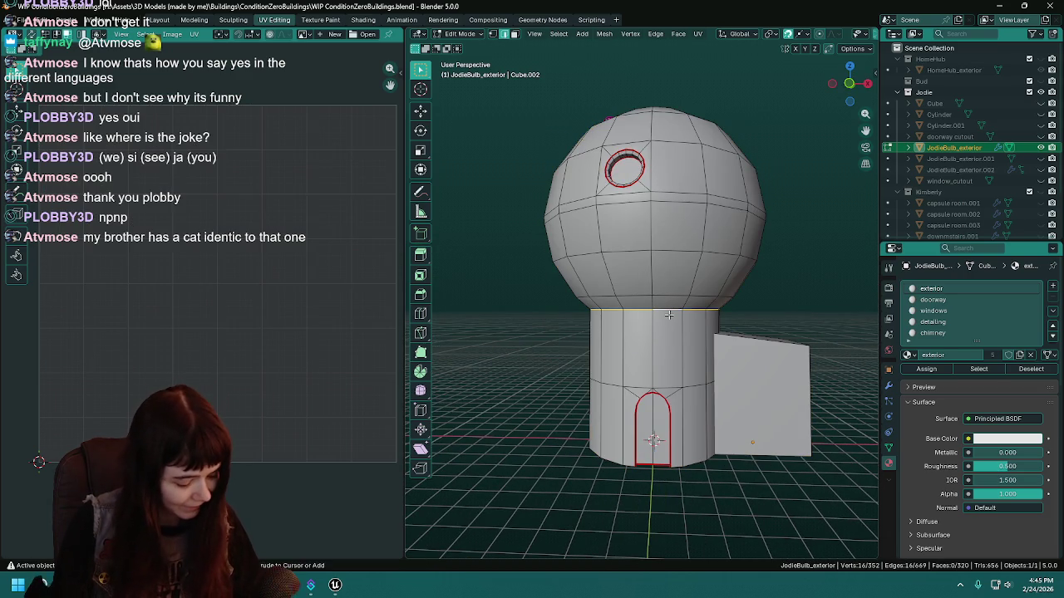
right_click(669, 314)
left_click(670, 305)
key("ctrl+s")
Select the wall faces blocking the inside of the doorway.
mouse_move(670, 306)
left_mouse_down()
mouse_move(746, 354)
mouse_move(735, 344)
mouse_move(707, 341)
mouse_move(774, 389)
left_mouse_up()
scroll(774, 389, "up", 8)
scroll(773, 388, "up", 6)
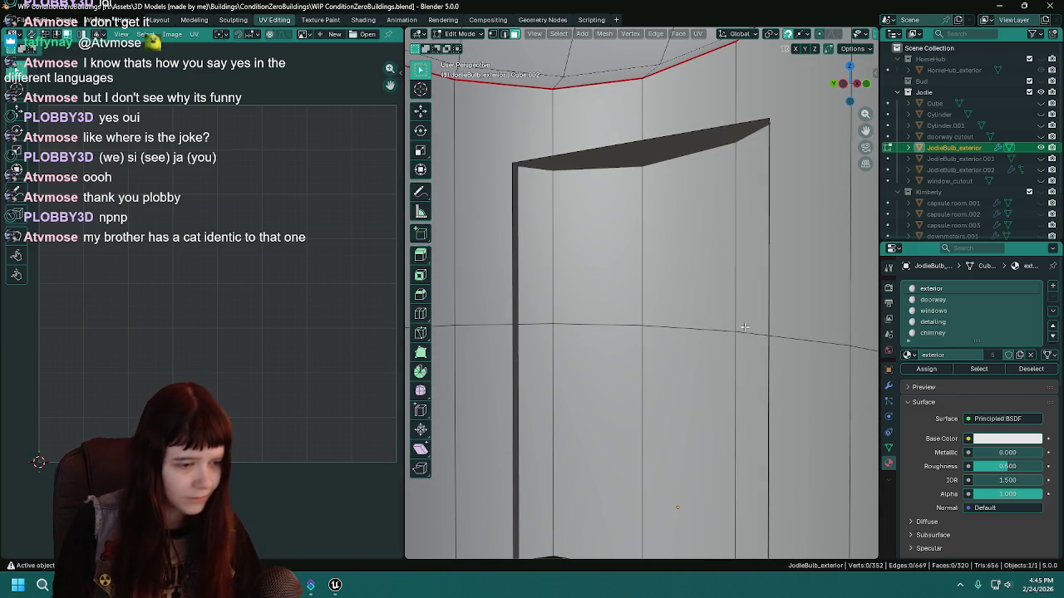
left_click_drag(732, 324, 596, 217)
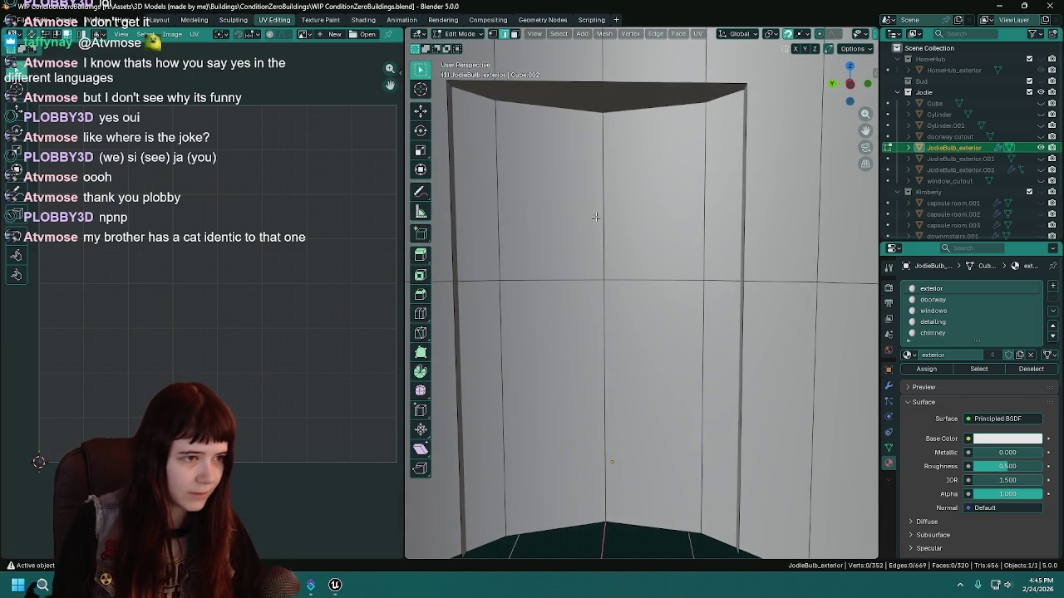
left_click(602, 409)
left_click_drag(602, 409, 631, 431)
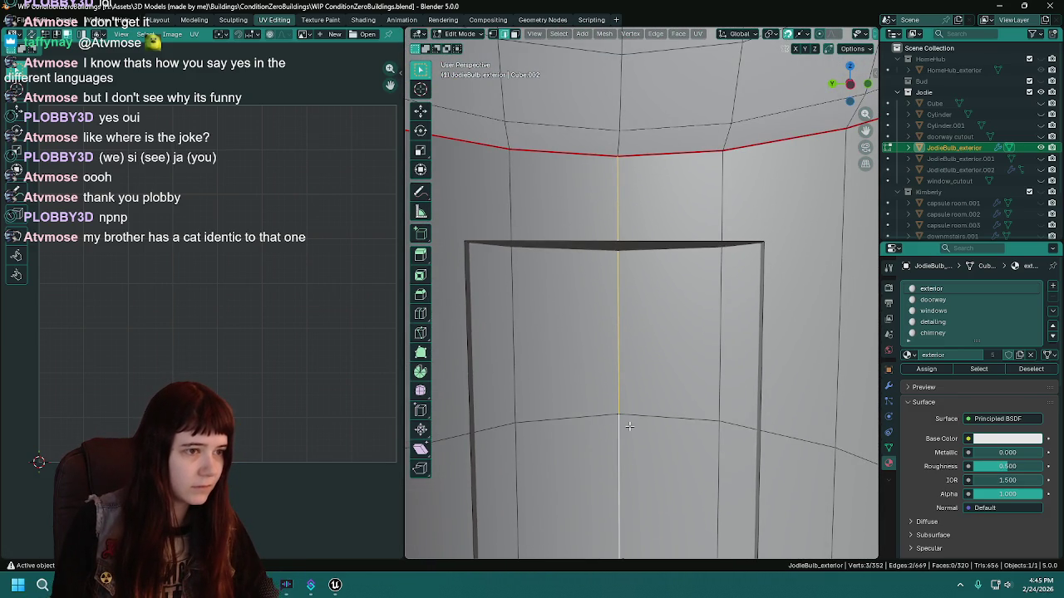
scroll(625, 423, "down", 5)
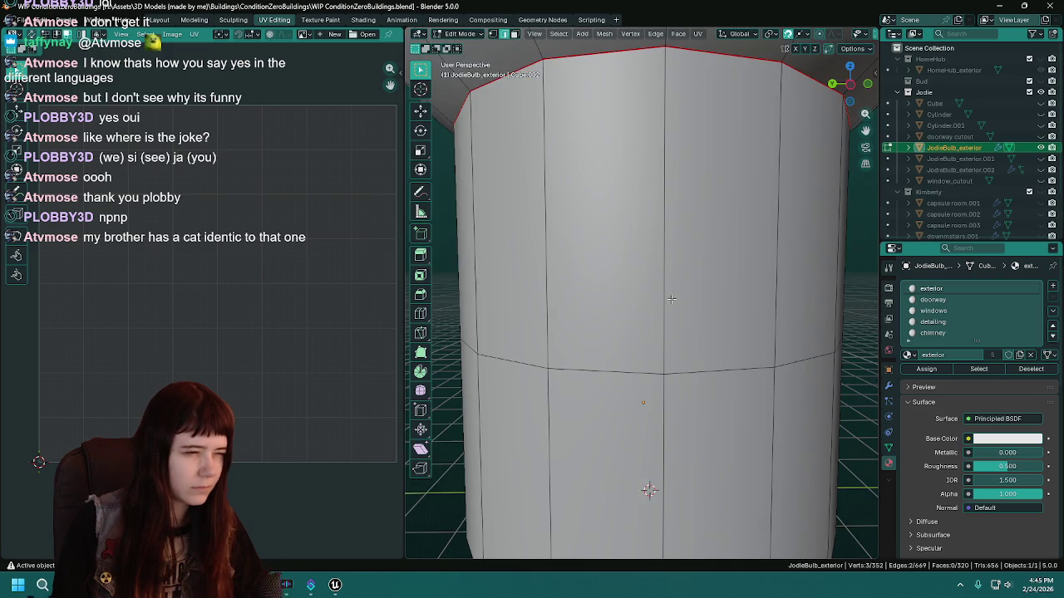
scroll(689, 302, "up", 5)
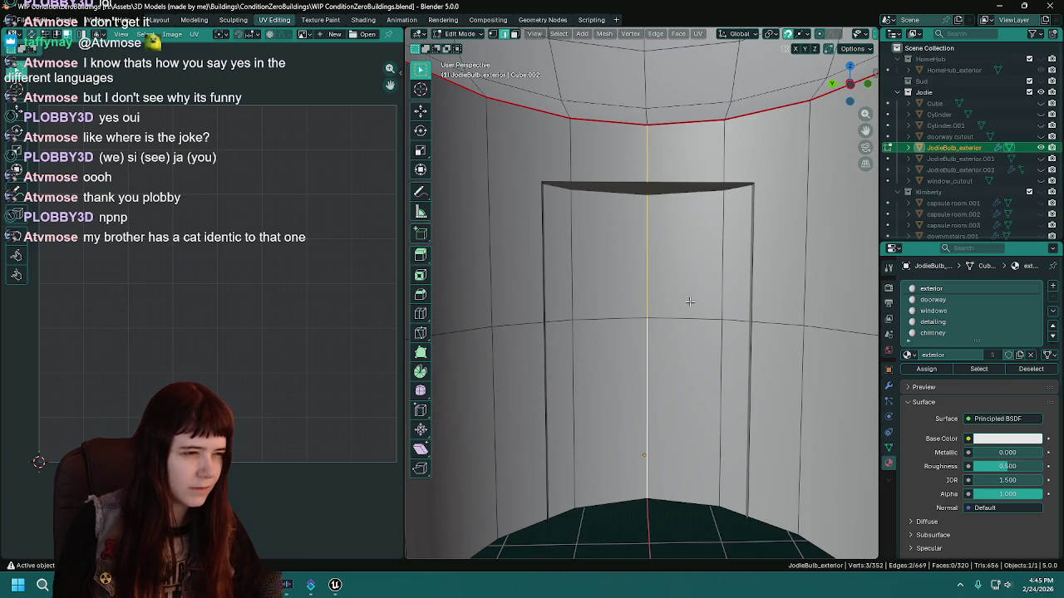
left_click(644, 385)
Delete the doorway's blocking wall faces and the stray vertex on its floor.
key("x")
left_click(625, 352)
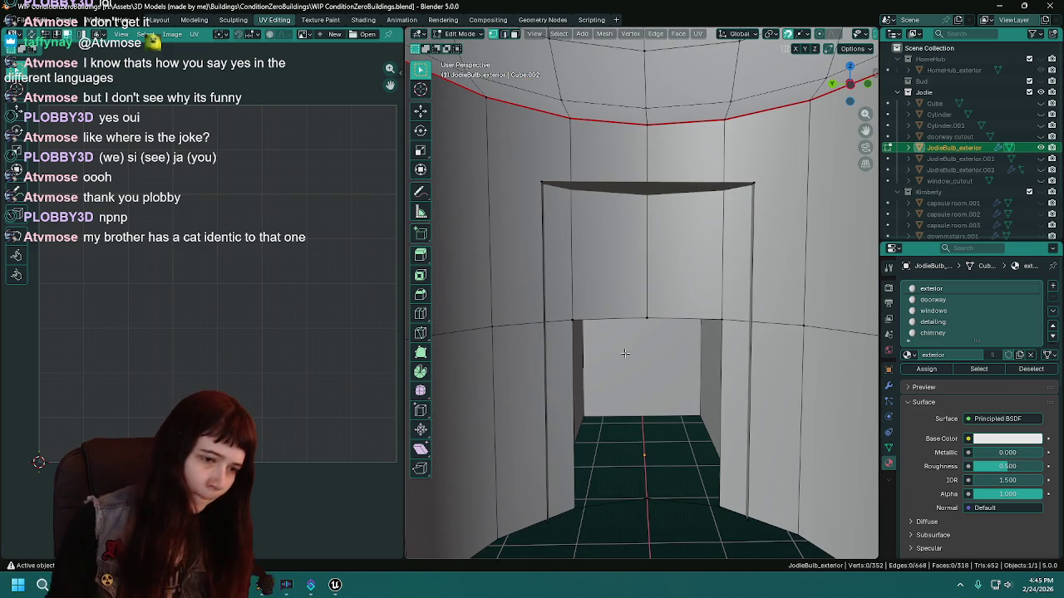
left_click(649, 495)
key("x")
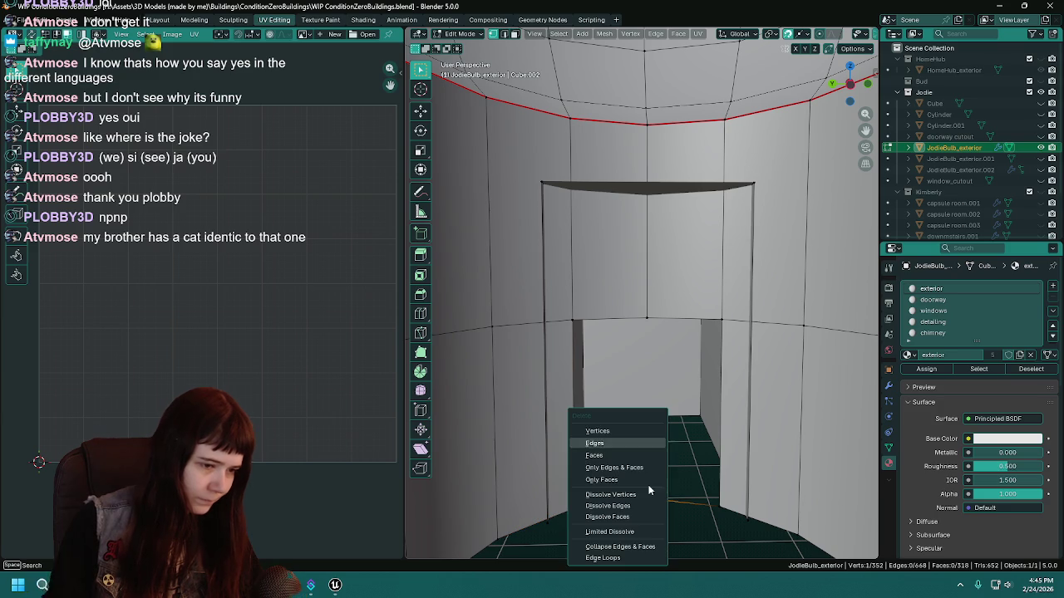
left_click(635, 432)
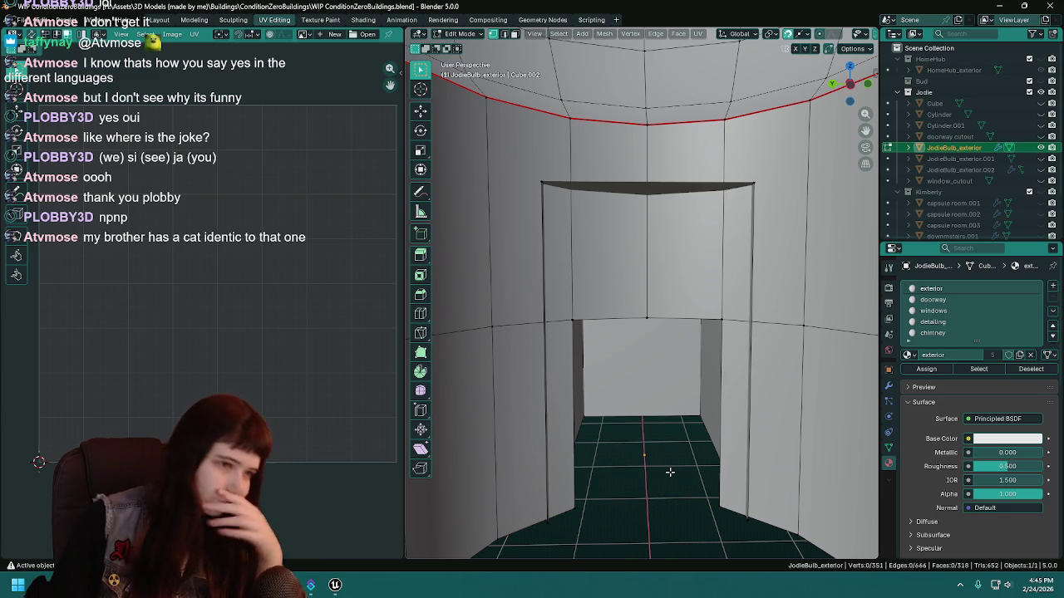
Save the house file and recentre the view on the tower.
mouse_move(734, 482)
left_mouse_down()
mouse_move(695, 488)
mouse_move(673, 468)
mouse_move(608, 472)
left_mouse_up()
scroll(607, 472, "down", 5)
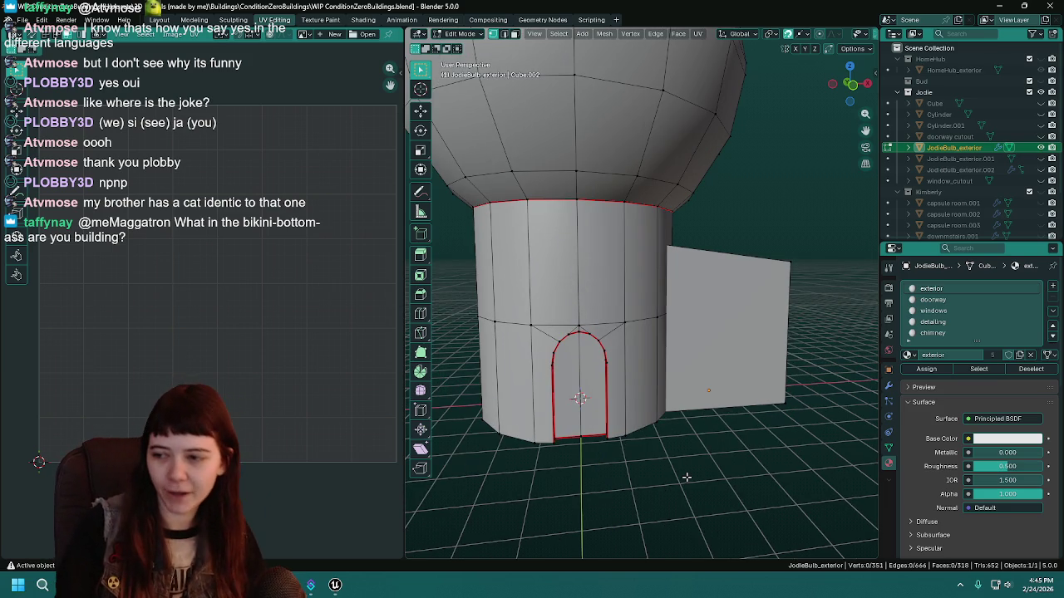
scroll(712, 424, "down", 4)
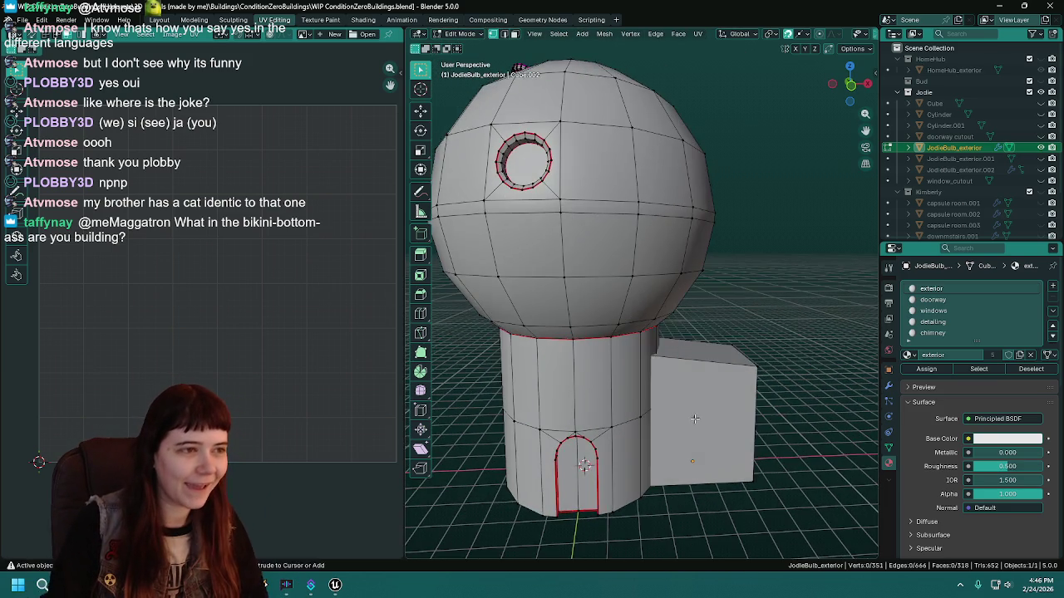
key("ctrl+s")
mouse_move(712, 424)
left_mouse_down()
mouse_move(802, 380)
mouse_move(759, 365)
left_mouse_up()
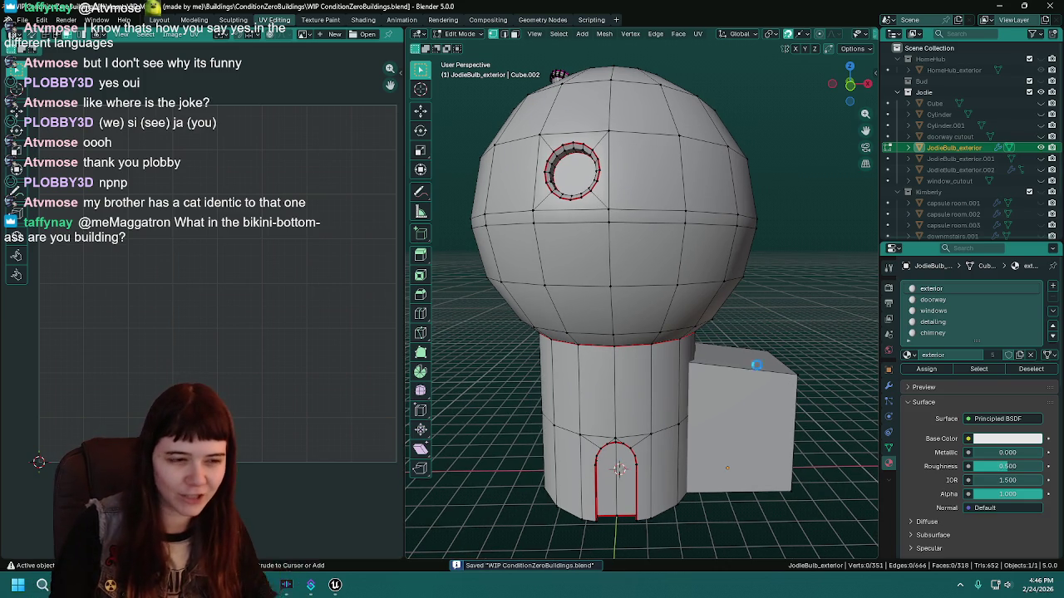
scroll(756, 366, "down", 2)
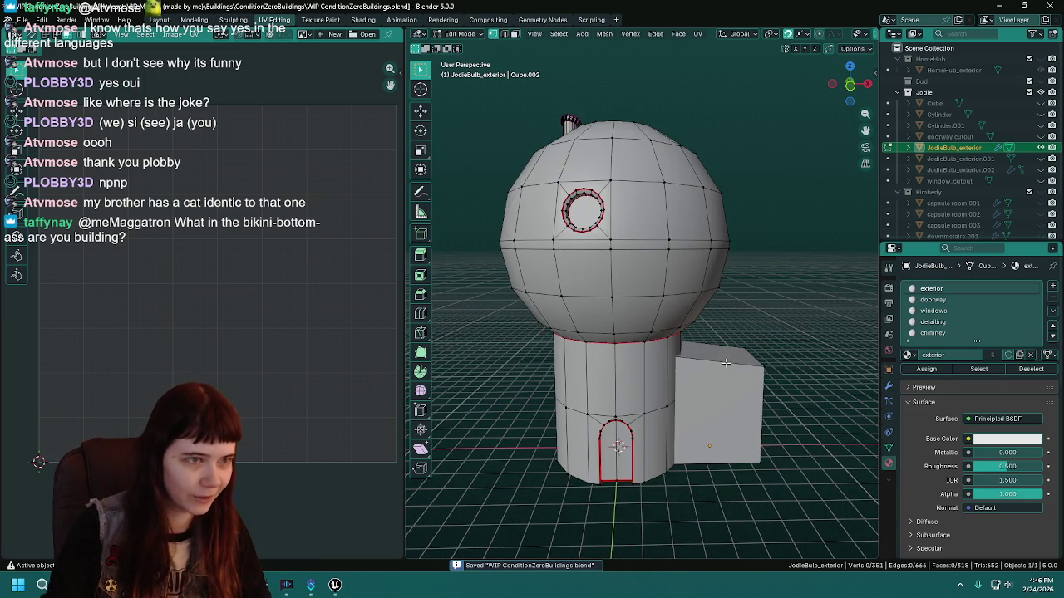
scroll(726, 364, "up", 3)
Angle Based unwrap all exterior-material faces of the bulb house, then switch to Unreal Engine.
mouse_move(750, 353)
left_mouse_down()
mouse_move(700, 337)
mouse_move(749, 356)
mouse_move(726, 354)
left_mouse_up()
key("Tab")
scroll(748, 356, "down", 2)
key("Tab")
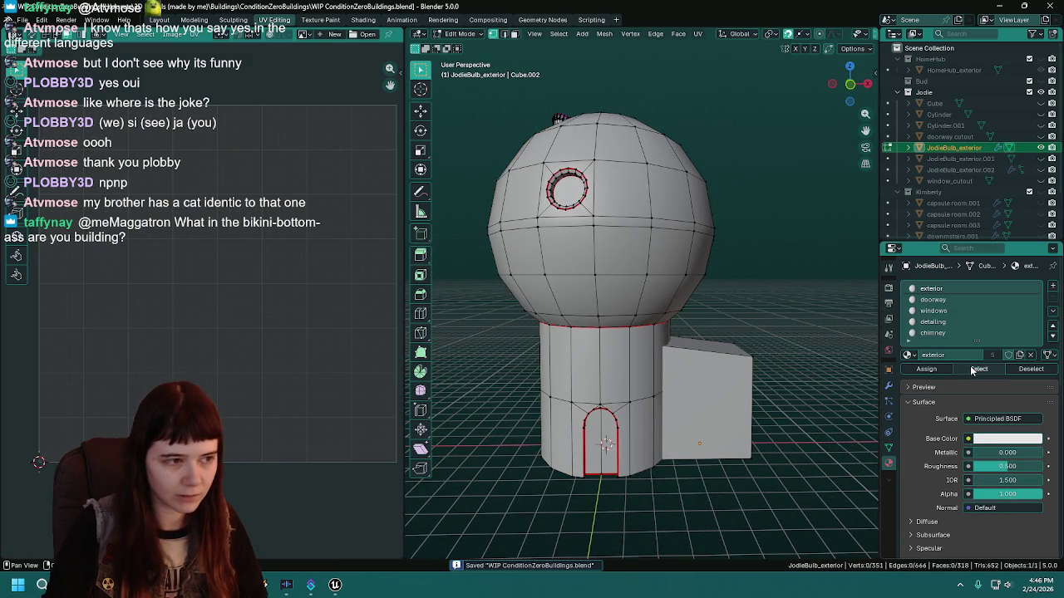
left_click(972, 370)
key("u")
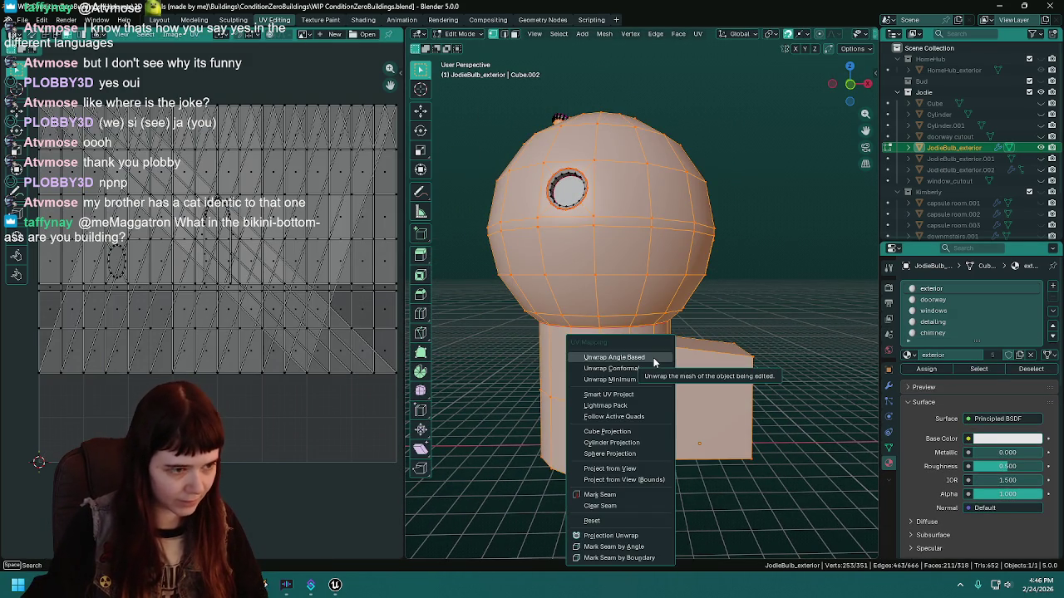
left_click(653, 357)
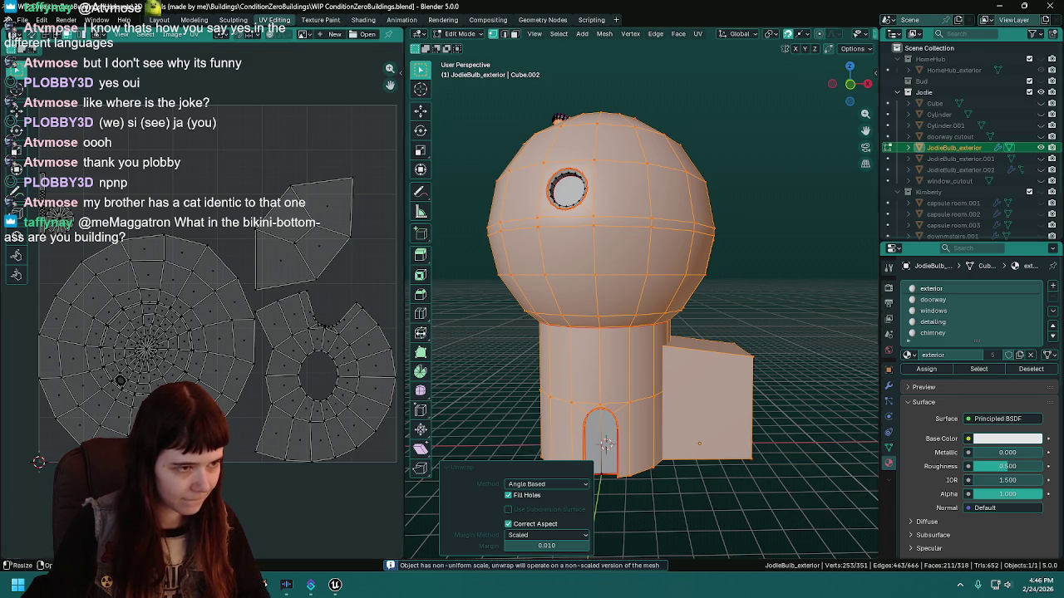
mouse_move(548, 334)
left_mouse_down()
mouse_move(590, 359)
mouse_move(544, 387)
left_mouse_up()
key("alt+Tab")
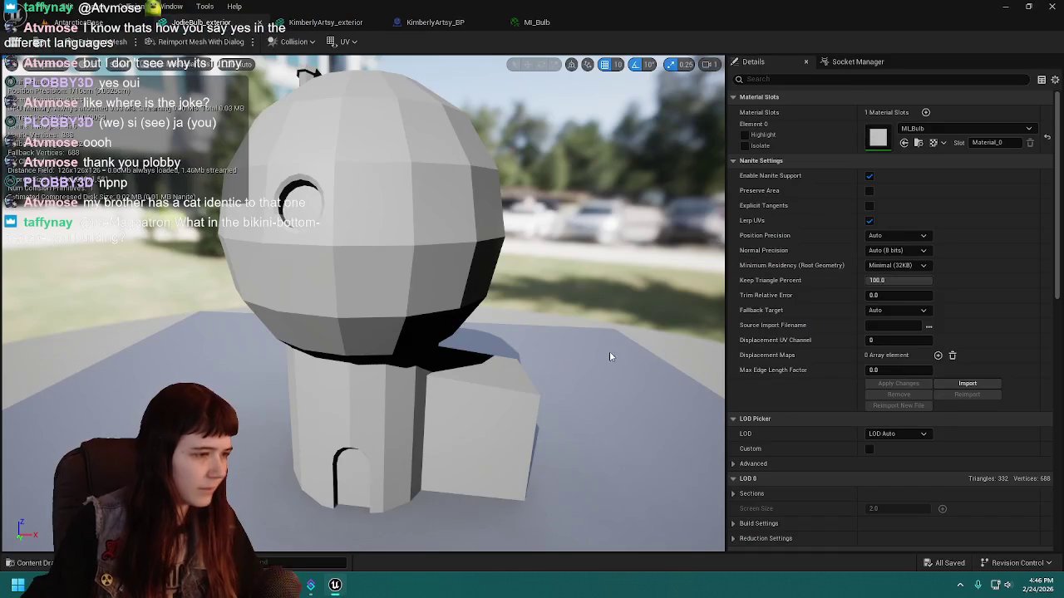
Close the KimberlyArtsy_exterior and KimberlyArtsy_BP editors and select the Jodie box in AntarcticaBase.
left_click(325, 22)
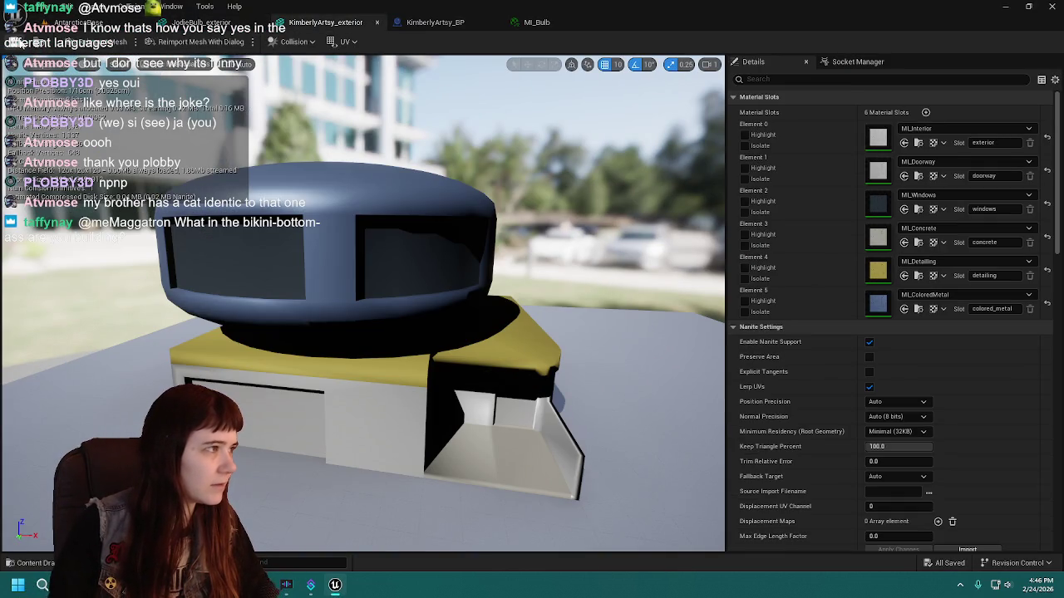
left_click(376, 21)
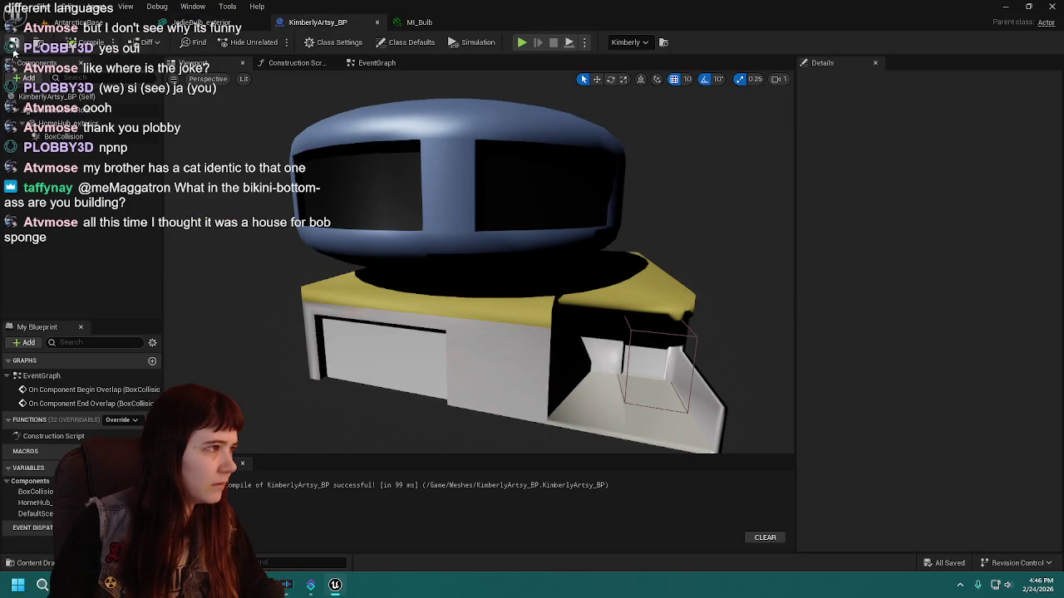
left_click(440, 22)
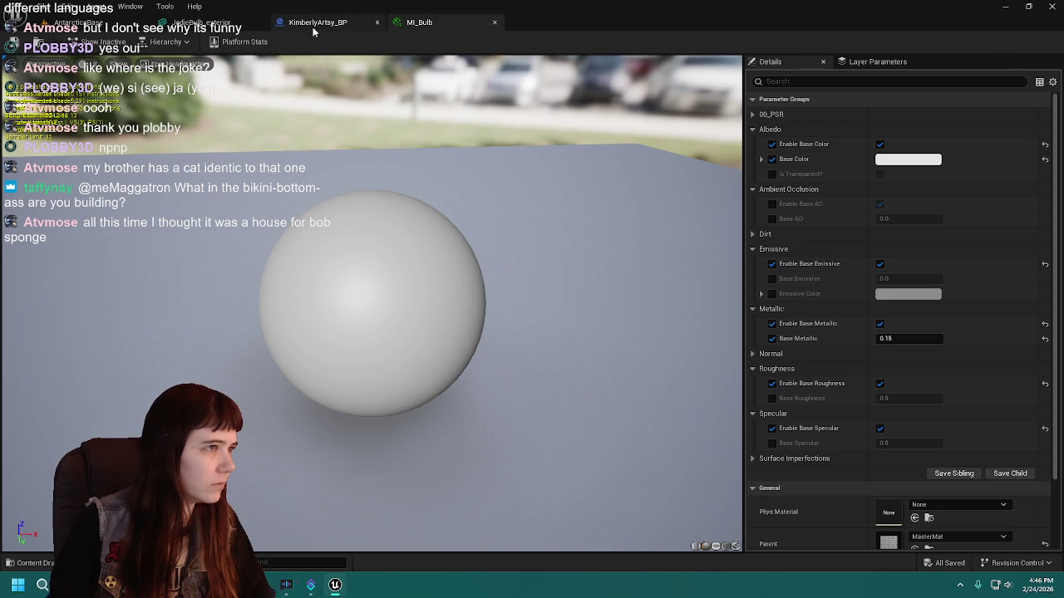
left_click(316, 22)
left_click(377, 23)
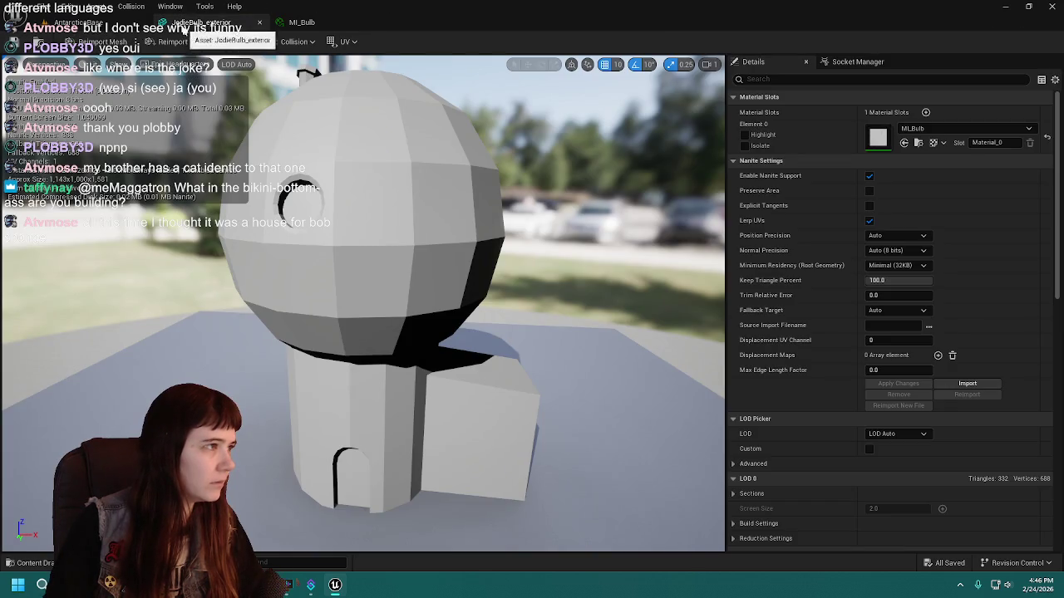
left_click(83, 23)
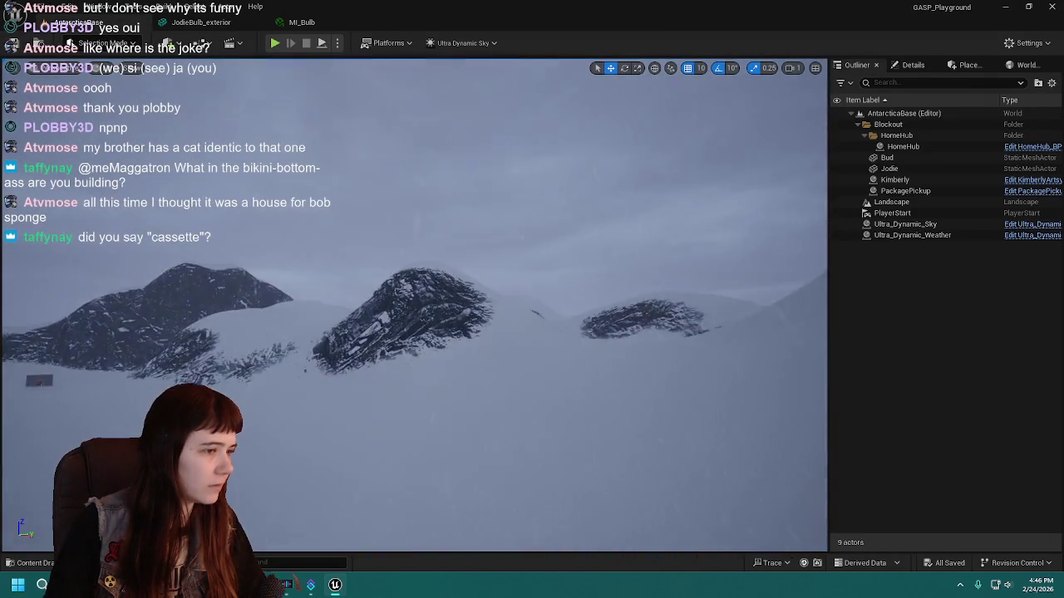
key("w")
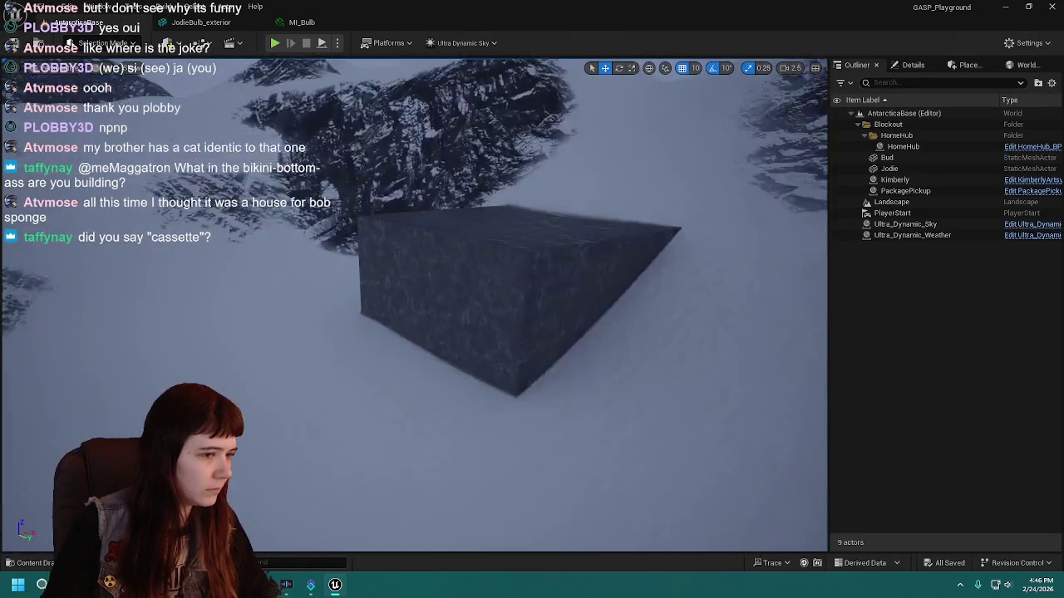
scroll(414, 300, "down", 2)
left_click(525, 356)
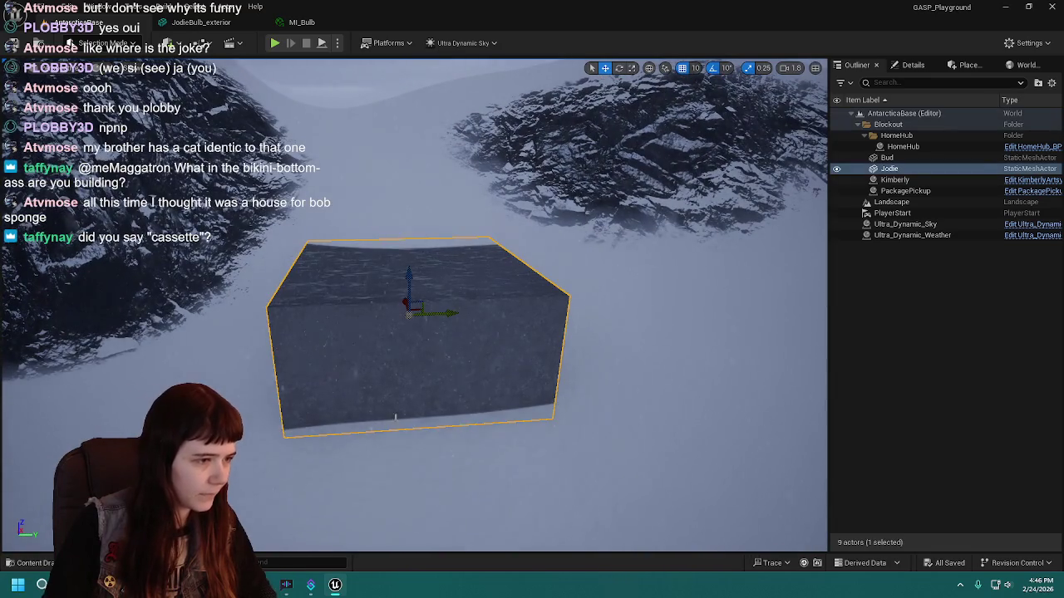
Duplicate KimberlyArtsy_BP in the Meshes folder as JodieBulb_BP and open it.
key("ctrl+space")
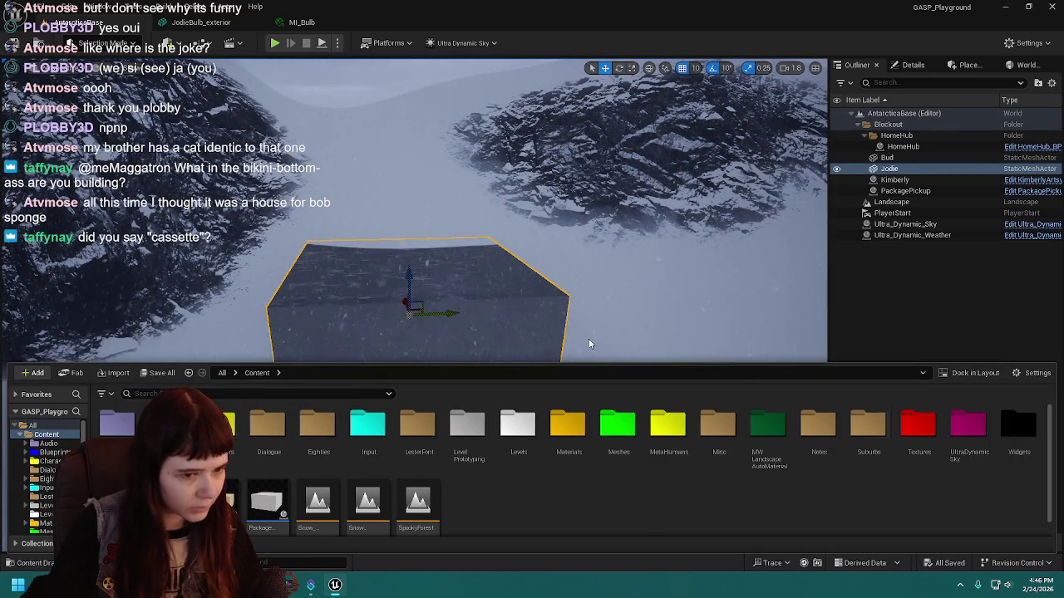
double_click(618, 428)
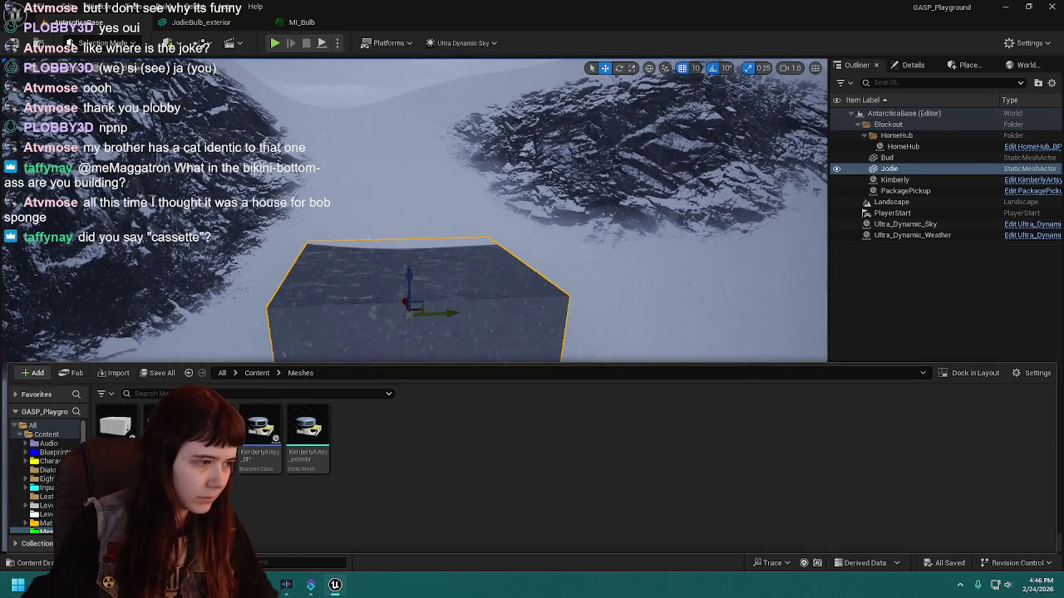
left_click(266, 467)
key("ctrl+d")
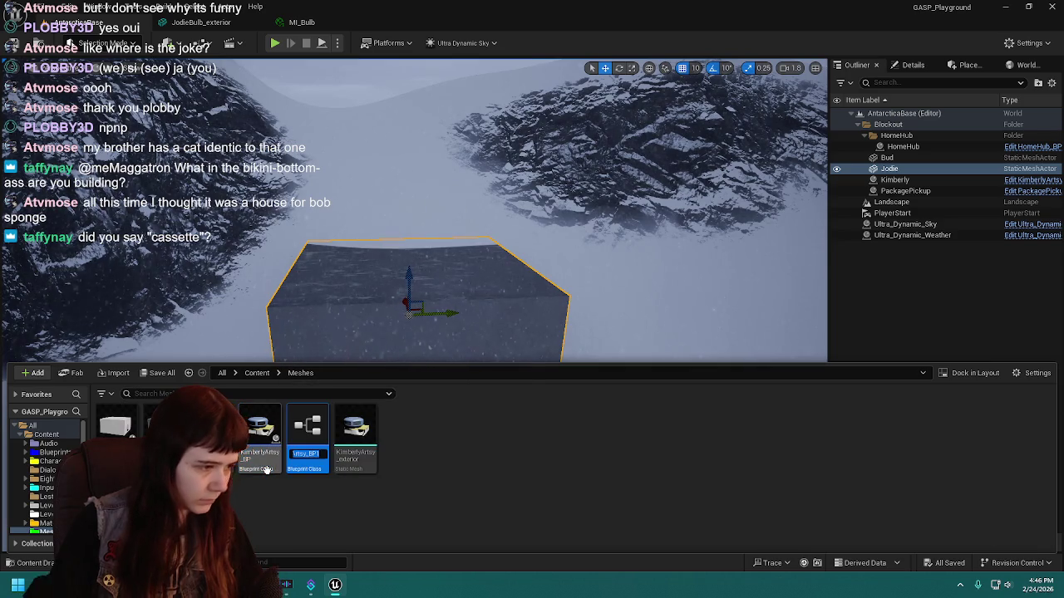
key("BackSpace")
type("JodieBu")
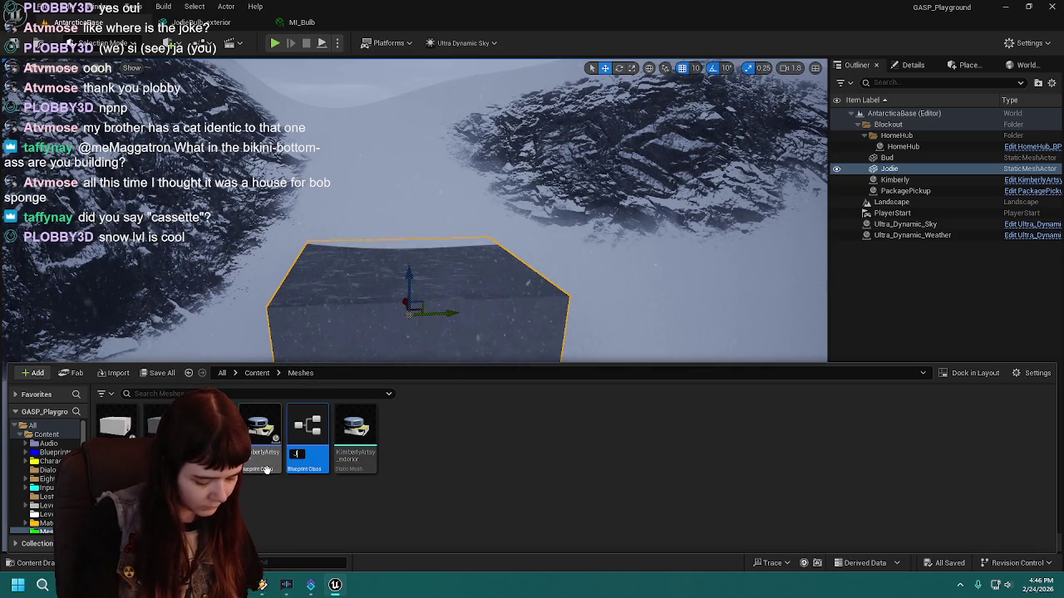
type("lb_BP")
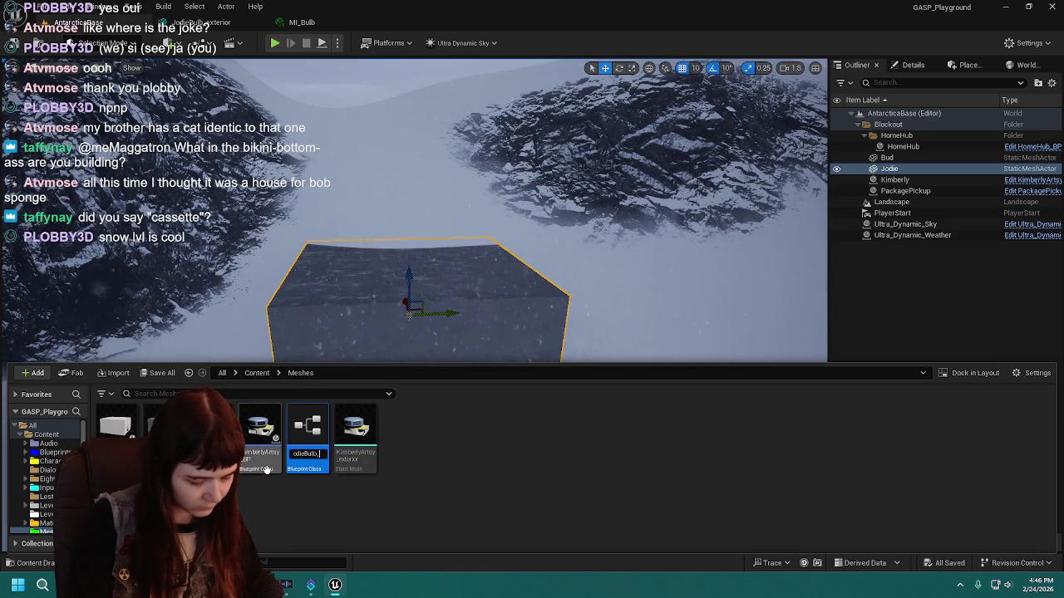
key("Return")
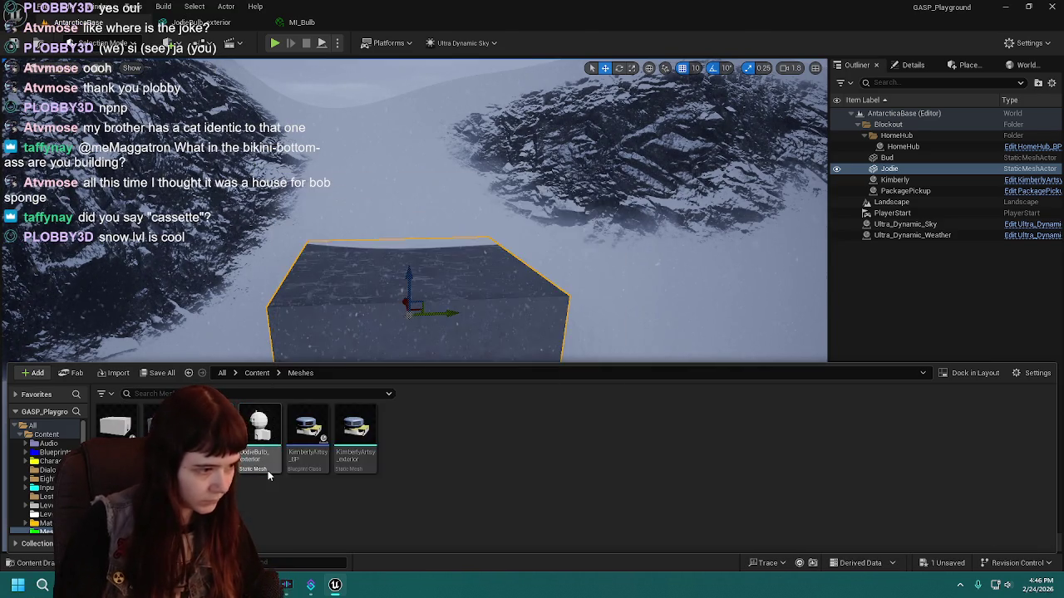
double_click(268, 471)
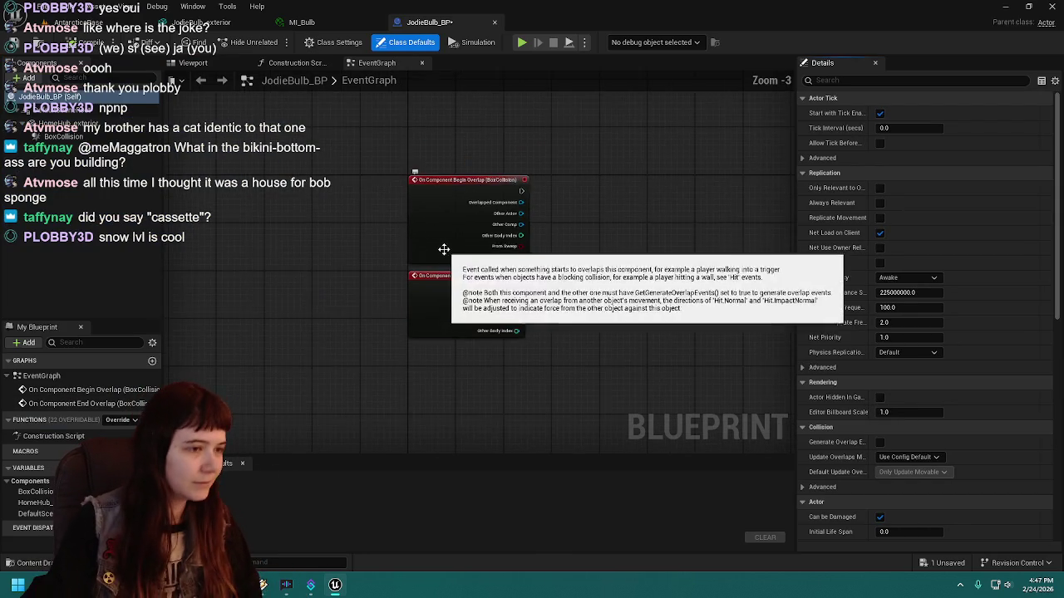
In the Blueprint's viewport, select the house exterior mesh component.
scroll(375, 233, "down", 2)
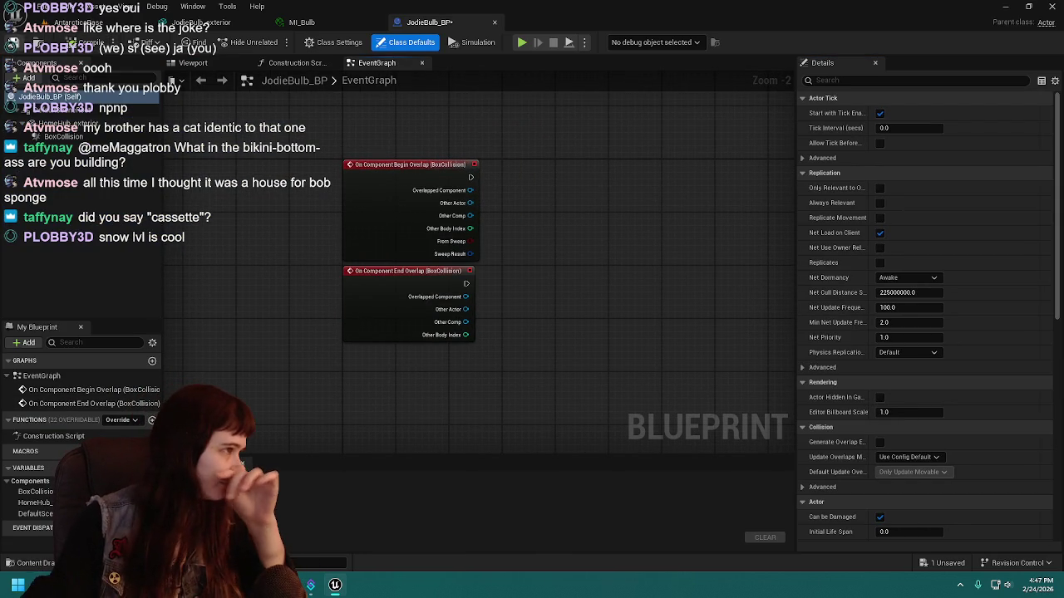
left_click(221, 63)
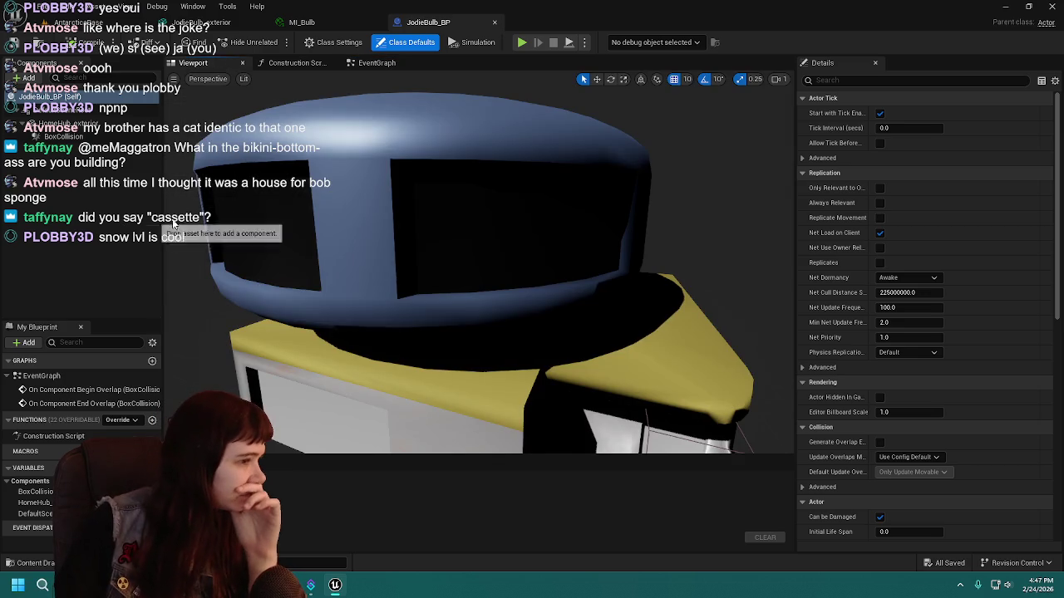
scroll(356, 219, "down", 3)
scroll(456, 280, "down", 1)
left_click_drag(456, 280, 462, 348)
left_click(390, 192)
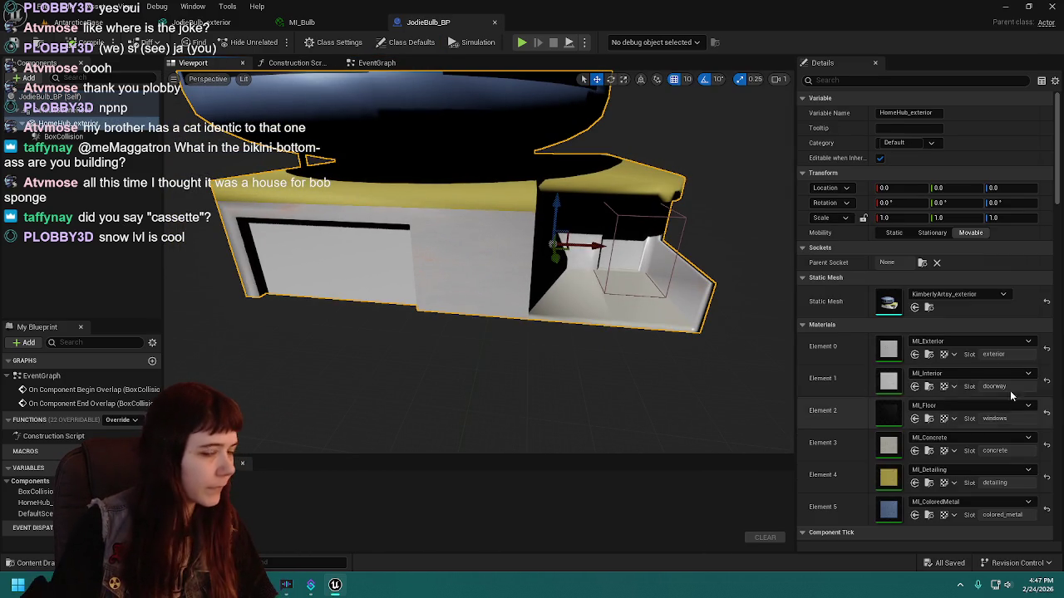
Assign JodieBulb_exterior as the component's static mesh, then compile and save.
left_click(915, 307)
left_click(265, 437)
mouse_move(264, 436)
left_mouse_down()
mouse_move(950, 304)
mouse_move(939, 301)
left_mouse_up()
key("ctrl+s")
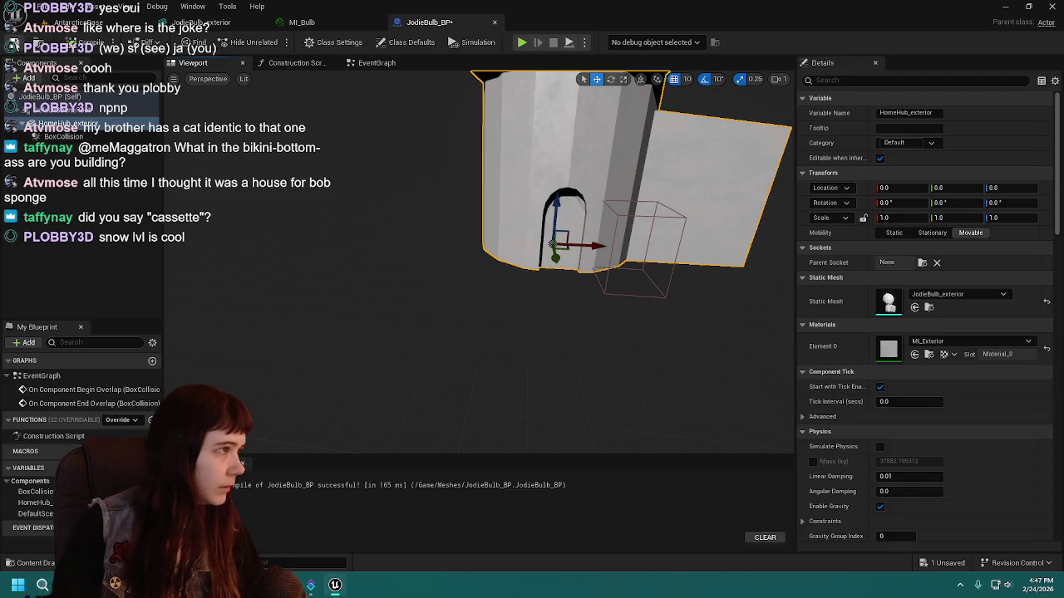
key("f")
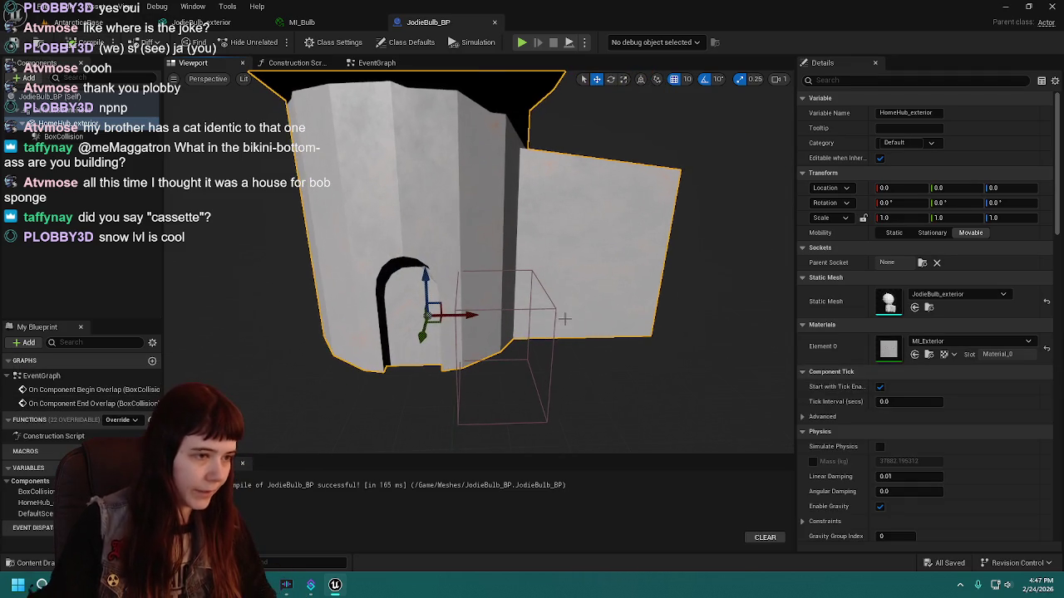
left_click(515, 390)
Move the box collision to X 0, under the doorway arch.
key("f")
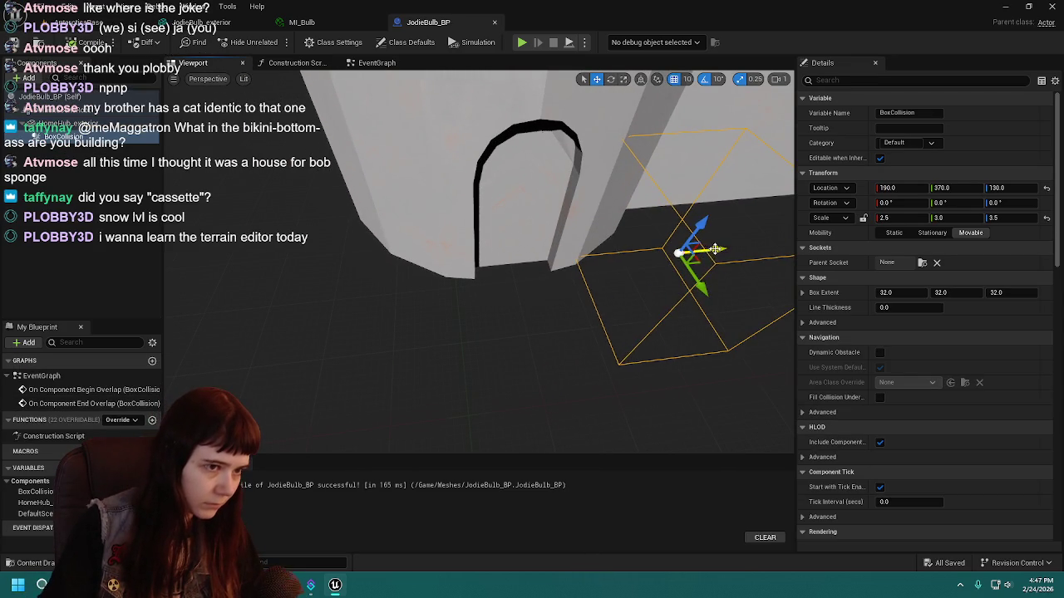
left_click_drag(711, 250, 573, 264)
key("f")
left_click_drag(482, 275, 332, 281)
Scale the box collision to 4.0 on Z, then save and recompile the Blueprint.
key("r")
mouse_move(467, 224)
left_mouse_down()
mouse_move(467, 212)
mouse_move(420, 227)
mouse_move(457, 228)
left_mouse_up()
key("w")
key("ctrl+s")
left_click(87, 43)
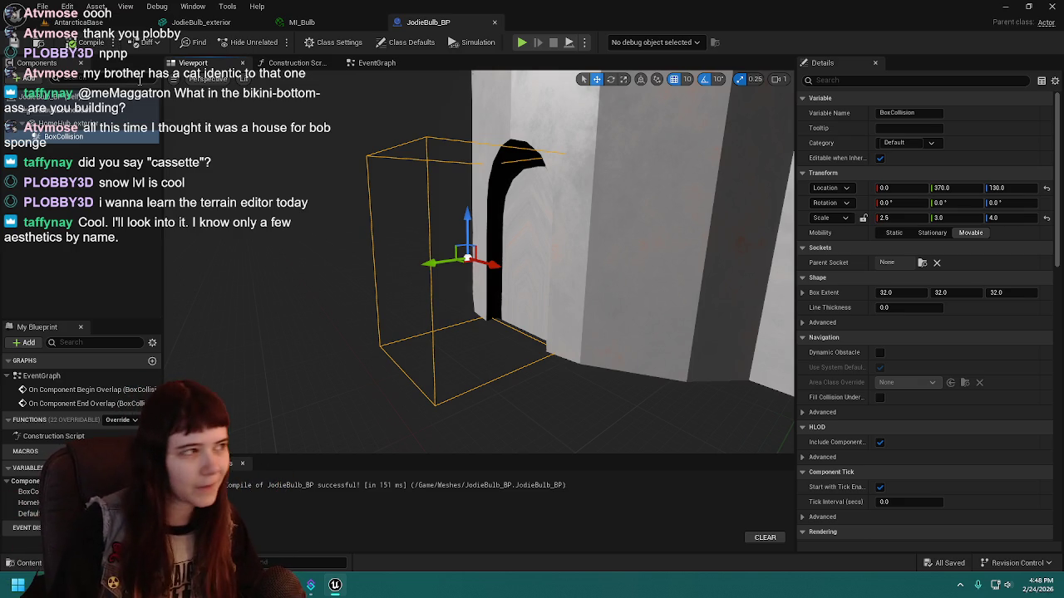
left_click(383, 198)
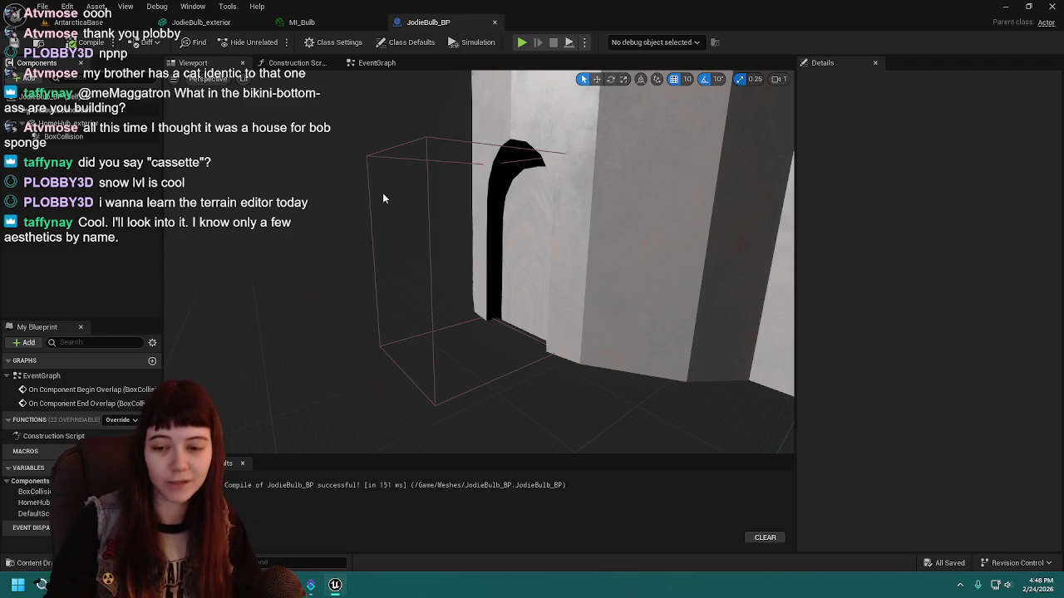
left_click(428, 167)
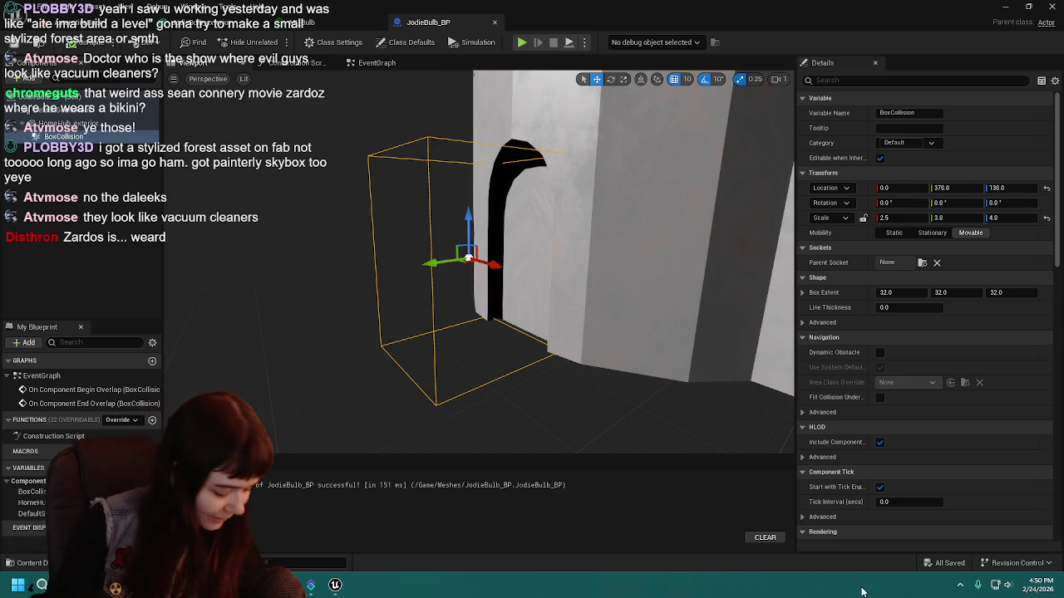
In AntarcticaBase, replace the Jodie cube actor with JodieBulb_BP and show its Details.
left_click_drag(226, 262, 247, 223)
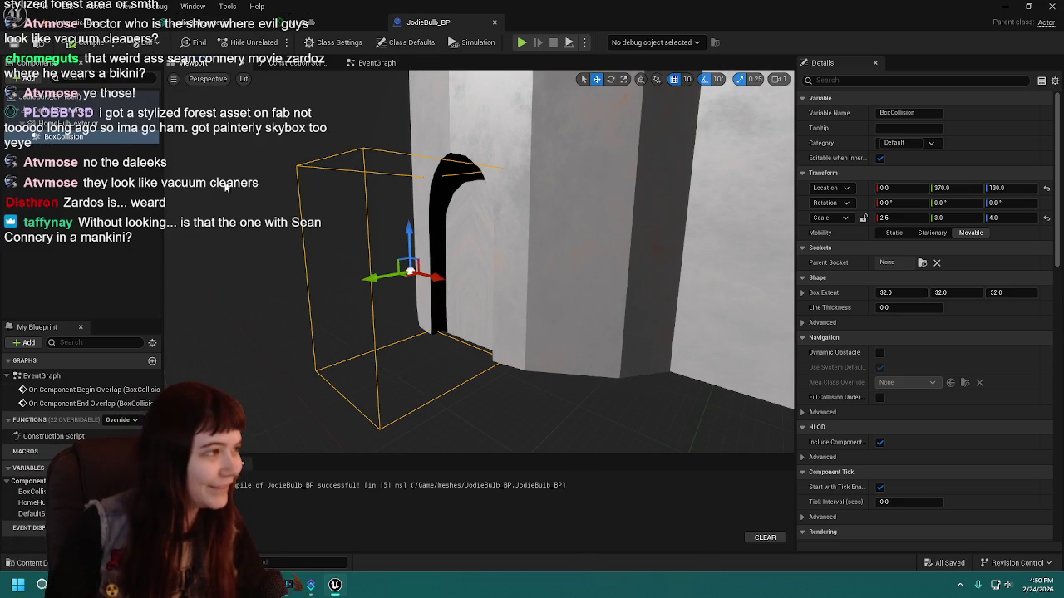
left_click_drag(504, 238, 503, 238)
key("ctrl+Tab")
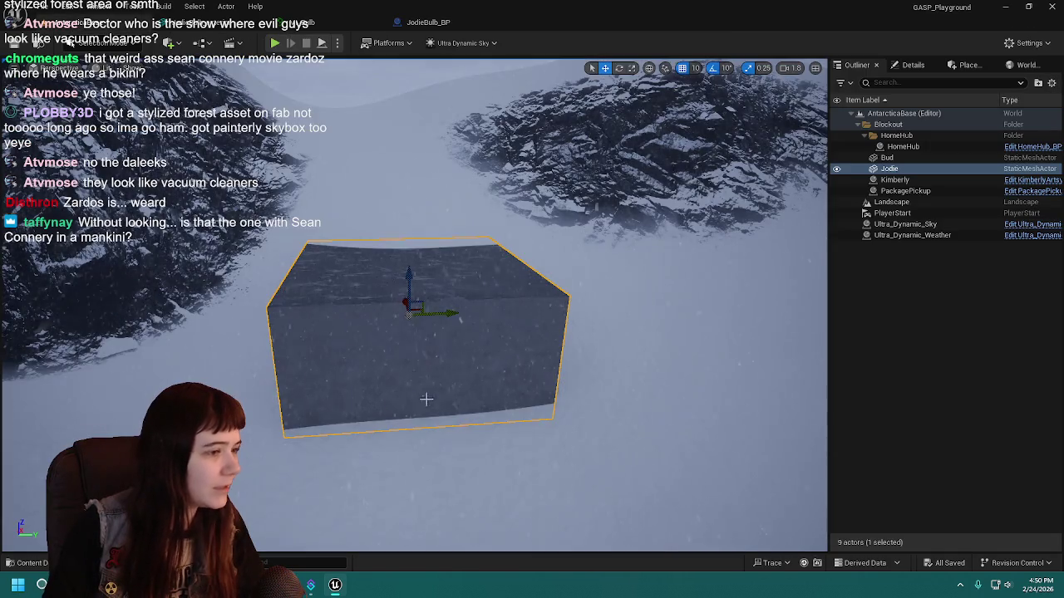
key("ctrl+space")
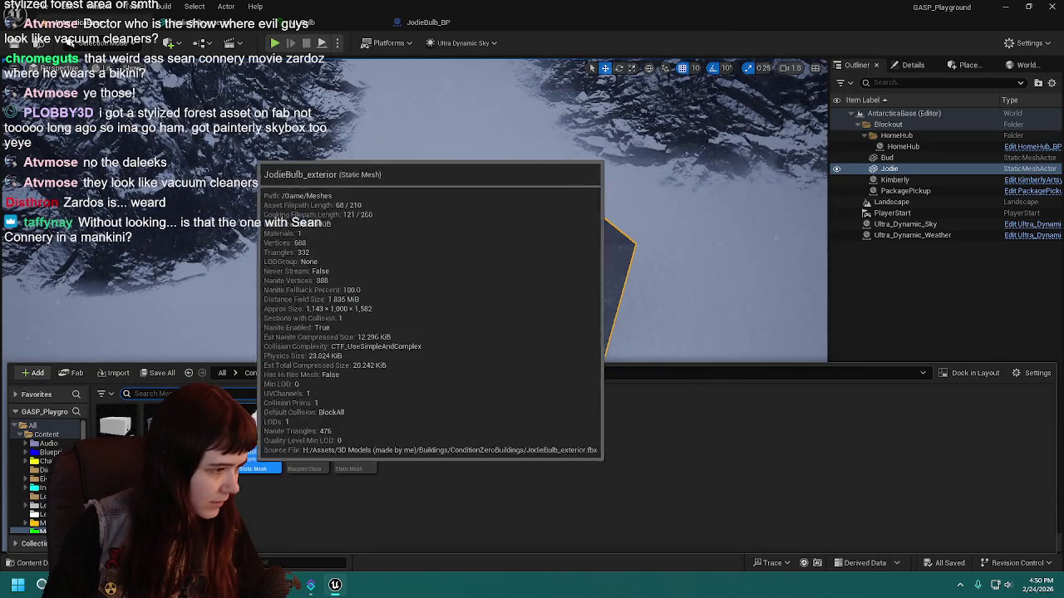
right_click(899, 171)
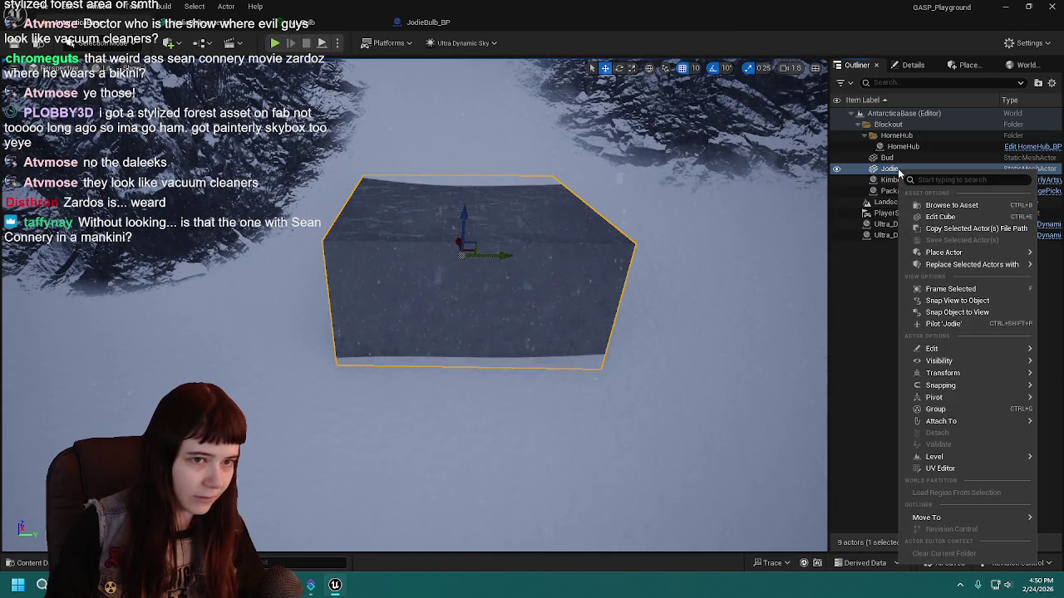
mouse_move(972, 265)
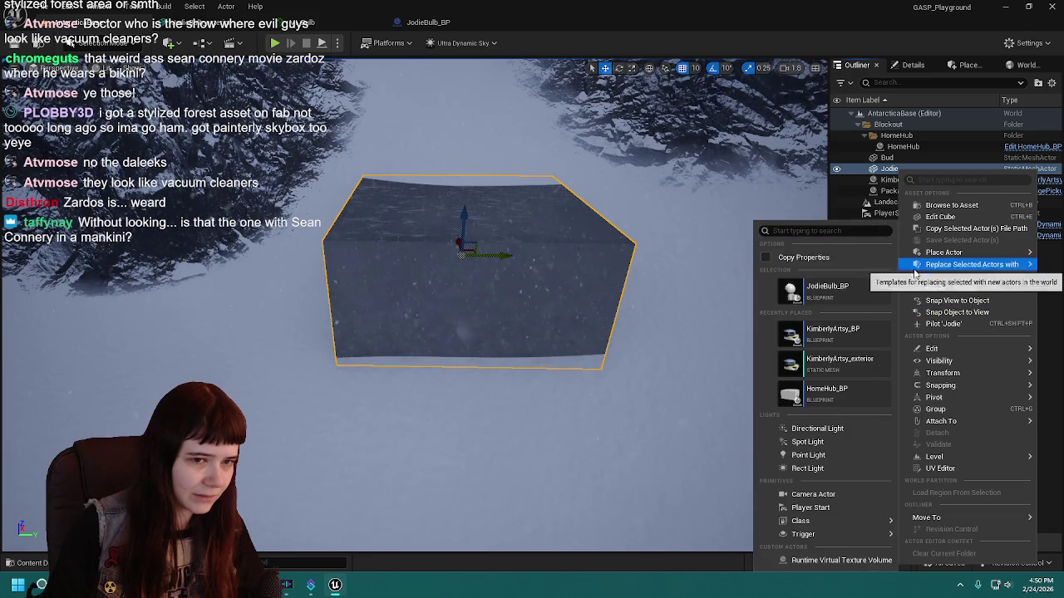
left_click(777, 286)
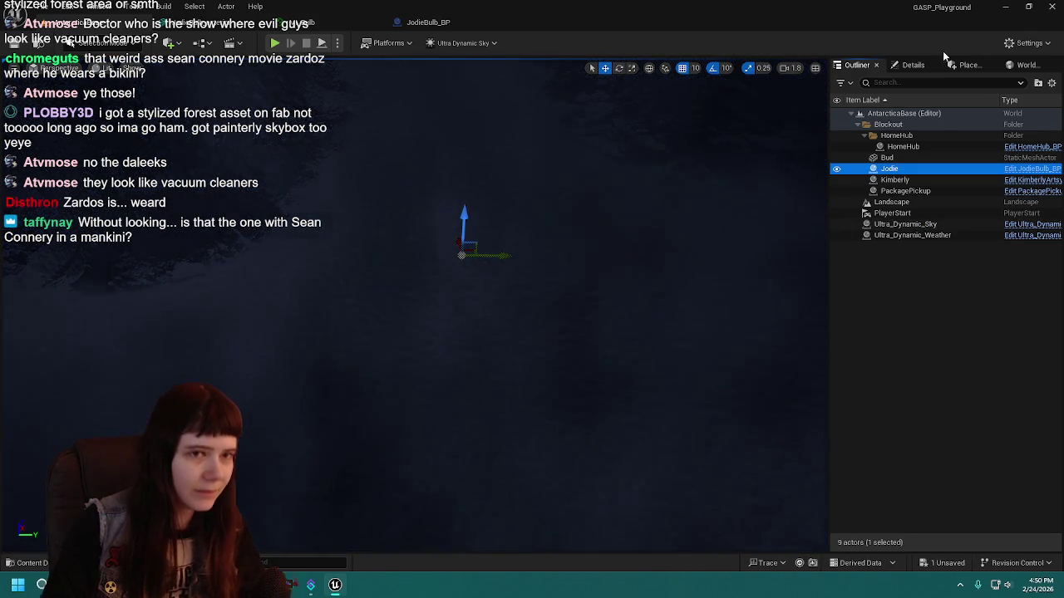
left_click(913, 65)
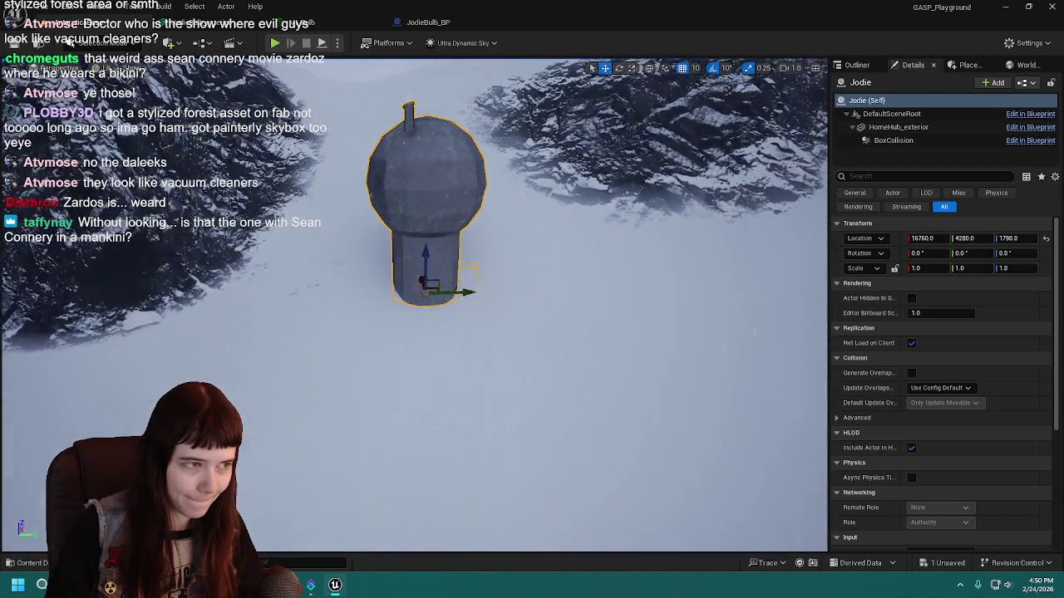
Rotate the bulb house about 90° on Z and slide it along Y.
key("e")
mouse_move(417, 369)
left_mouse_down()
mouse_move(490, 356)
mouse_move(480, 373)
mouse_move(389, 373)
mouse_move(482, 346)
left_mouse_up()
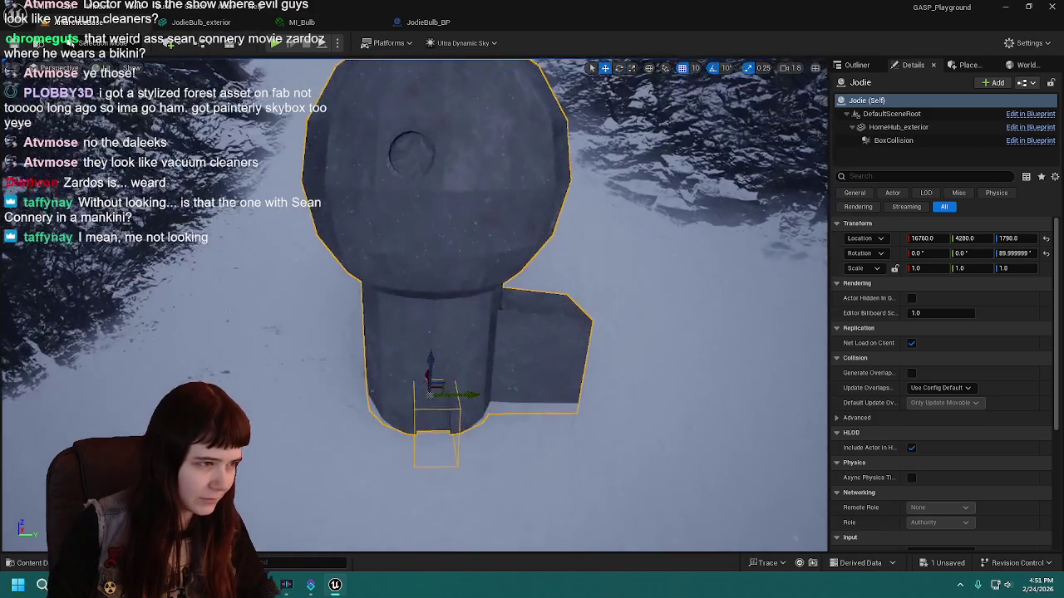
key("w")
scroll(441, 266, "up", 3)
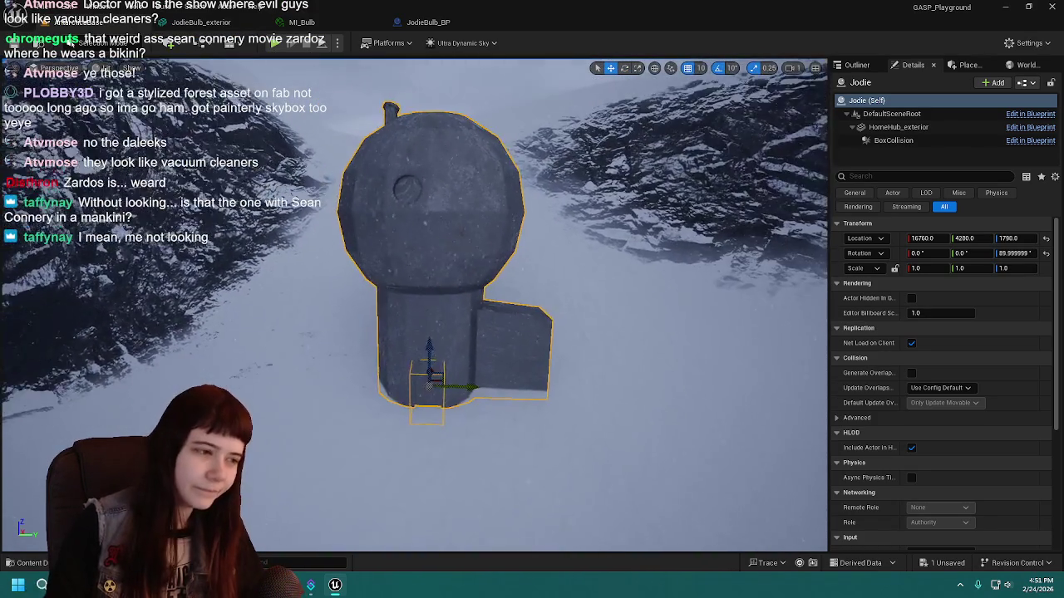
left_click_drag(478, 381, 448, 384)
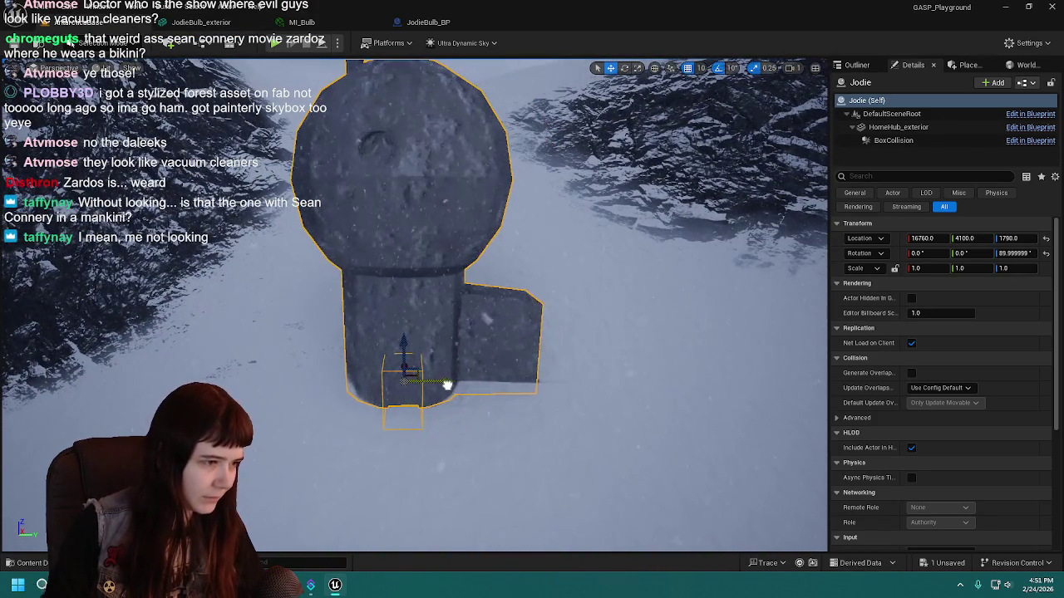
Nudge the bulb house along X to about 16810 on the snowy slope.
scroll(454, 379, "up", 6)
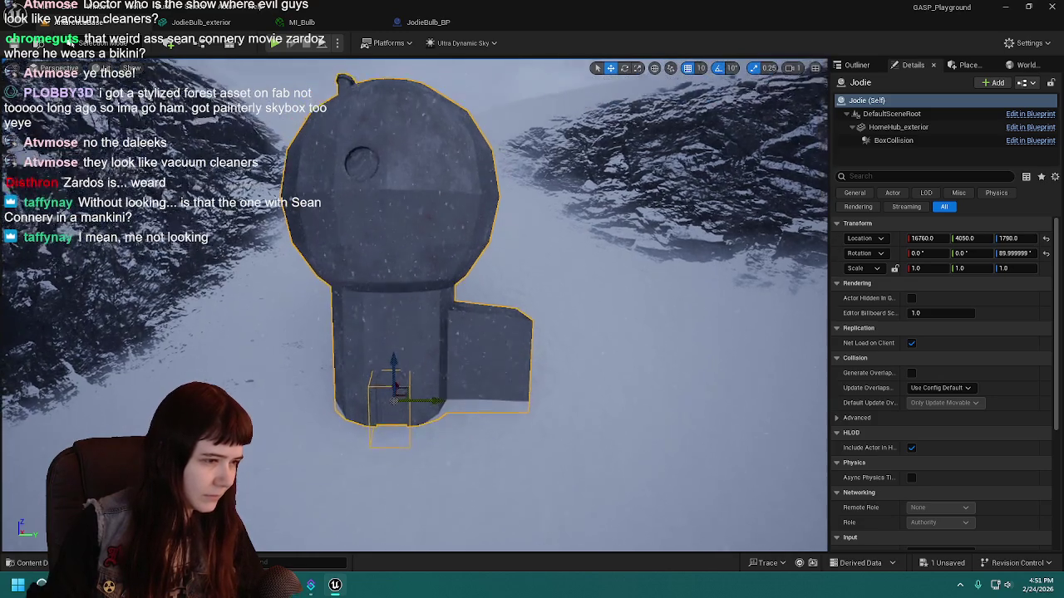
mouse_move(415, 349)
left_mouse_down()
mouse_move(416, 307)
mouse_move(324, 287)
left_mouse_up()
mouse_move(620, 339)
left_mouse_down()
mouse_move(624, 326)
mouse_move(682, 335)
left_mouse_up()
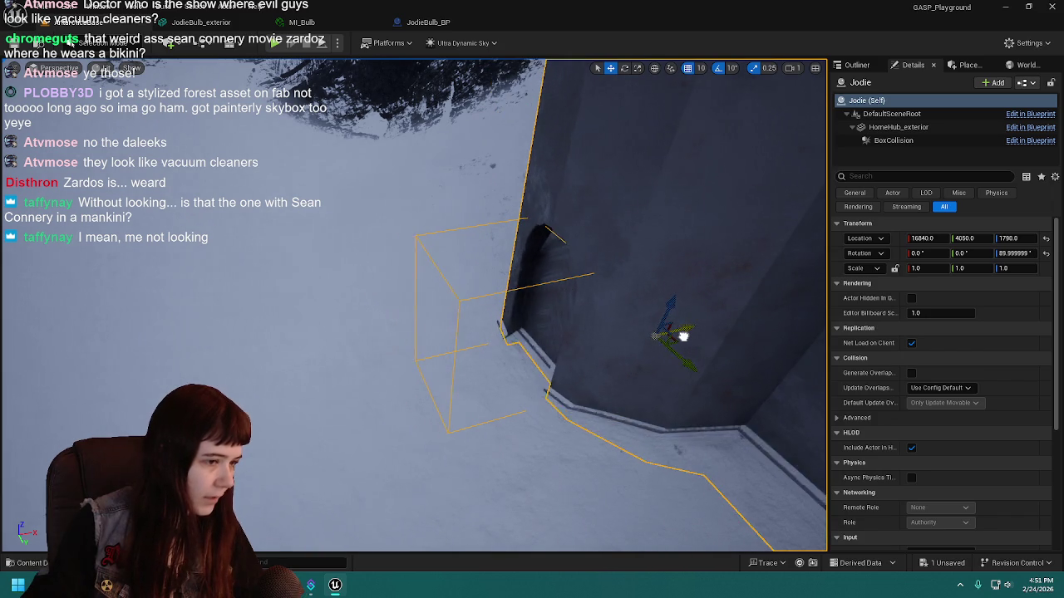
mouse_move(553, 322)
left_mouse_down()
mouse_move(570, 293)
mouse_move(554, 270)
left_mouse_up()
mouse_move(480, 327)
left_mouse_down()
mouse_move(499, 307)
mouse_move(499, 332)
mouse_move(470, 333)
mouse_move(490, 332)
left_mouse_up()
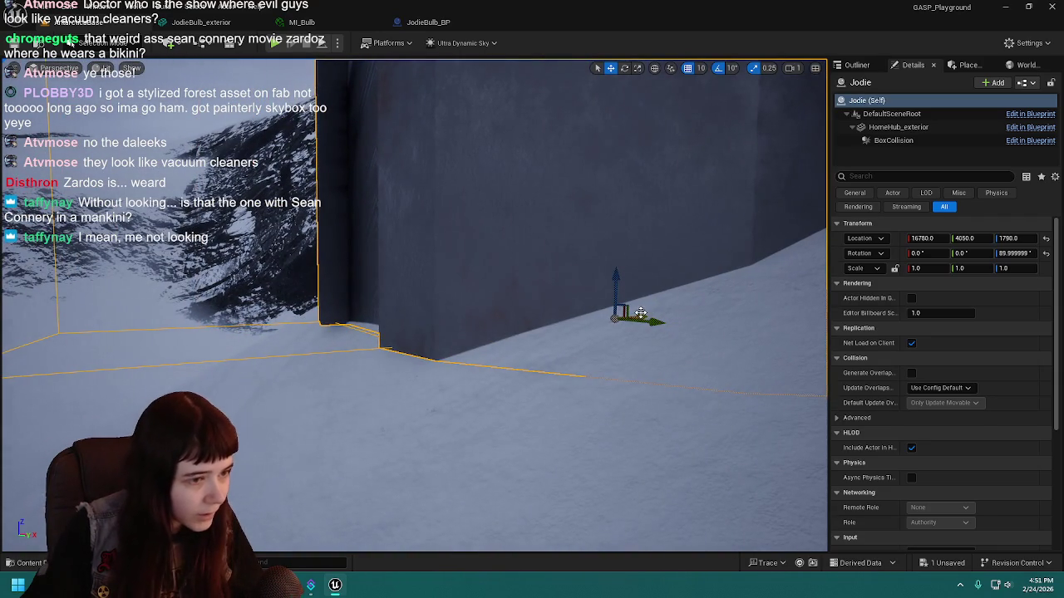
mouse_move(642, 313)
left_mouse_down()
mouse_move(659, 315)
mouse_move(565, 324)
mouse_move(555, 306)
mouse_move(575, 330)
left_mouse_up()
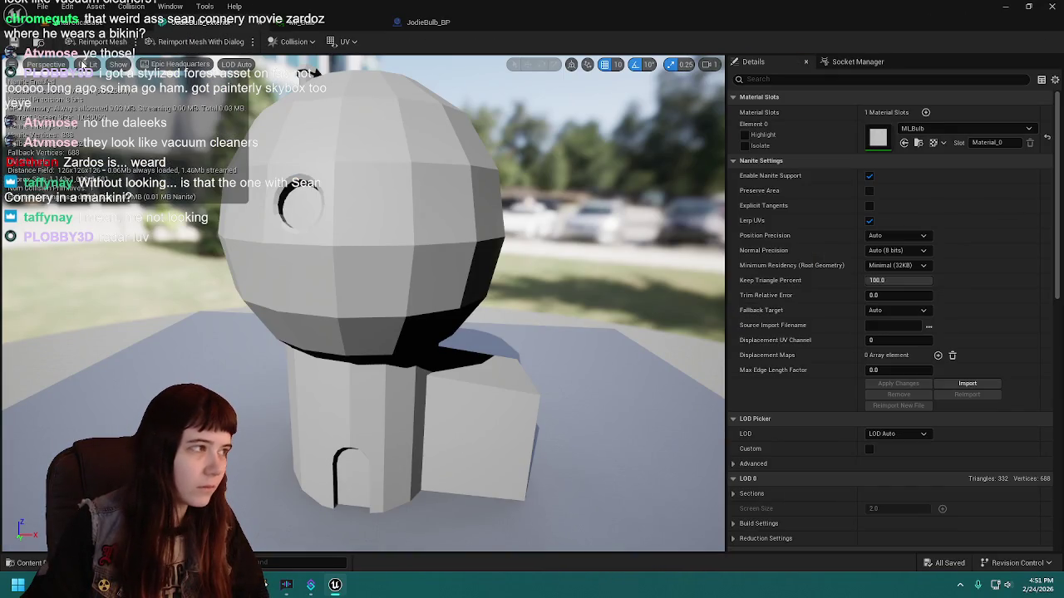
View the placed bulb house from above in Unreal, then return to its mesh in Blender.
mouse_move(279, 587)
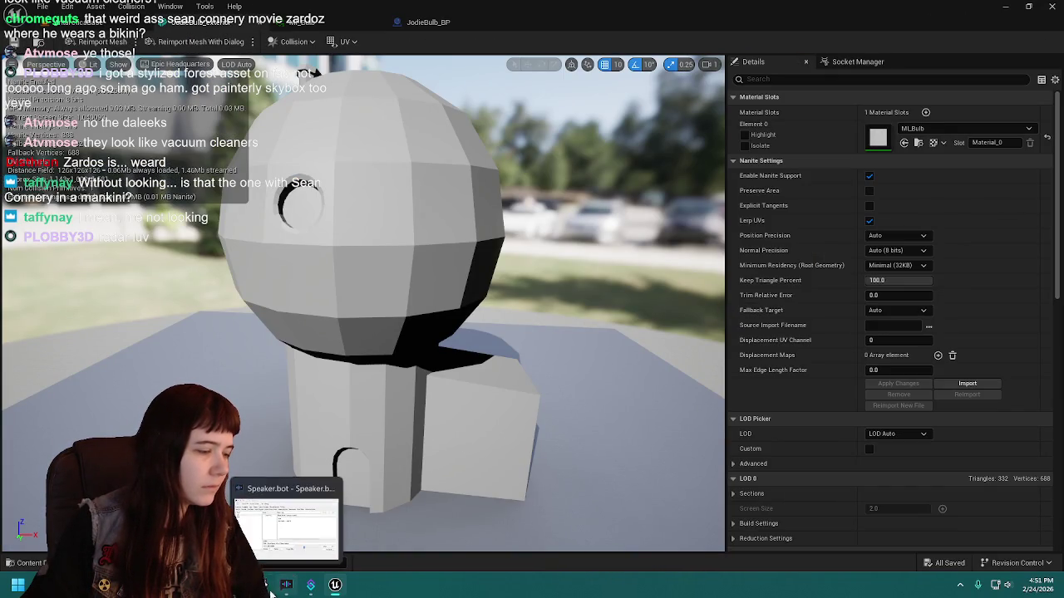
key("alt+Tab")
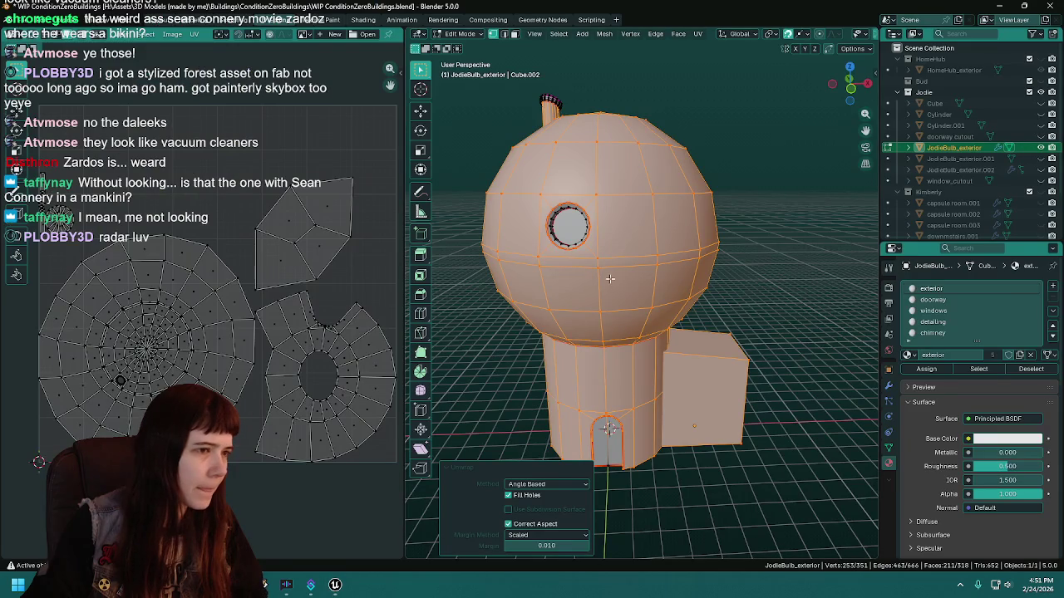
mouse_move(533, 264)
left_mouse_down()
mouse_move(547, 261)
mouse_move(527, 252)
left_mouse_up()
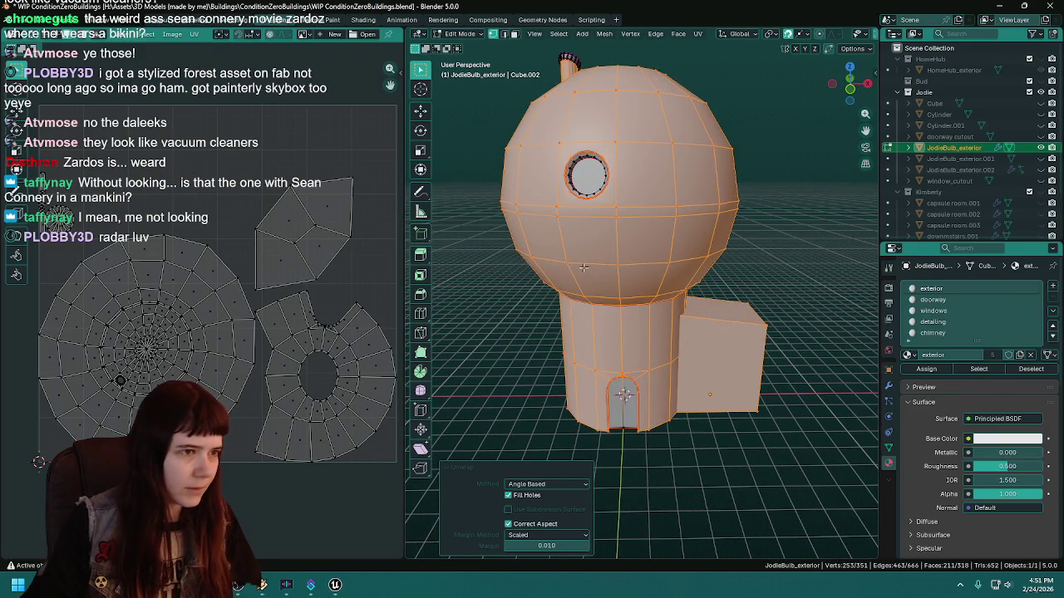
left_click(335, 586)
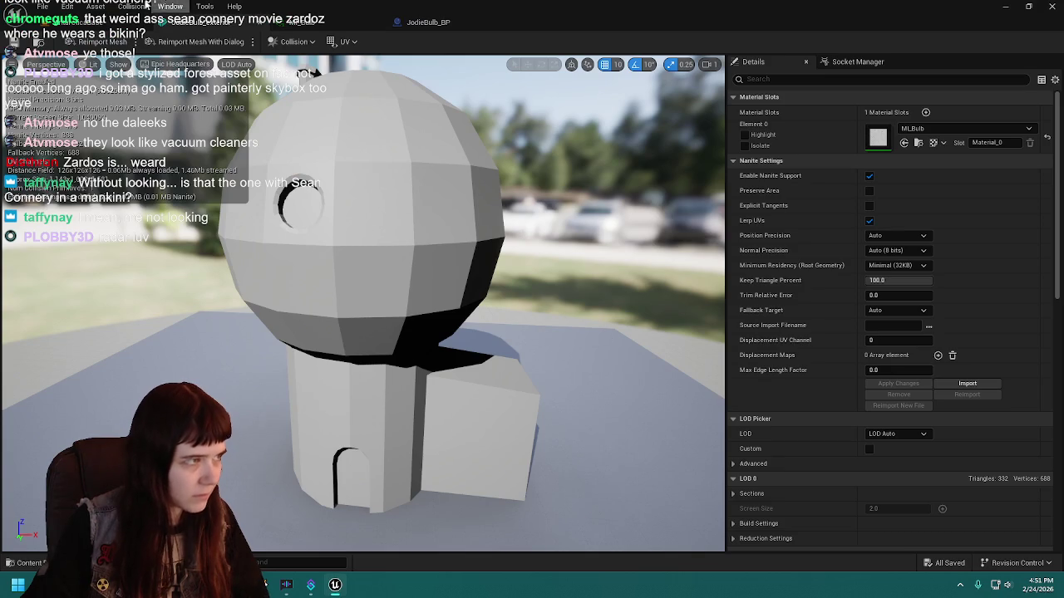
left_click(73, 25)
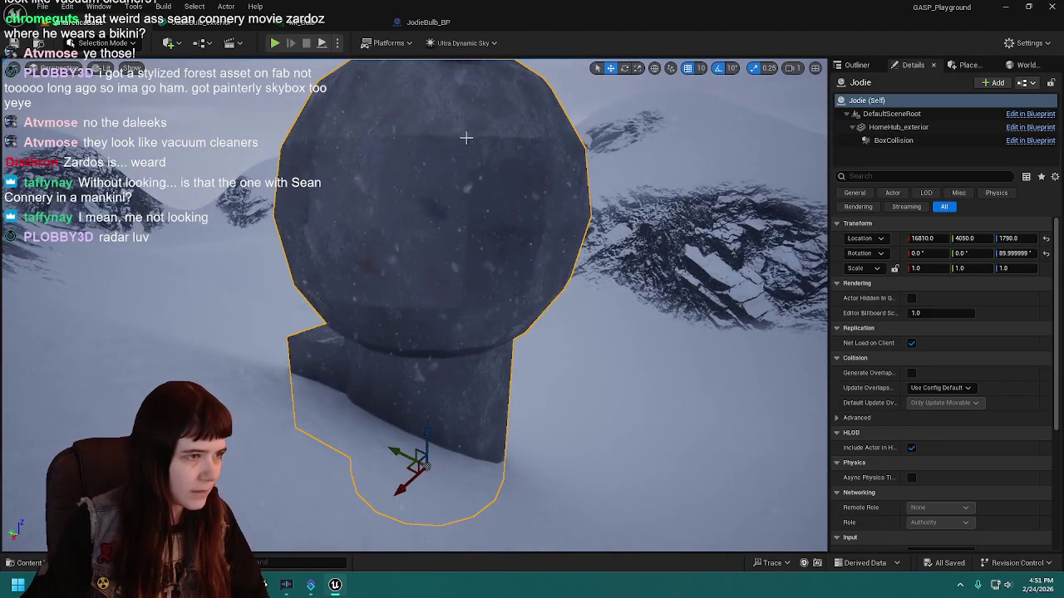
left_click_drag(456, 363, 375, 290)
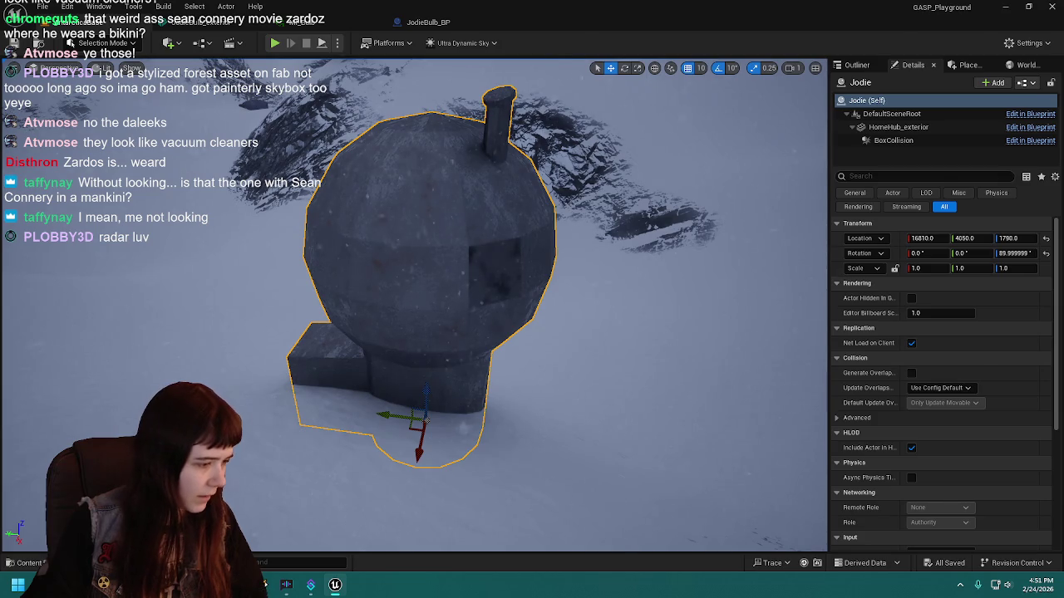
key("alt+Tab")
mouse_move(516, 380)
left_mouse_down()
mouse_move(672, 332)
mouse_move(695, 336)
left_mouse_up()
Mark a vertical edge loop down the bulb as a UV seam and save.
key("2")
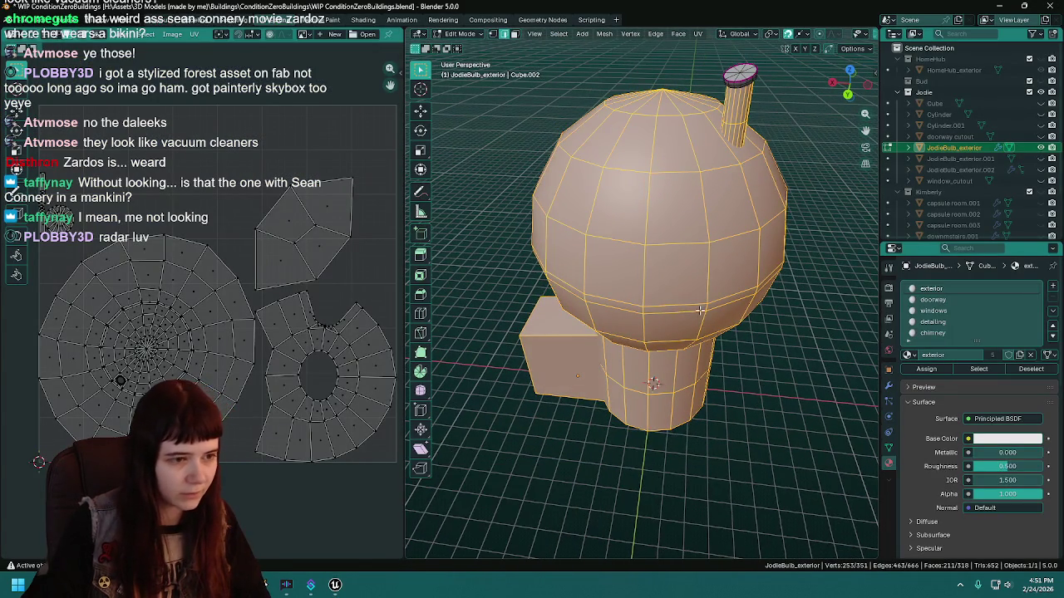
left_click(706, 275, "alt")
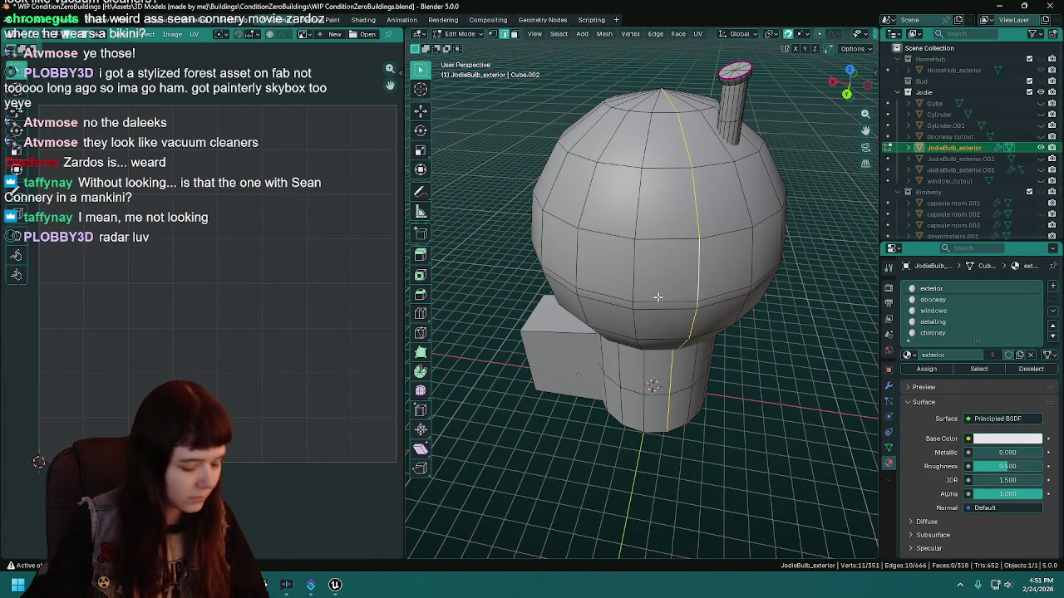
right_click(657, 297)
left_click(657, 296)
key("ctrl+s")
mouse_move(658, 296)
left_mouse_down()
mouse_move(463, 295)
mouse_move(478, 297)
left_mouse_up()
Select the exterior-material faces and unwrap them into UV islands.
left_click(986, 370)
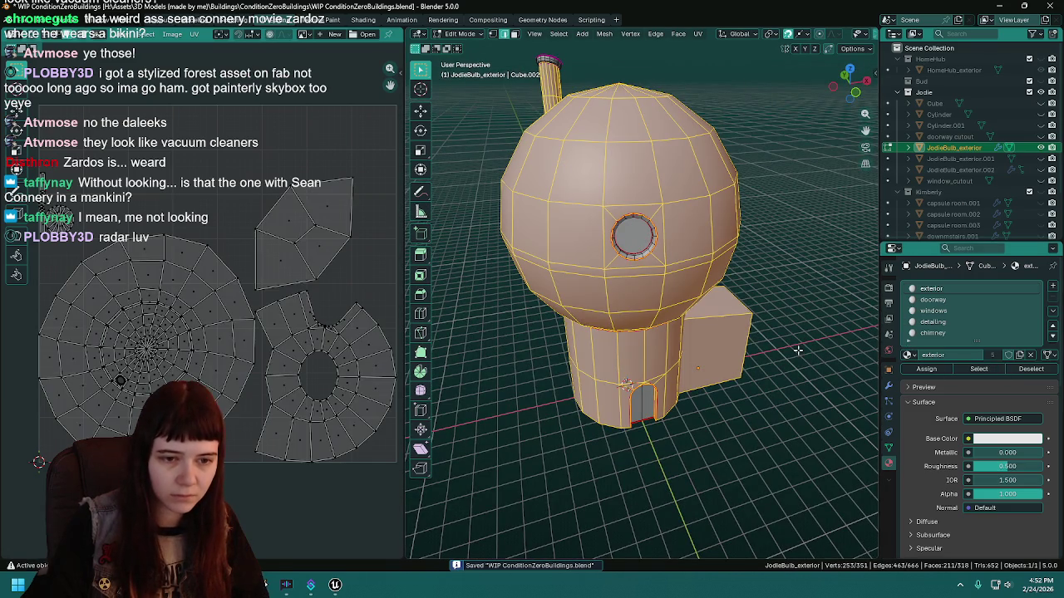
key("u")
left_click(488, 267)
mouse_move(489, 267)
left_mouse_down()
mouse_move(587, 318)
mouse_move(555, 271)
mouse_move(690, 344)
mouse_move(653, 391)
mouse_move(632, 291)
mouse_move(637, 208)
left_mouse_up()
scroll(640, 250, "up", 6)
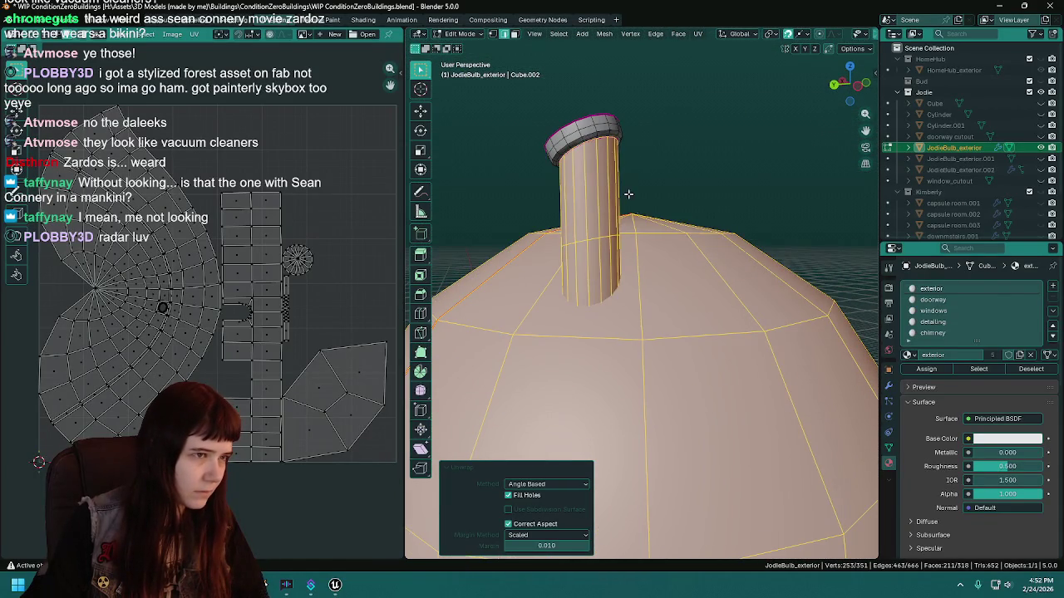
Clear the seam from the edge at the chimney top.
left_click(591, 142)
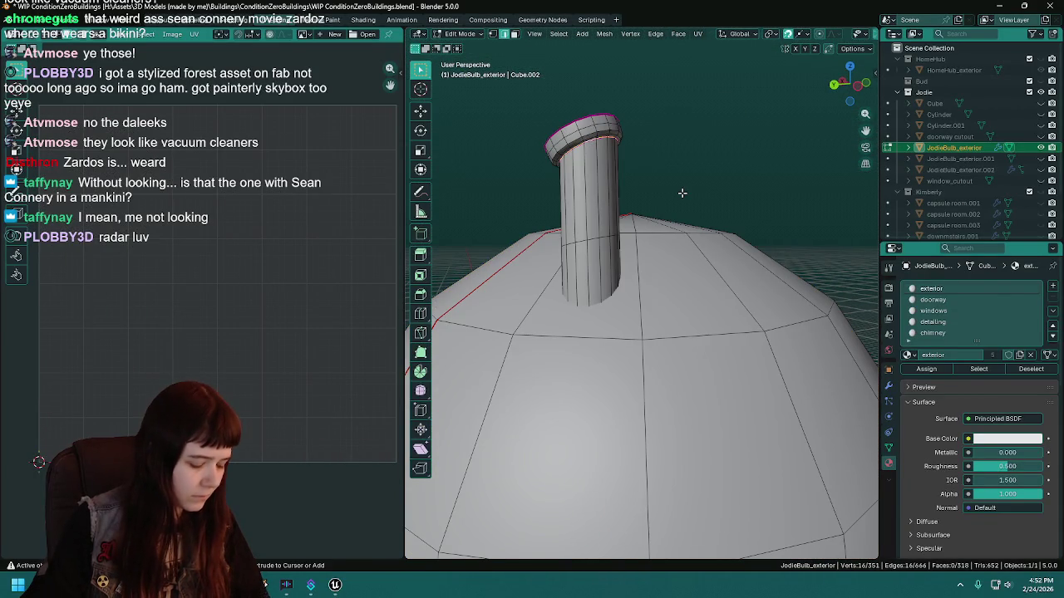
key("ctrl+e")
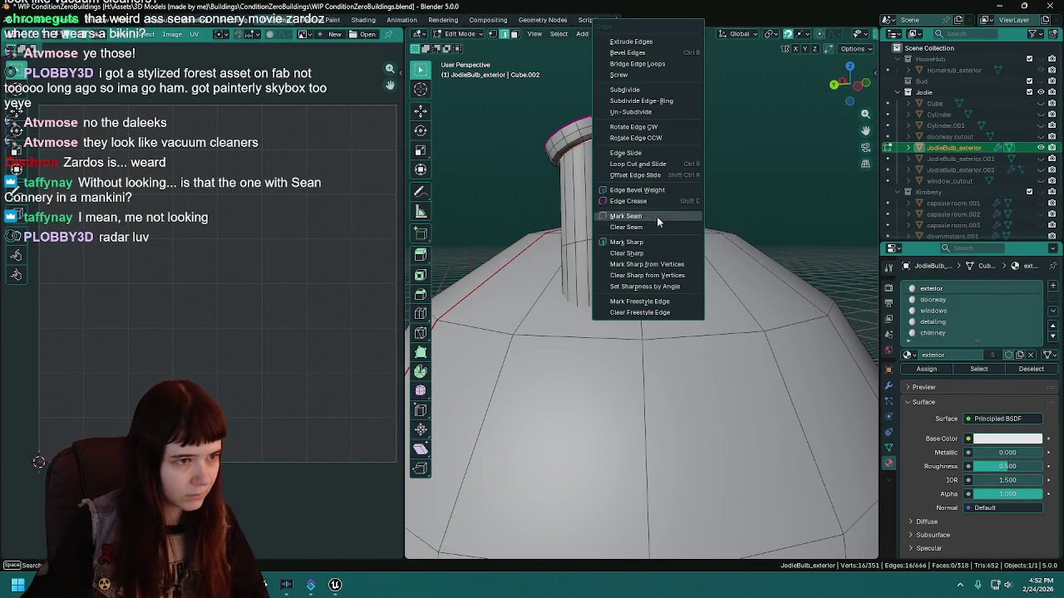
left_click(647, 226)
left_click_drag(646, 226, 646, 230)
scroll(647, 230, "up", 4)
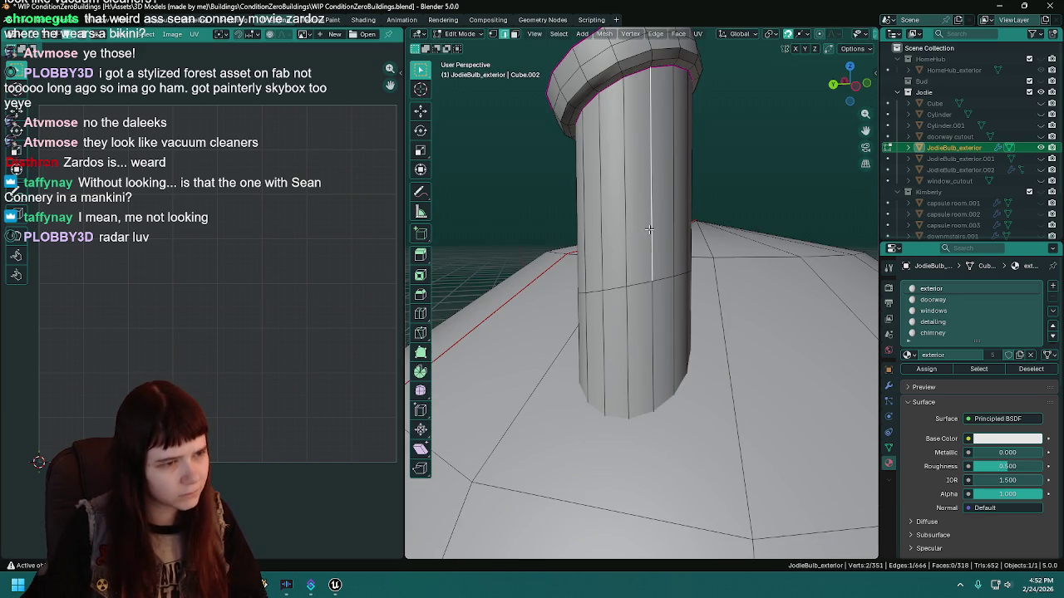
In face mode, select a chimney face strip and the exterior-material faces.
key("3")
left_click(646, 233)
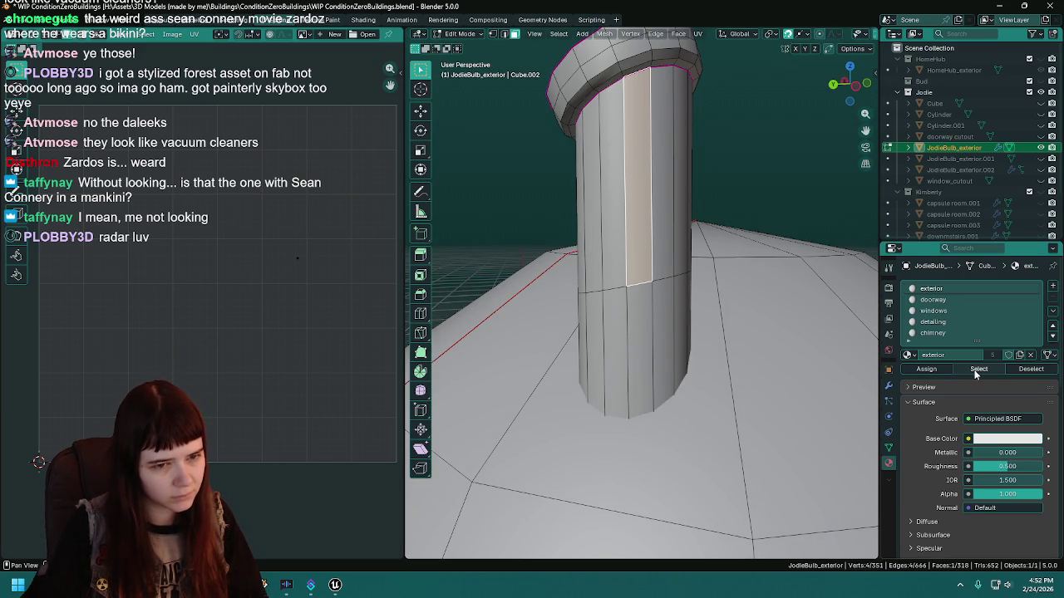
left_click(978, 369)
scroll(608, 269, "down", 3)
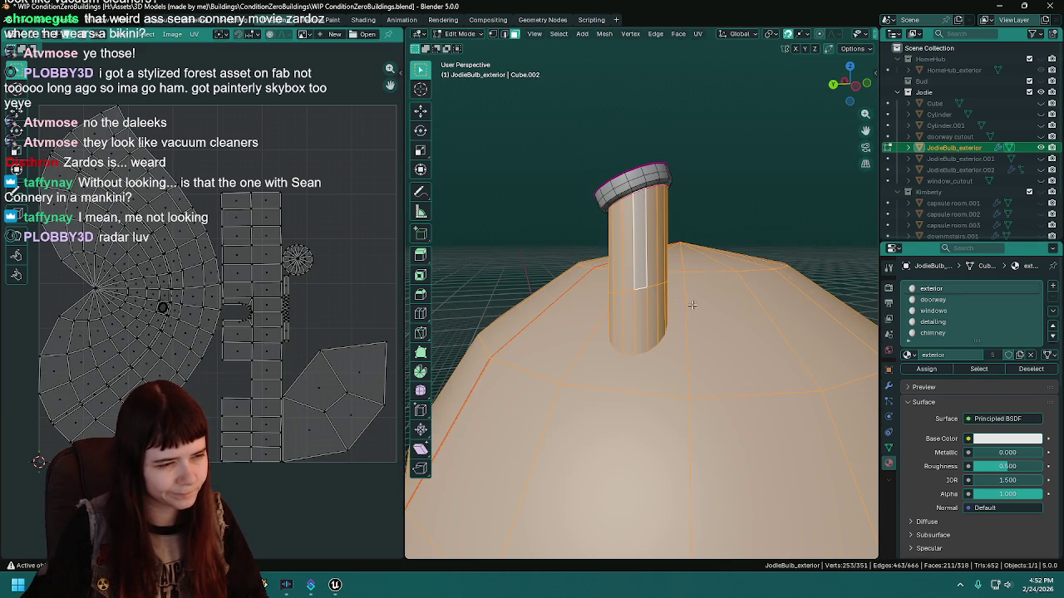
scroll(697, 307, "up", 3)
scroll(698, 275, "down", 5)
scroll(648, 270, "up", 2)
Mark a vertical edge line on the chimney as a seam.
left_click_drag(649, 270, 750, 264)
left_click(765, 259)
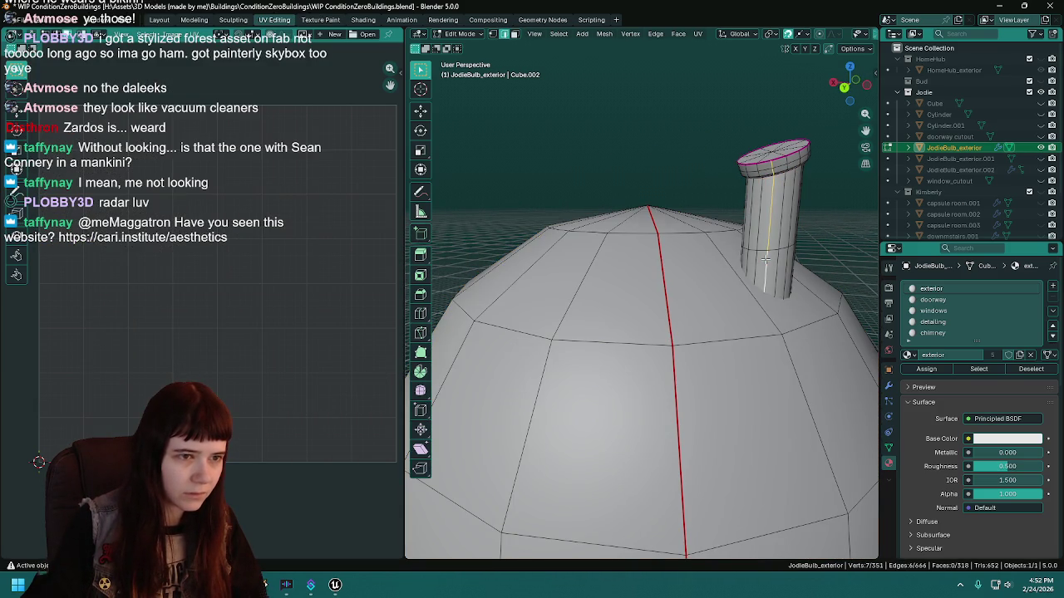
mouse_move(764, 259)
left_mouse_down()
mouse_move(692, 185)
mouse_move(691, 210)
mouse_move(693, 186)
left_mouse_up()
key("ctrl+e")
left_click(657, 216)
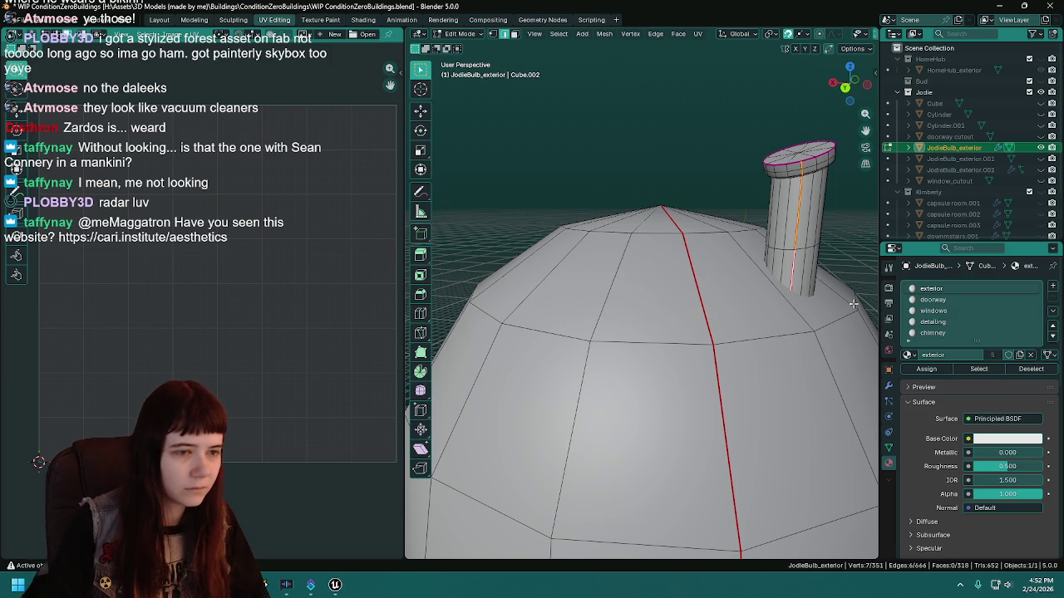
Select the whole mesh and unwrap it Angle Based.
key("a")
key("alt+a")
key("a")
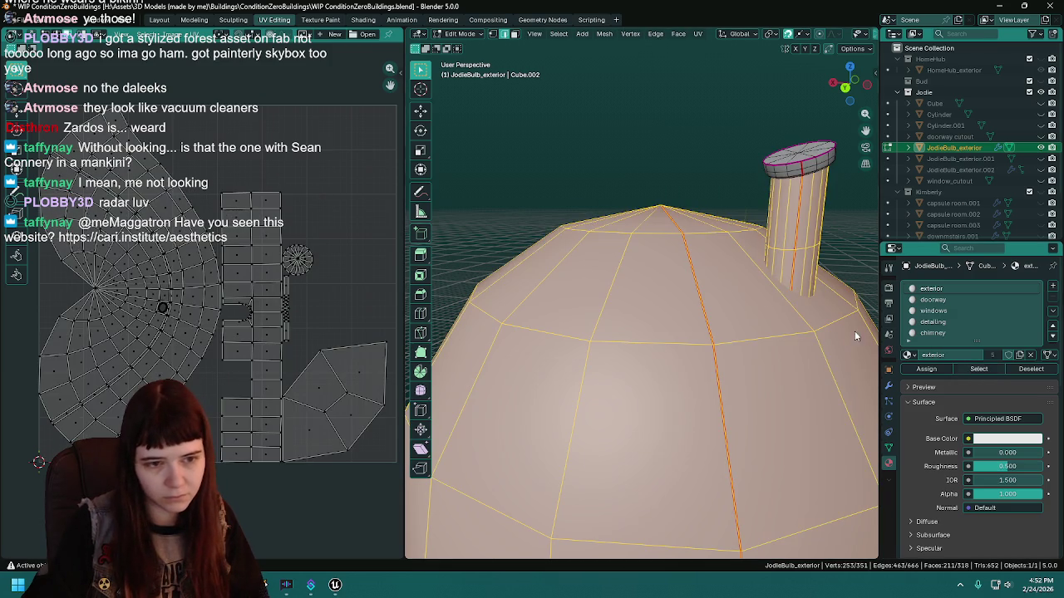
key("u")
left_click(675, 286)
scroll(664, 290, "down", 2)
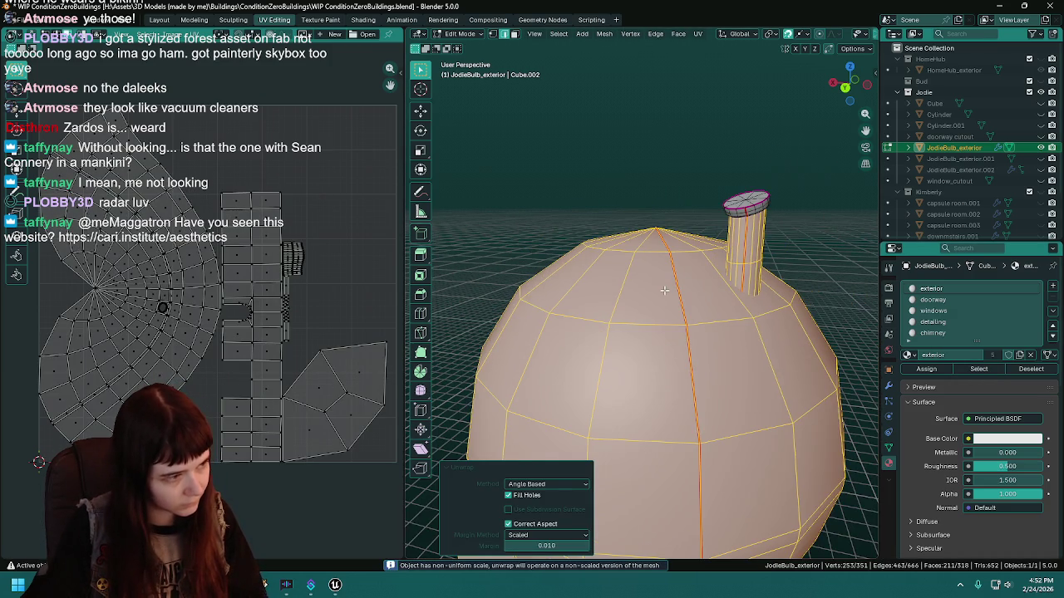
scroll(762, 298, "down", 4)
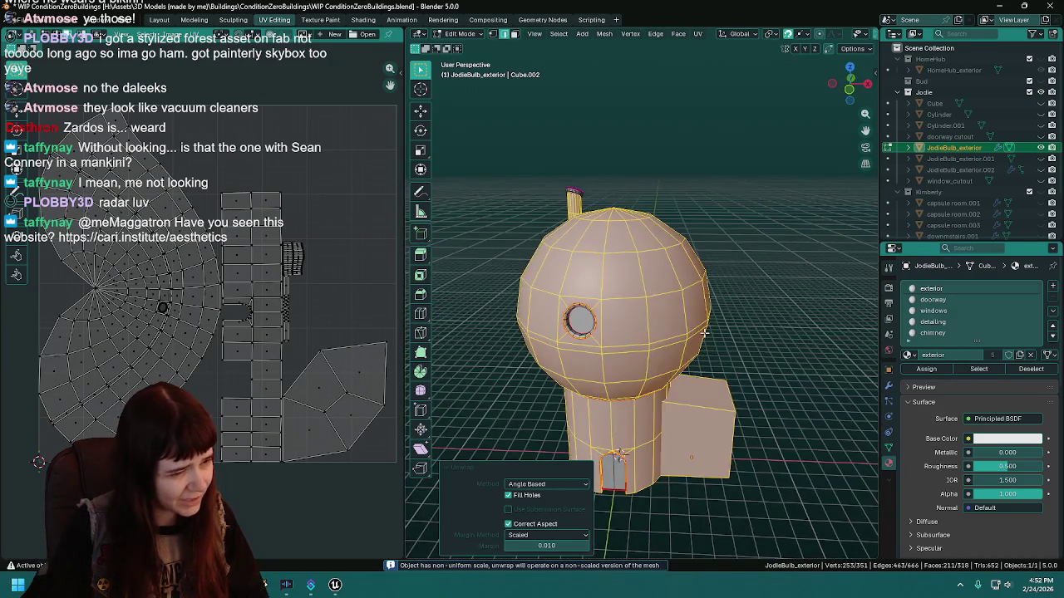
scroll(652, 330, "up", 2)
scroll(653, 330, "up", 3)
mouse_move(653, 330)
left_mouse_down()
mouse_move(647, 350)
mouse_move(686, 336)
left_mouse_up()
In wireframe view, mark a doorway edge as a seam and re-unwrap the mesh.
key("z")
left_click(601, 334)
scroll(719, 399, "up", 4)
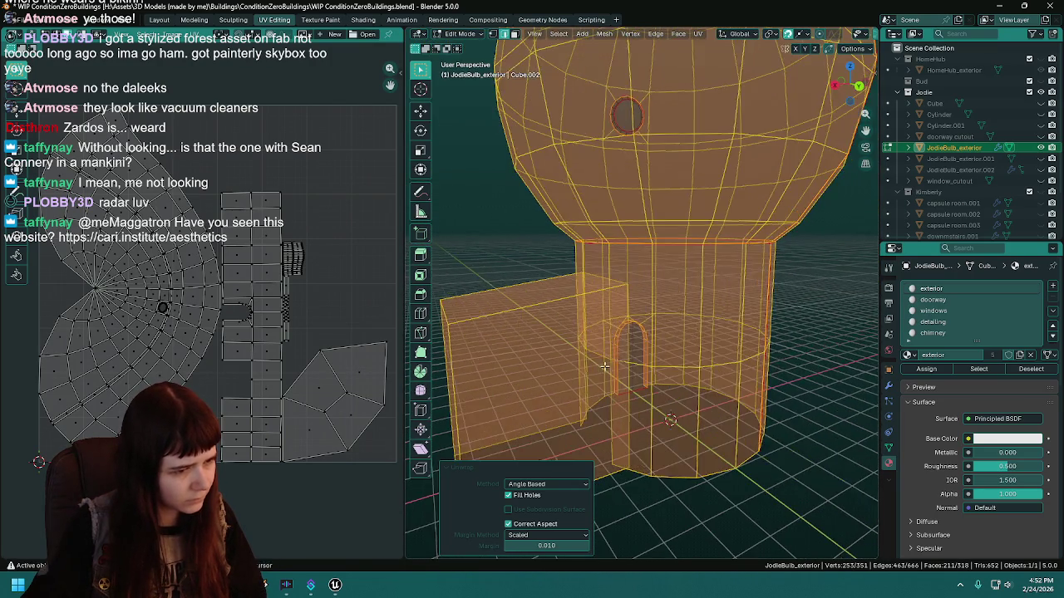
left_click(690, 401)
right_click(673, 346)
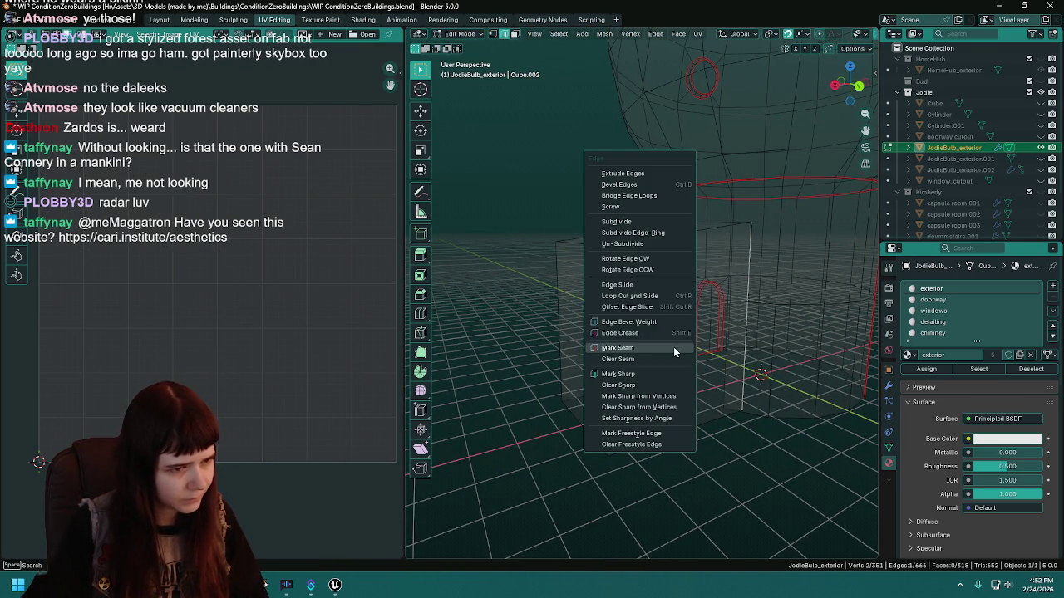
left_click(665, 348)
key("a")
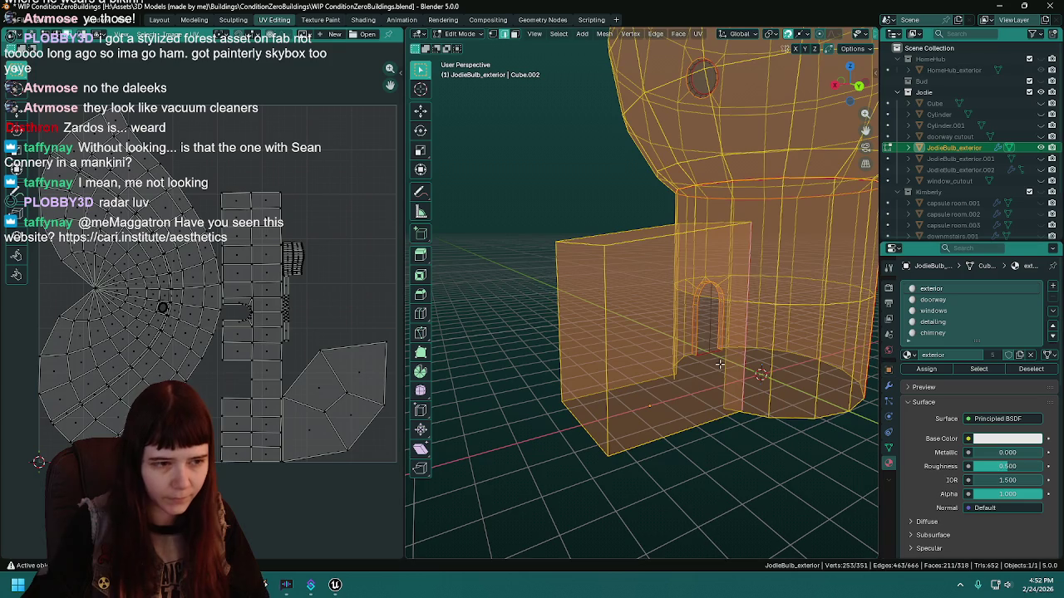
key("u")
left_click(711, 358)
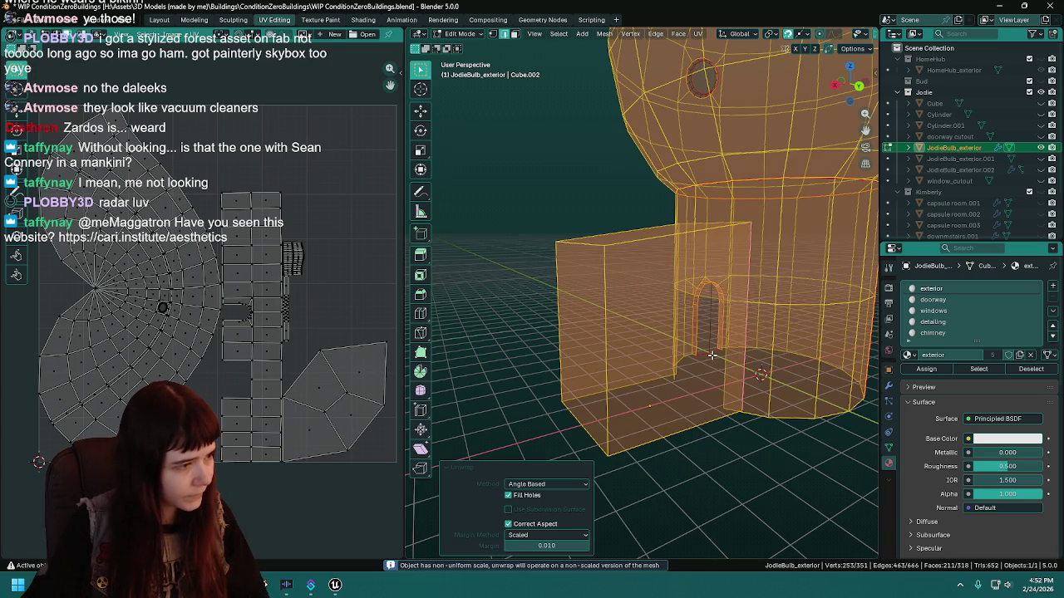
Clear the seam from the vertical edge beside the doorway and unwrap again.
left_click(745, 367)
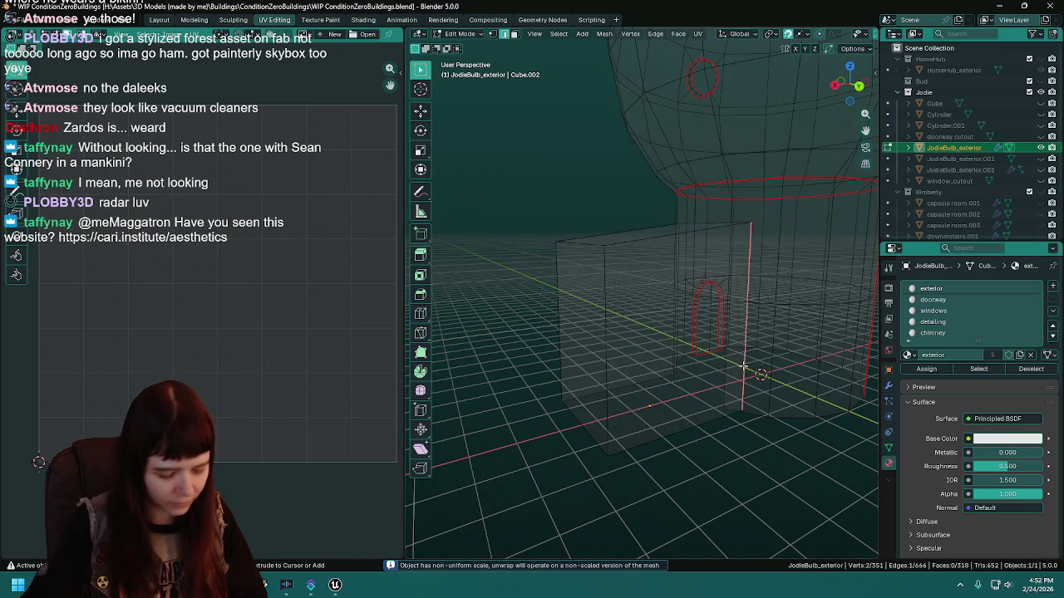
right_click(743, 367)
left_click(728, 372)
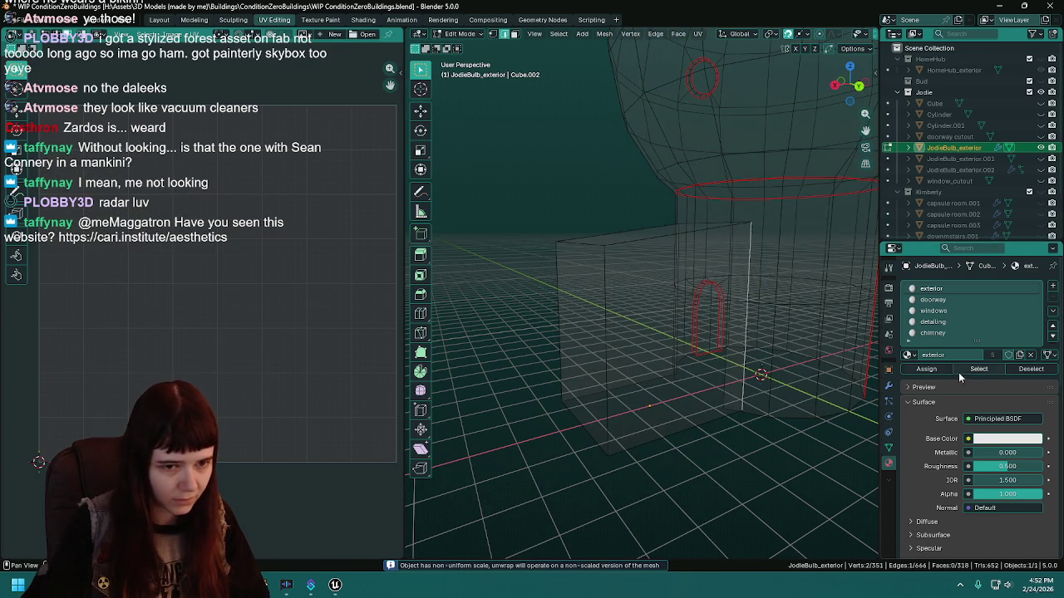
key("l")
key("u")
left_click(635, 358)
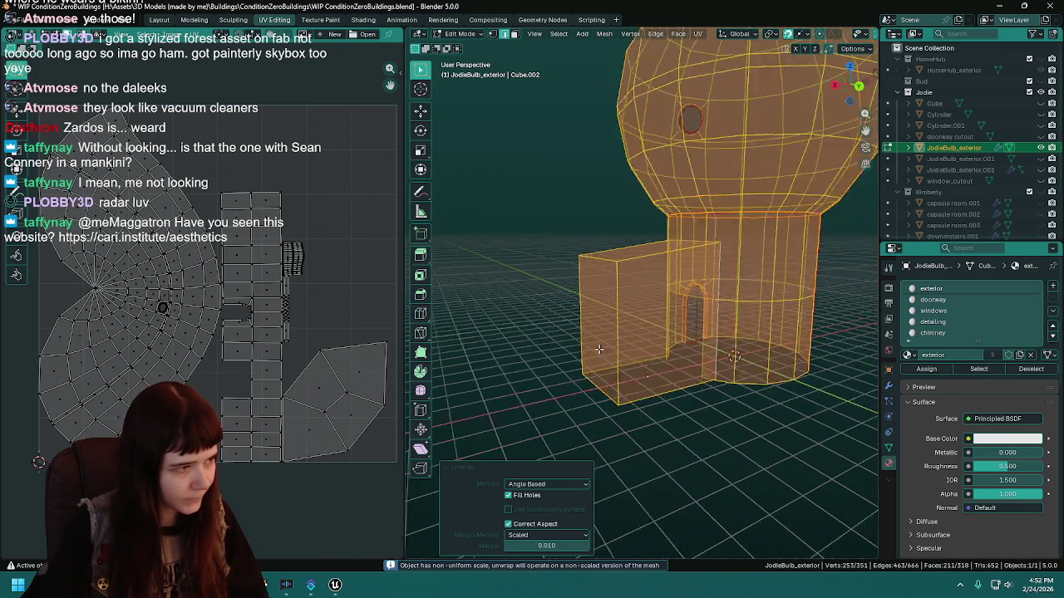
Deselect and inspect the doorway seams from several low front angles.
scroll(736, 310, "down", 8)
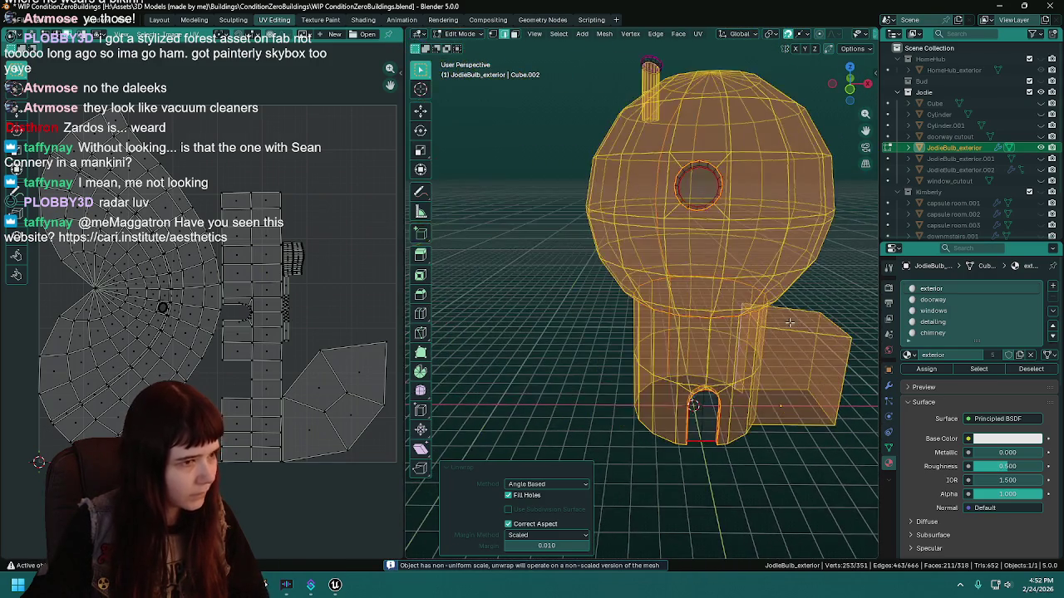
left_click(690, 209)
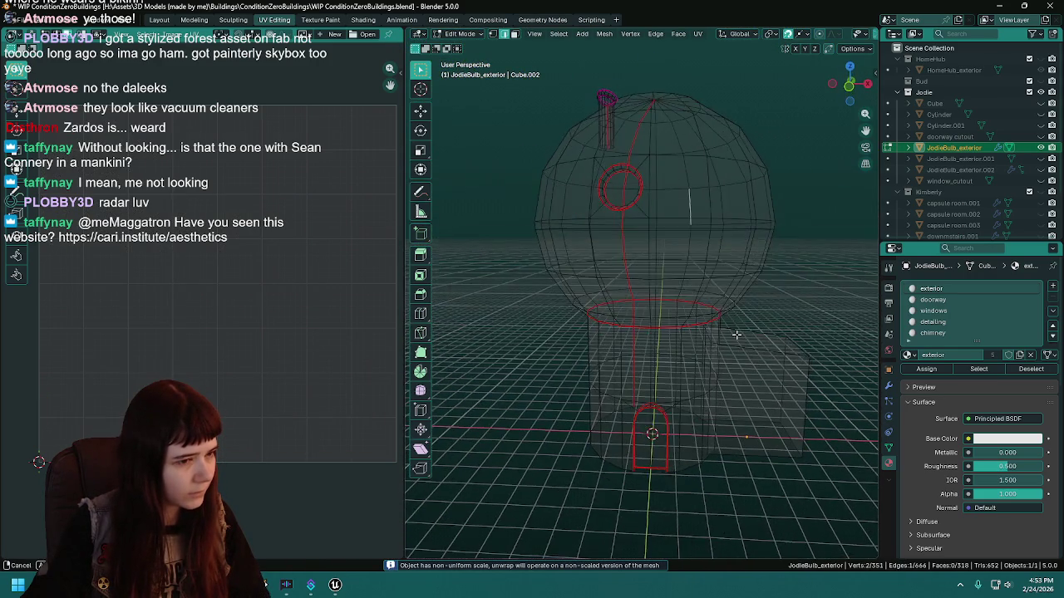
mouse_move(740, 328)
left_mouse_down()
mouse_move(712, 308)
mouse_move(707, 278)
mouse_move(718, 275)
left_mouse_up()
mouse_move(671, 394)
left_mouse_down()
mouse_move(684, 369)
mouse_move(682, 378)
left_mouse_up()
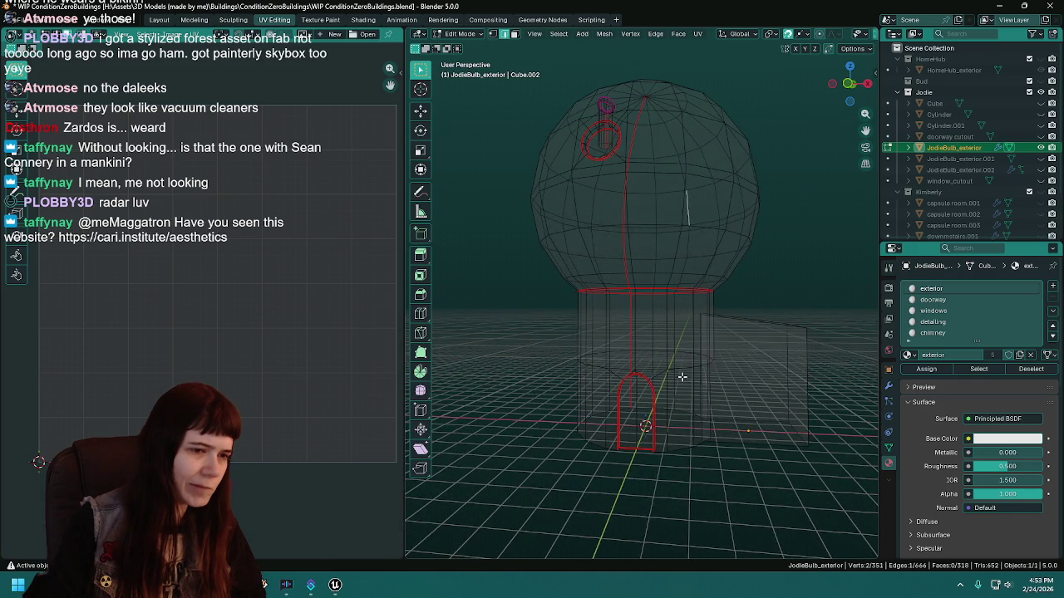
scroll(668, 380, "up", 6)
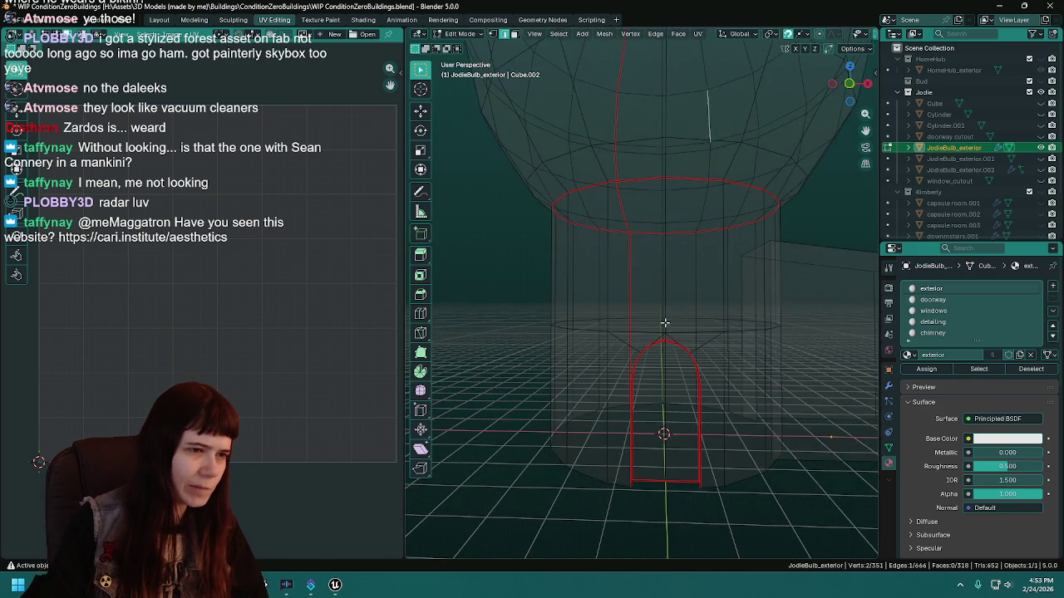
mouse_move(663, 310)
left_mouse_down()
mouse_move(645, 327)
mouse_move(695, 328)
mouse_move(649, 344)
left_mouse_up()
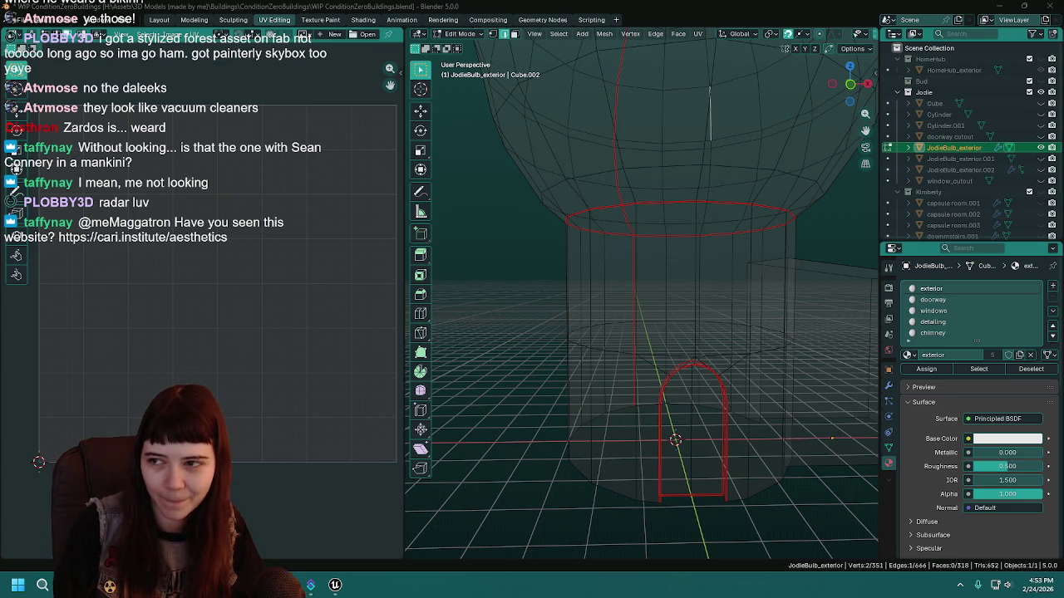
key("alt+Tab")
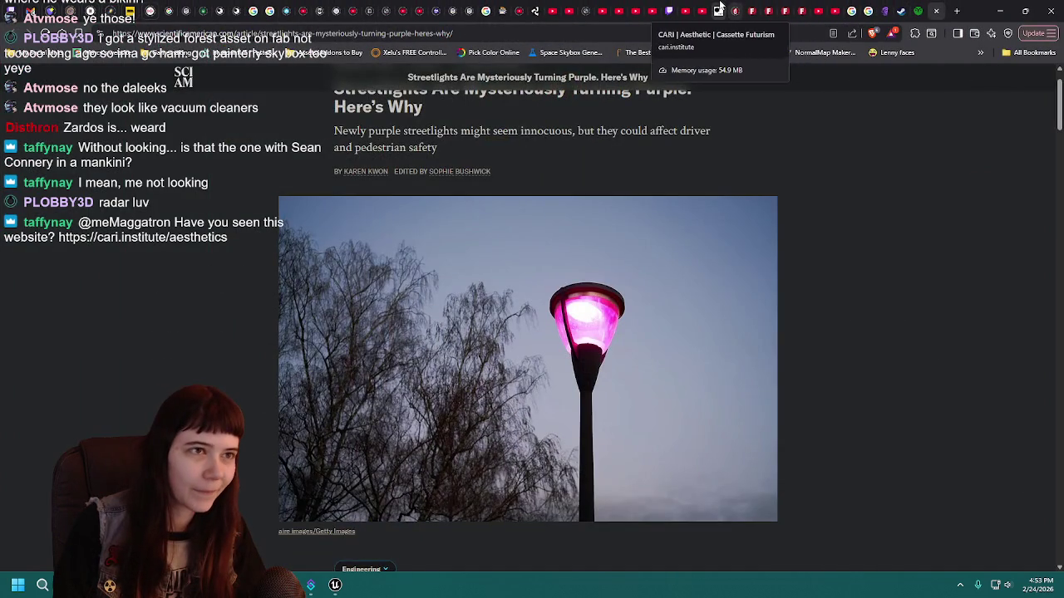
Open the Cassette Futurism gallery page and briefly flip back to Blender.
left_click(716, 11)
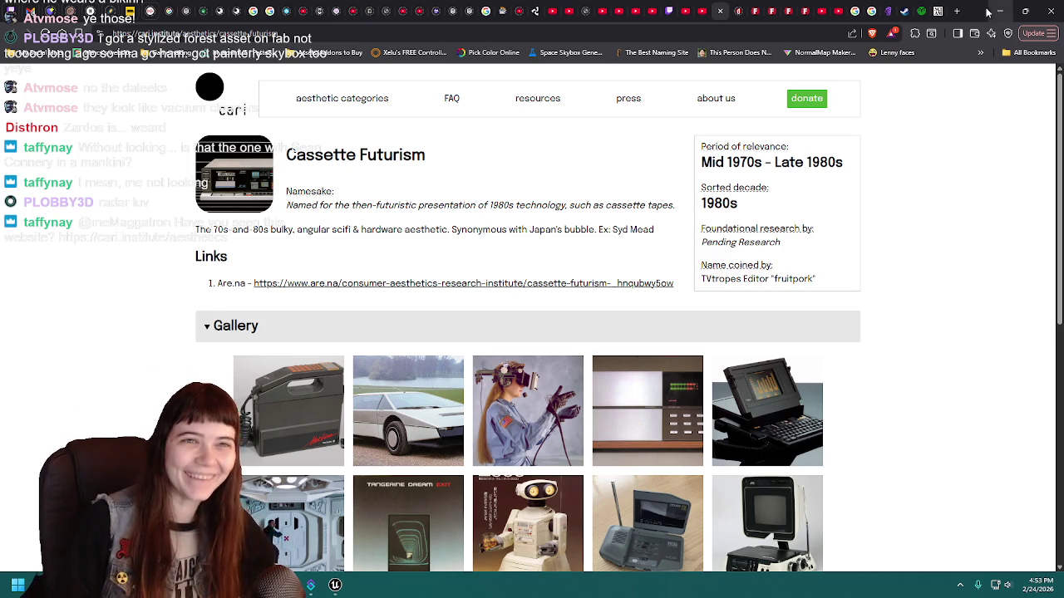
left_click(999, 10)
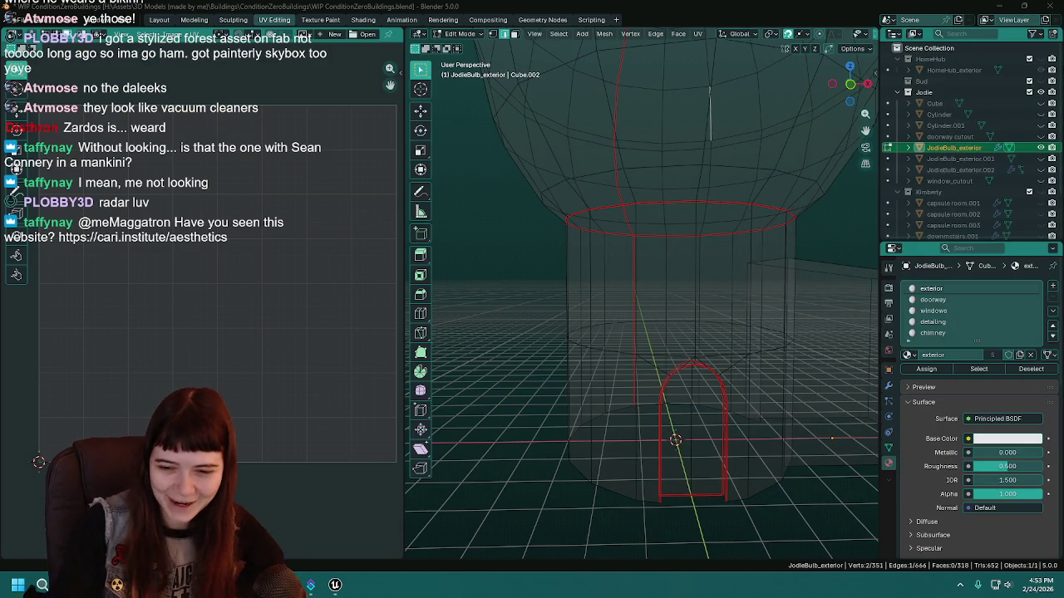
key("alt+Tab")
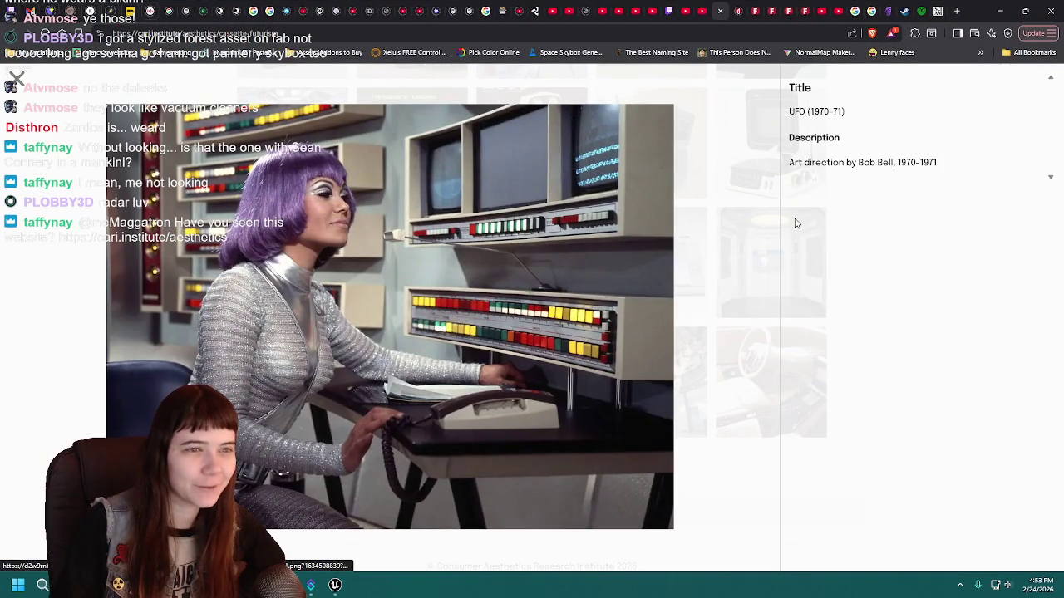
Read the UFO (1970-71) title, view the purple-haired woman photo, then minimize the browser.
left_click_drag(790, 111, 839, 125)
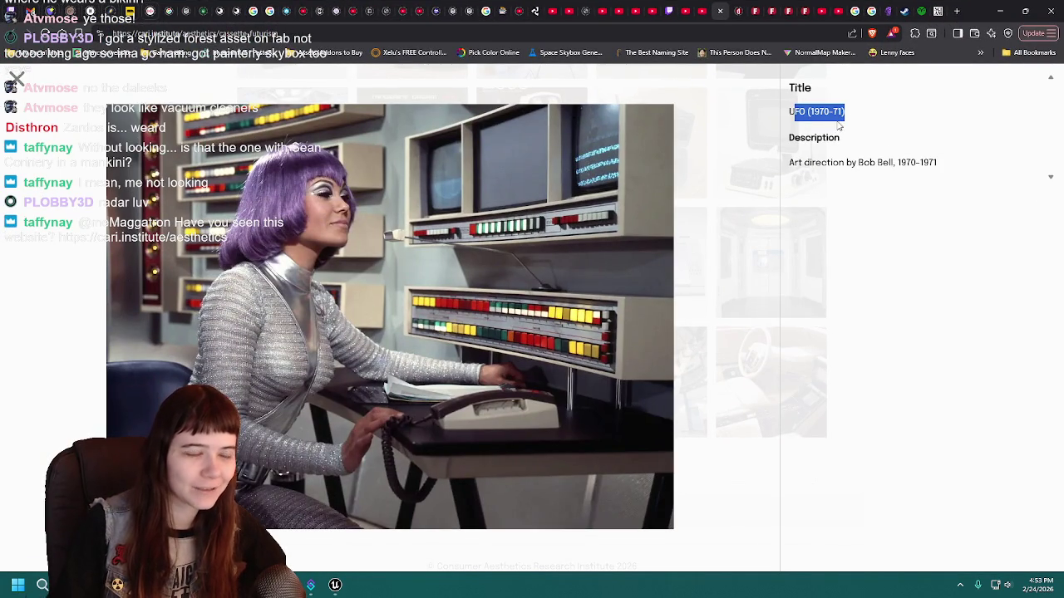
left_click(836, 116)
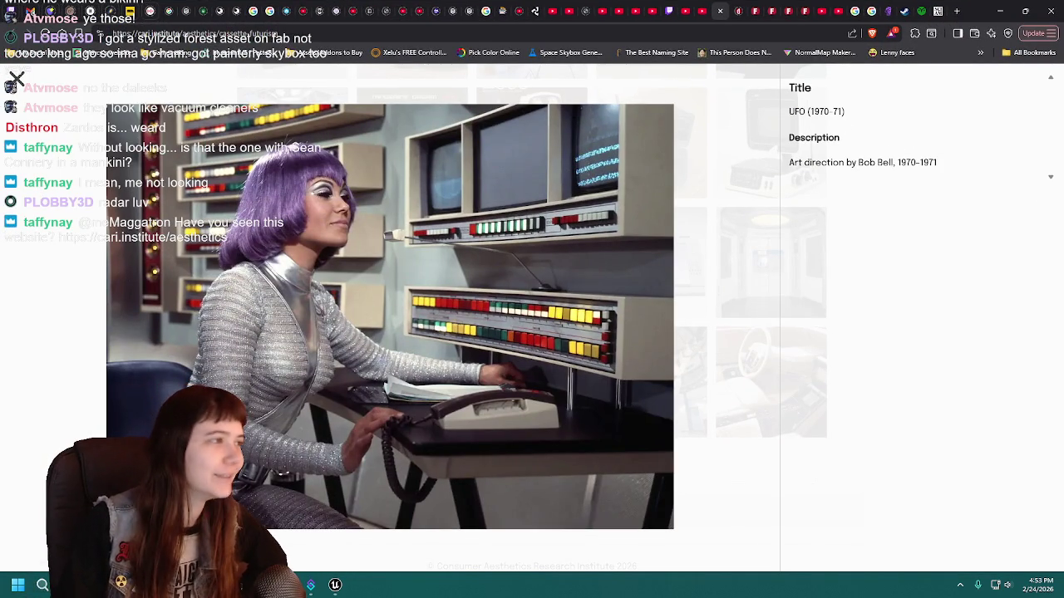
left_click(328, 107)
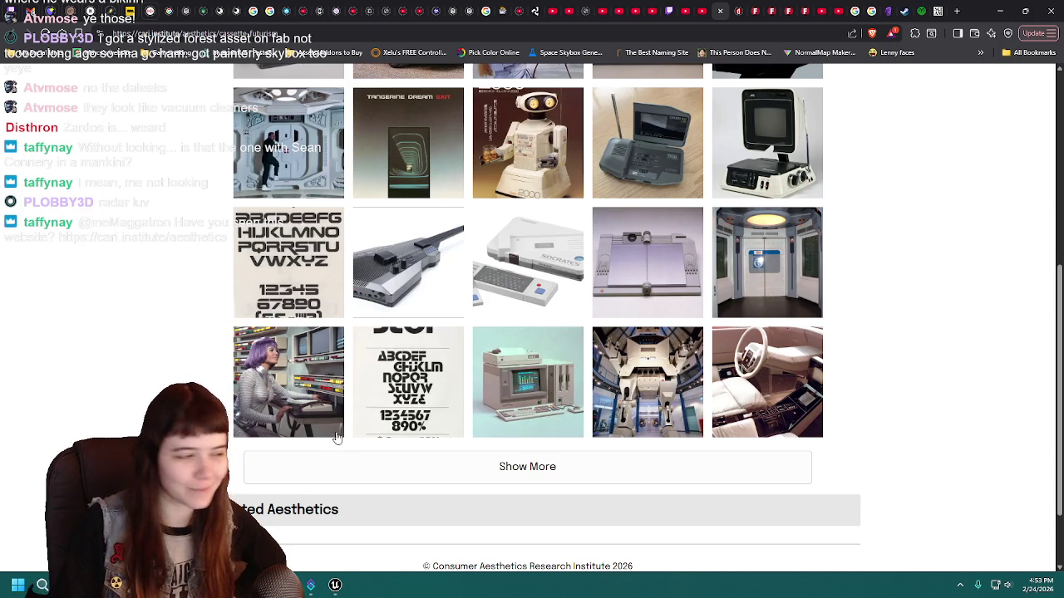
left_click(279, 349)
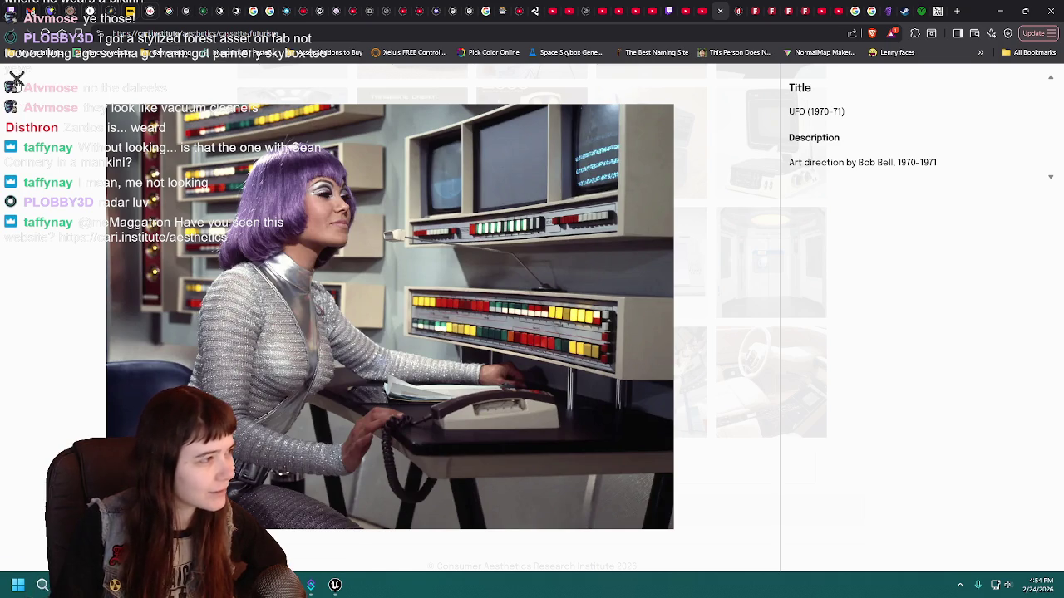
left_click(17, 79)
left_click(1000, 11)
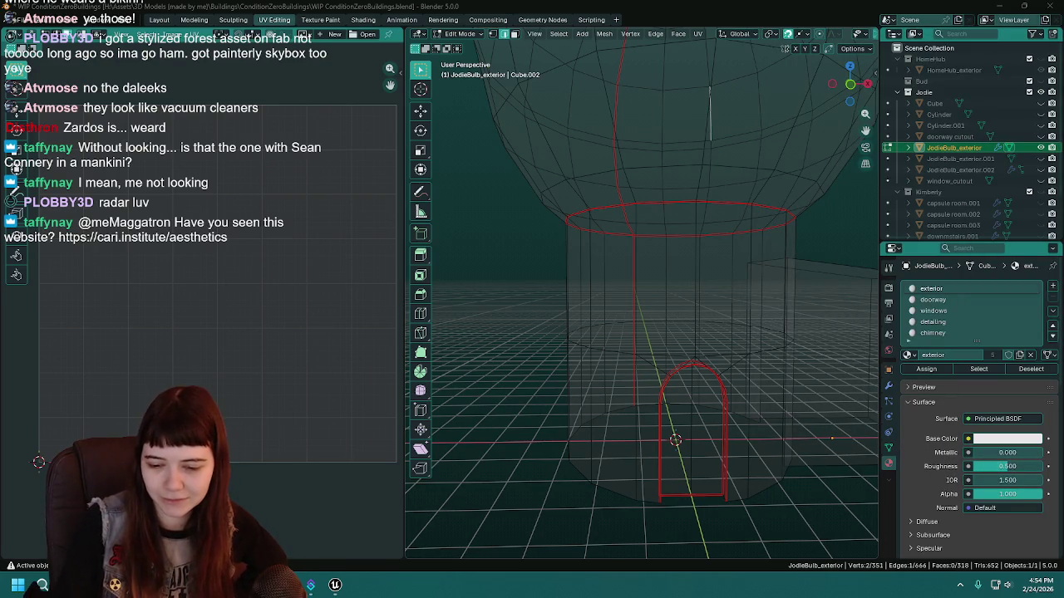
Select the doorway-material faces and project their UVs from the front view.
left_click_drag(731, 290, 707, 290)
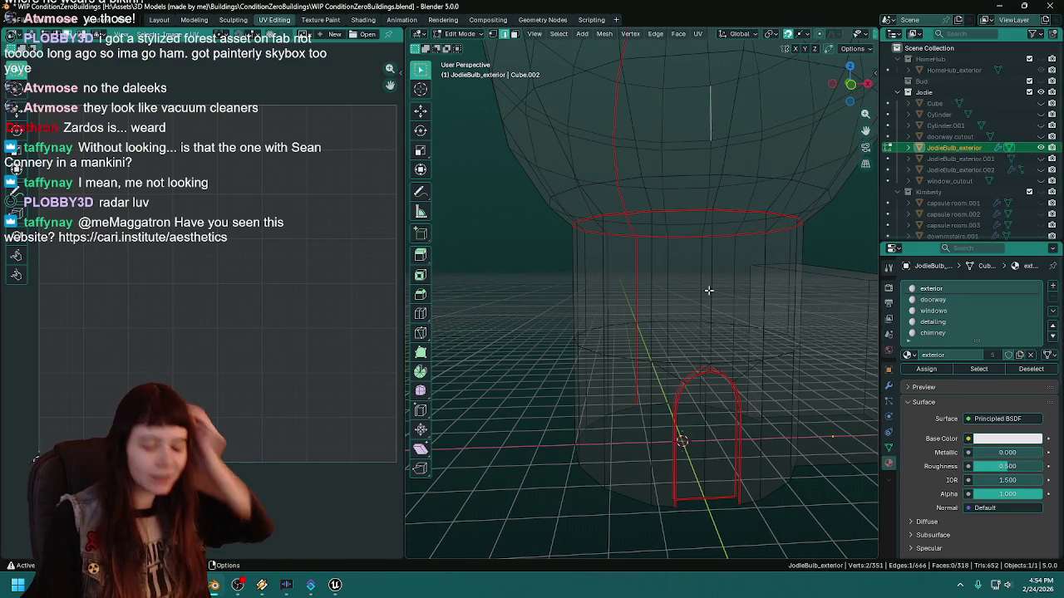
left_click(964, 300)
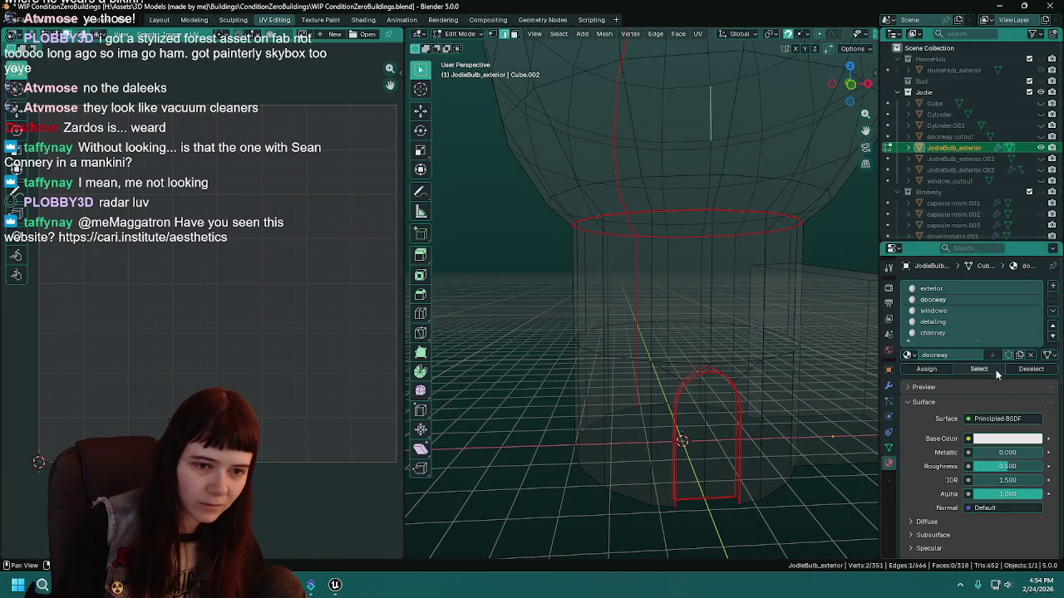
left_click(995, 369)
scroll(708, 287, "down", 5)
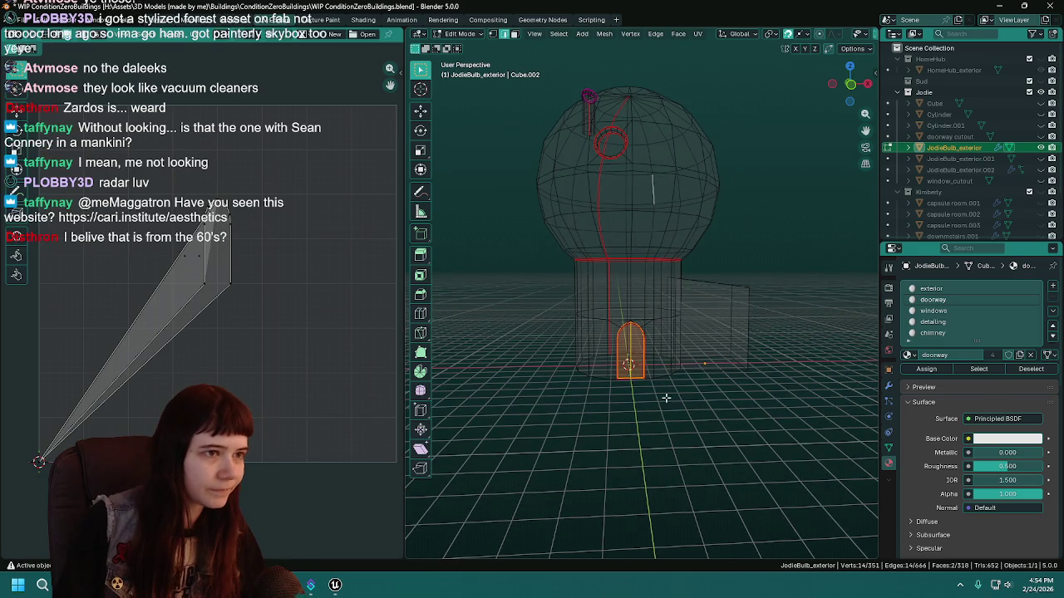
key("KP_1")
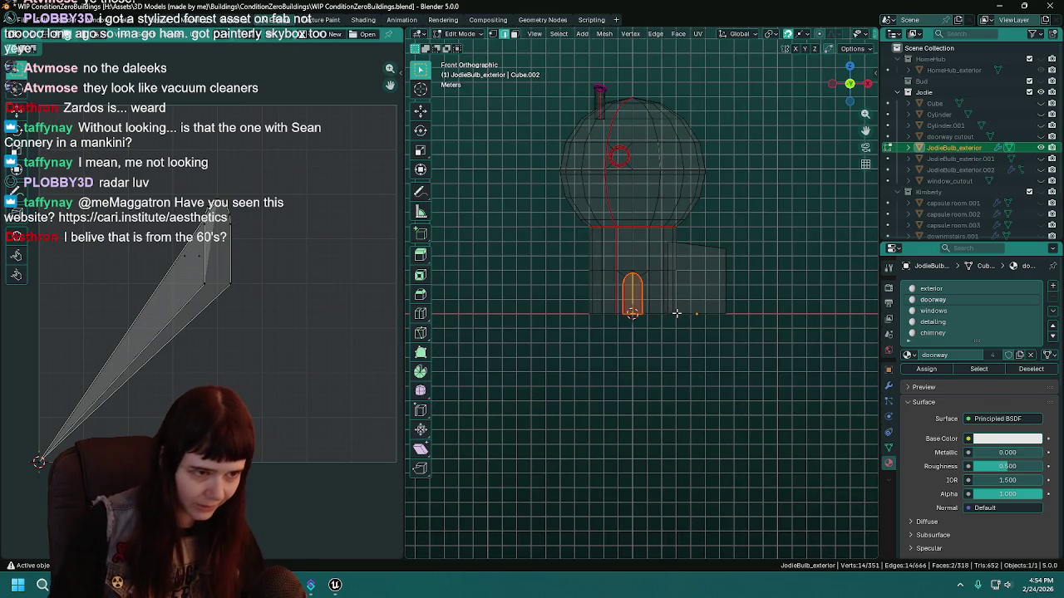
scroll(657, 308, "up", 10)
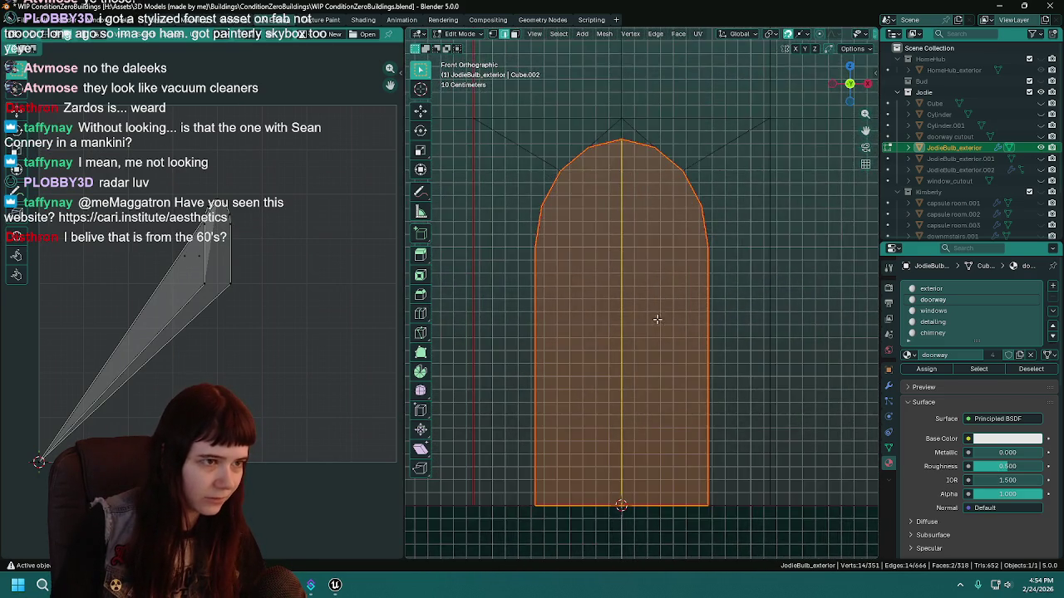
scroll(660, 319, "up", 3)
key("u")
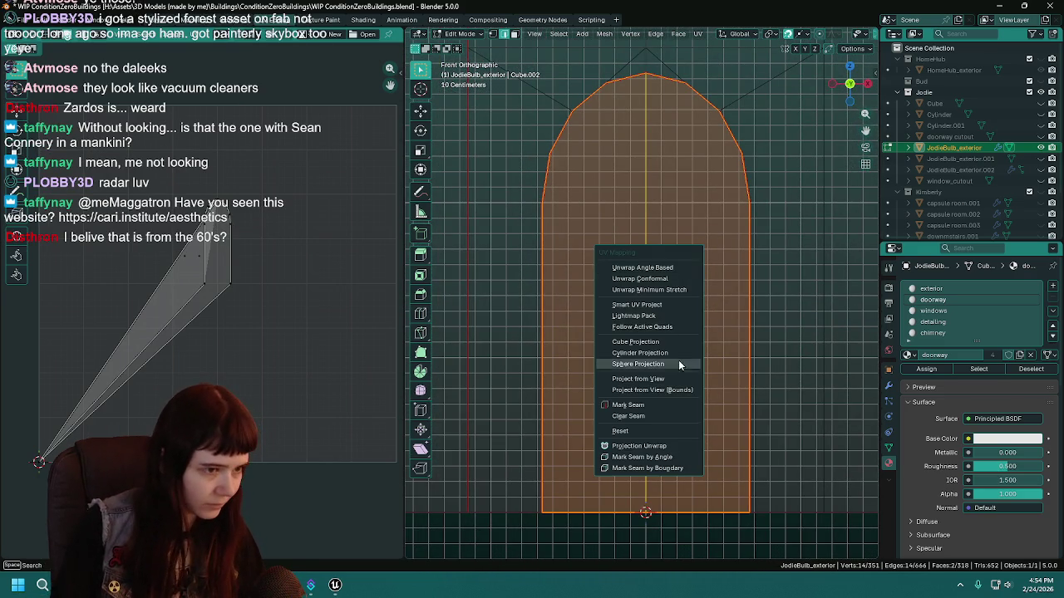
left_click(678, 355)
Deselect the doorway UVs and save WIP ConditionZeroBuildings.blend.
key("a")
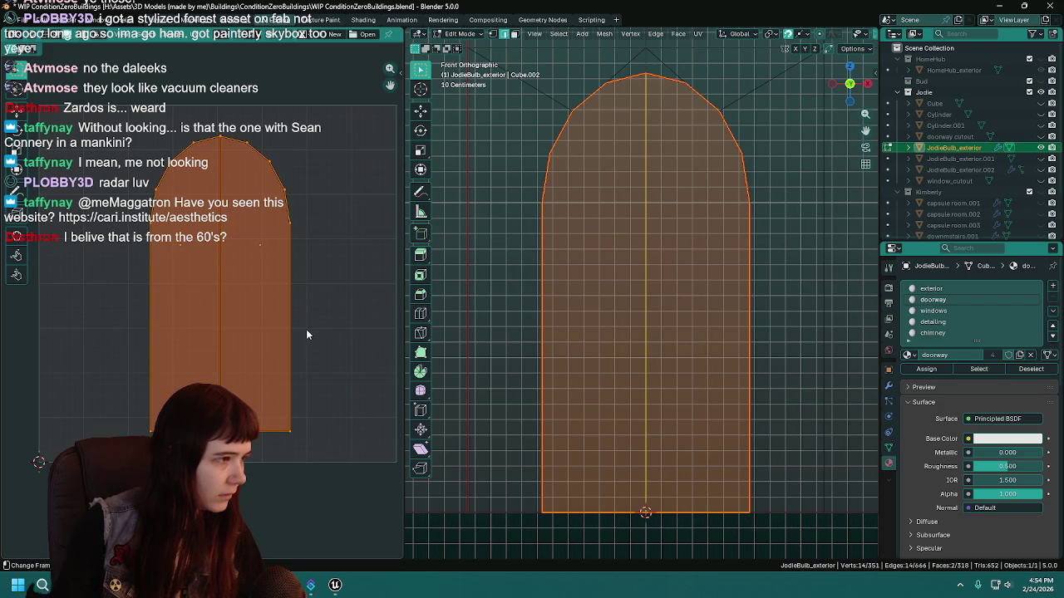
scroll(307, 339, "down", 1)
key("alt+a")
key("ctrl+s")
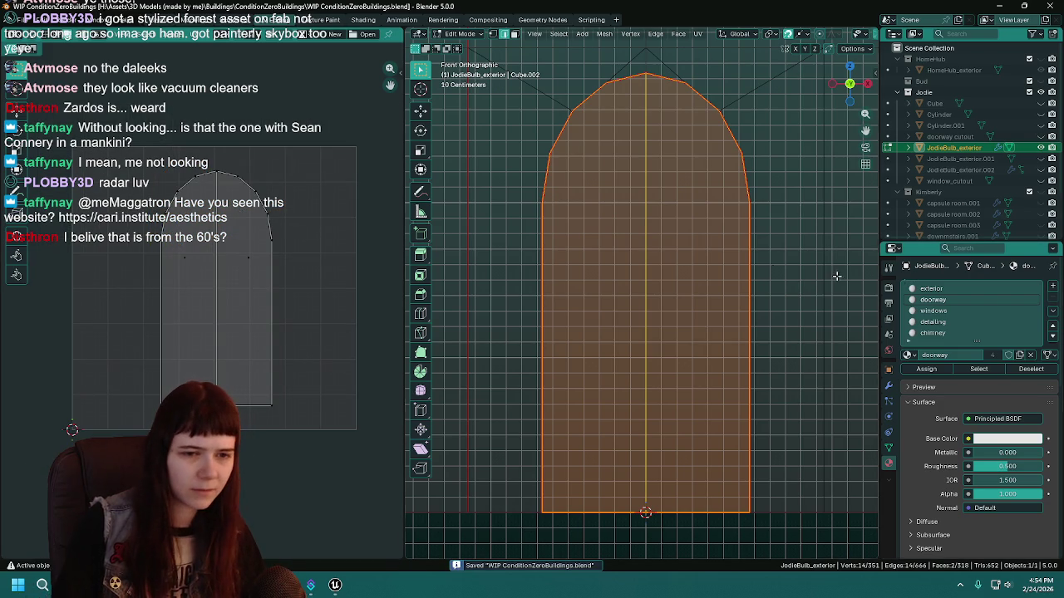
scroll(696, 261, "down", 1)
Make the windows material slot active and select its faces.
key("Tab")
left_click(948, 310)
key("Tab")
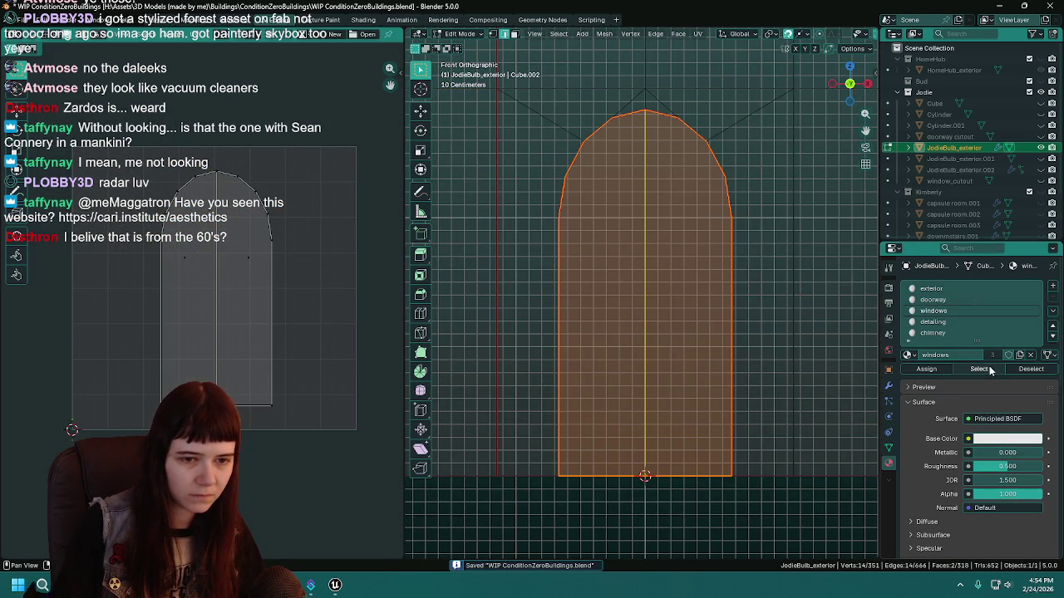
left_click(989, 369)
scroll(648, 302, "down", 2)
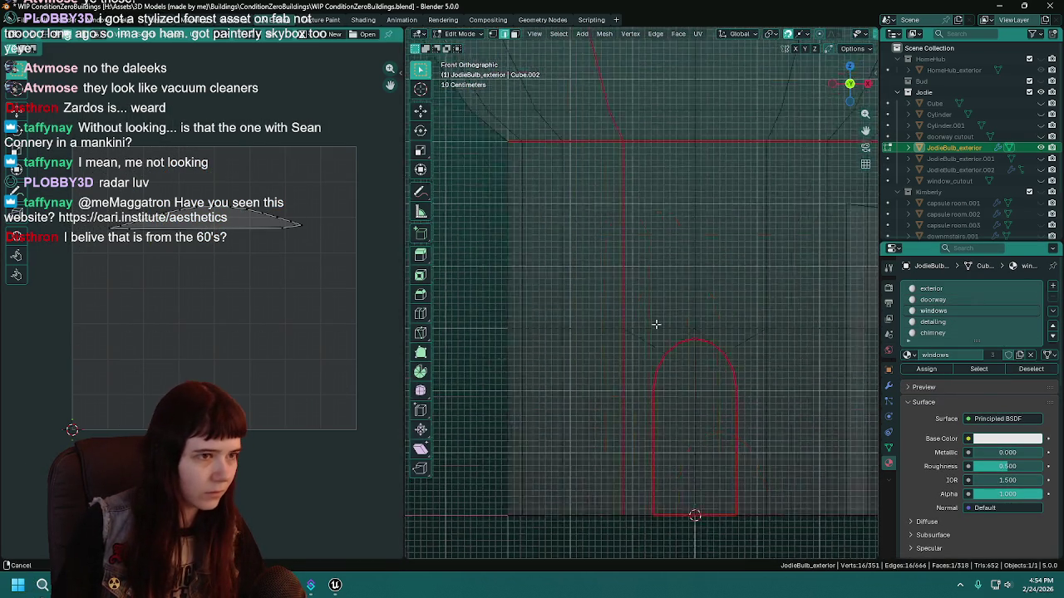
scroll(648, 302, "down", 3)
scroll(662, 271, "up", 3)
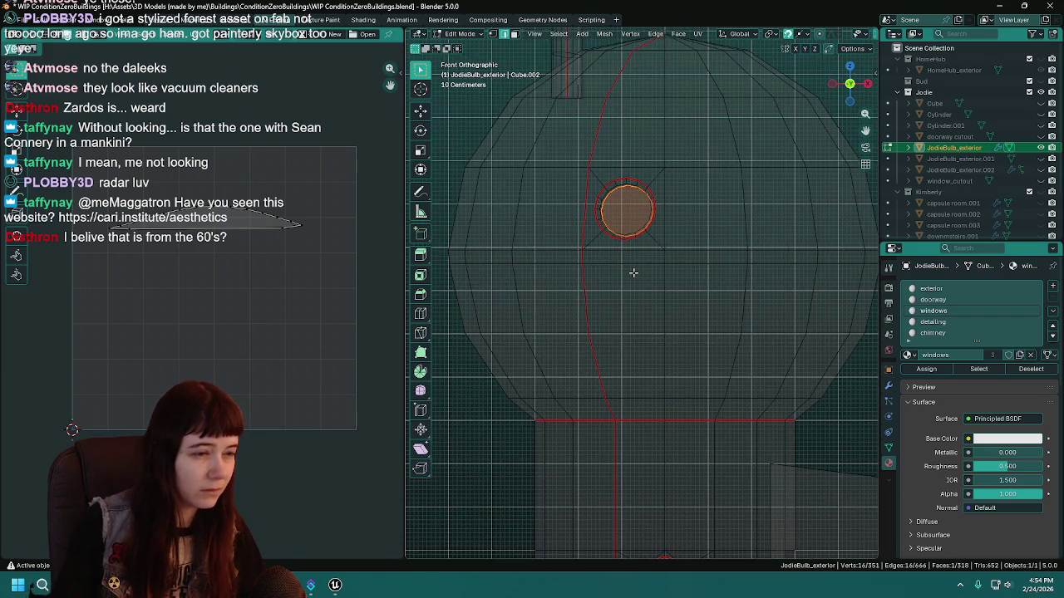
scroll(656, 294, "down", 4)
Frame the round window face, Project From View for its UVs, and save.
key("KP_1")
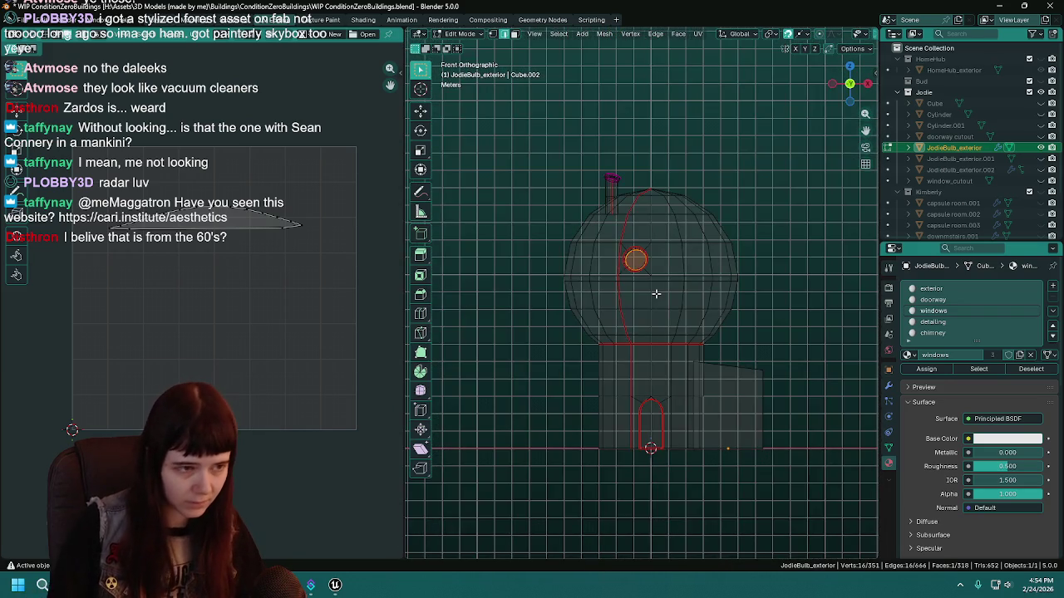
scroll(655, 294, "up", 2)
mouse_move(656, 294)
left_mouse_down()
mouse_move(649, 283)
mouse_move(657, 294)
left_mouse_up()
scroll(658, 294, "down", 3)
key("KP_Decimal")
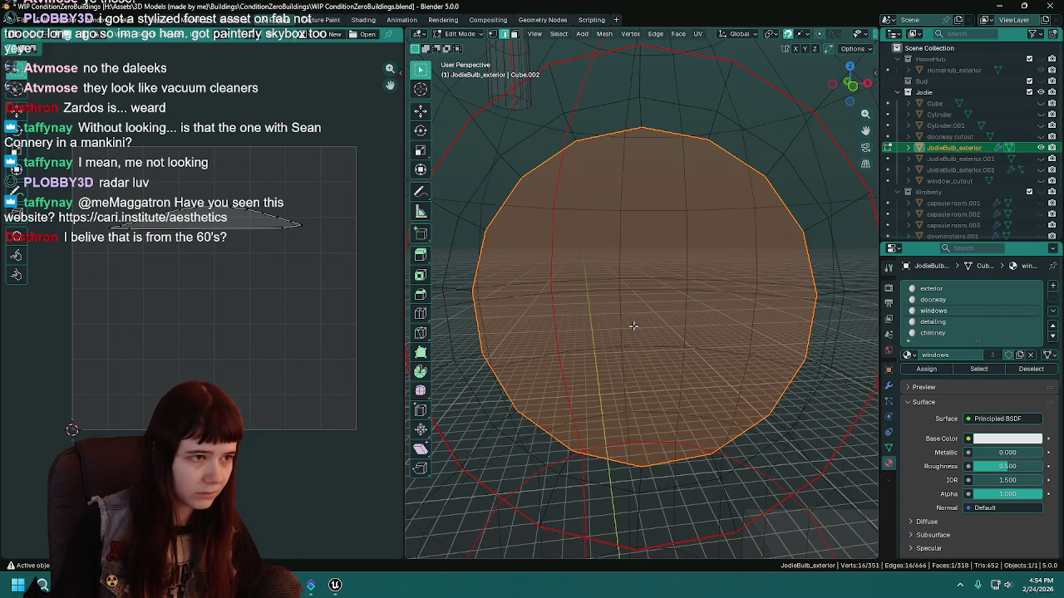
key("u")
left_click(633, 326)
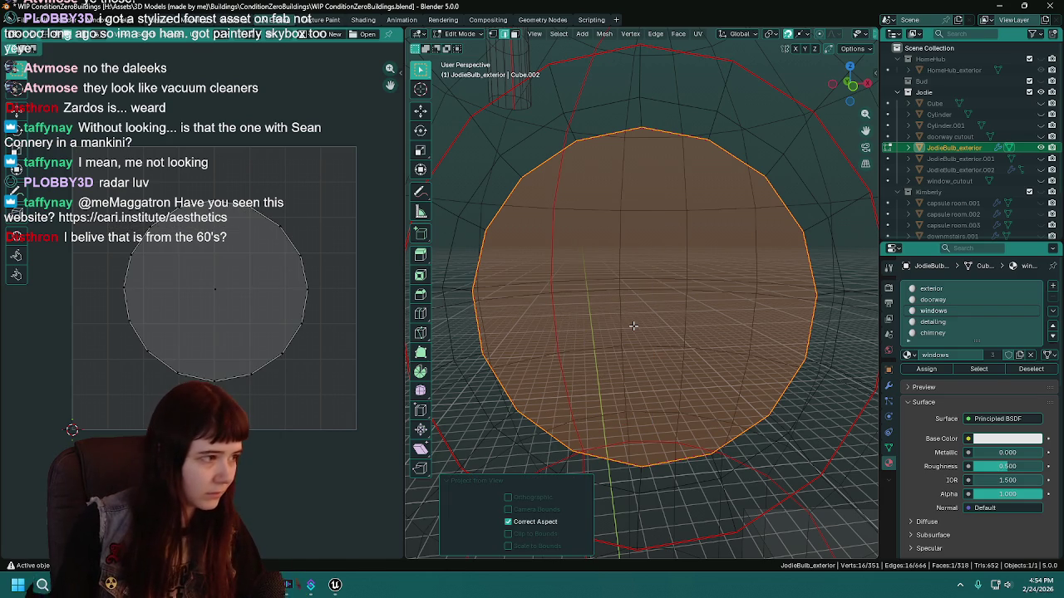
key("ctrl+s")
Select and frame the detailing-material window ring faces, then deselect them.
scroll(637, 291, "down", 5)
key("a")
scroll(850, 329, "down", 3)
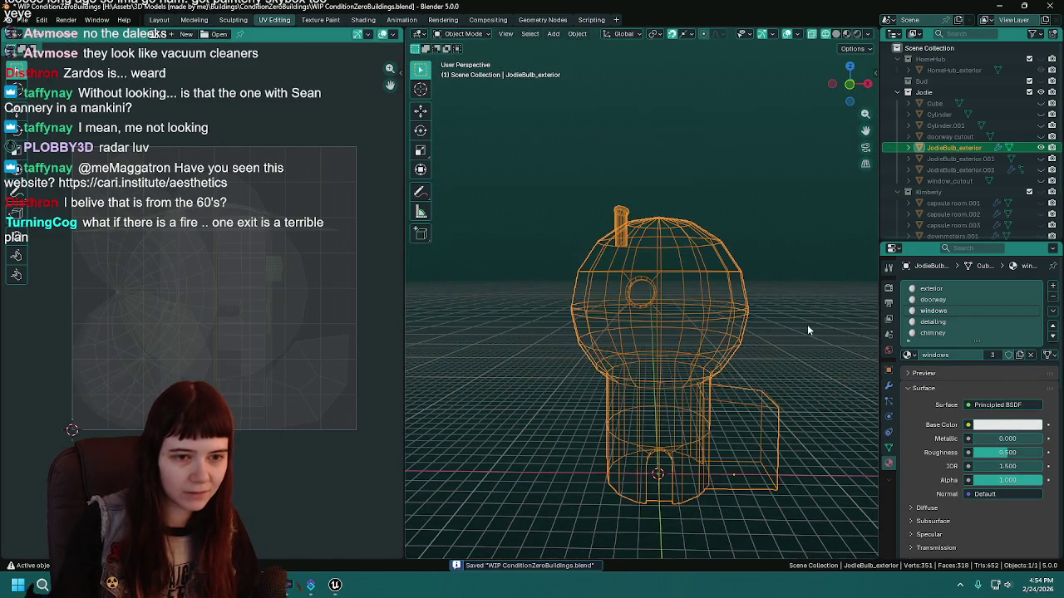
key("ctrl+z")
key("alt+a")
left_click(932, 321)
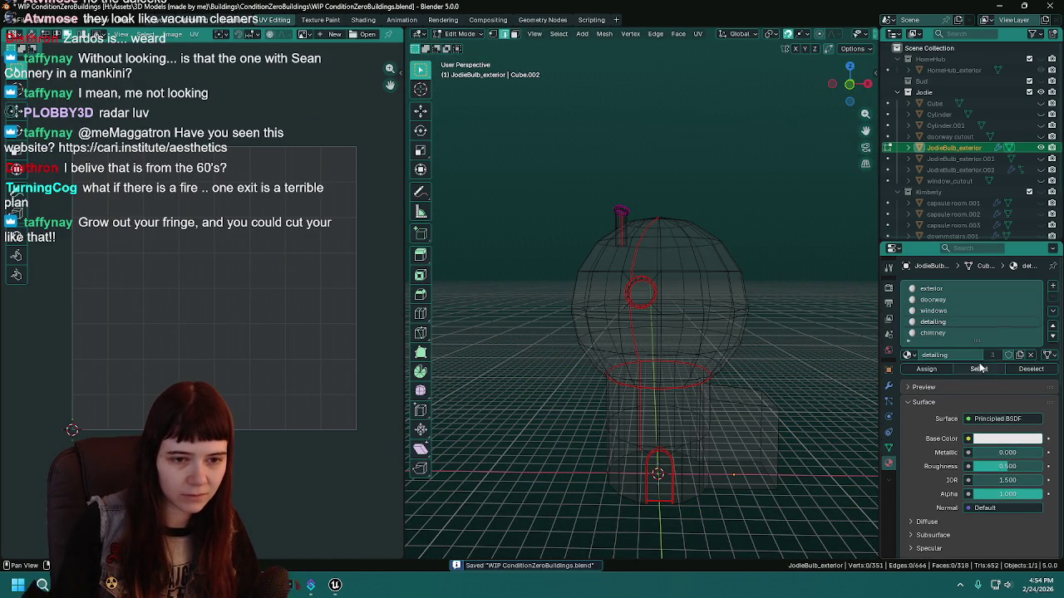
left_click(978, 368)
key("KP_Decimal")
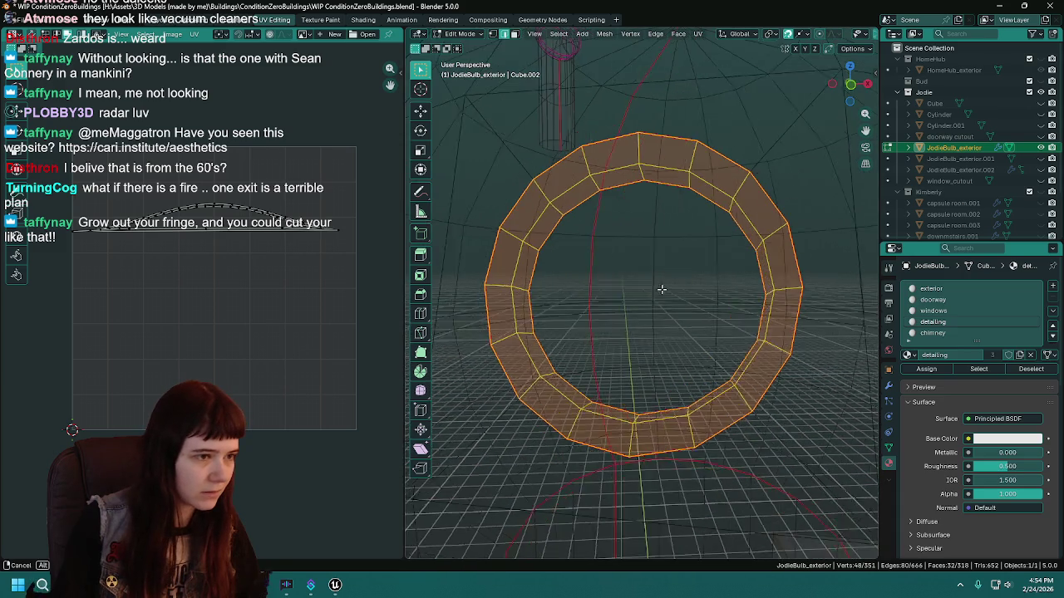
left_click(643, 420)
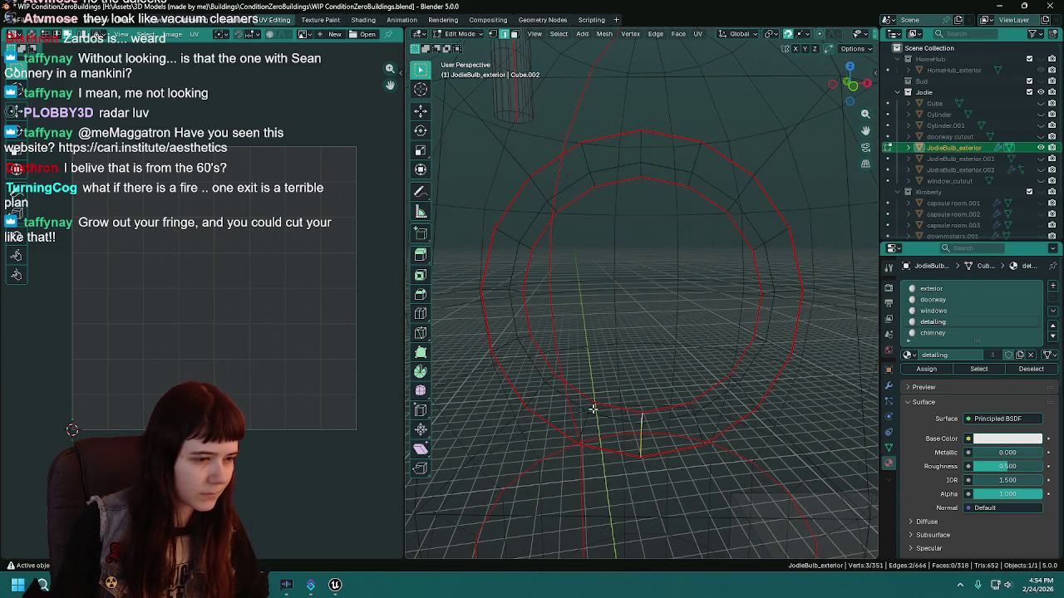
left_click(335, 585)
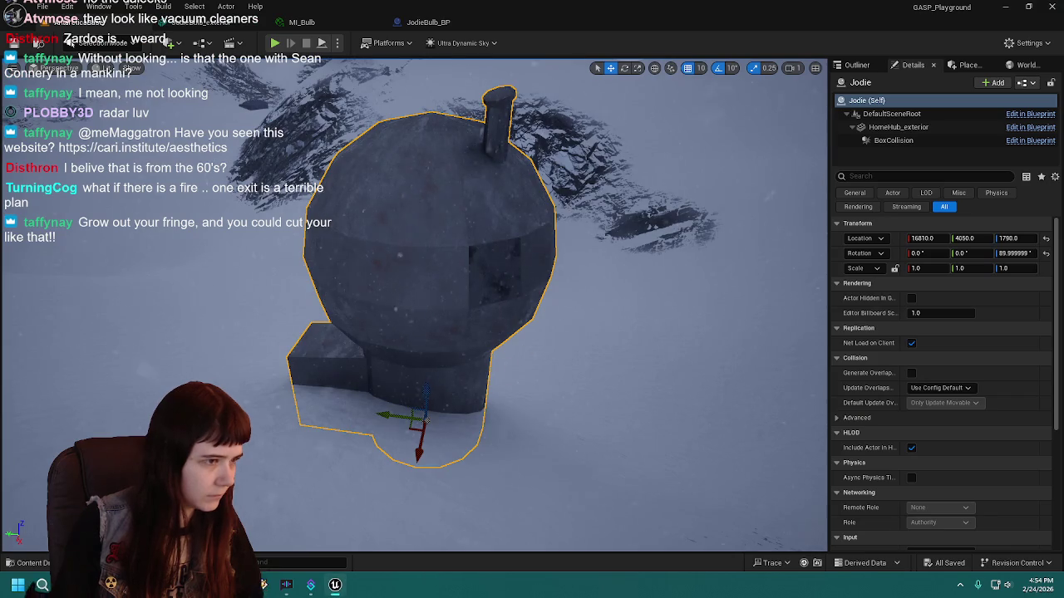
Frame the bulb house actor in Unreal and zoom in on its dome and window.
scroll(415, 307, "up", 5)
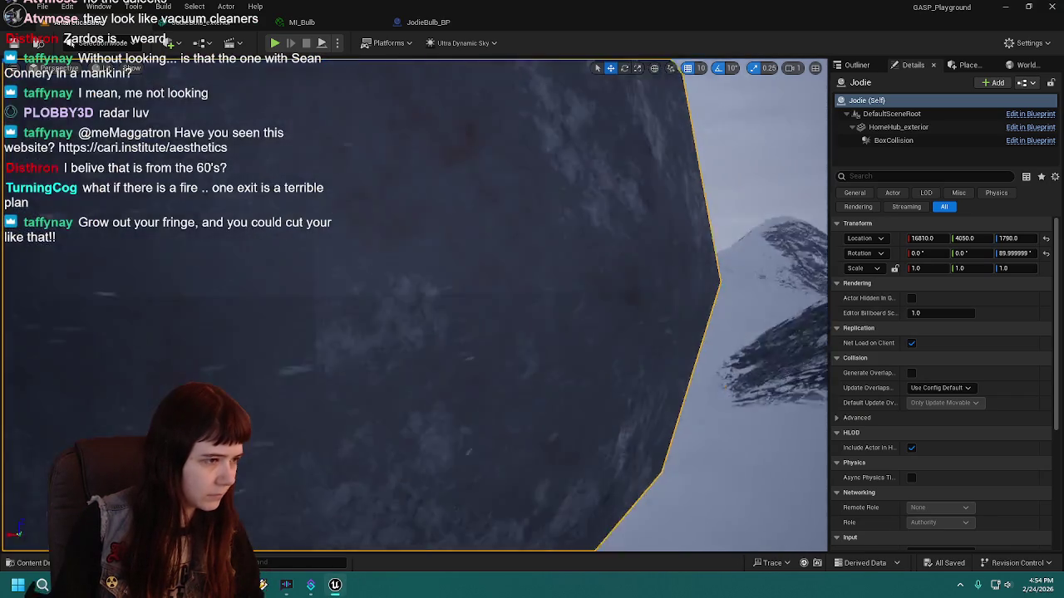
key("f")
scroll(416, 308, "up", 4)
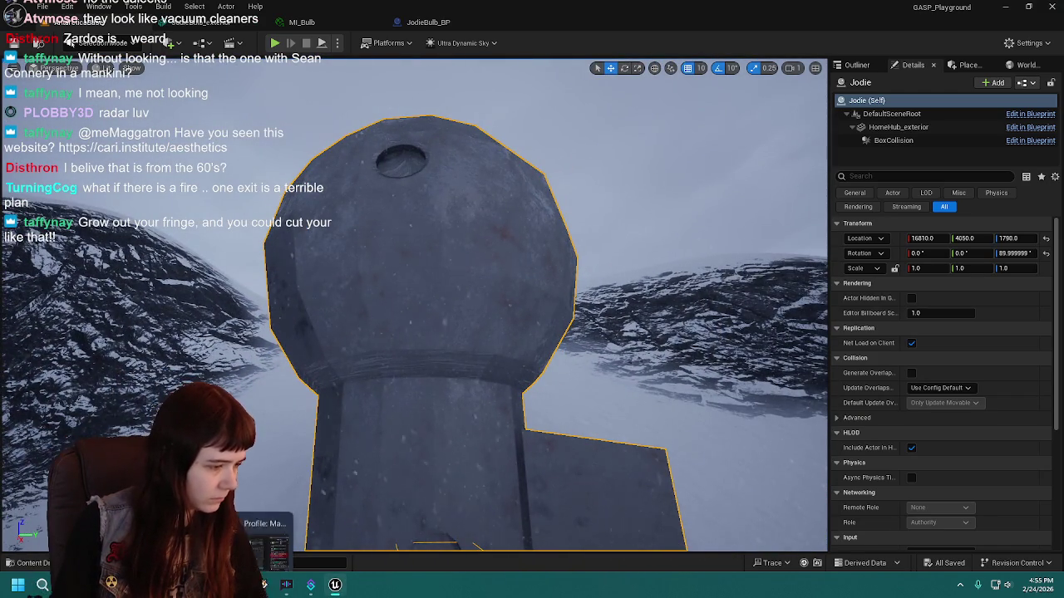
key("alt+Tab")
right_click(644, 407)
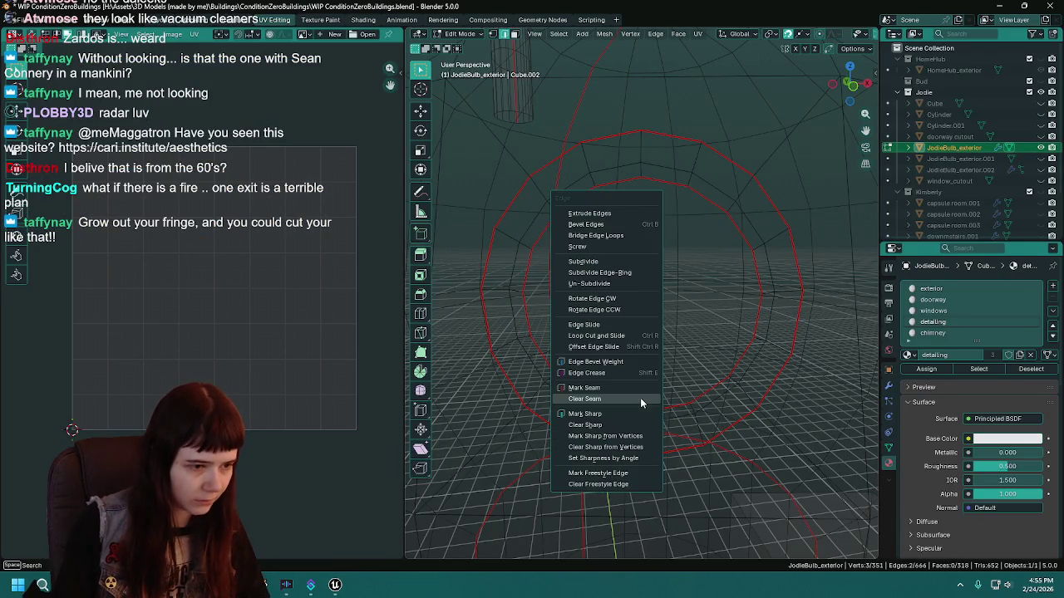
Try Angle Based, Minimum Stretch and Follow Active Quads unwraps on the detailing ring.
left_click(978, 368)
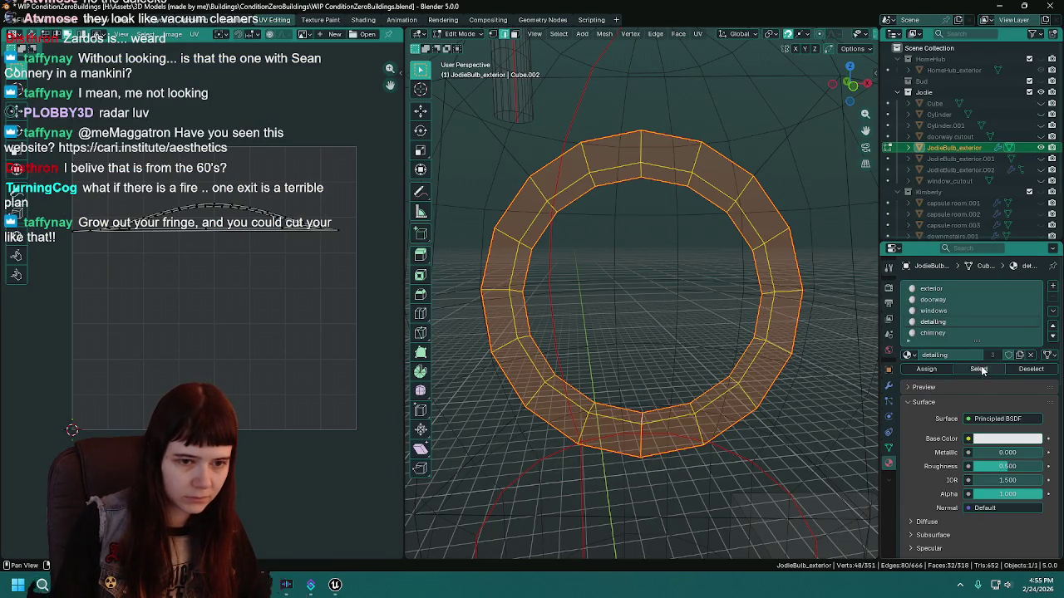
key("u")
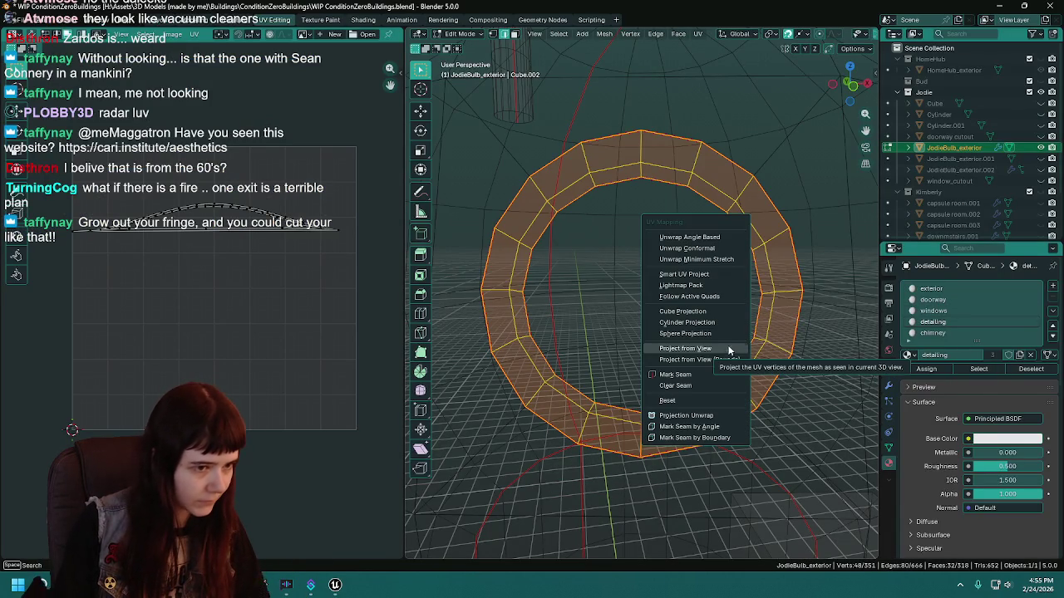
left_click(719, 237)
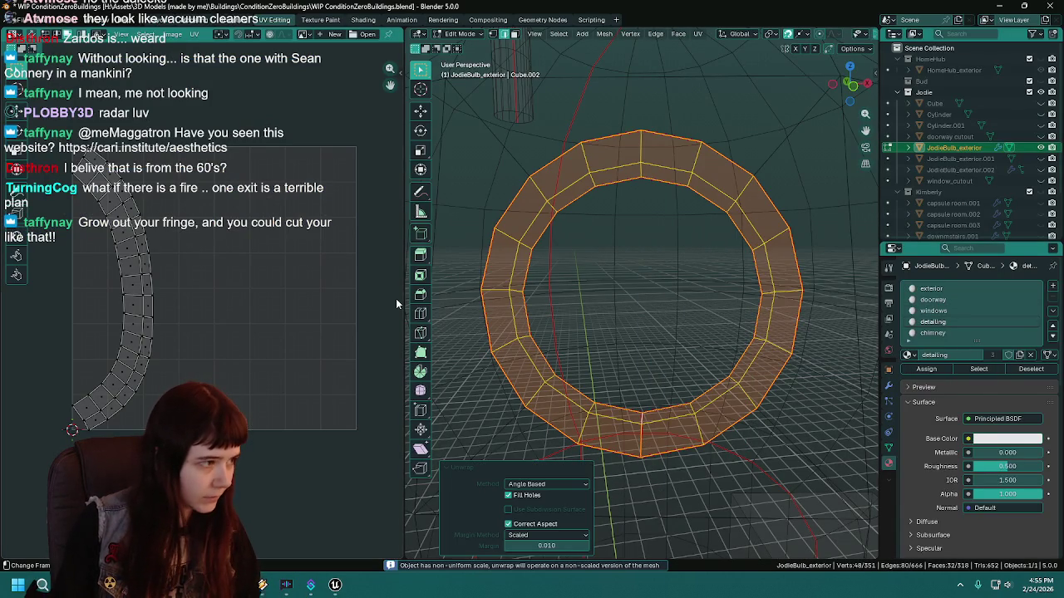
key("u")
left_click(249, 299)
key("u")
left_click(269, 277)
key("u")
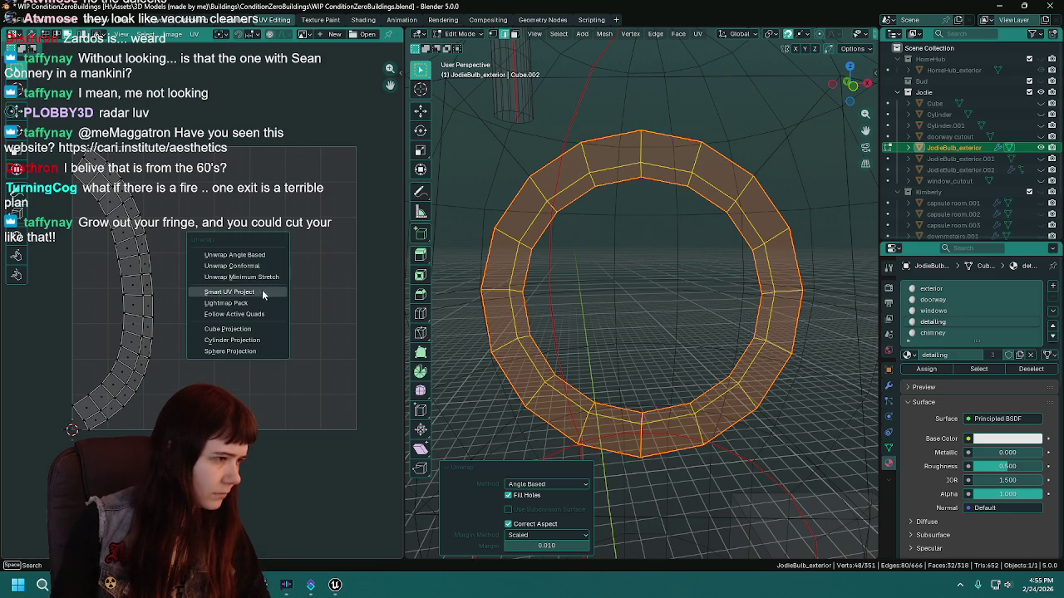
left_click(260, 314)
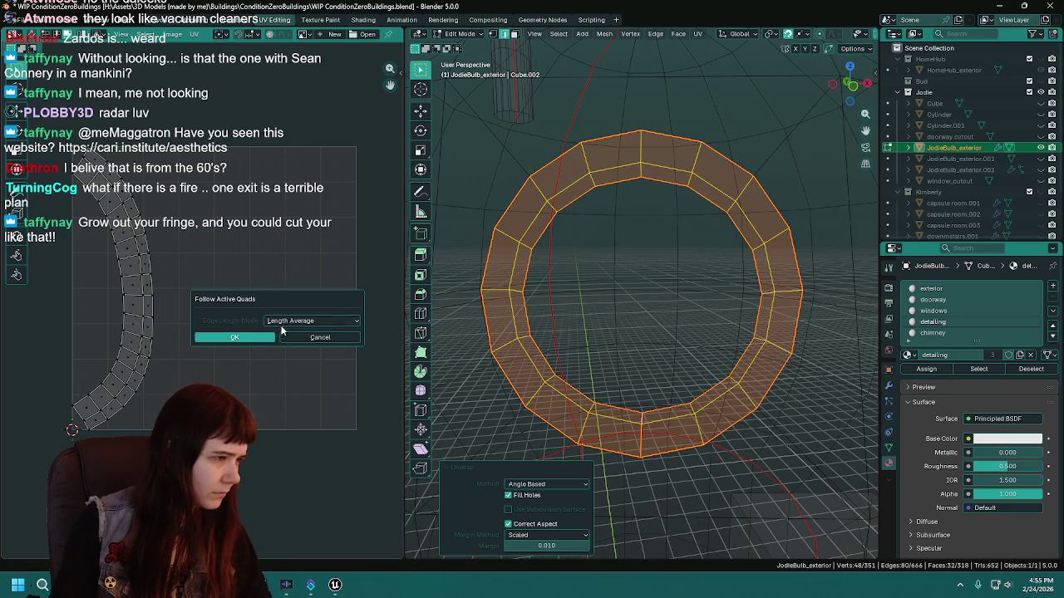
left_click(261, 337)
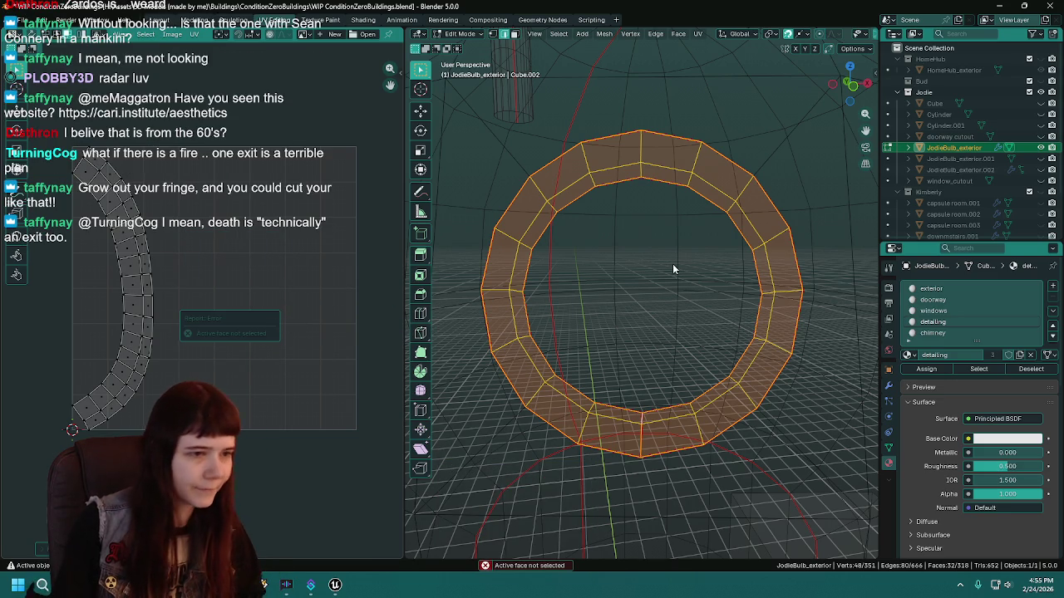
Settle on an Angle Based unwrap for the ring, save, and deselect the ring faces.
key("u")
left_click(654, 274)
key("ctrl+s")
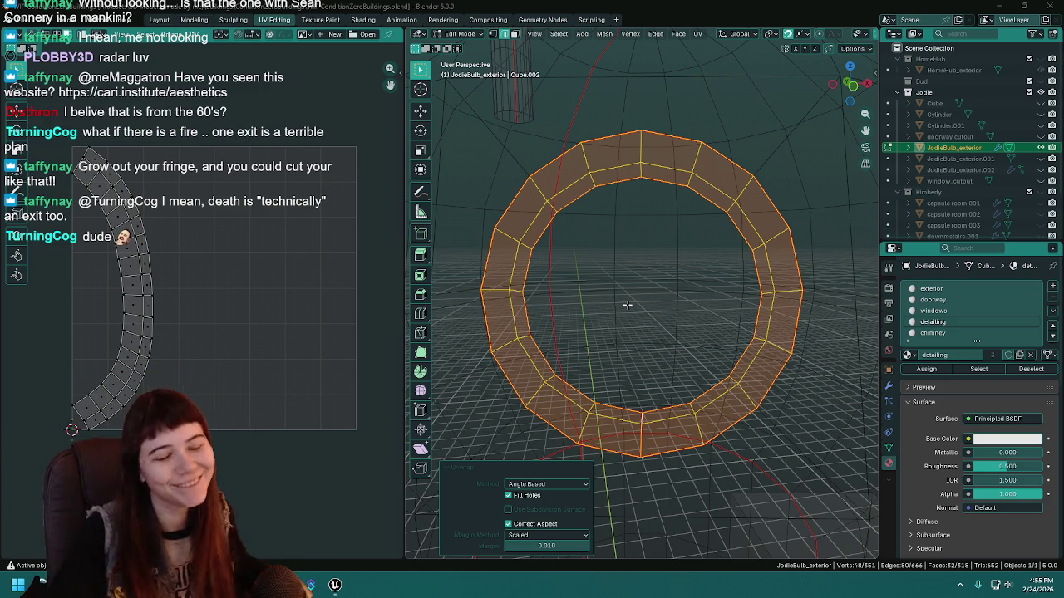
scroll(599, 289, "up", 1)
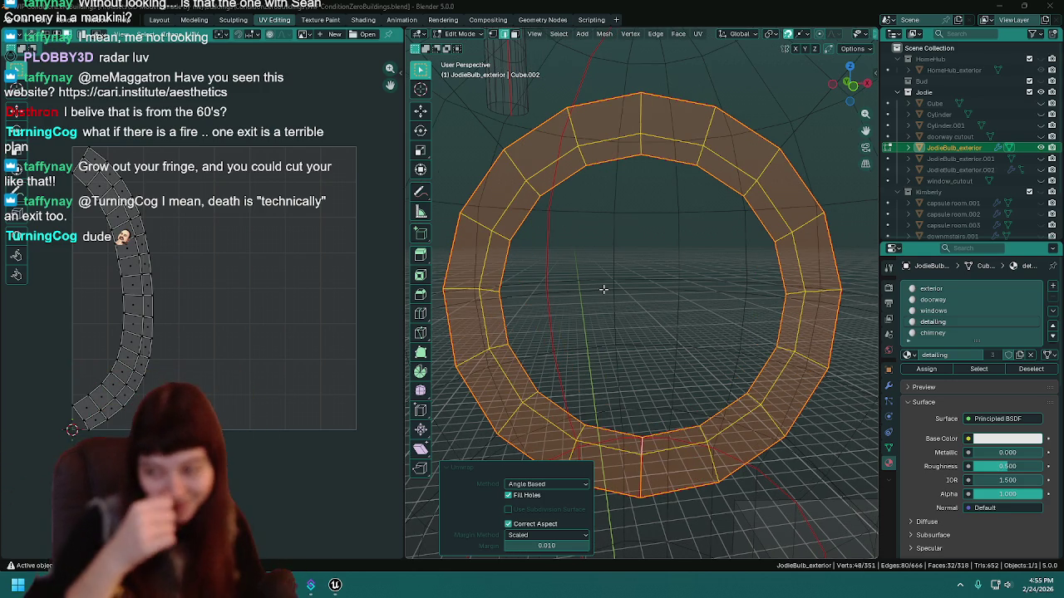
scroll(603, 289, "down", 1)
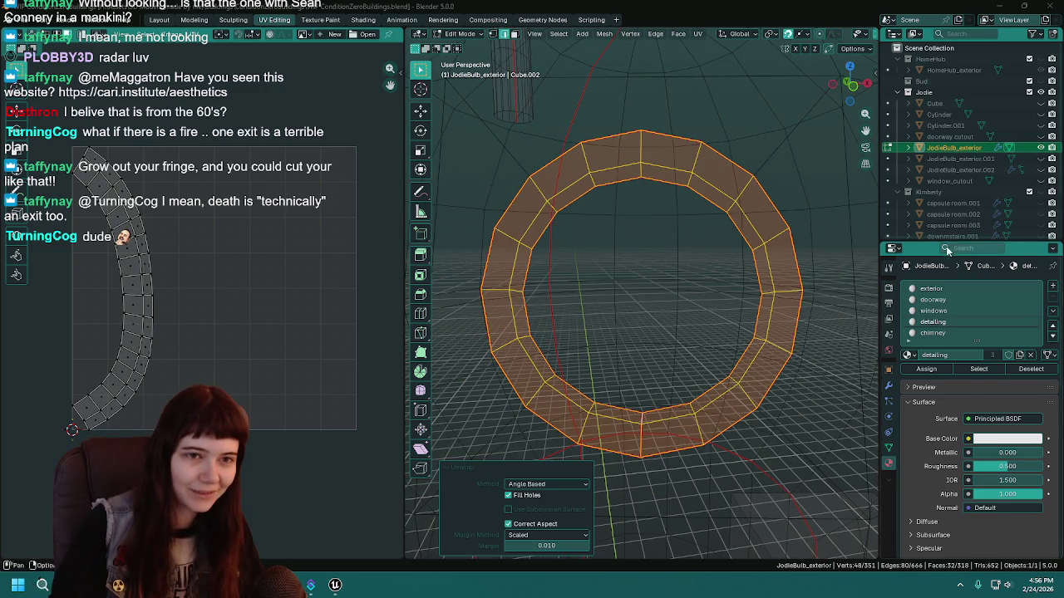
scroll(663, 305, "down", 2)
key("u")
left_click(659, 309)
left_click_drag(667, 307, 675, 305)
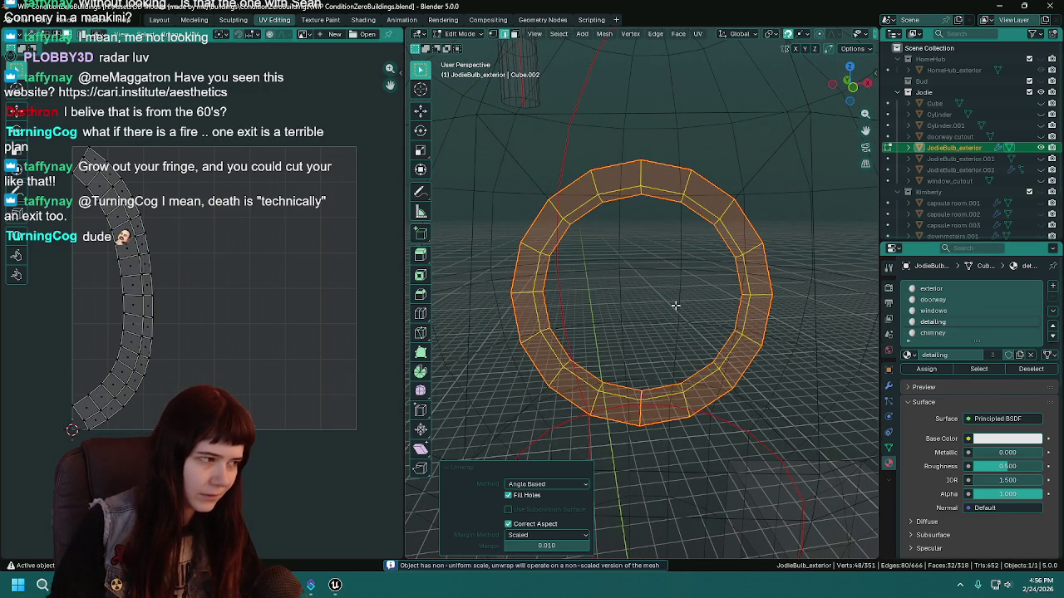
key("ctrl+s")
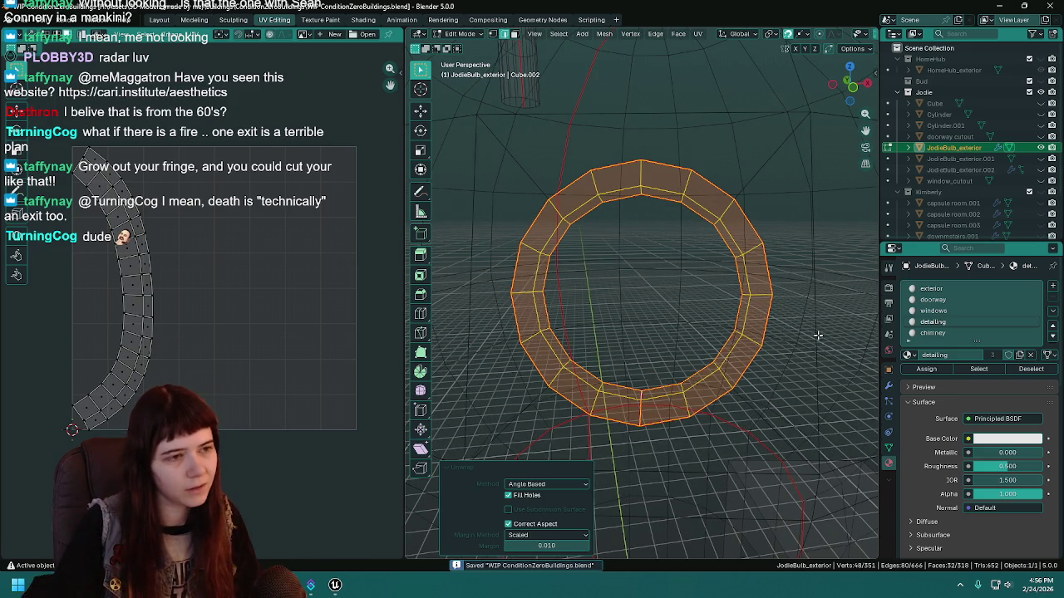
left_click(990, 364)
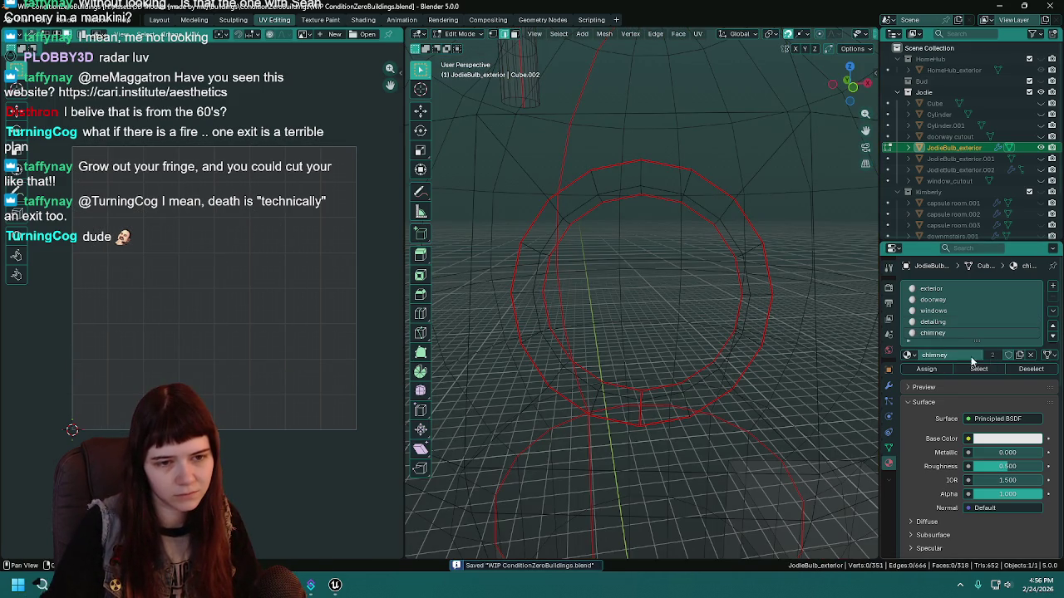
Select the faces using the chimney material and frame them in the top view.
left_click(978, 368)
key("KP_Decimal")
scroll(708, 290, "down", 2)
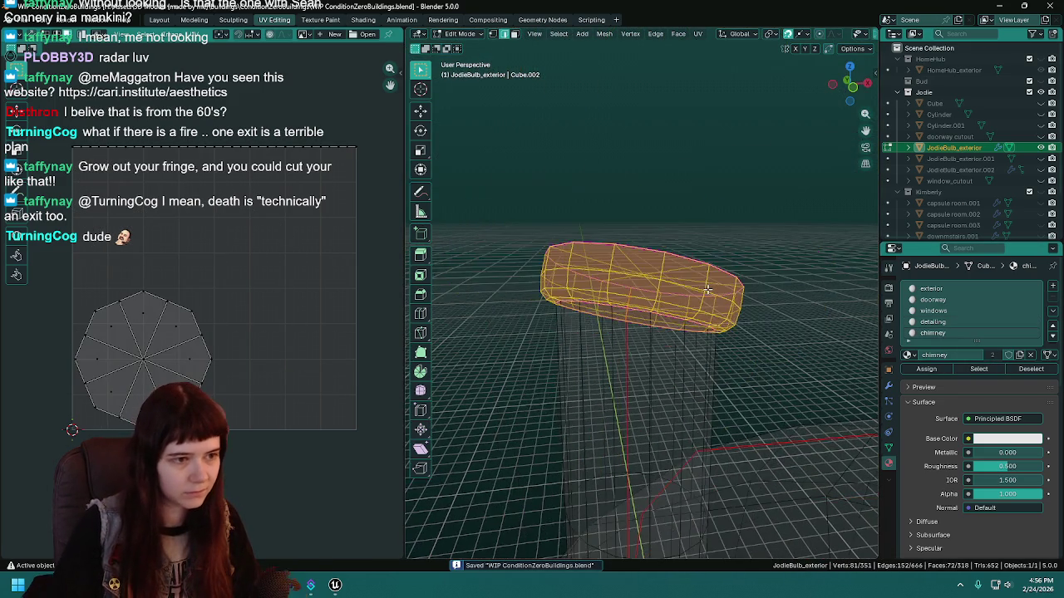
scroll(644, 374, "up", 6)
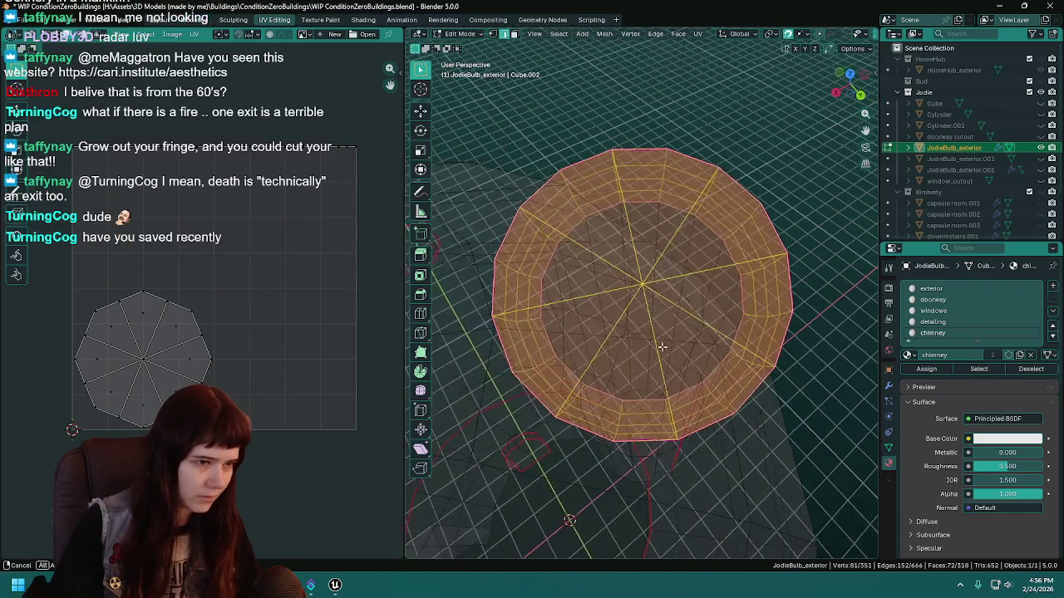
scroll(655, 358, "down", 5)
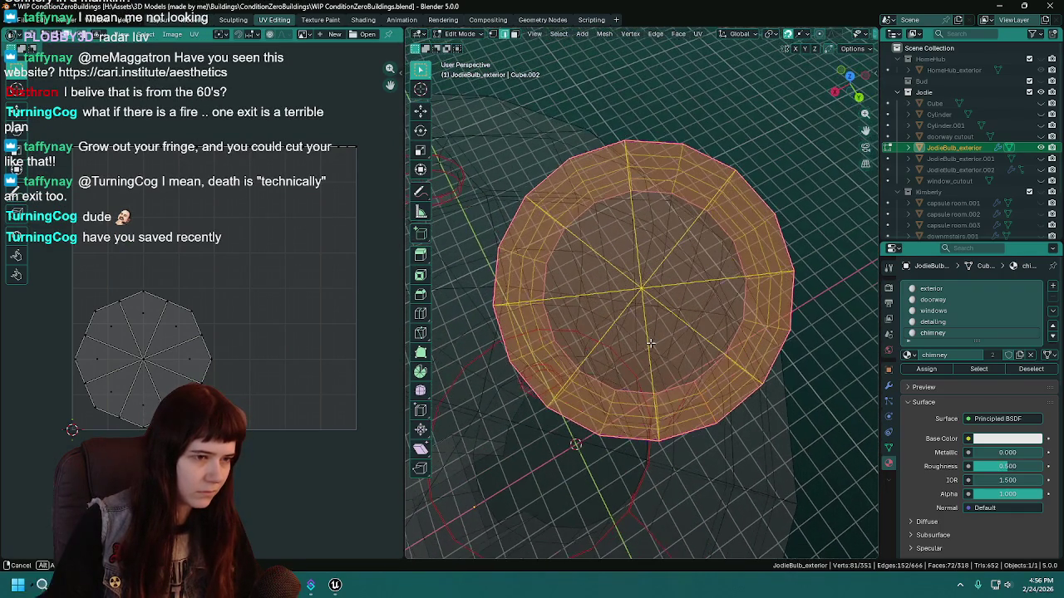
Project the chimney UVs from view with Bounds, scaled to fill the UV square.
key("u")
left_click(644, 454)
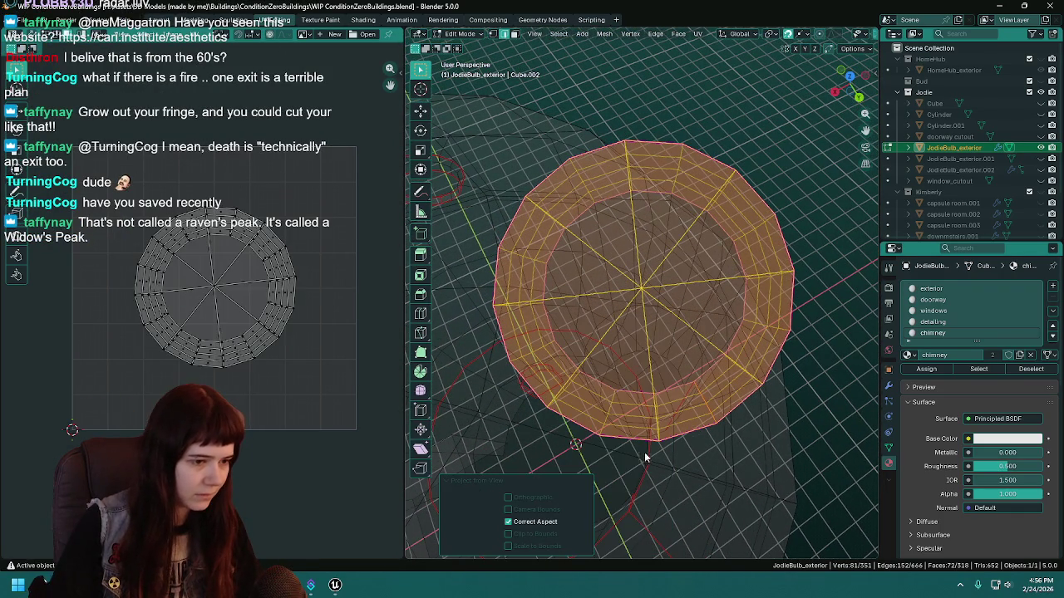
scroll(197, 271, "up", 3)
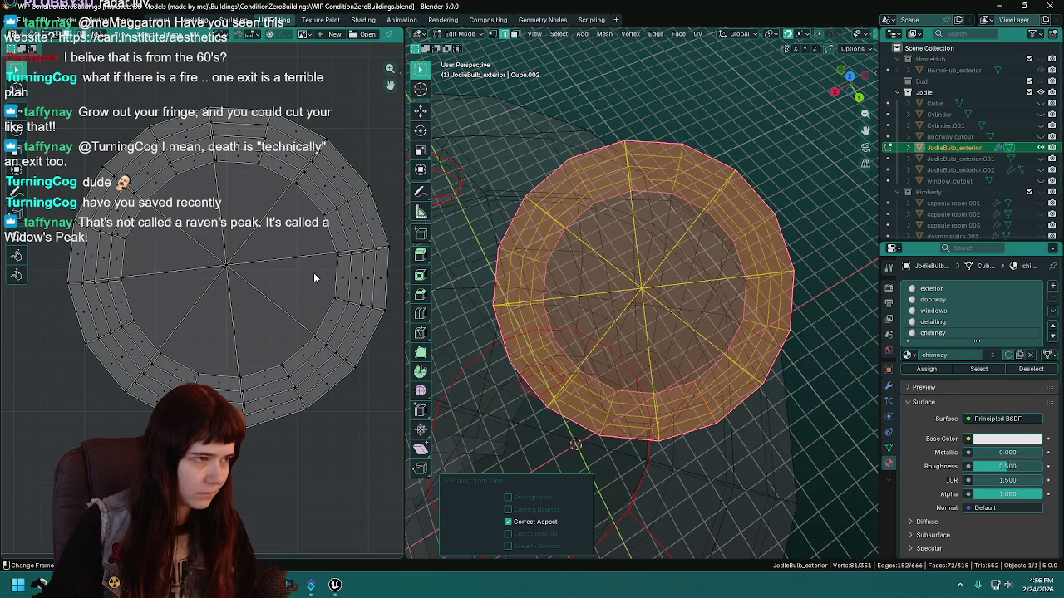
scroll(677, 312, "up", 2)
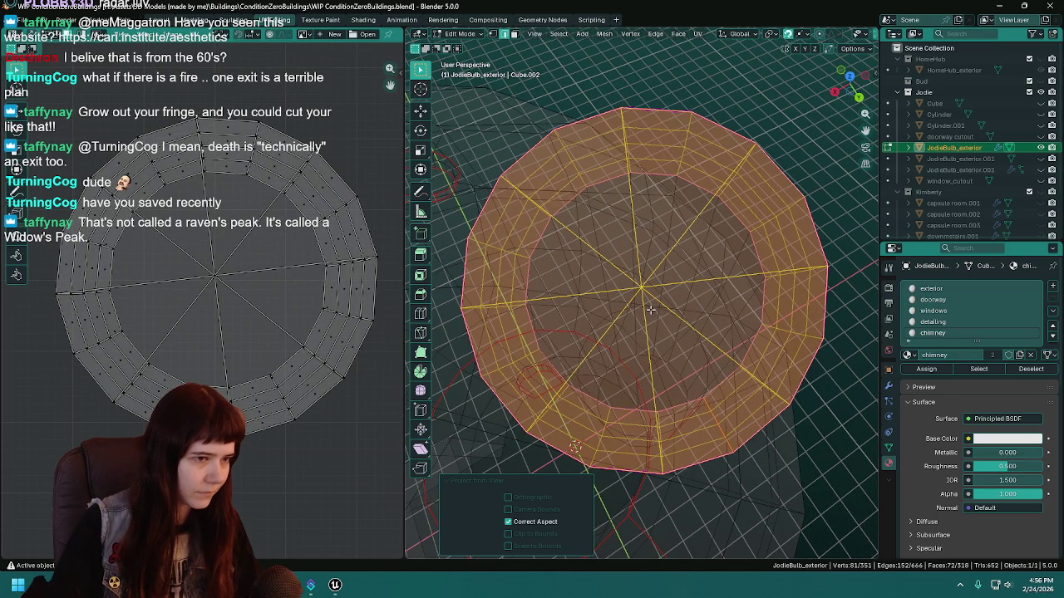
key("u")
left_click(650, 309)
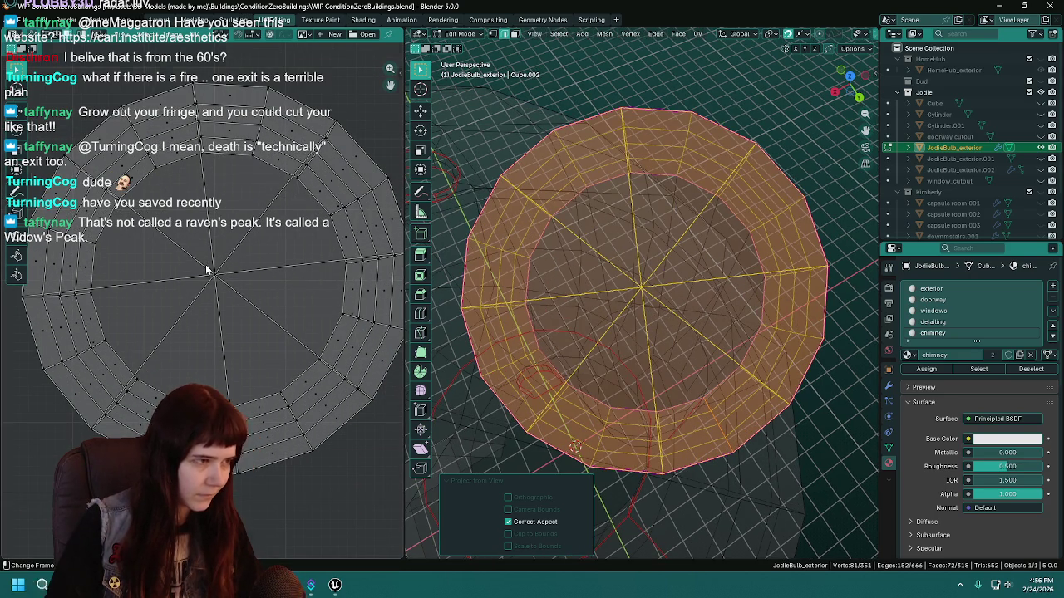
key("Home")
key("u")
left_click(644, 325)
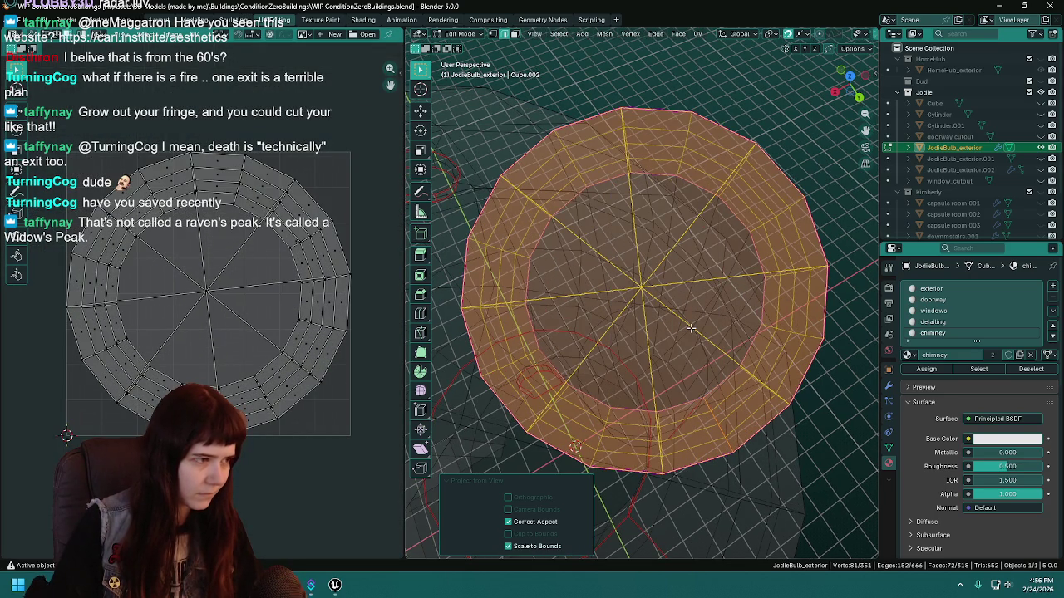
Save, reapply the bounded projection from a slightly orbited view, and save again.
key("ctrl+s")
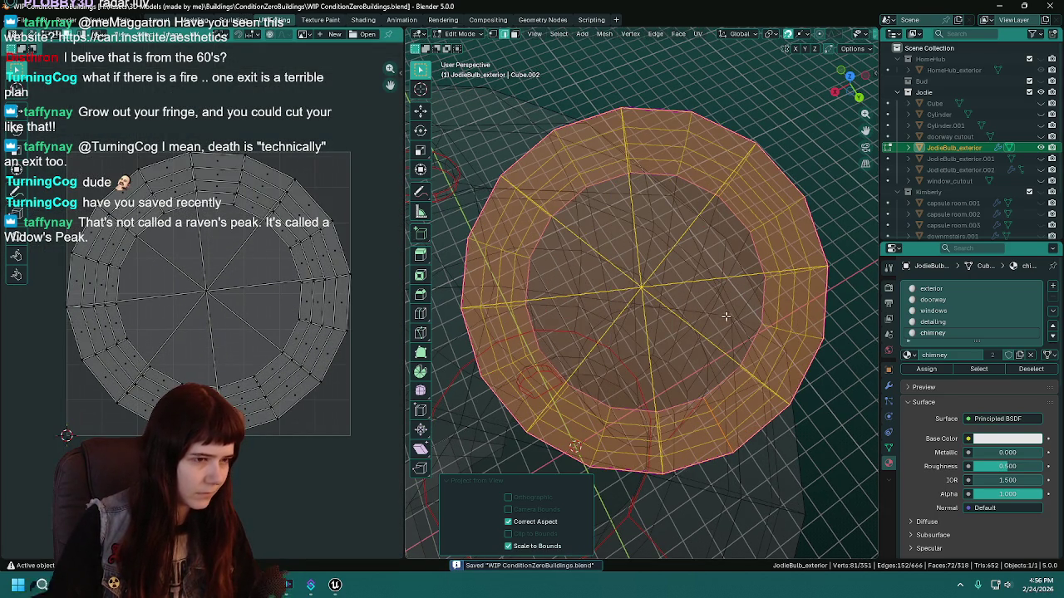
left_click_drag(726, 319, 734, 321)
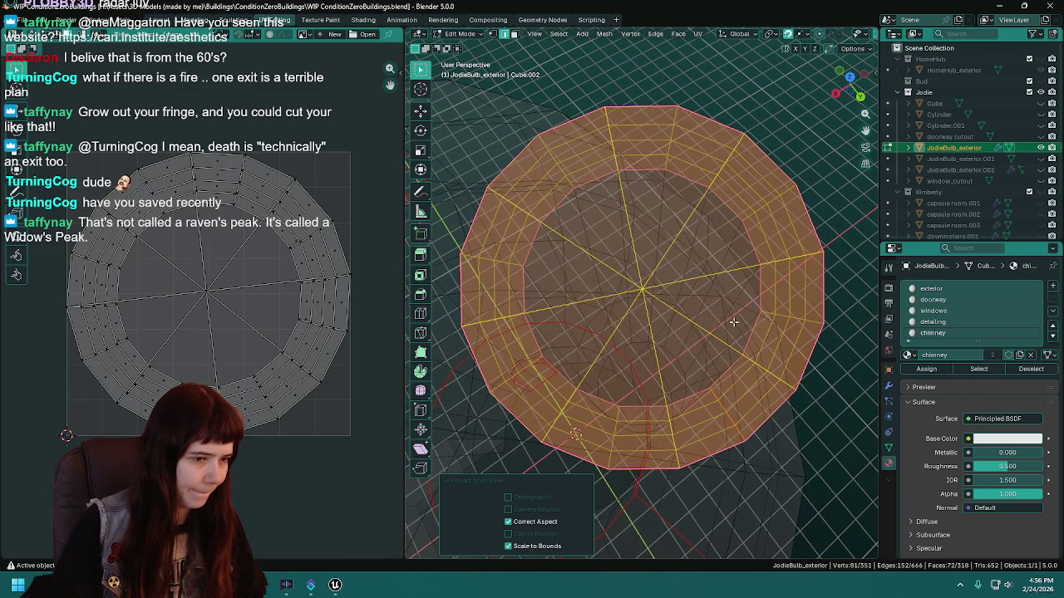
left_click(681, 318)
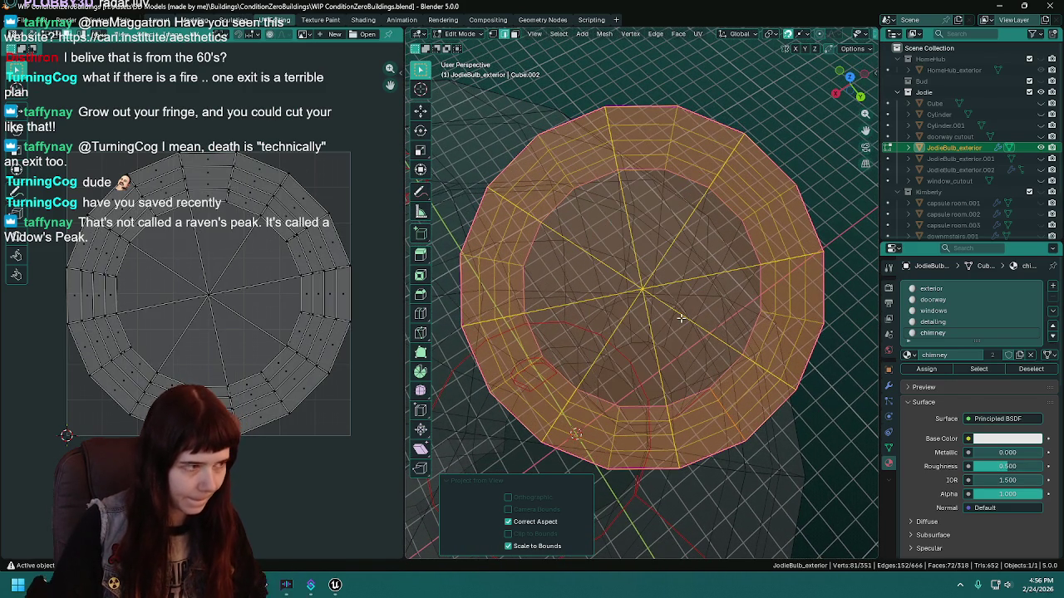
key("ctrl+s")
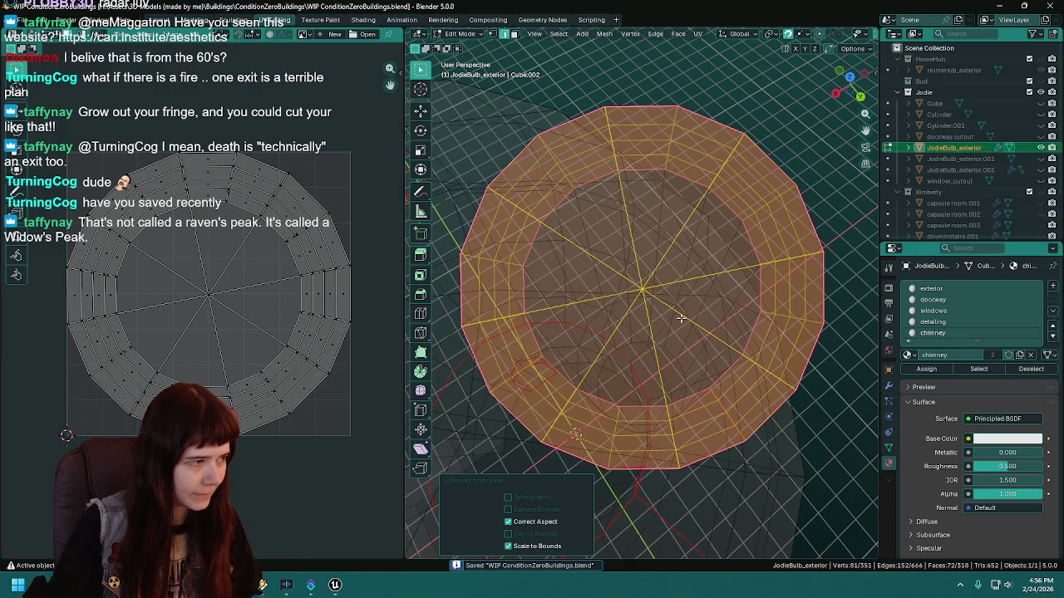
Deselect all faces and save WIP ConditionZeroBuildings.blend.
scroll(681, 318, "down", 5)
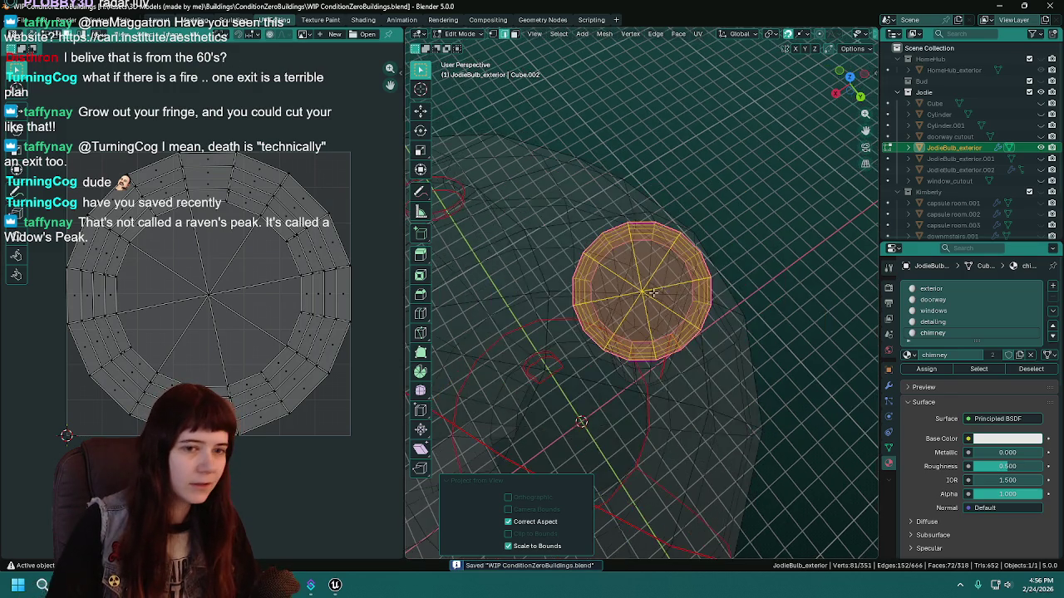
scroll(818, 211, "down", 5)
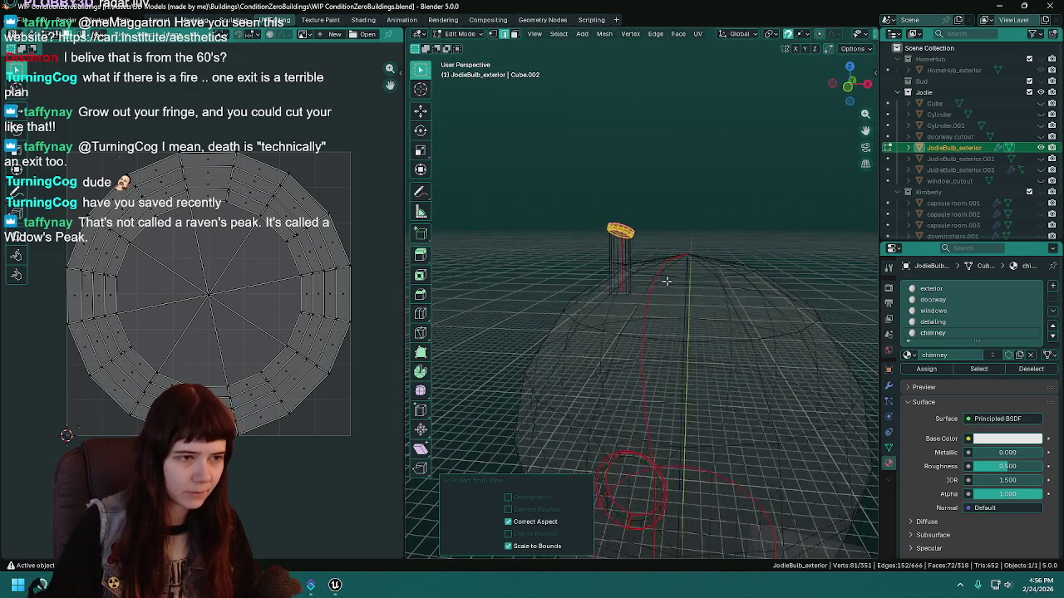
key("alt+a")
scroll(704, 419, "down", 6)
key("ctrl+s")
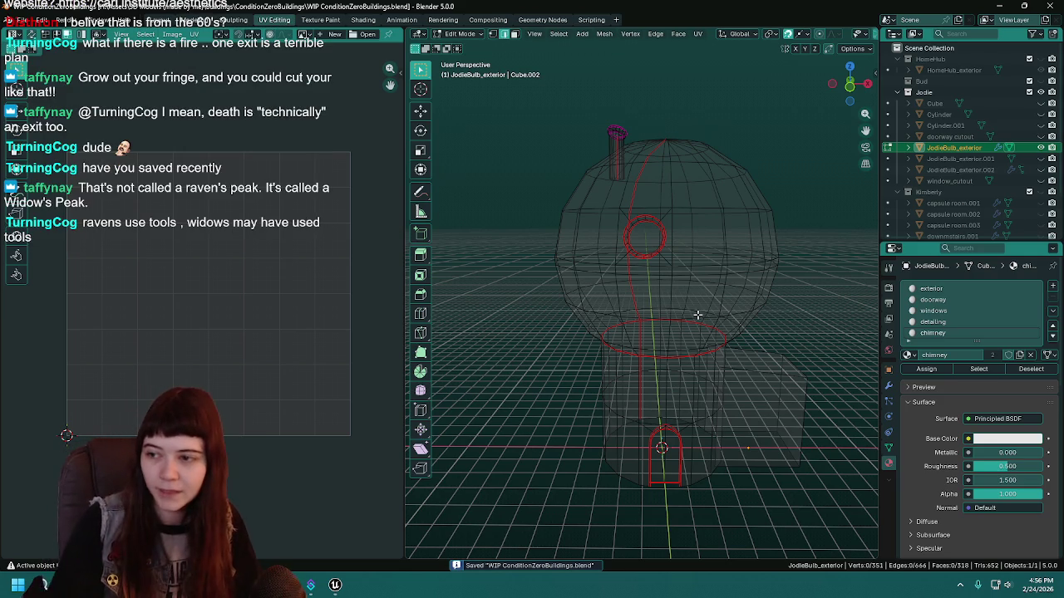
Orbit around the bulb house, save the file, and switch to the Layout workspace.
scroll(697, 315, "up", 1)
scroll(708, 317, "down", 2)
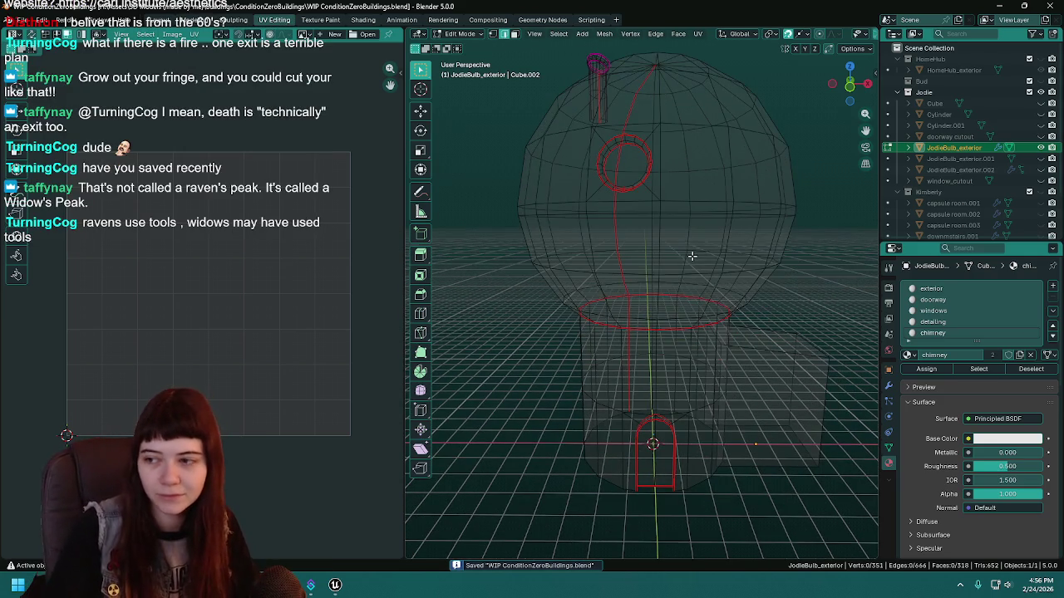
scroll(691, 256, "down", 2)
left_click_drag(675, 258, 707, 264)
left_click_drag(777, 249, 776, 256)
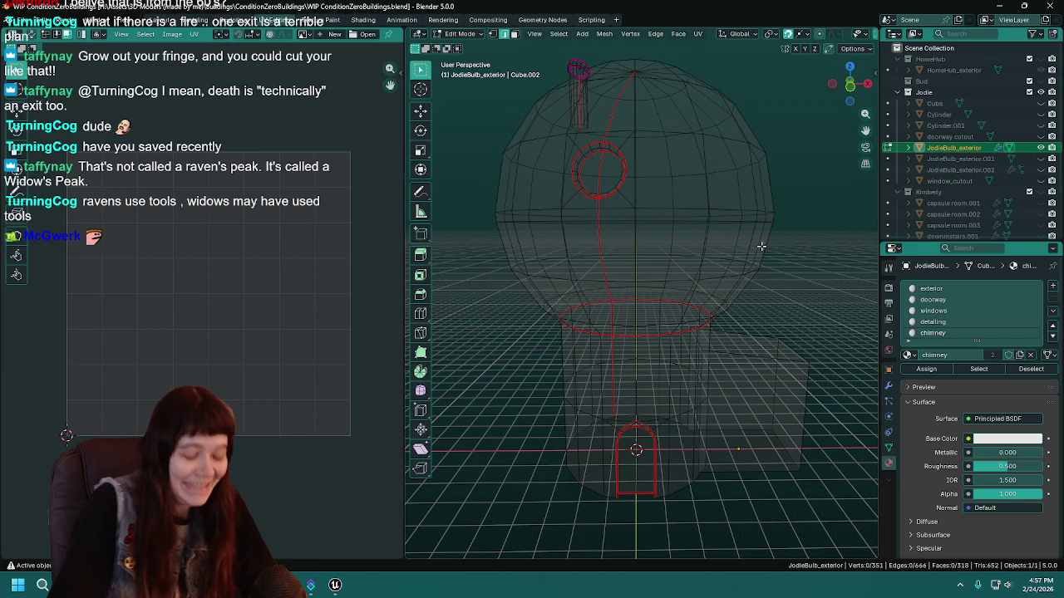
key("ctrl+s")
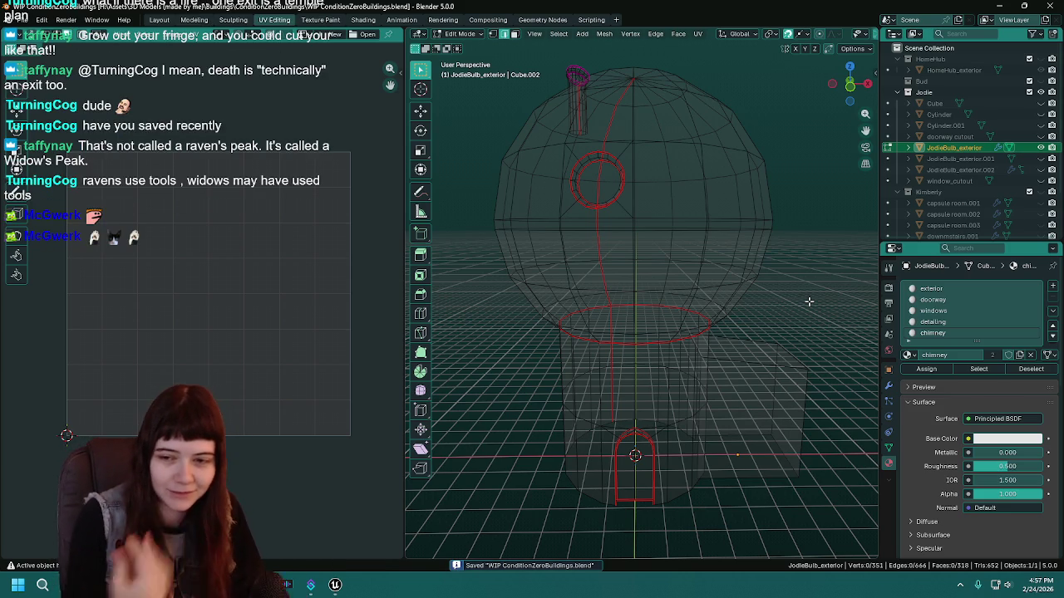
left_click(159, 19)
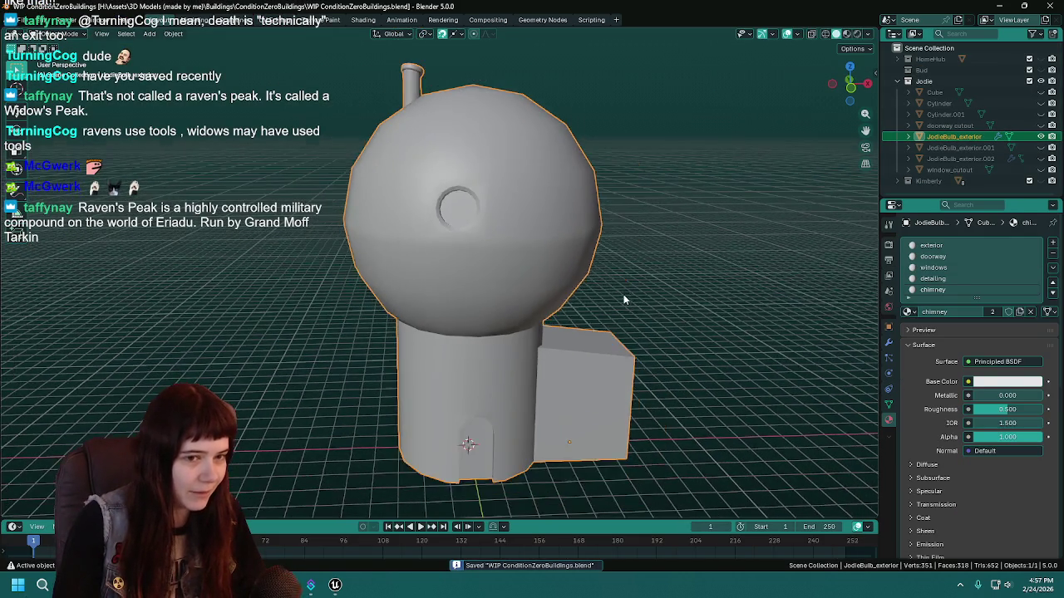
Export the house as FBX with the UnrealEngine preset over JodieBulb_exterior.fbx, then return to Unreal.
key("F3")
key("Return")
left_click(720, 114)
left_click(728, 141)
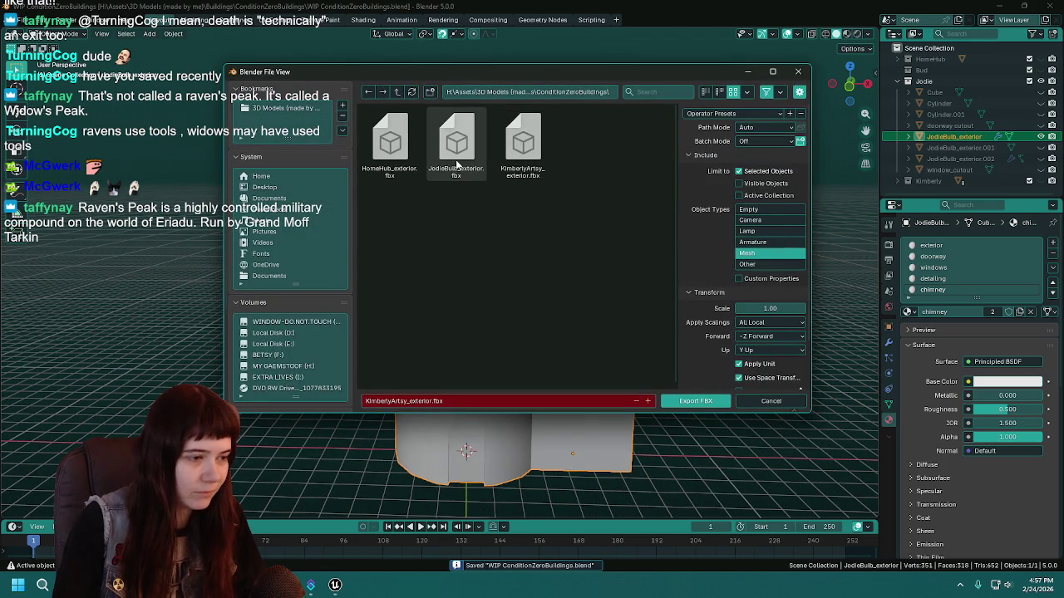
double_click(456, 165)
left_click(335, 585)
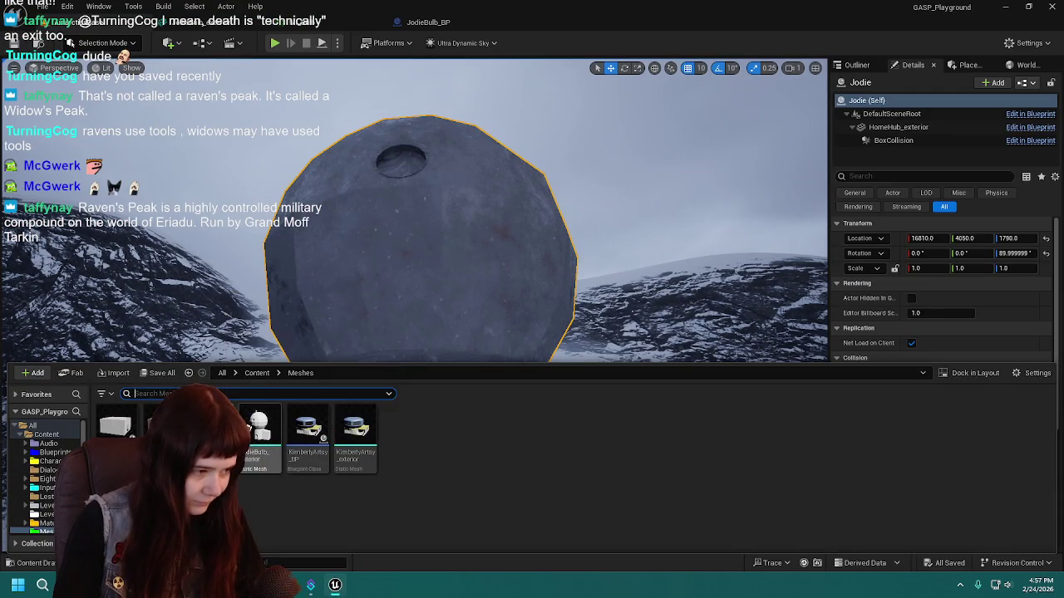
Reimport the updated JodieBulb_exterior mesh and close the content drawer.
right_click(257, 444)
left_click(324, 241)
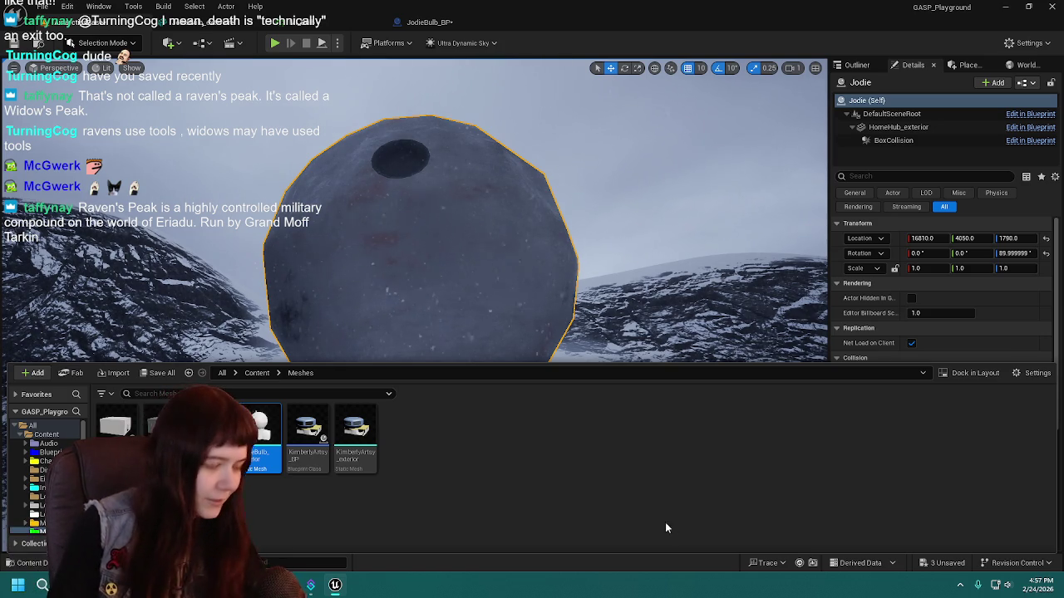
left_click(487, 293)
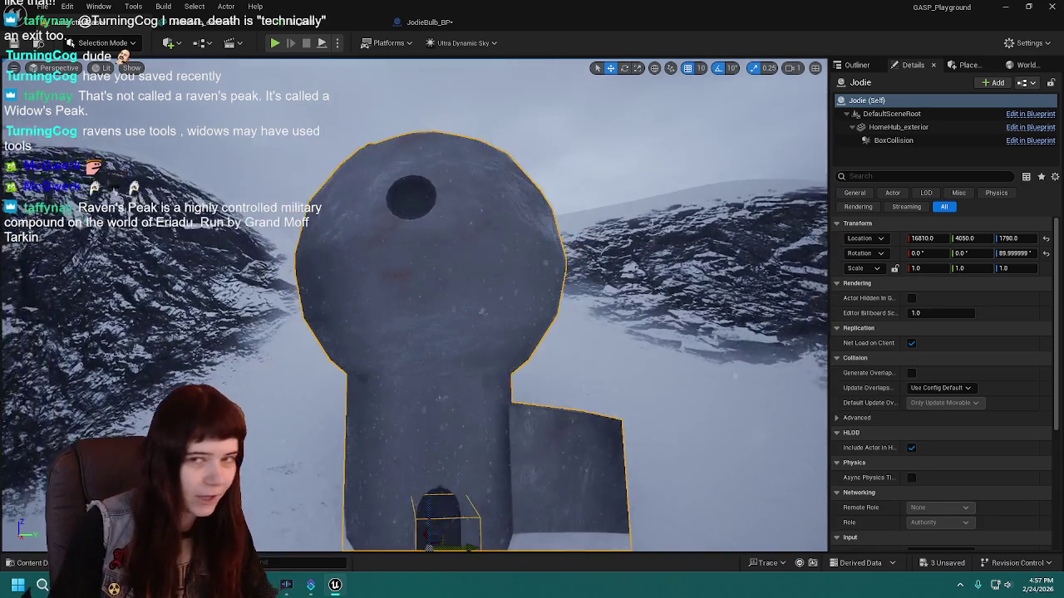
Fly the camera around the bulb house to view its box section and domed tower head-on.
key("w")
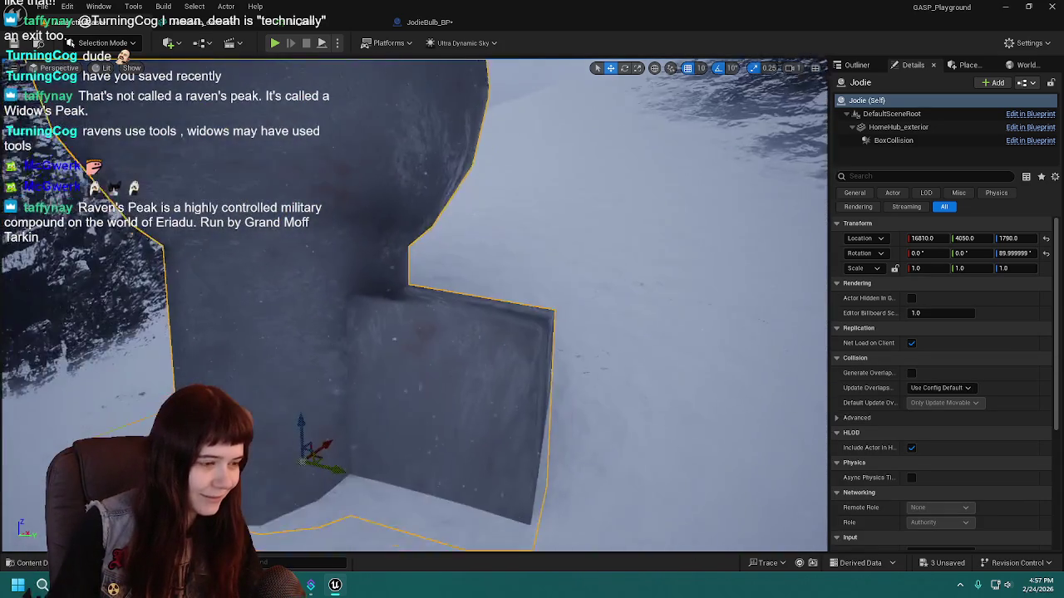
key("s")
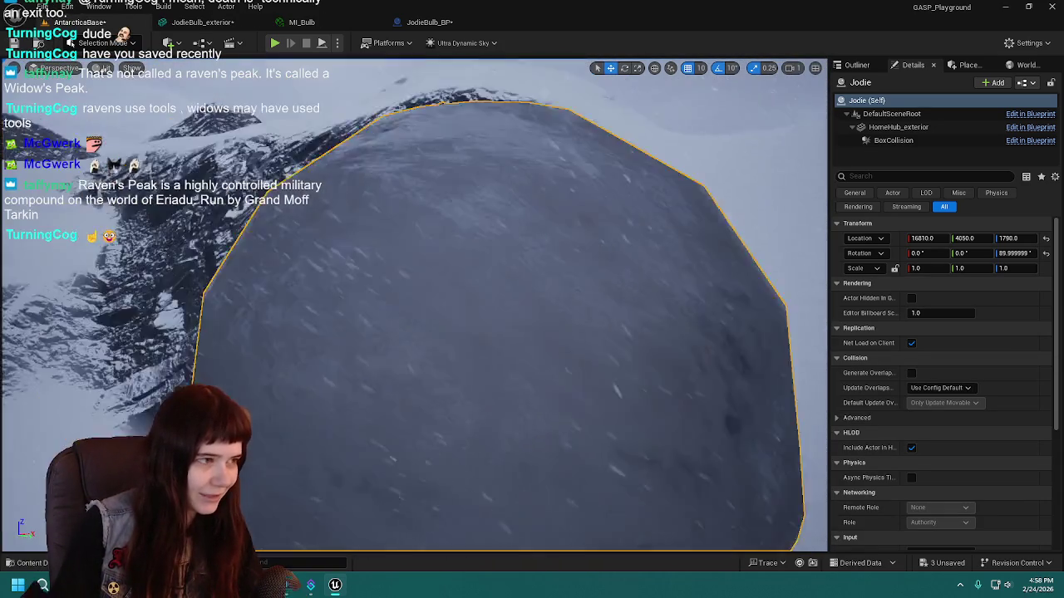
key("w")
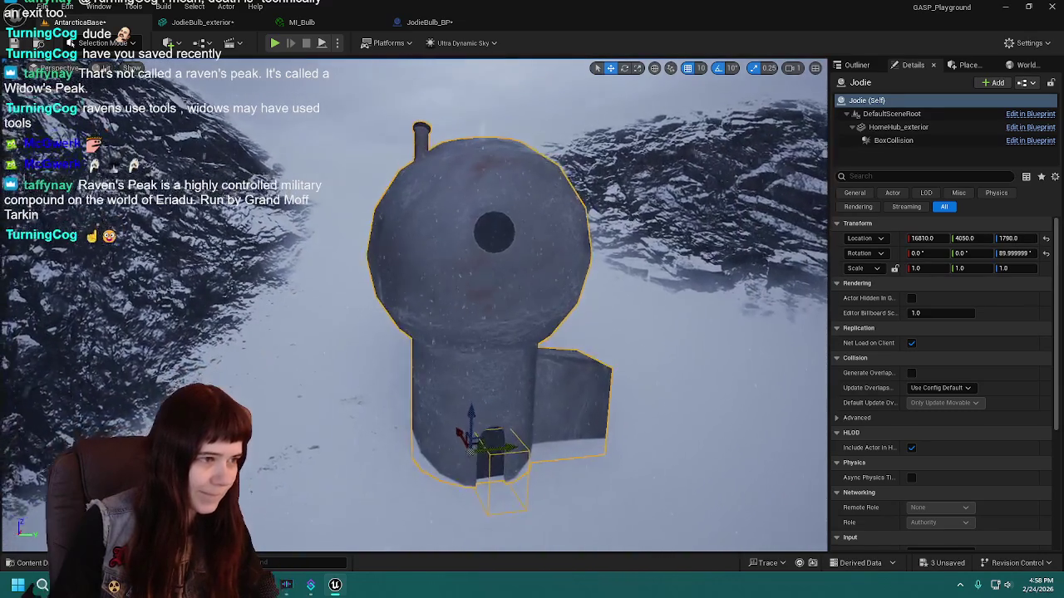
key("d")
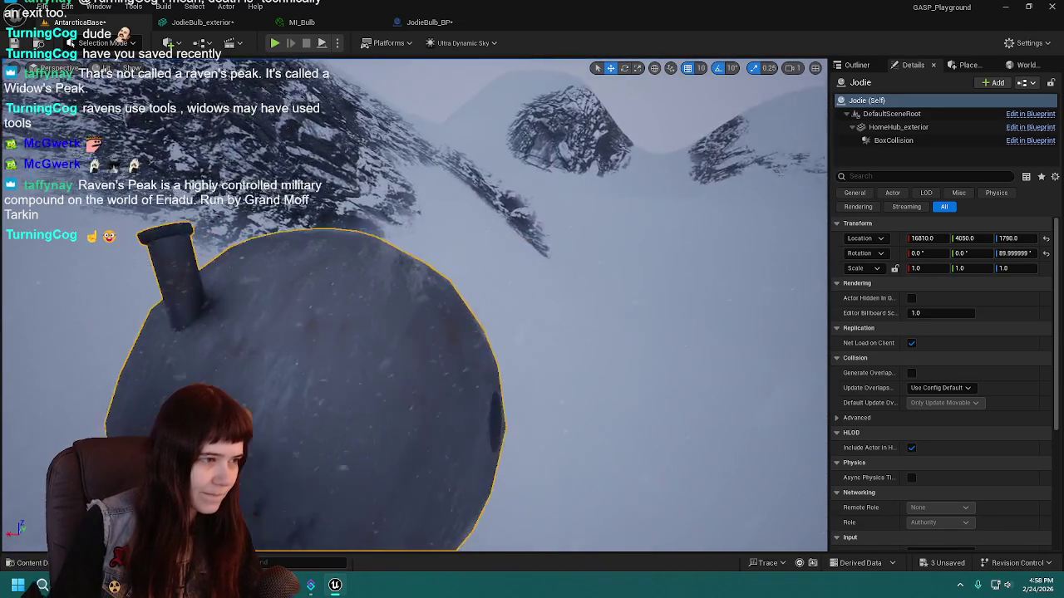
key("s")
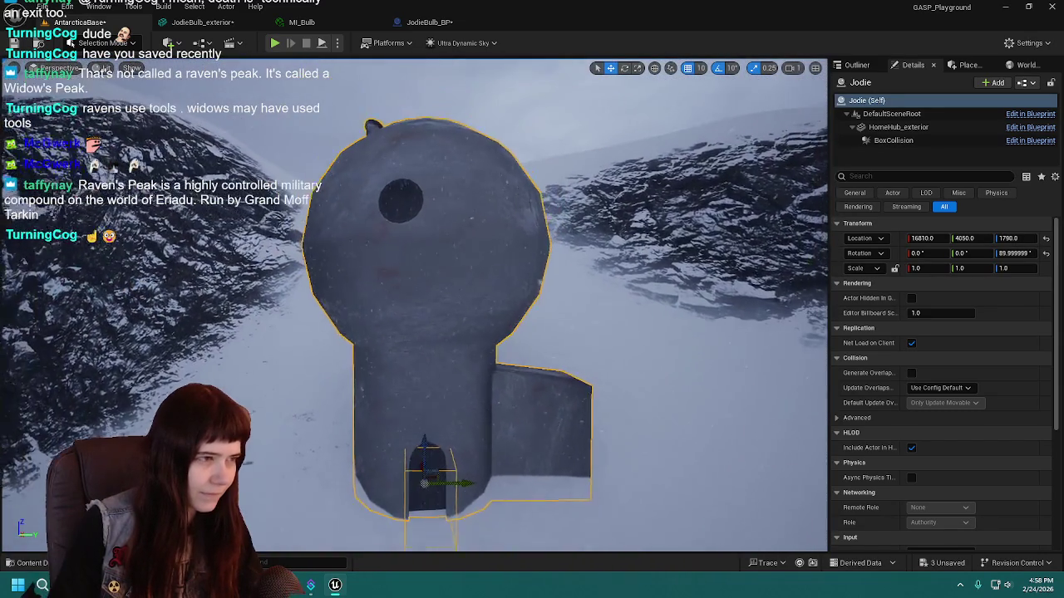
Review the MI_Bulb material instance, briefly expanding its Surface Imperfections parameters.
left_click(296, 25)
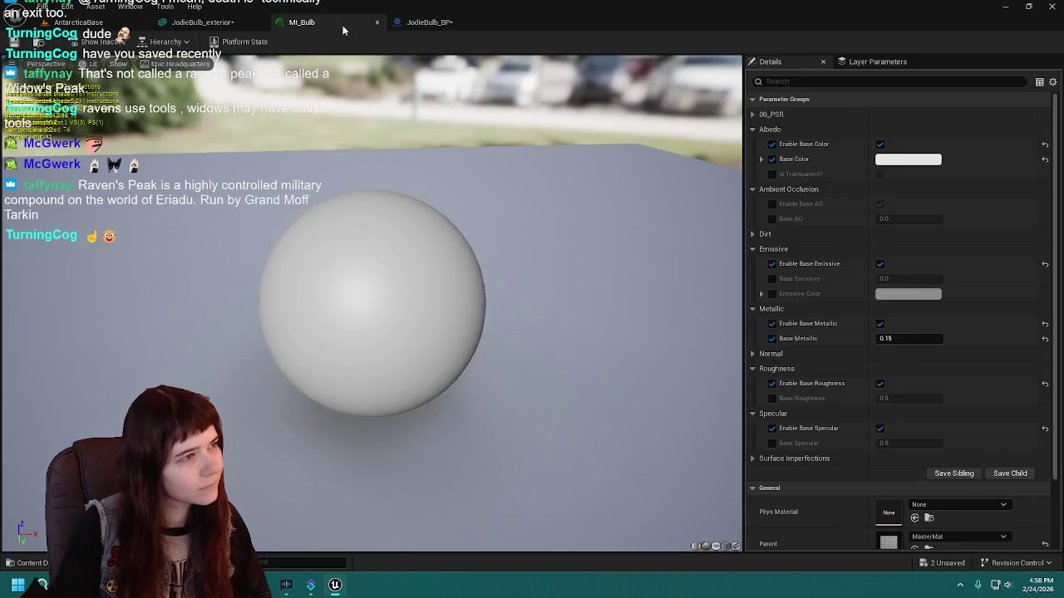
left_click(208, 22)
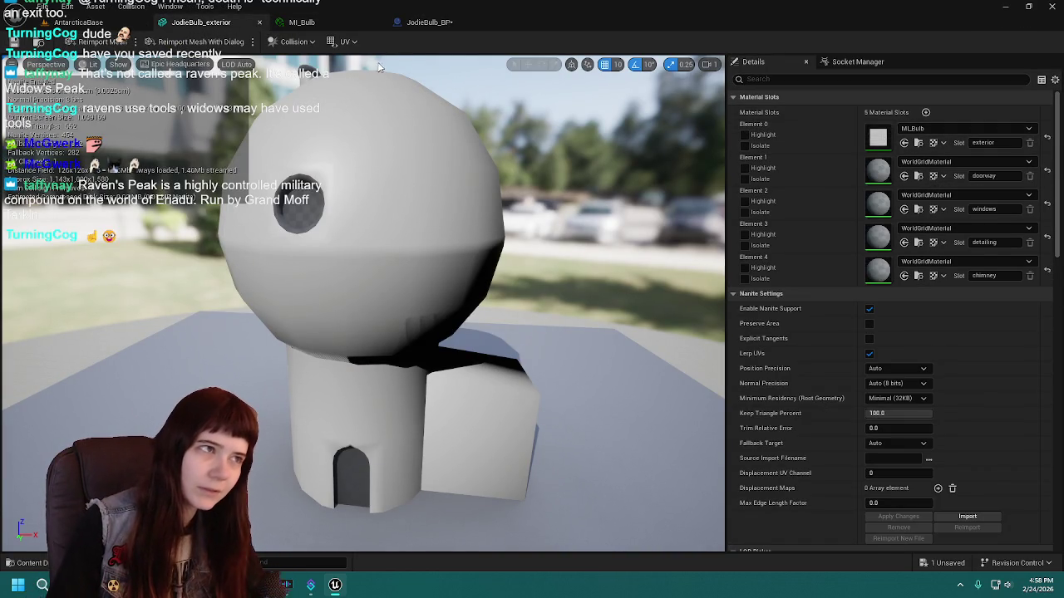
left_click(329, 28)
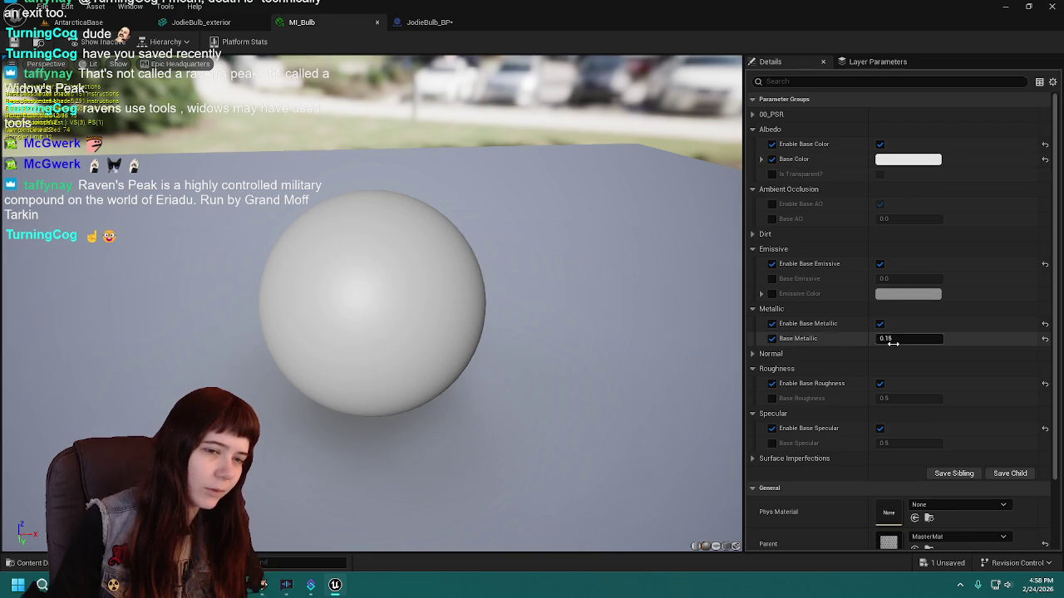
left_click(768, 458)
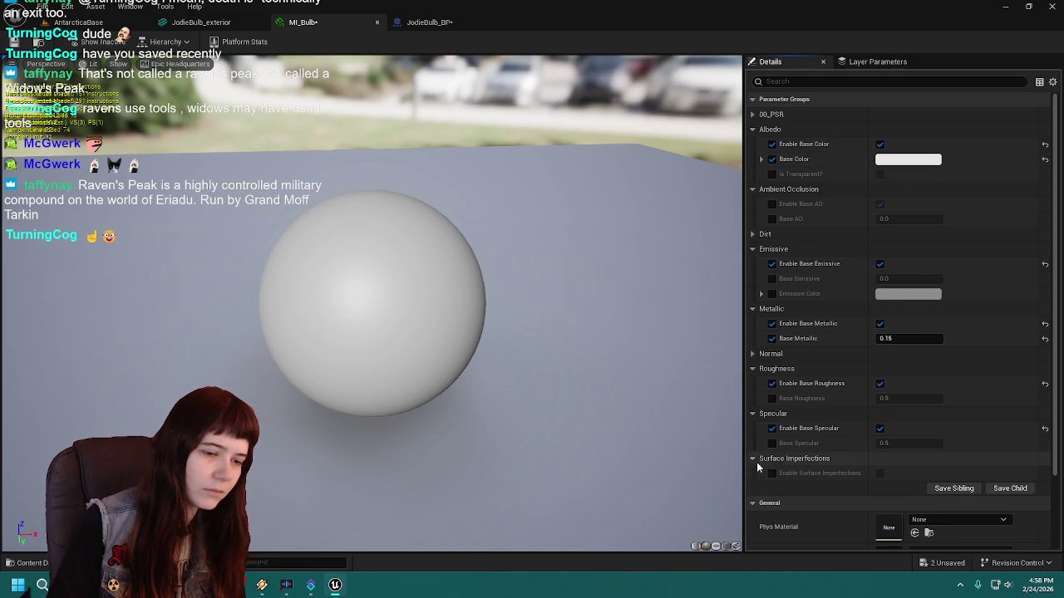
left_click(754, 459)
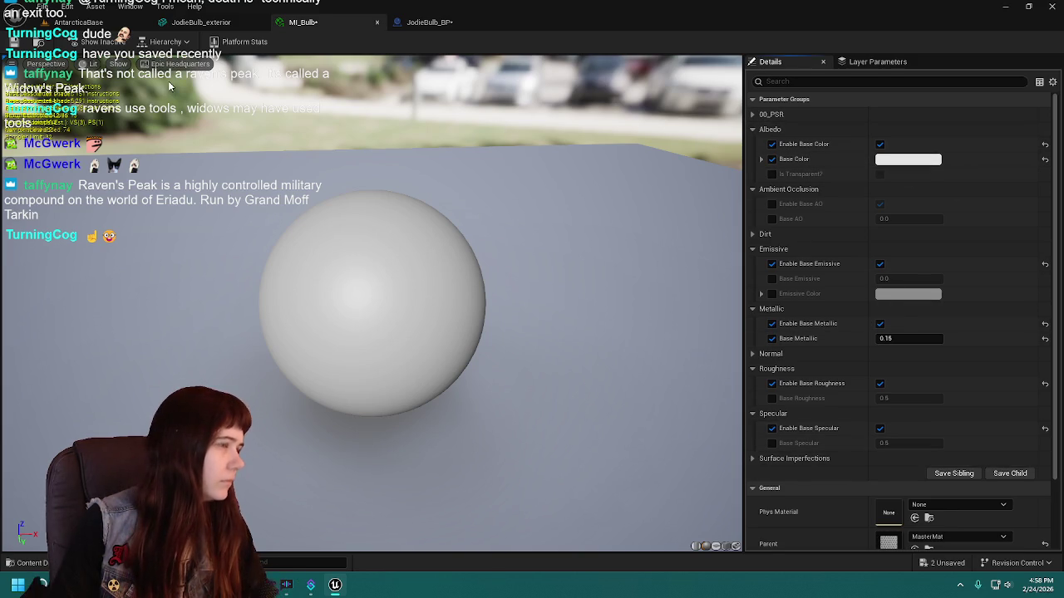
In JodieBulb_BP, set the HomeHub_exterior component's Element 0 material to MI_Bulb.
left_click(79, 22)
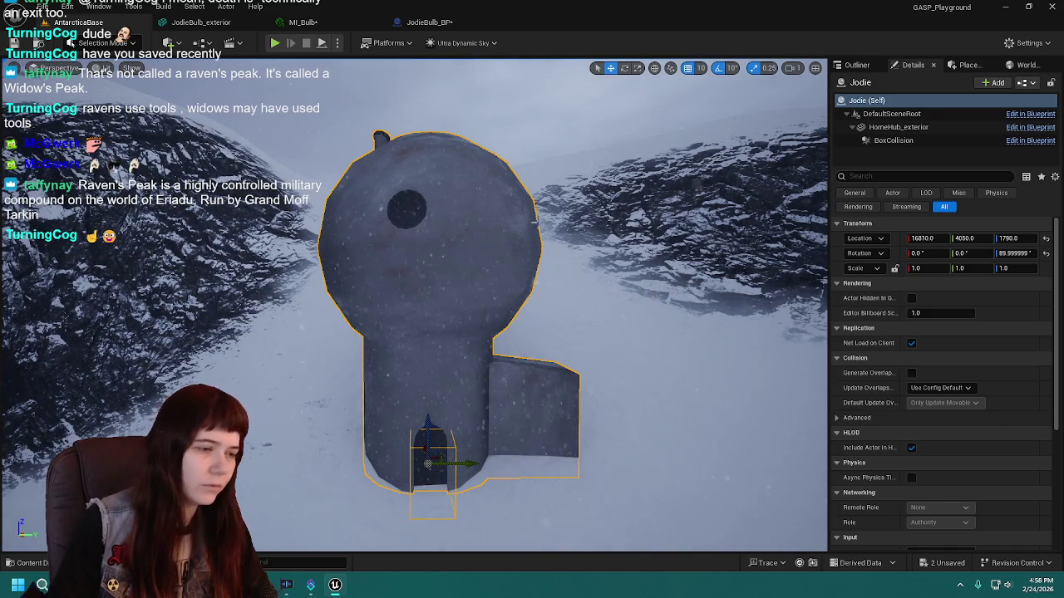
left_click(857, 64)
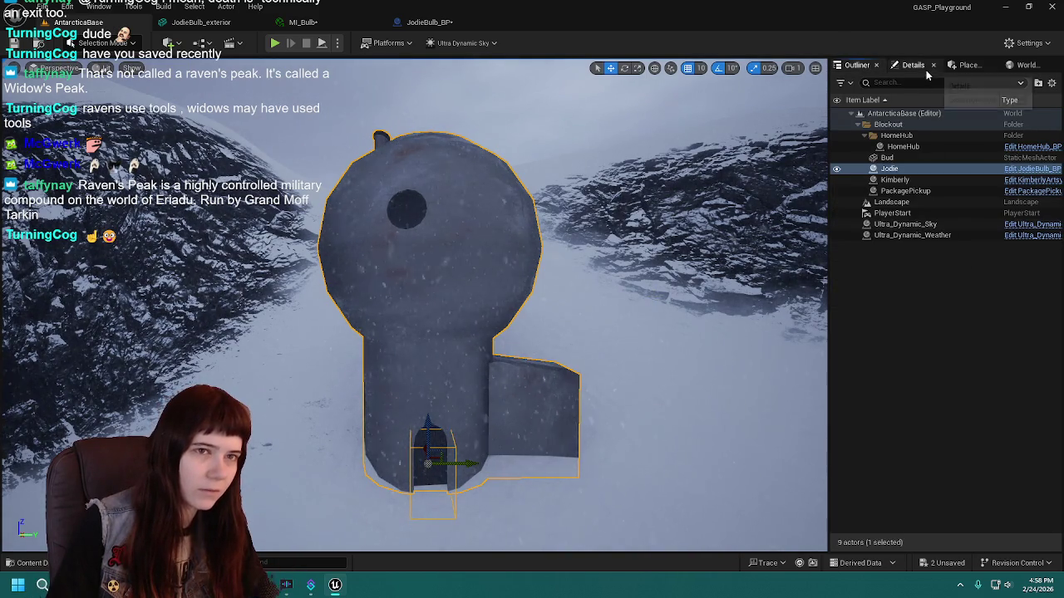
left_click(913, 65)
left_click(441, 23)
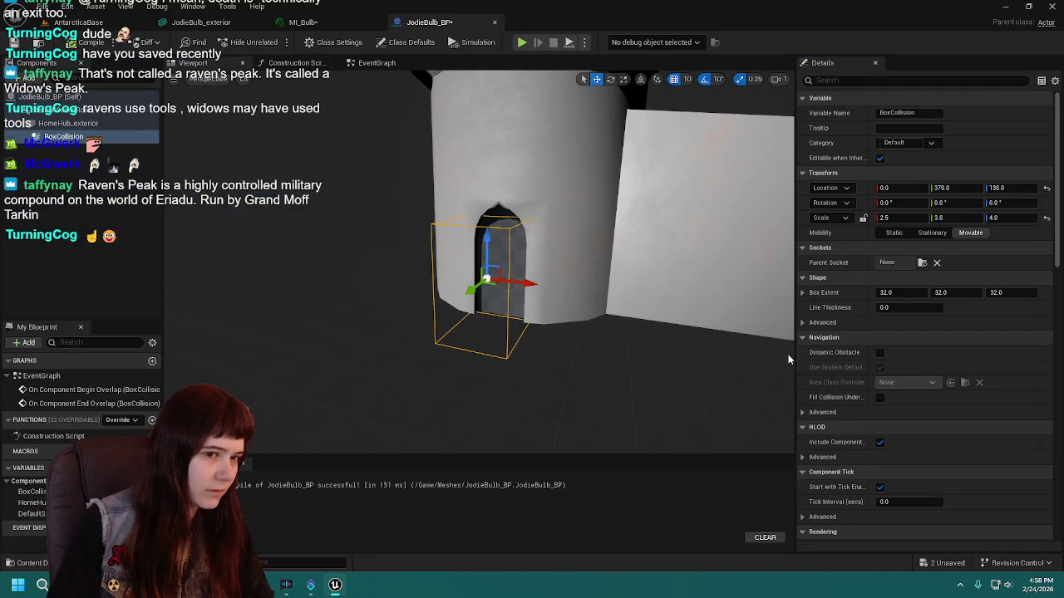
left_click(575, 242)
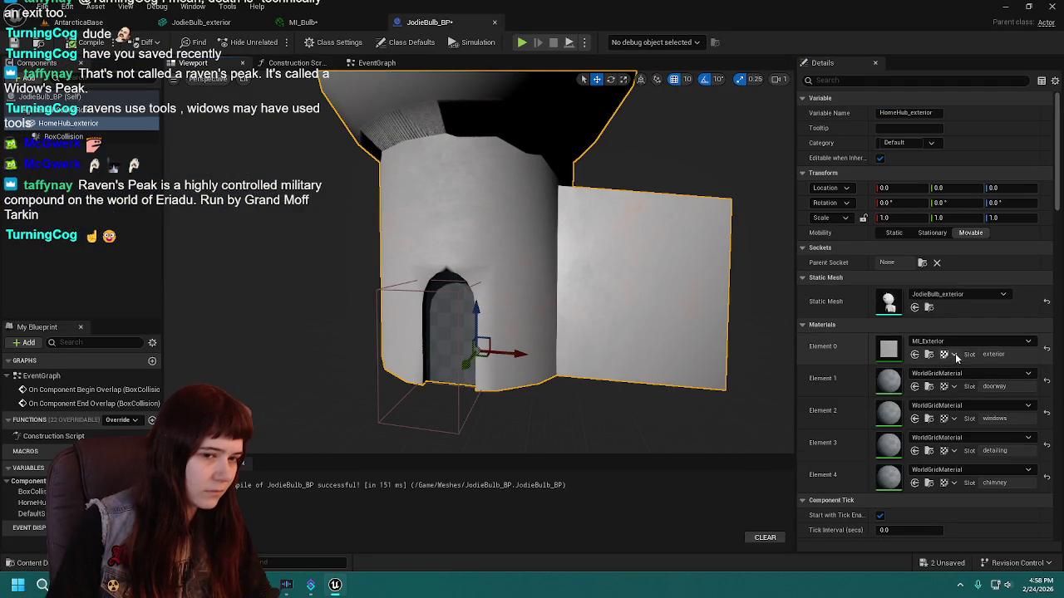
left_click(1045, 349)
scroll(560, 280, "up", 3)
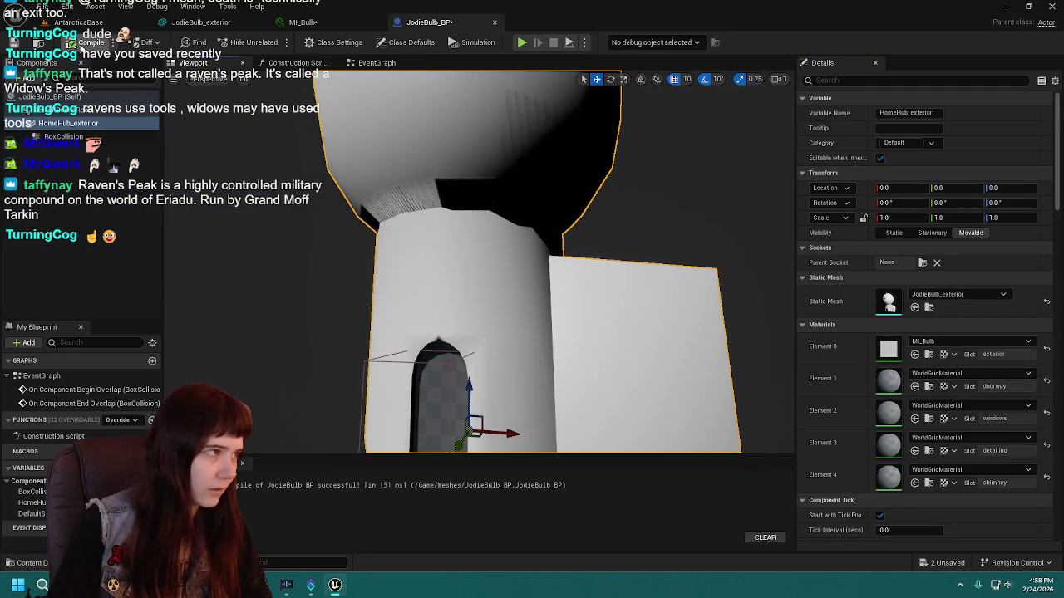
Check the house in the level, then return to the JodieBulb_exterior mesh editor.
left_click(75, 22)
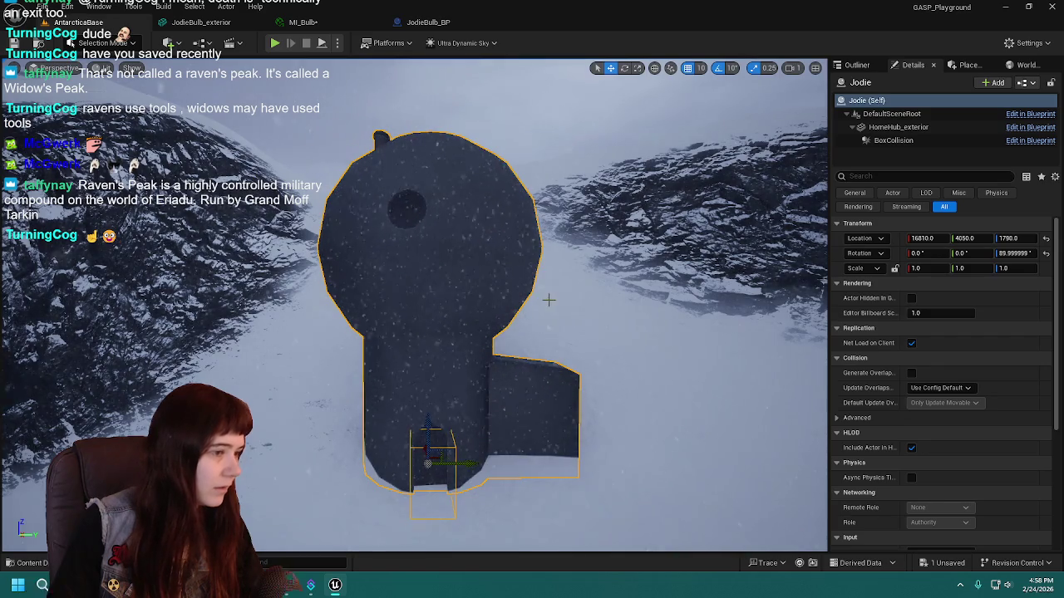
scroll(414, 304, "up", 1)
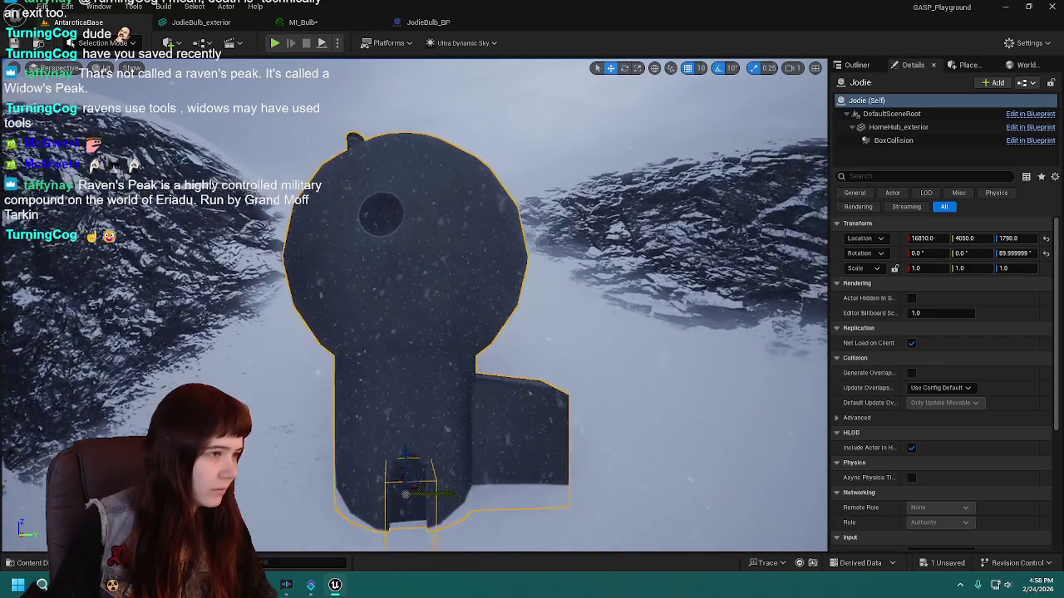
left_click(428, 23)
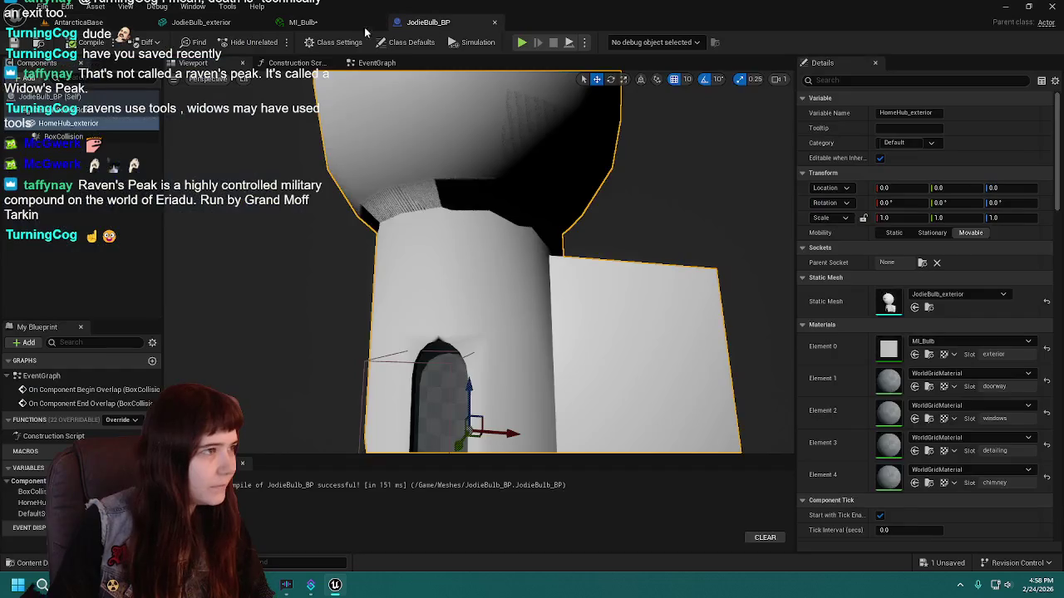
left_click(214, 25)
left_click(302, 23)
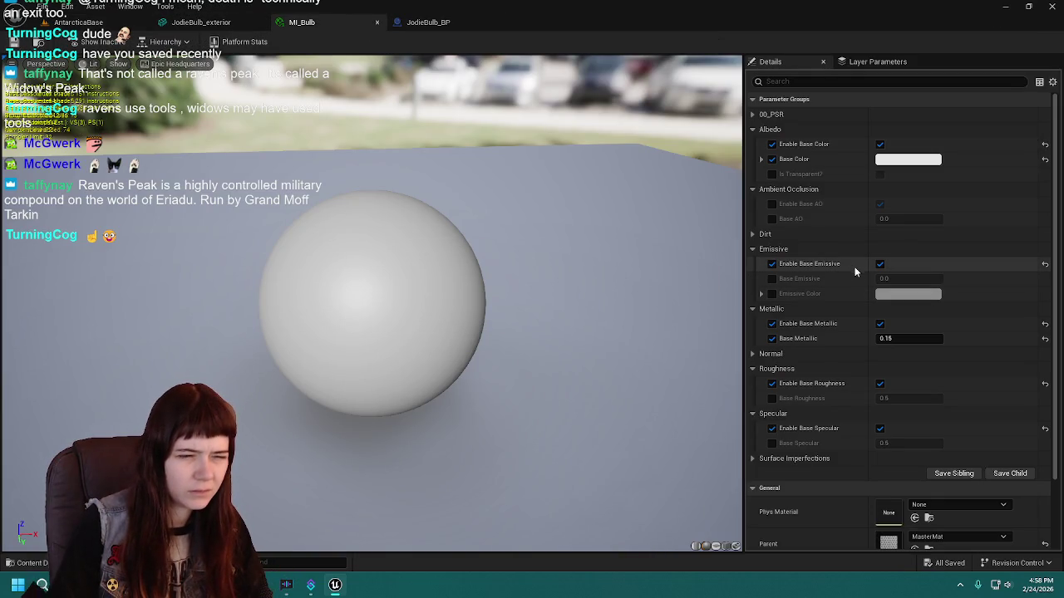
left_click(425, 23)
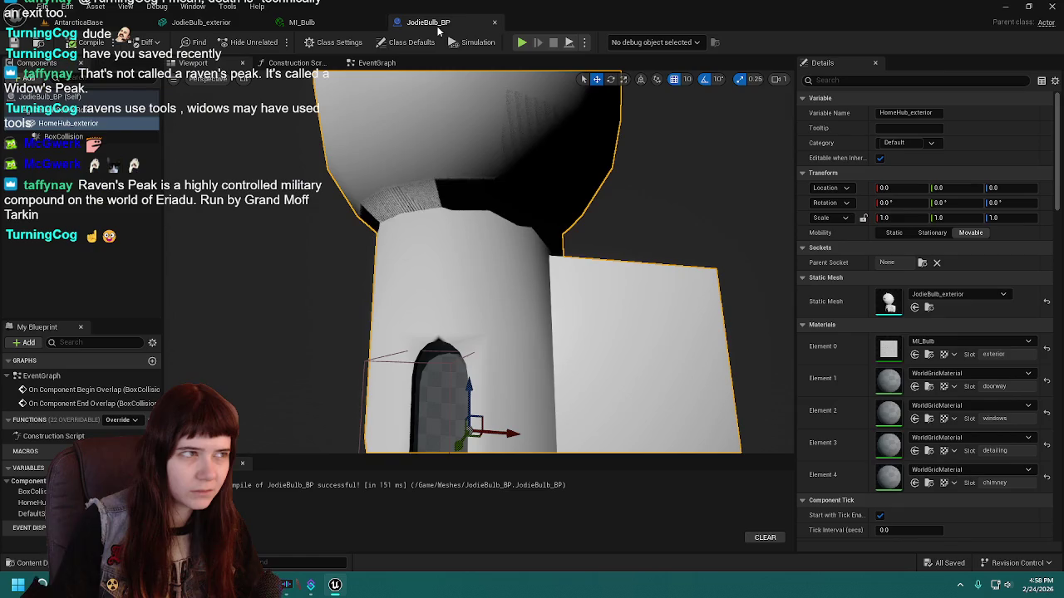
left_click(201, 23)
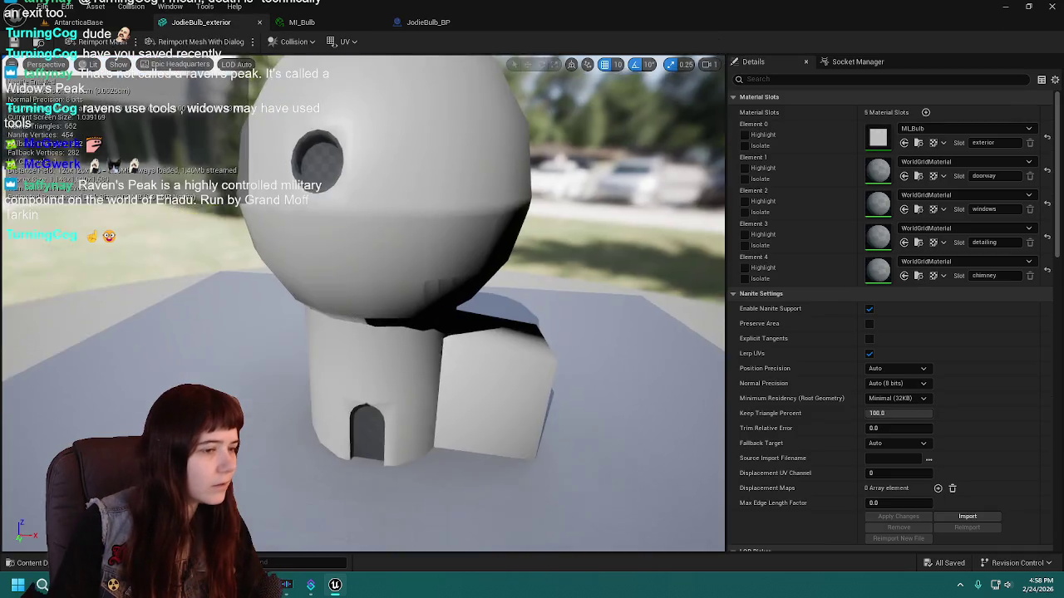
key("ctrl+space")
Assign MI_Doorway, MI_Windows and MI_Detailing from Content/Materials to their mesh slots.
left_click(256, 373)
double_click(569, 428)
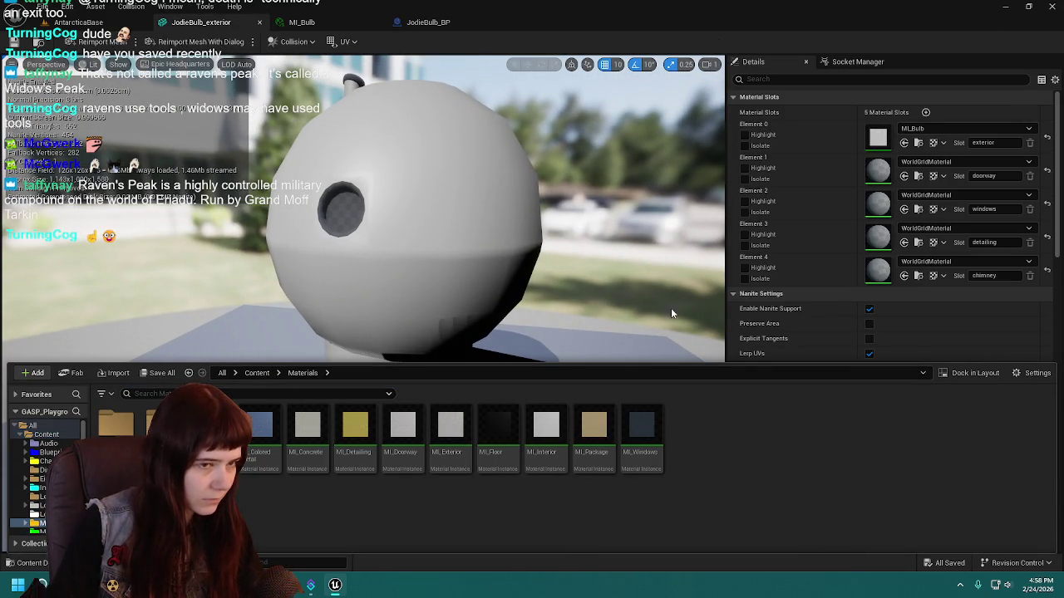
mouse_move(403, 428)
left_mouse_down()
mouse_move(786, 174)
mouse_move(914, 171)
left_mouse_up()
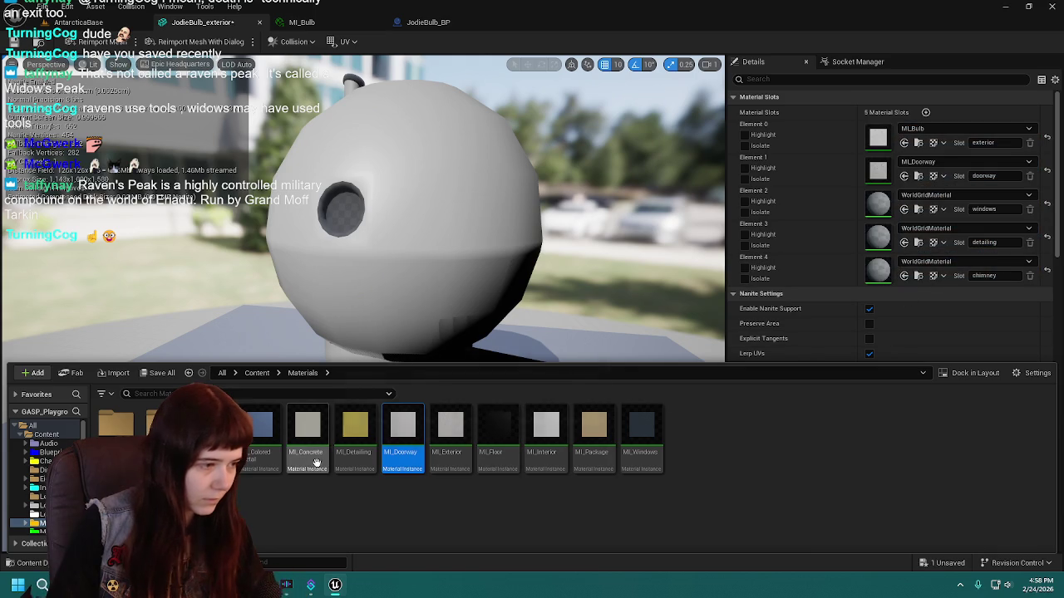
mouse_move(641, 428)
left_mouse_down()
mouse_move(810, 276)
mouse_move(919, 201)
left_mouse_up()
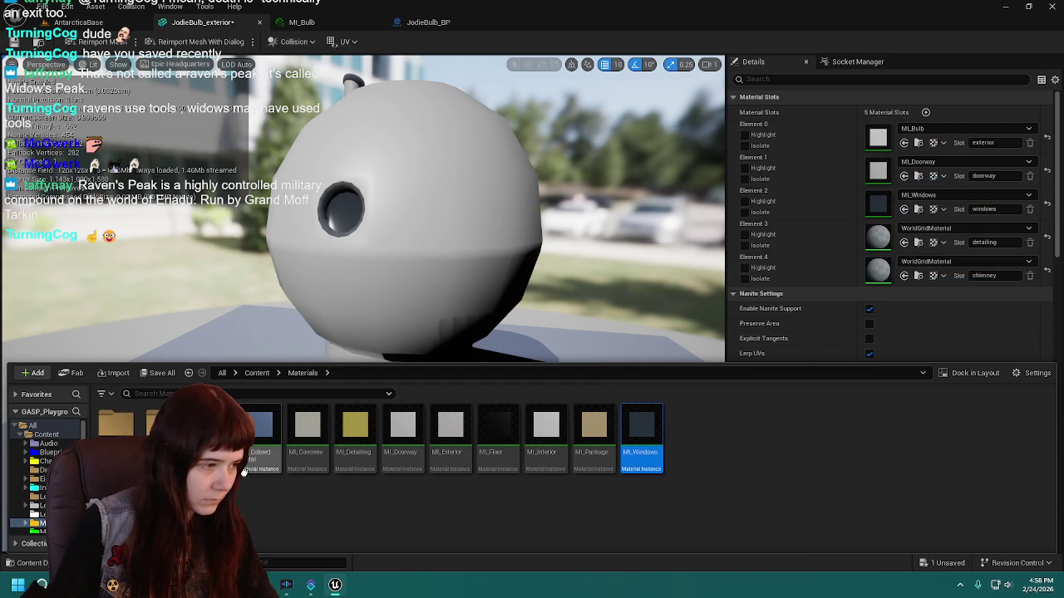
mouse_move(355, 428)
left_mouse_down()
mouse_move(744, 287)
mouse_move(932, 232)
left_mouse_up()
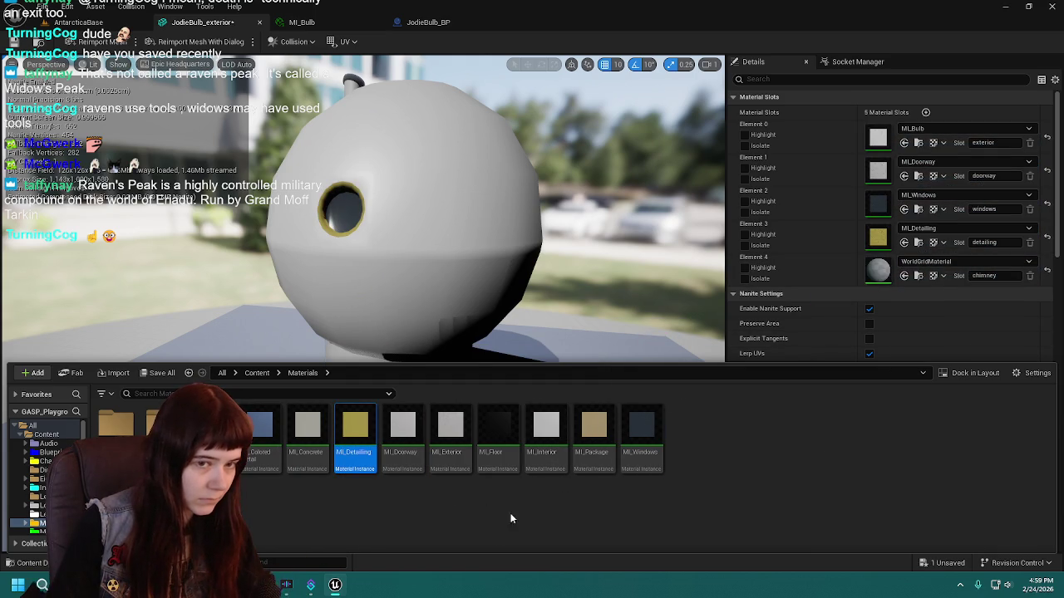
Save the updated JodieBulb_exterior mesh with Save Selected.
left_click(448, 519)
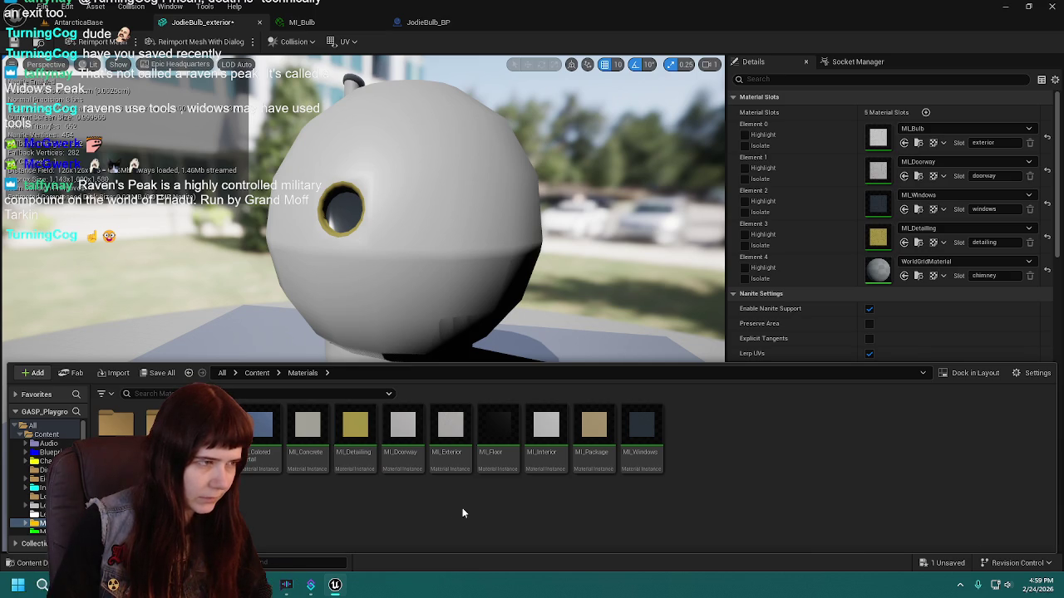
left_click(158, 372)
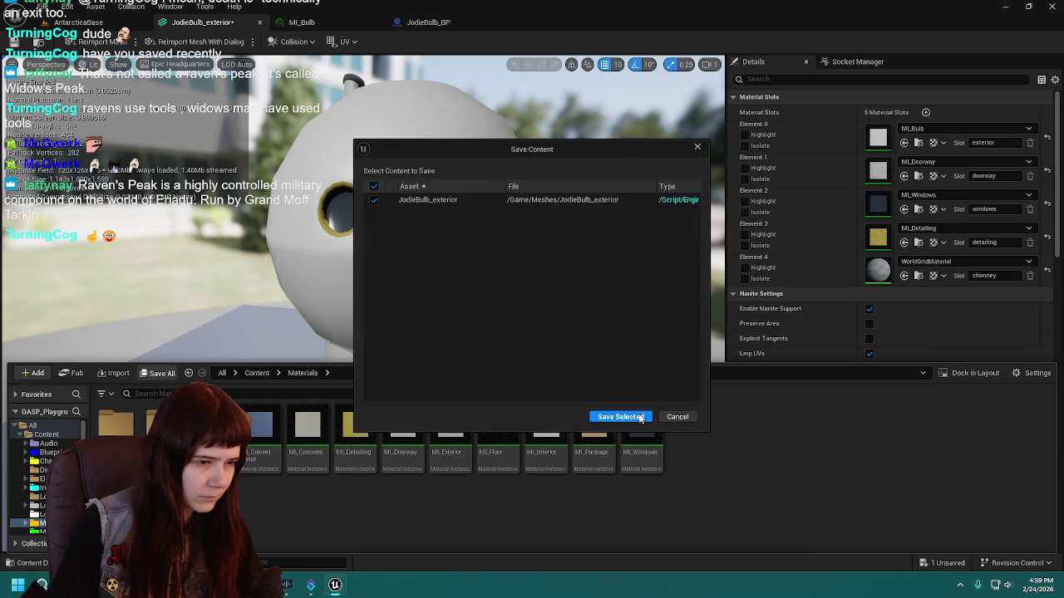
left_click(620, 416)
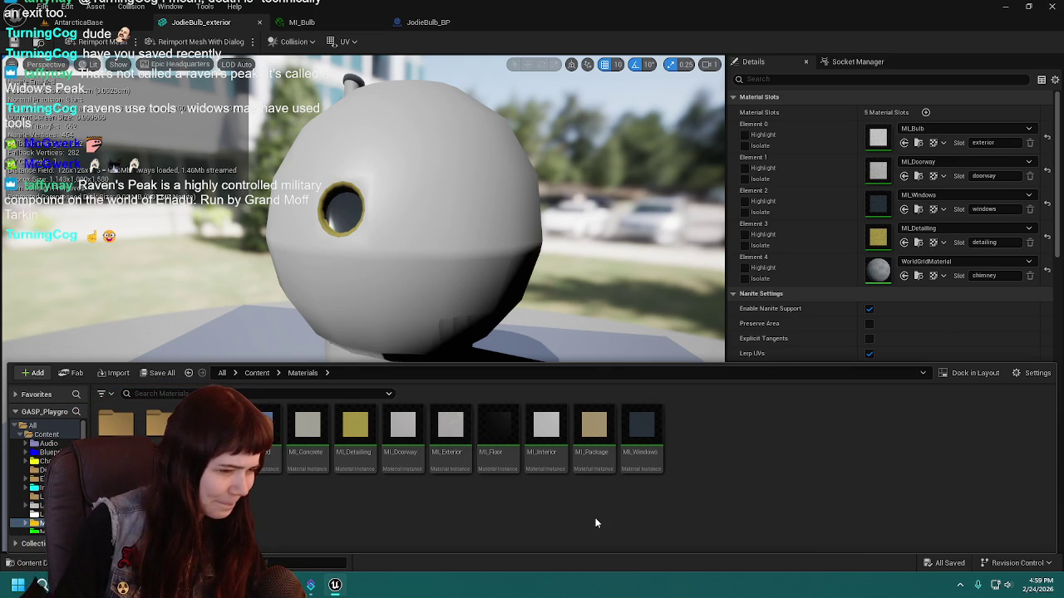
left_click(498, 441)
Duplicate MI_Floor into a new material instance named MI_Chimney.
key("ctrl+d")
type("MI_")
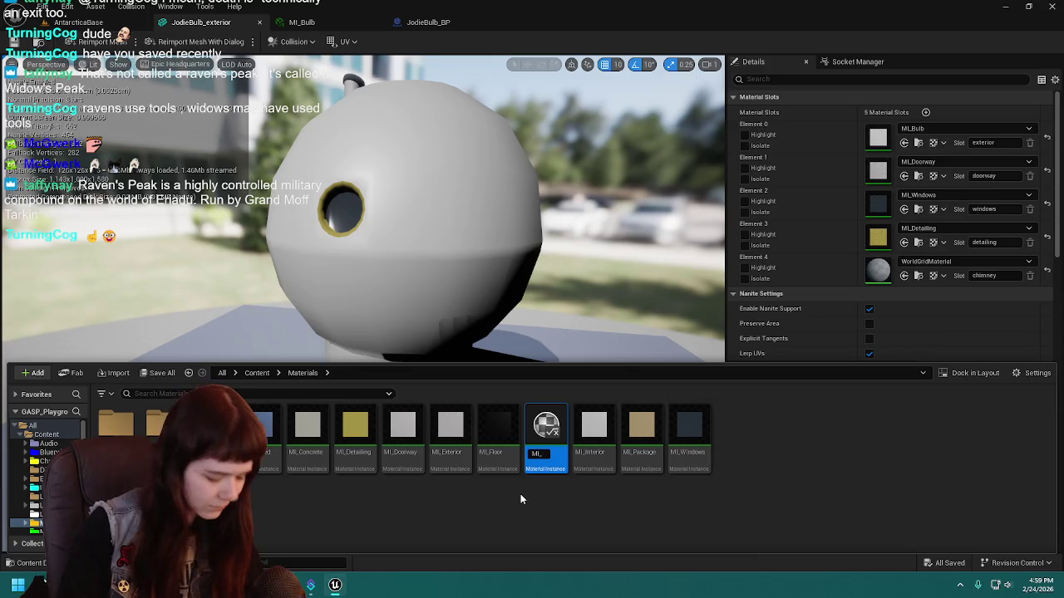
type("Chimne")
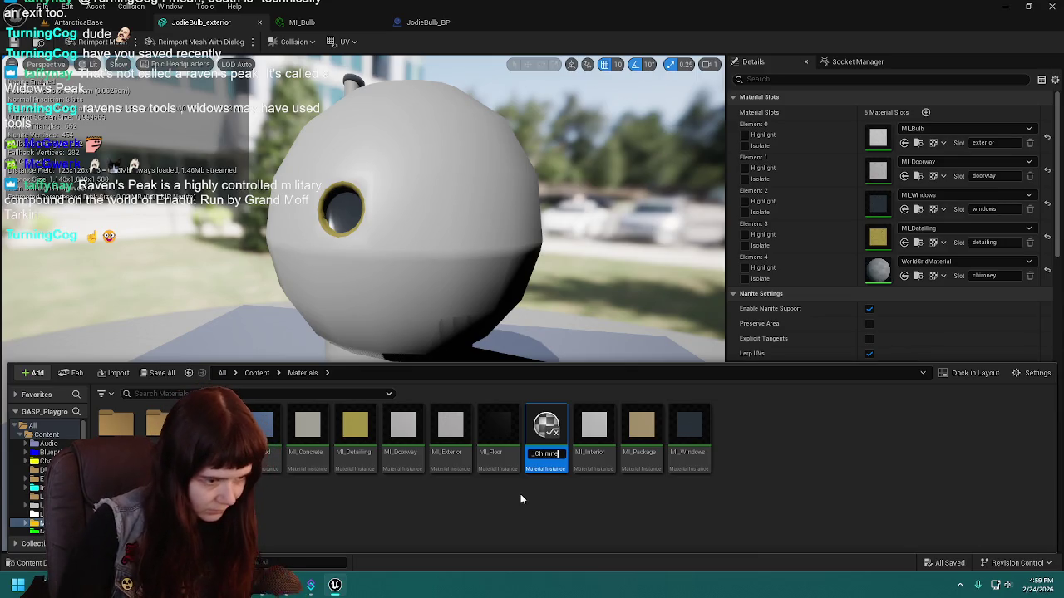
type("y")
key("Return")
key("Return")
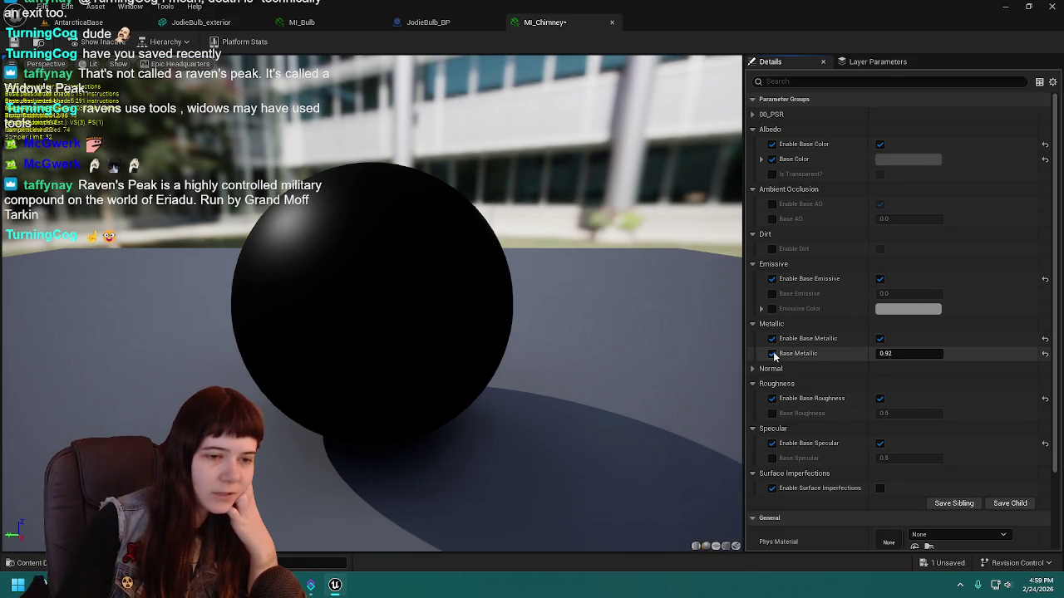
type("0")
Set MI_Chimney's Base Metallic to 0 without override, save it, and reopen the JodieBulb_exterior mesh.
key("Return")
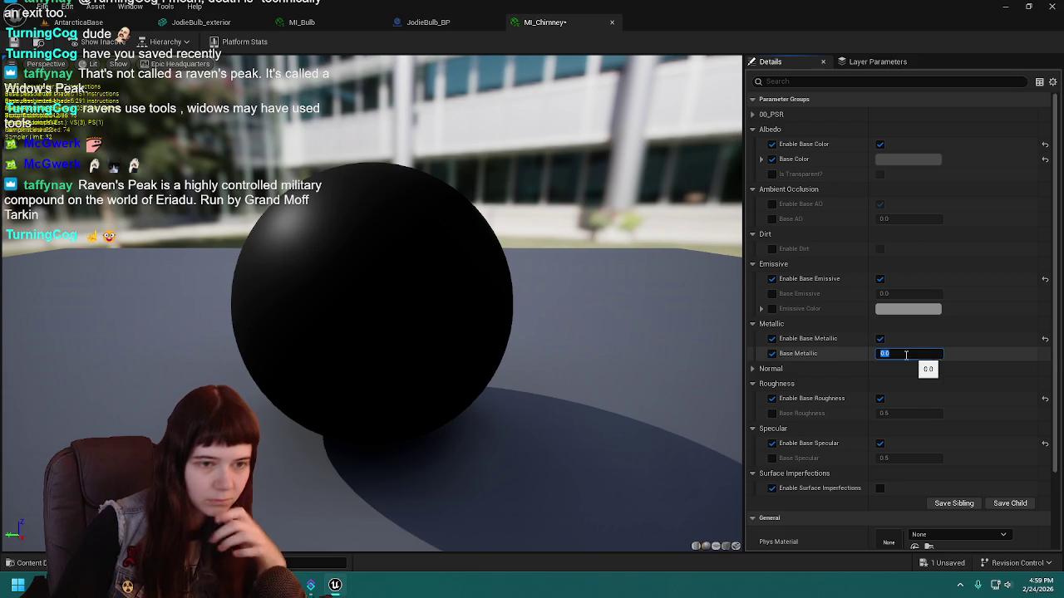
left_click(773, 354)
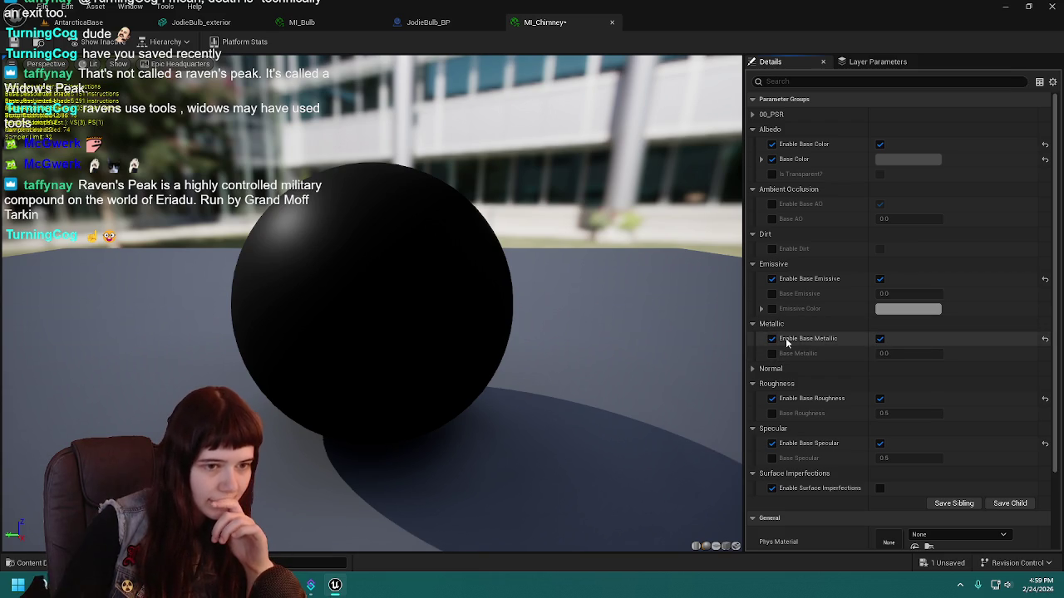
left_click(881, 340)
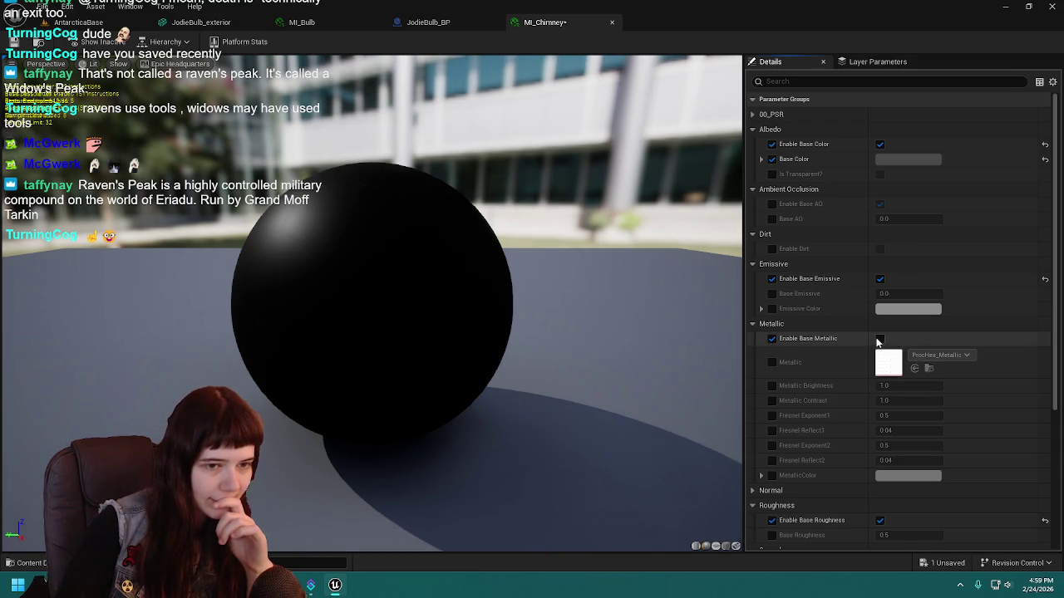
left_click(881, 339)
left_click(752, 324)
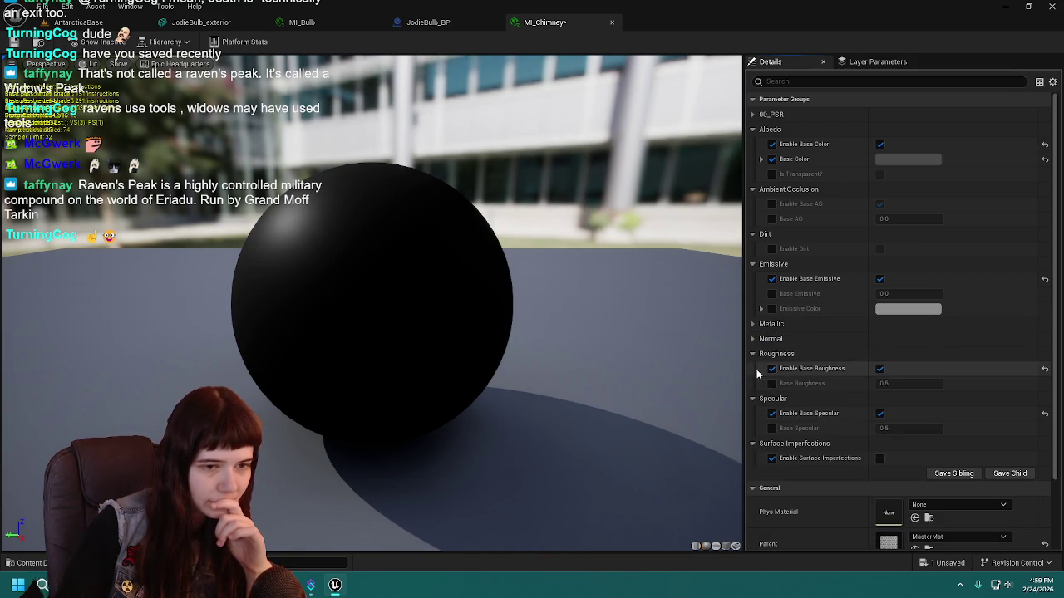
left_click_drag(391, 325, 449, 329)
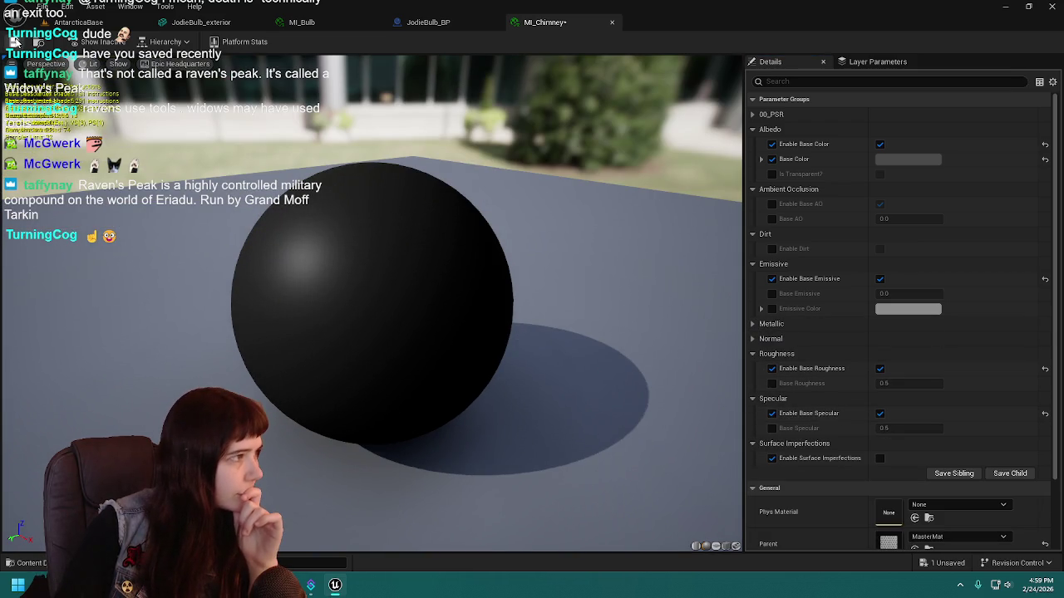
key("ctrl+s")
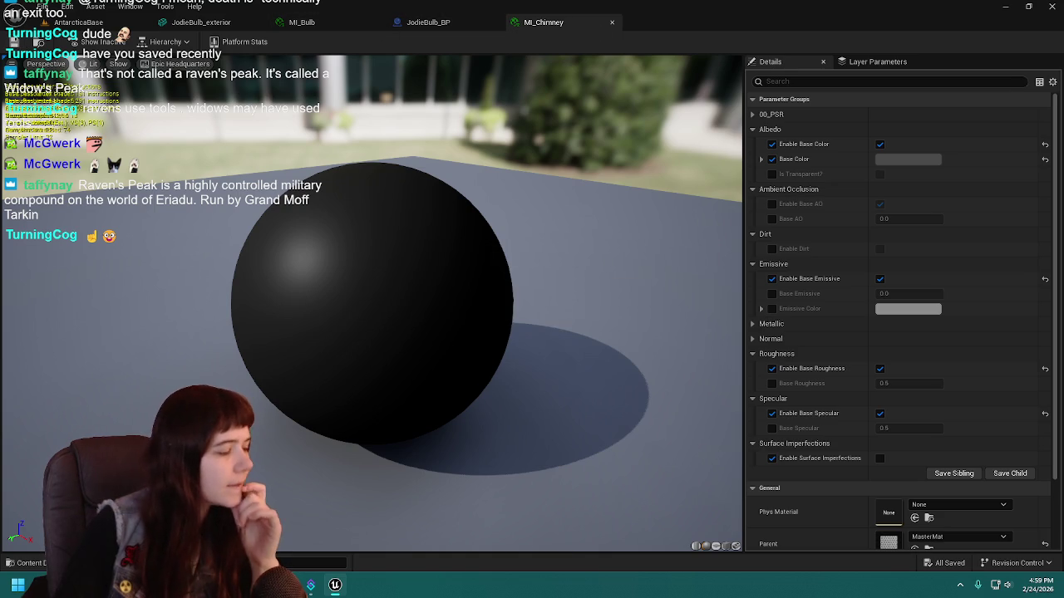
left_click(428, 23)
left_click(200, 22)
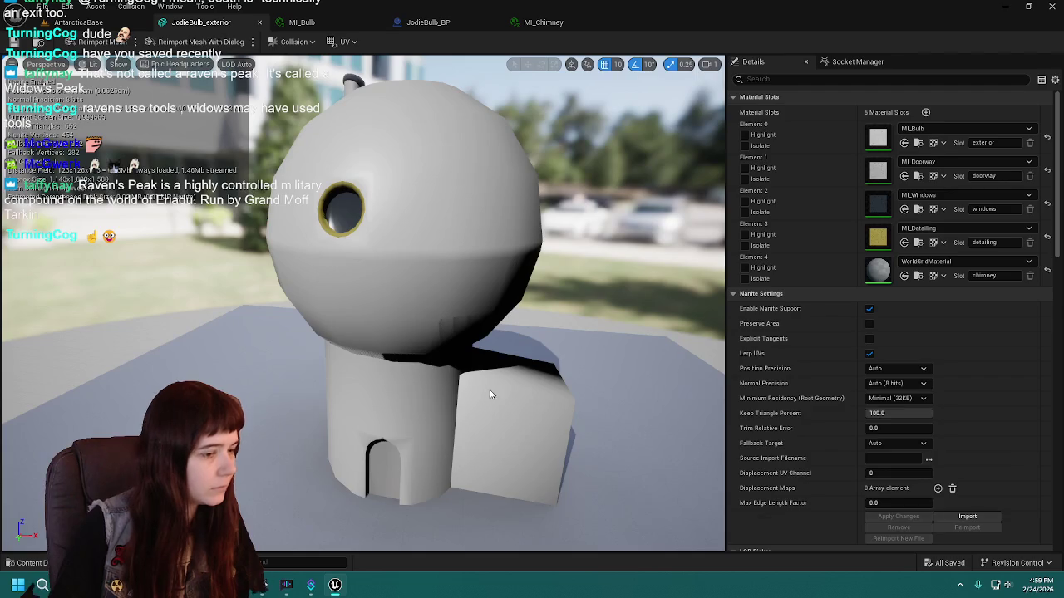
Assign MI_Chimney to the mesh's chimney material slot (Element 4).
left_click(31, 563)
mouse_move(263, 453)
left_mouse_down()
mouse_move(864, 287)
mouse_move(877, 270)
left_mouse_up()
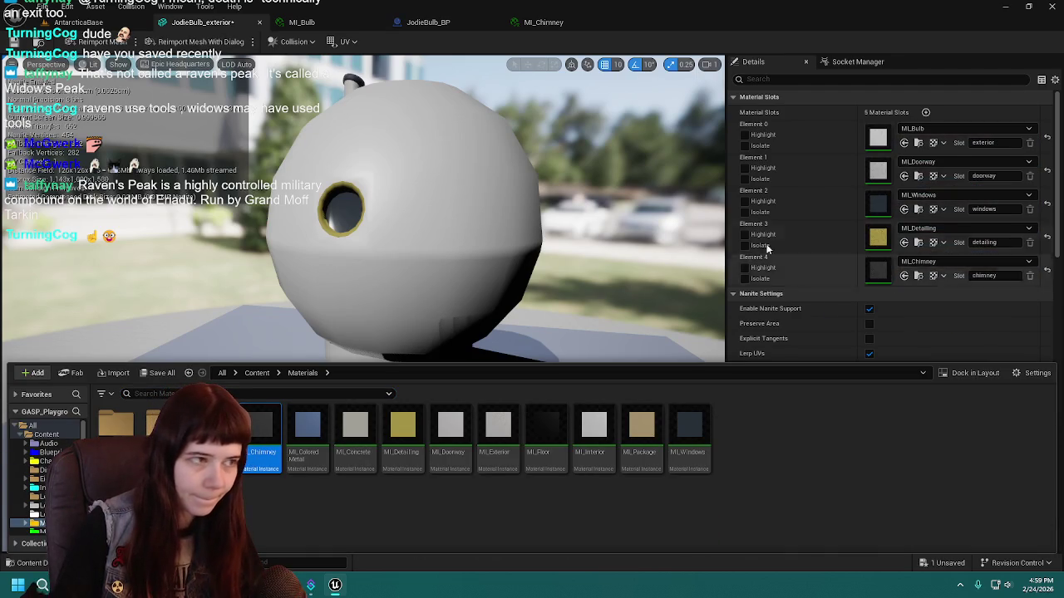
left_click(544, 23)
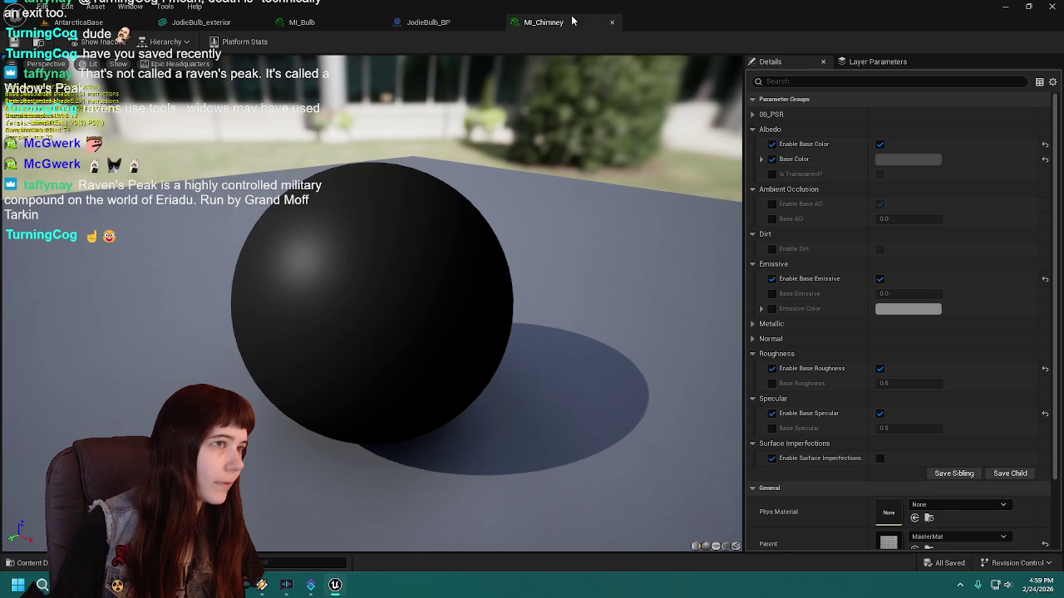
left_click(456, 24)
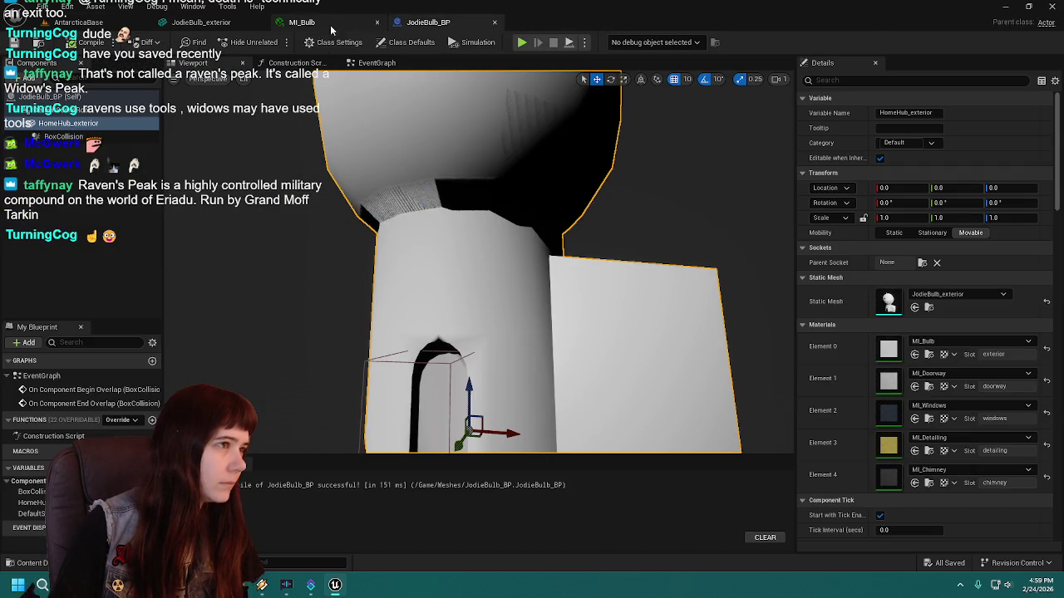
Inspect the blueprint preview, close JodieBulb_BP, and view the bulb house in AntarcticaBase.
scroll(487, 232, "down", 2)
mouse_move(487, 232)
left_mouse_down()
mouse_move(470, 220)
mouse_move(428, 232)
left_mouse_up()
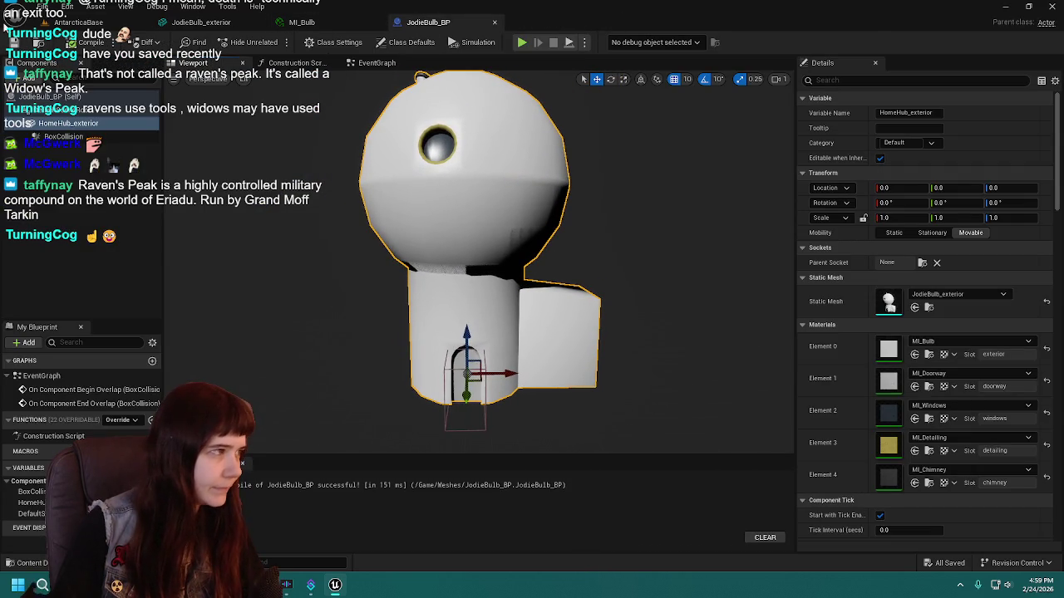
left_click(495, 28)
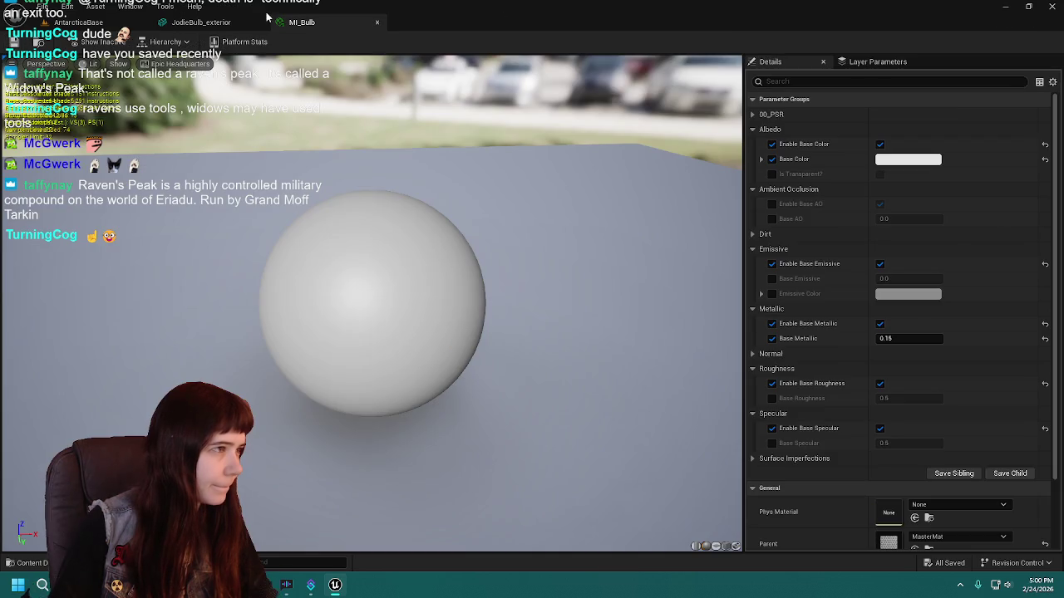
left_click(79, 23)
mouse_move(603, 305)
left_mouse_down()
mouse_move(644, 226)
mouse_move(650, 274)
left_mouse_up()
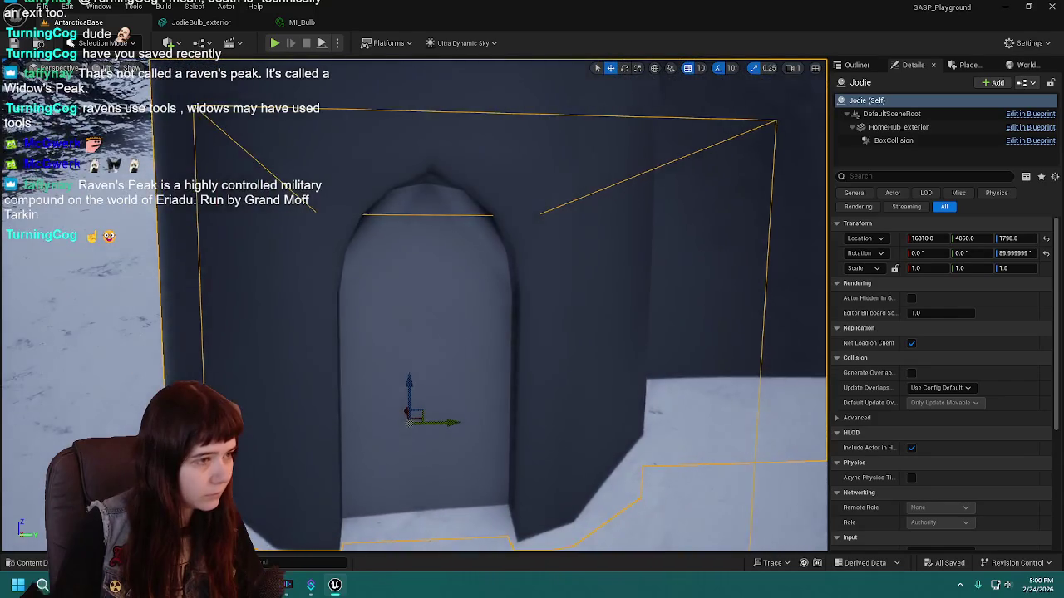
scroll(502, 276, "down", 1)
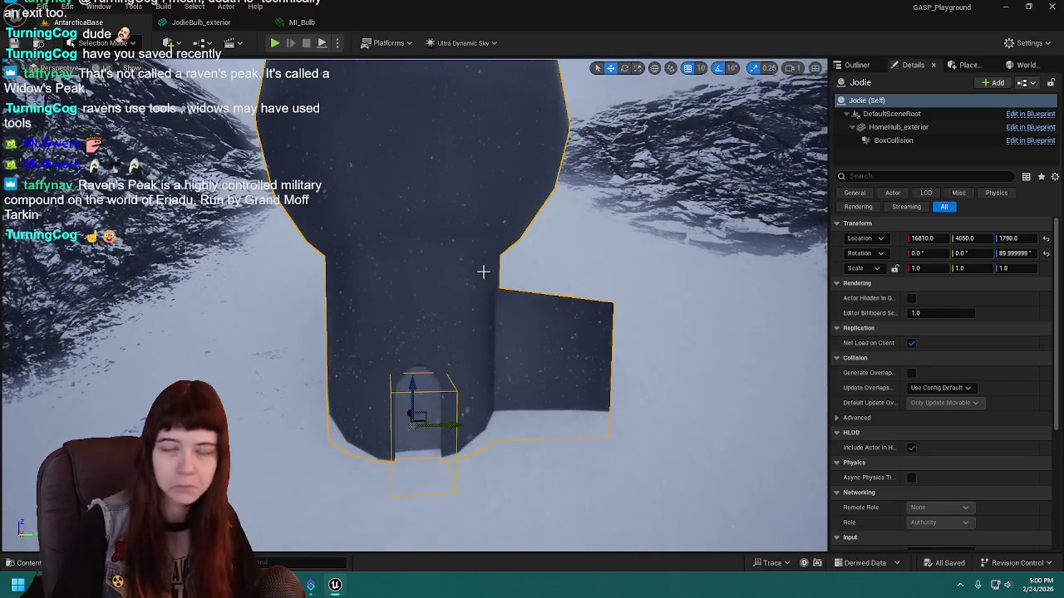
Look over MI_Bulb and the mesh, then turn the level view toward the mountains.
left_click(299, 22)
left_click(194, 23)
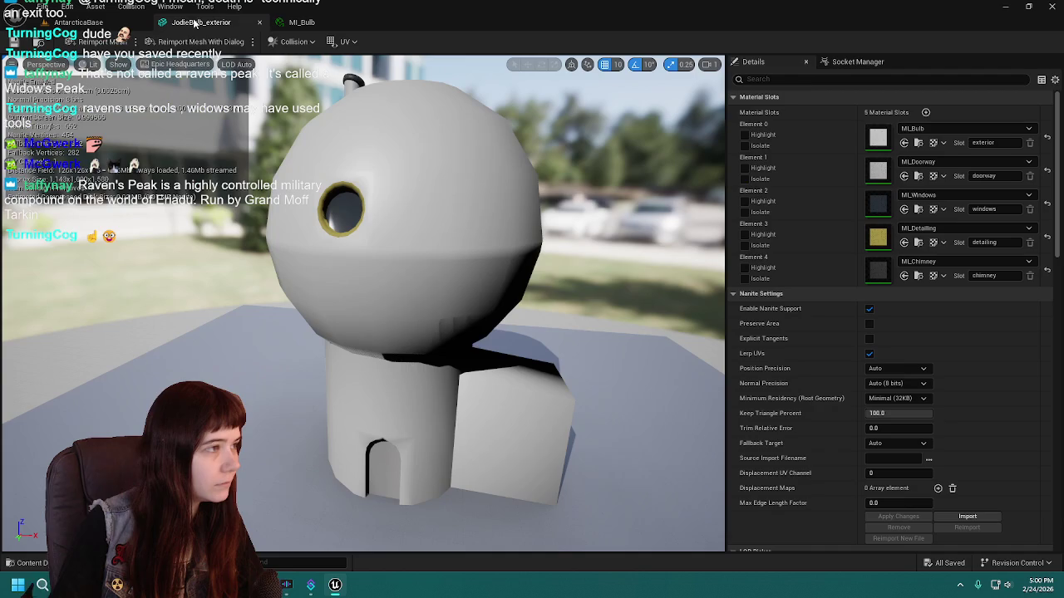
left_click(310, 23)
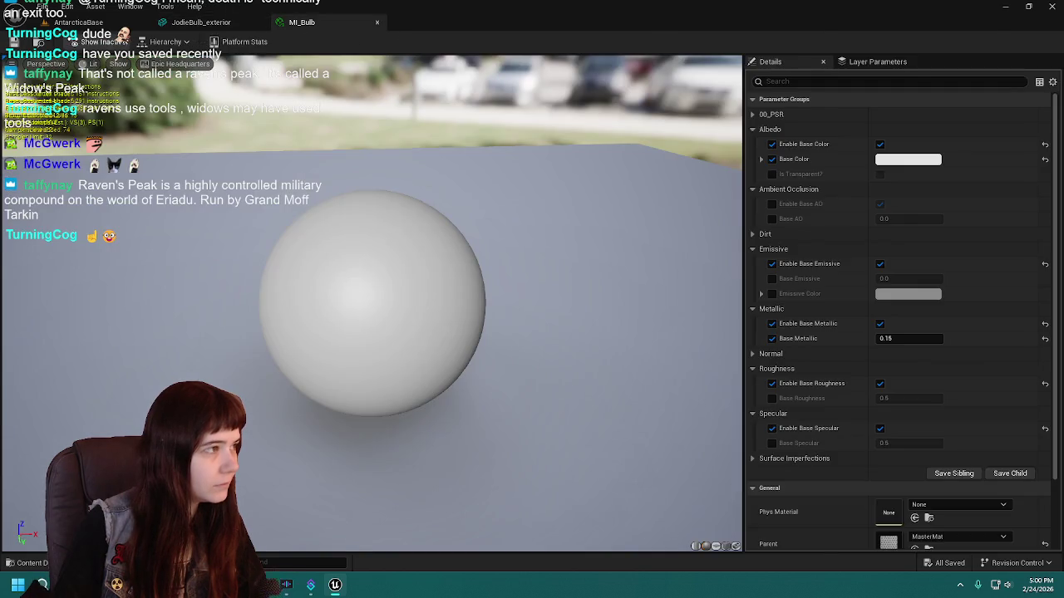
left_click(79, 22)
left_click(857, 65)
key("Escape")
mouse_move(769, 366)
left_mouse_down()
mouse_move(681, 316)
mouse_move(532, 328)
left_mouse_up()
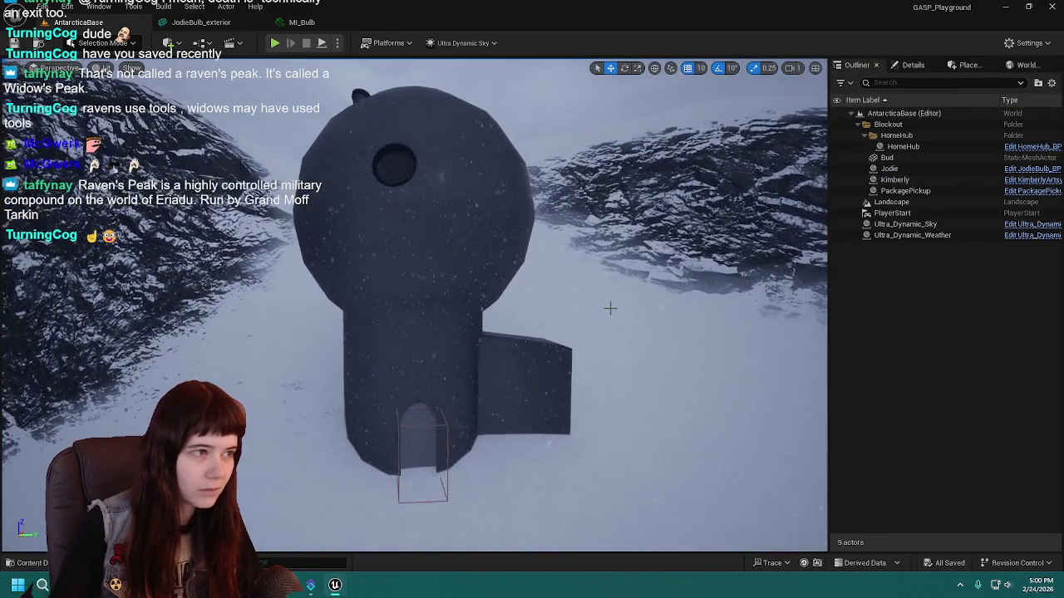
Play-test the level, walking the character through the snow, then stop.
key("alt+p")
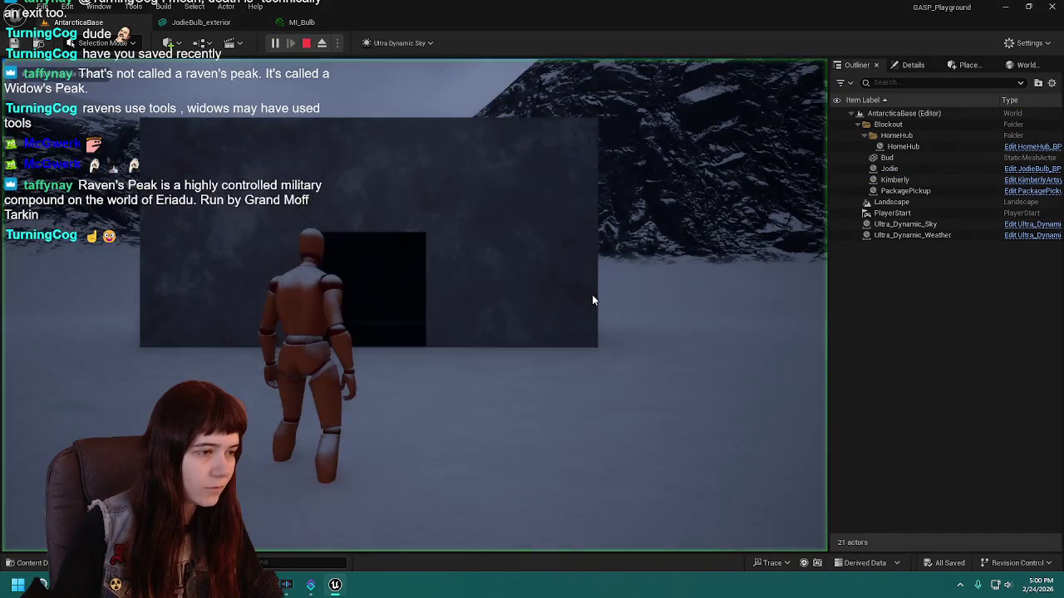
key("w")
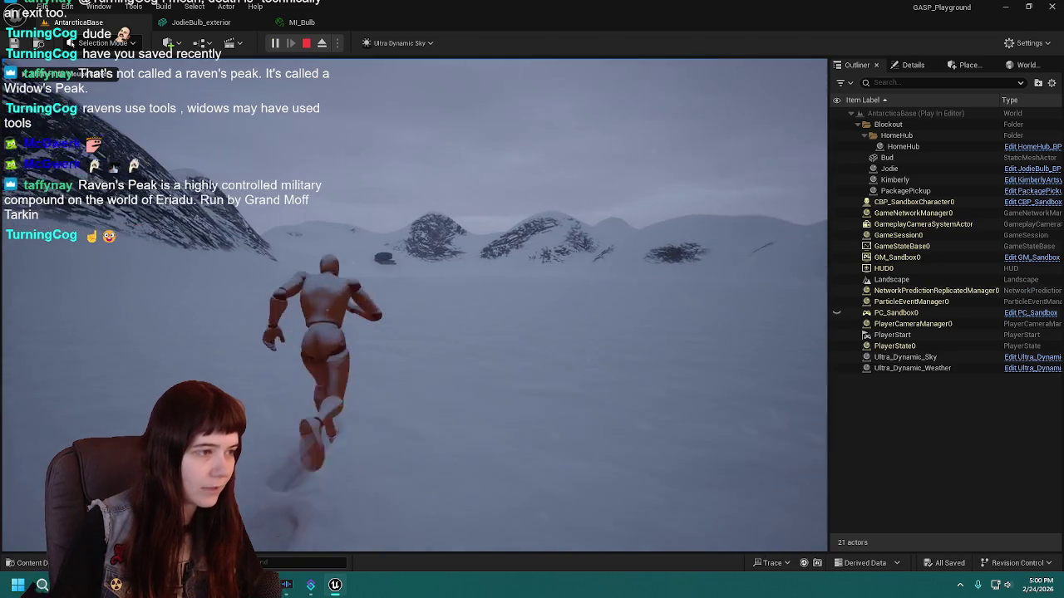
key("Escape")
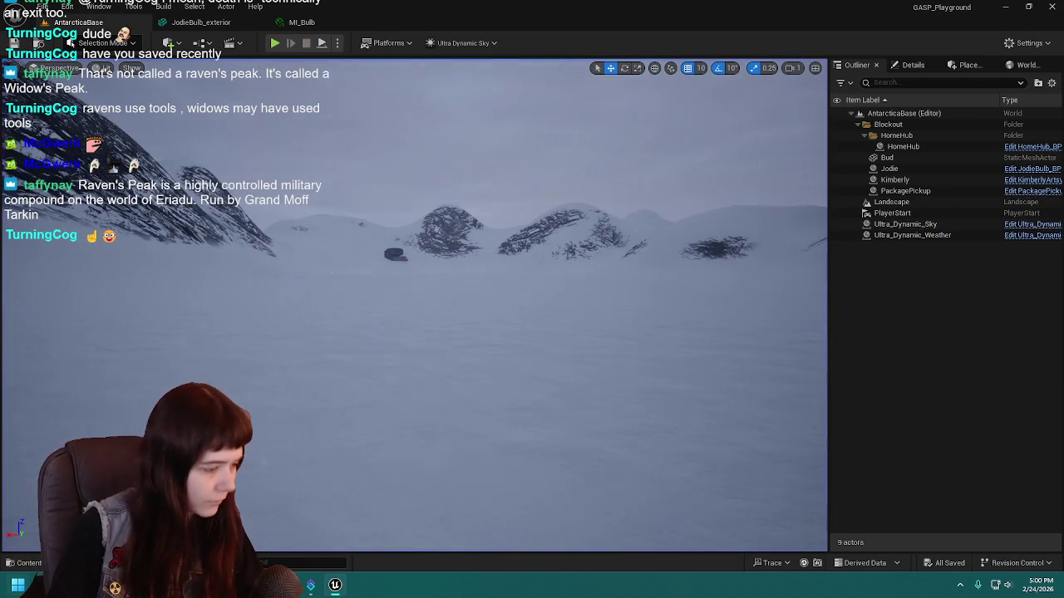
left_click(29, 564)
Set the JodieBulb_exterior mesh's Collision Complexity to Use Complex Collision As Simple.
left_click(312, 504)
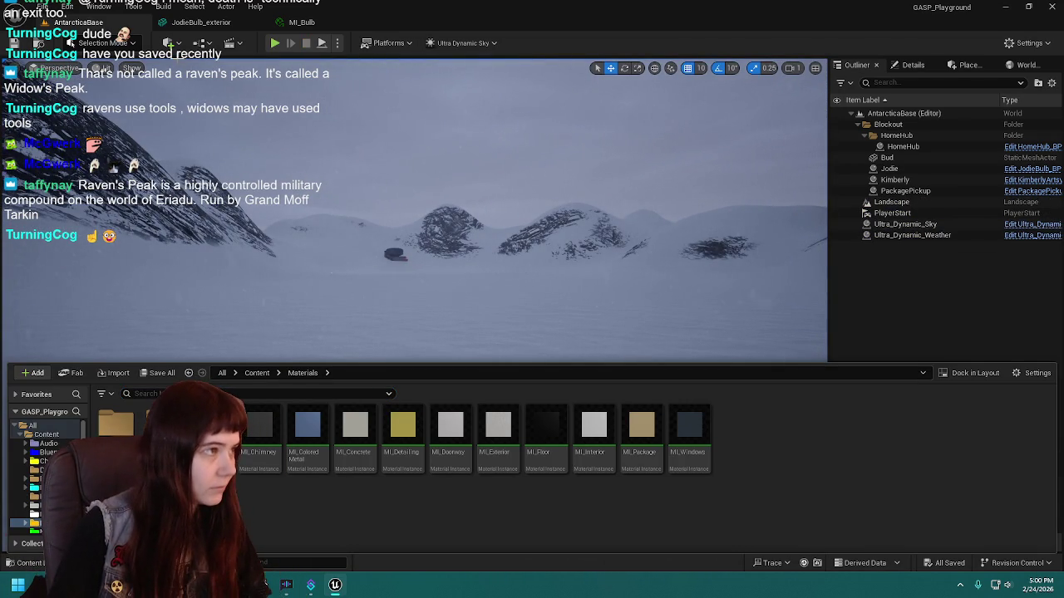
left_click(257, 373)
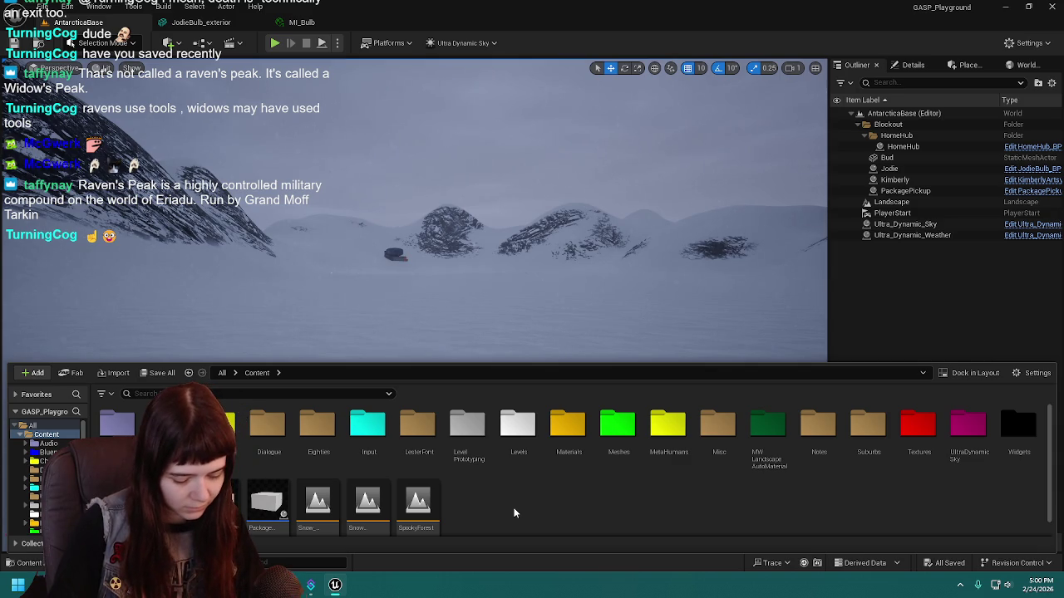
double_click(601, 447)
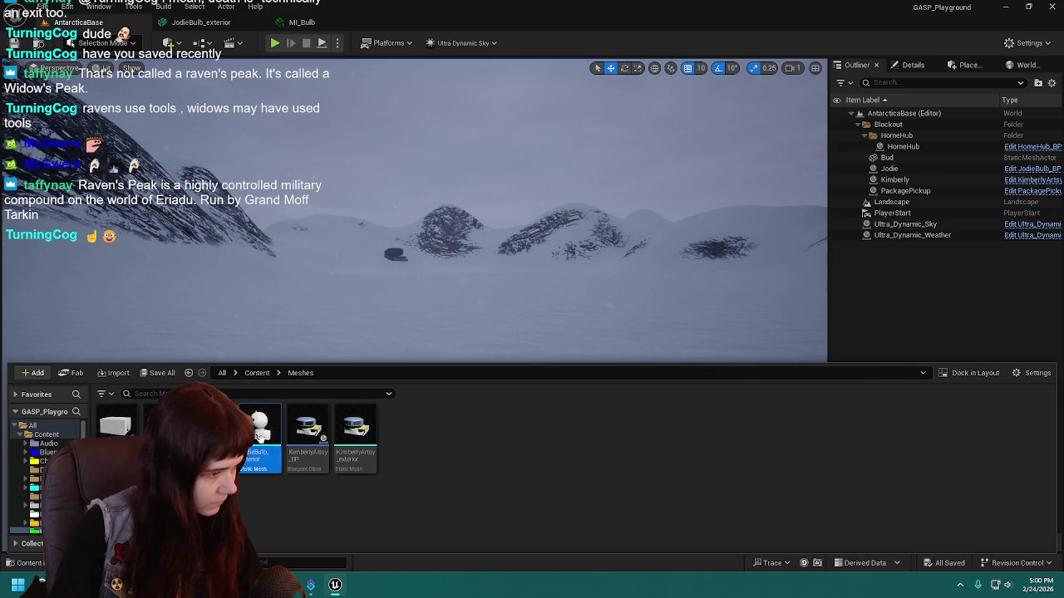
double_click(259, 432)
scroll(833, 377, "down", 15)
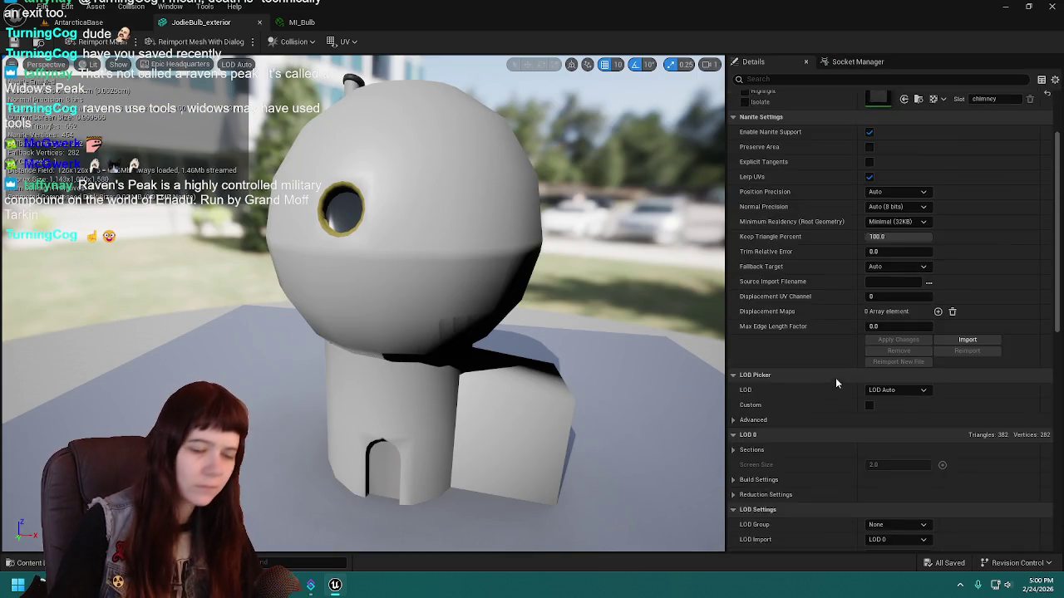
left_click(897, 304)
left_click(893, 344)
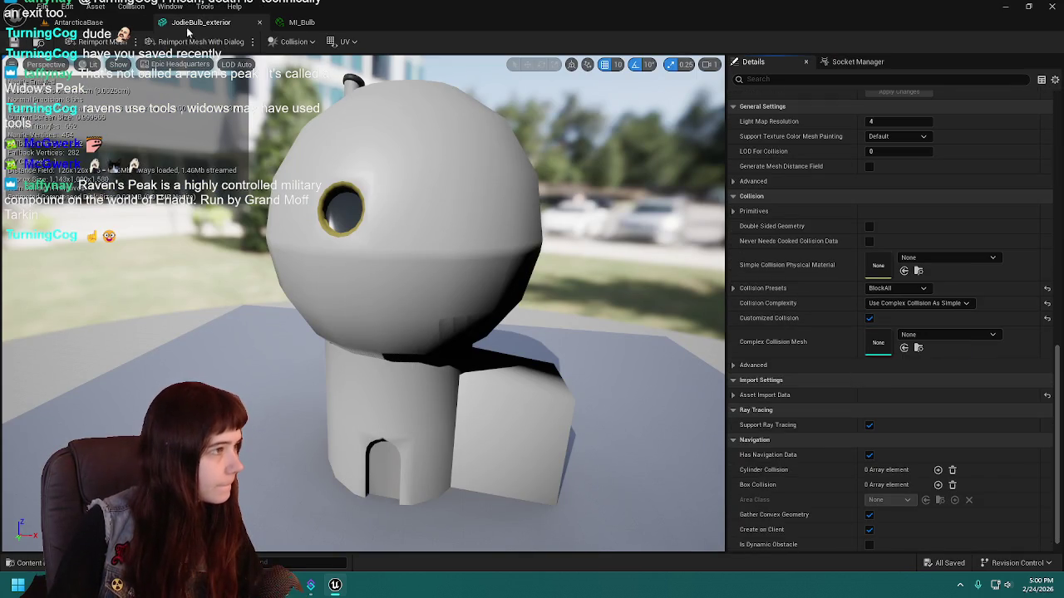
Close the mesh and MI_Bulb editors and start playing the level.
left_click(259, 23)
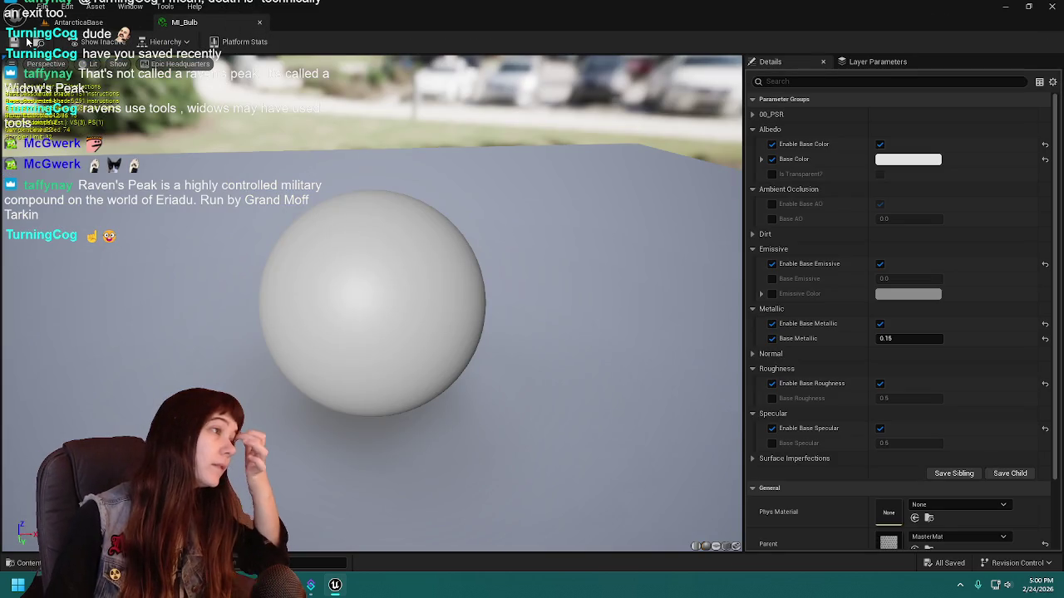
left_click(260, 23)
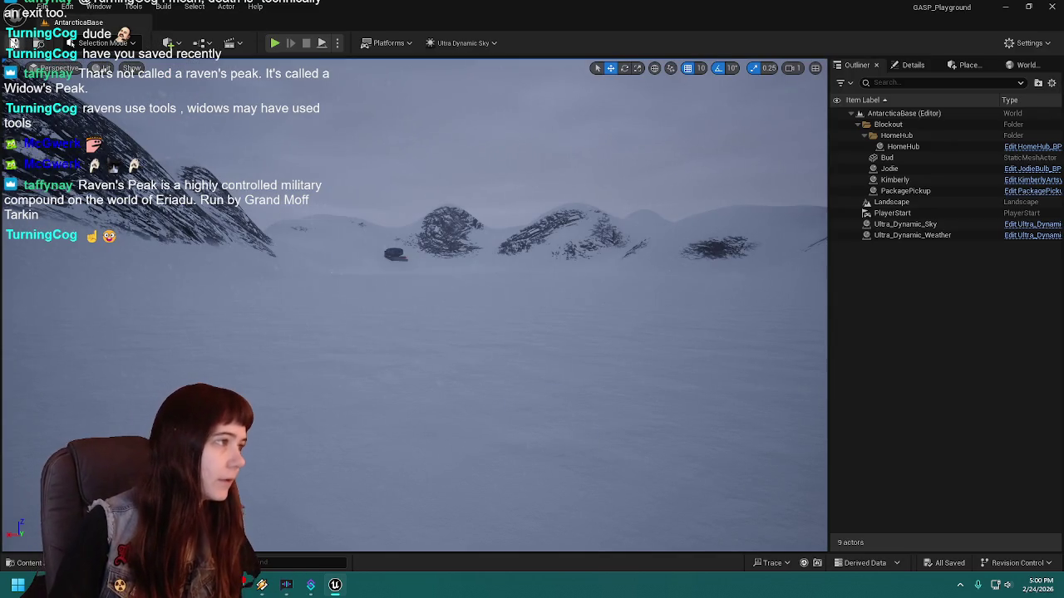
left_click(274, 42)
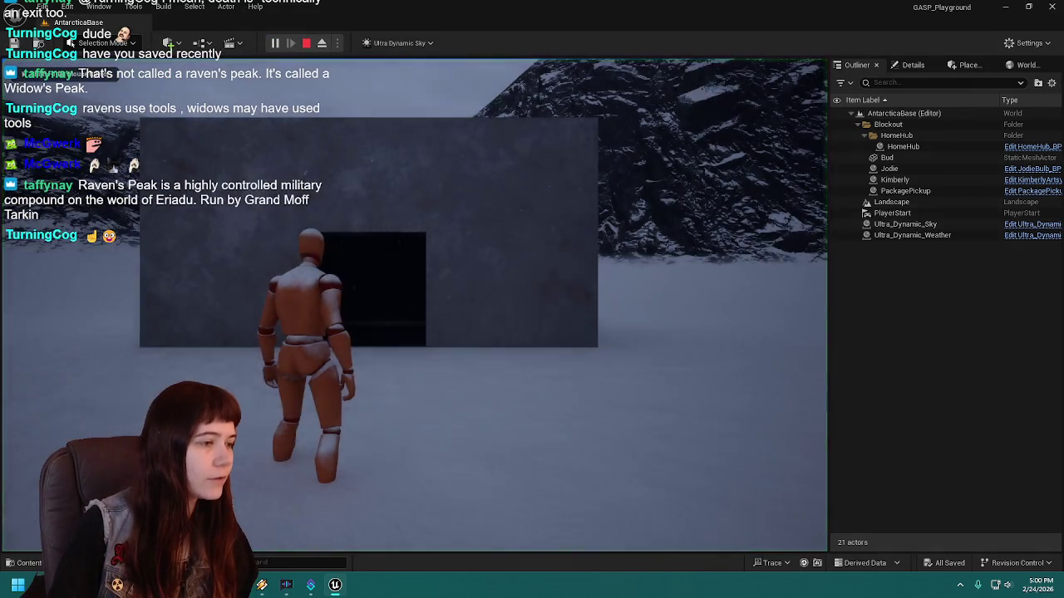
key("w")
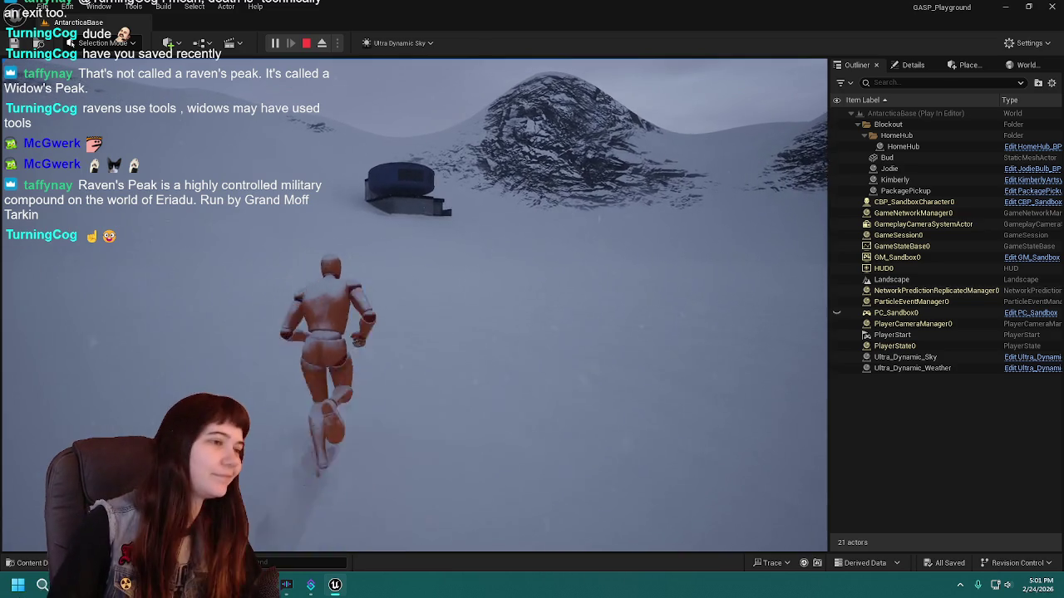
key("w")
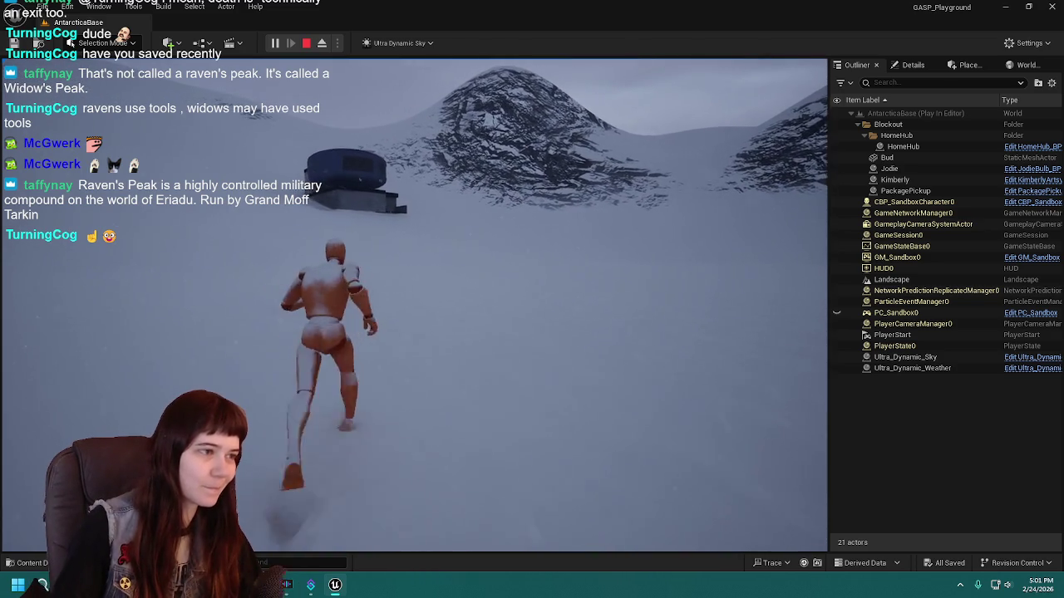
key("space")
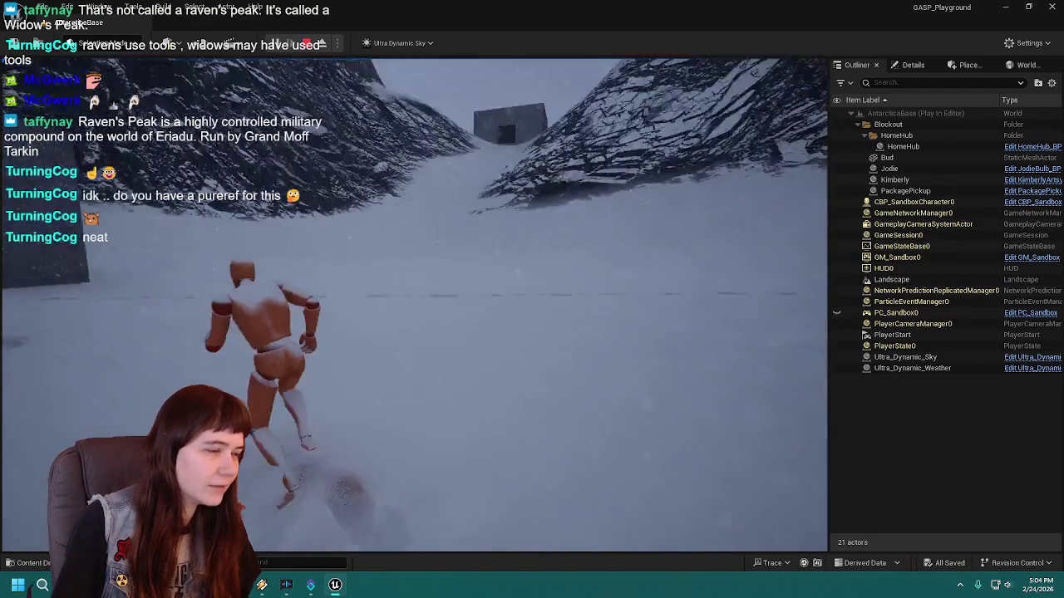
Stop the play test, fly over the snowy level, and switch to Blender.
key("Escape")
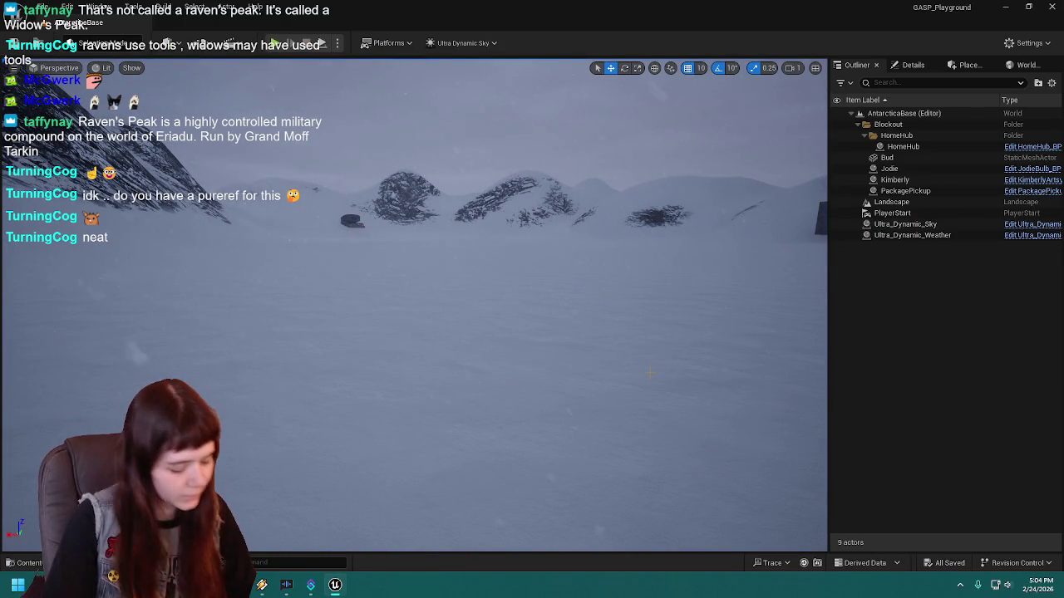
mouse_move(409, 272)
left_mouse_down()
mouse_move(407, 193)
mouse_move(495, 281)
left_mouse_up()
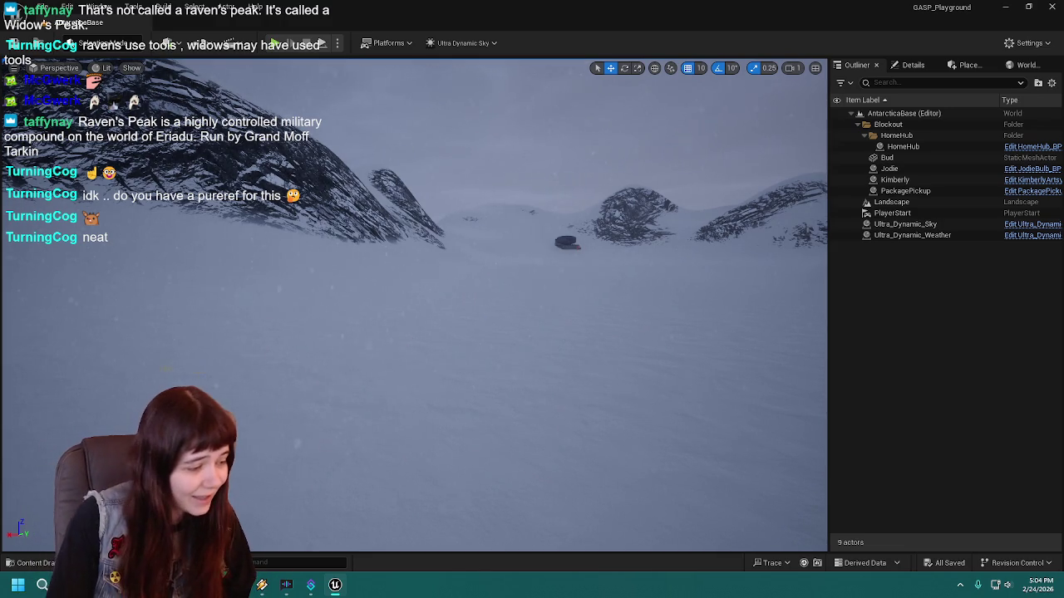
key("alt+Tab")
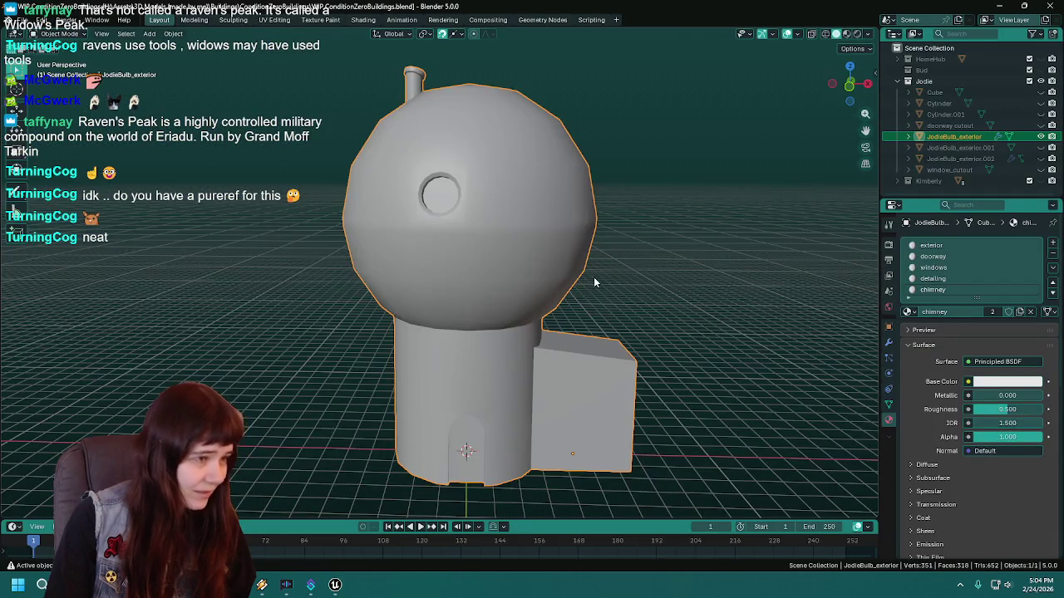
Save the building file, collapse the Jodie collection in the Outliner, and switch back to Unreal.
key("ctrl+s")
left_click(897, 82)
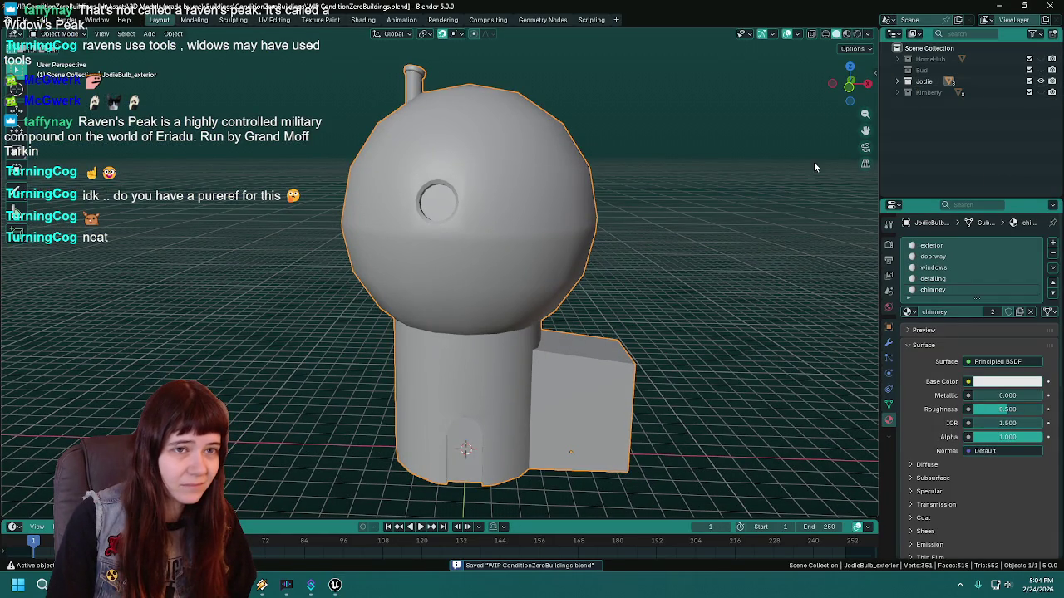
key("alt+Tab")
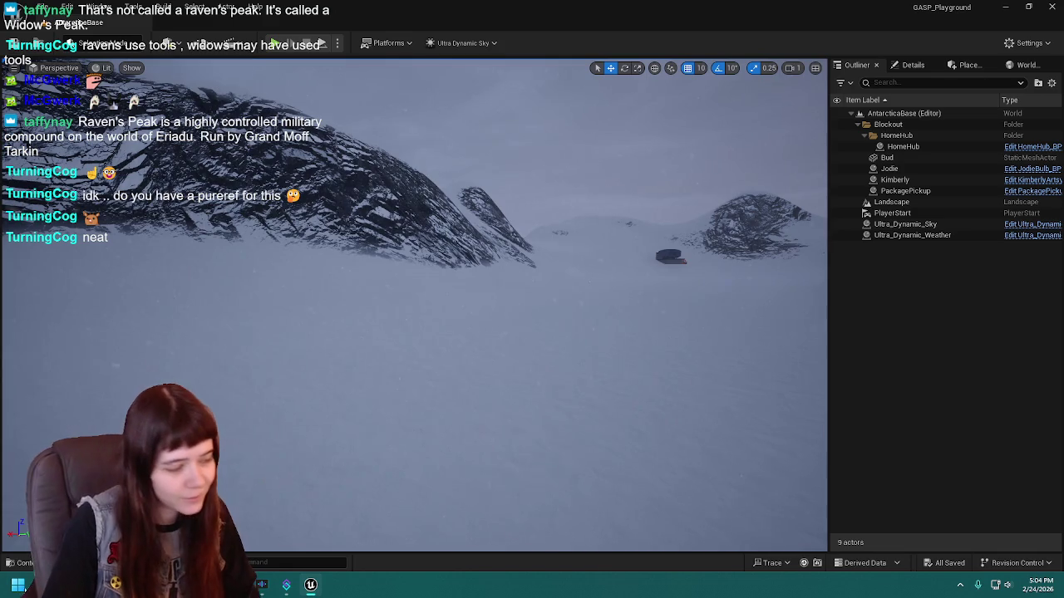
key("ctrl+space")
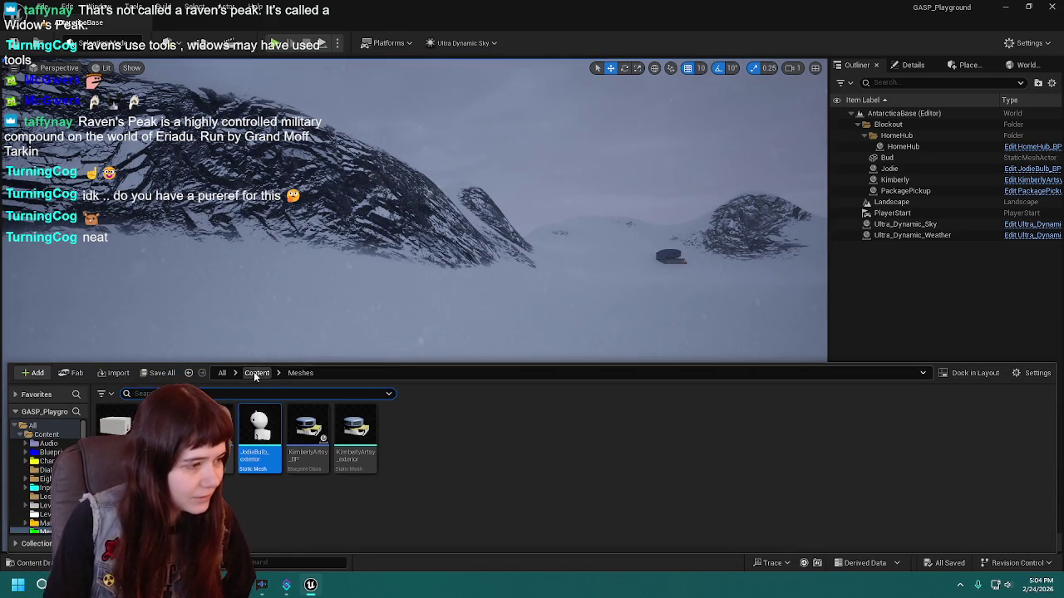
left_click(256, 372)
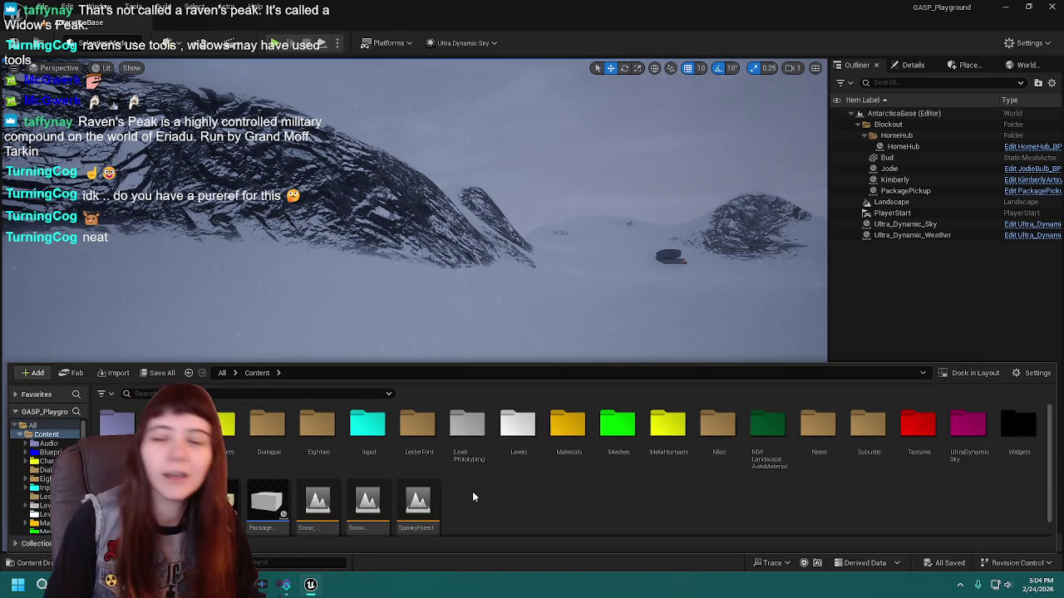
left_click_drag(504, 349, 482, 316)
left_click_drag(617, 303, 617, 249)
left_click_drag(616, 302, 607, 252)
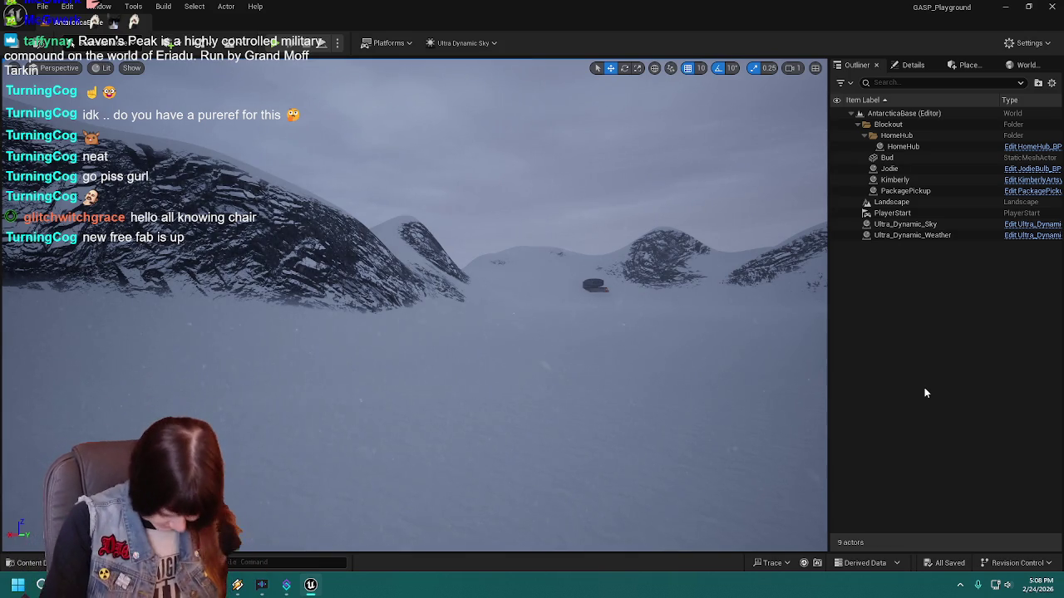
Fly the viewport to the bunker, around its front wall and through its doorway.
key("1")
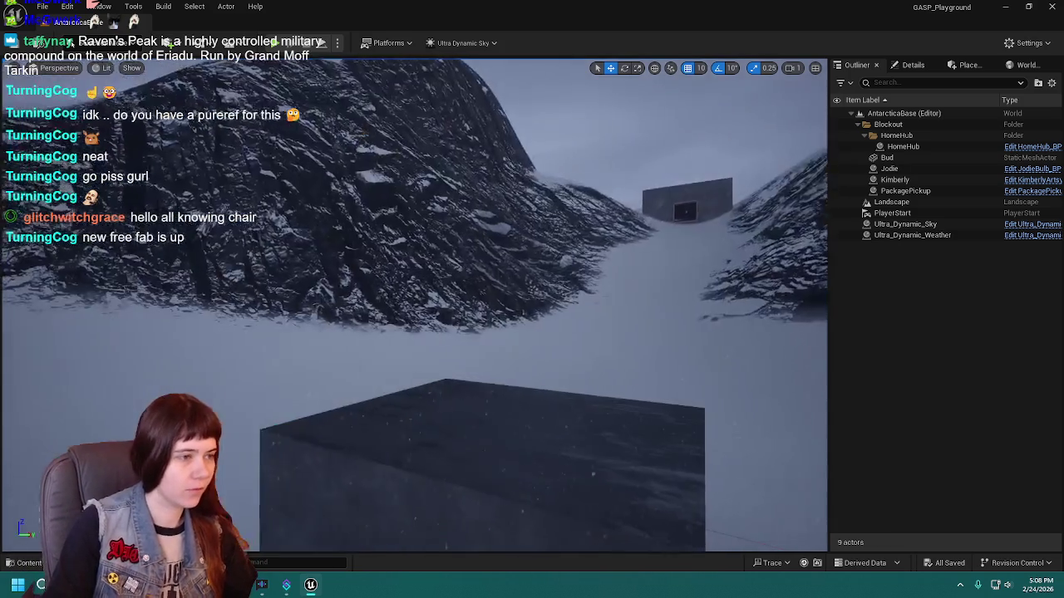
key("w")
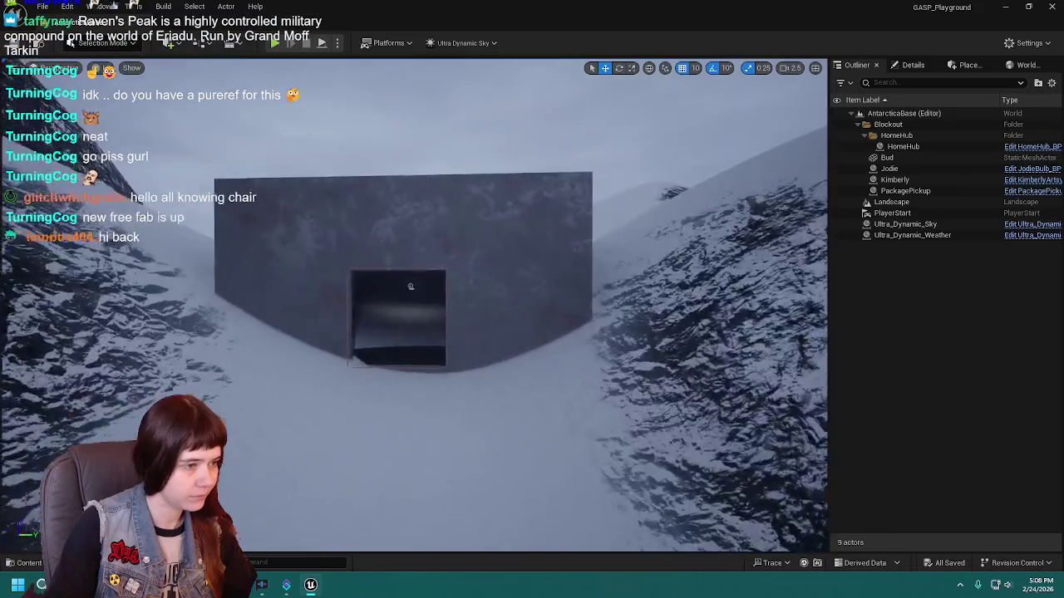
key("s")
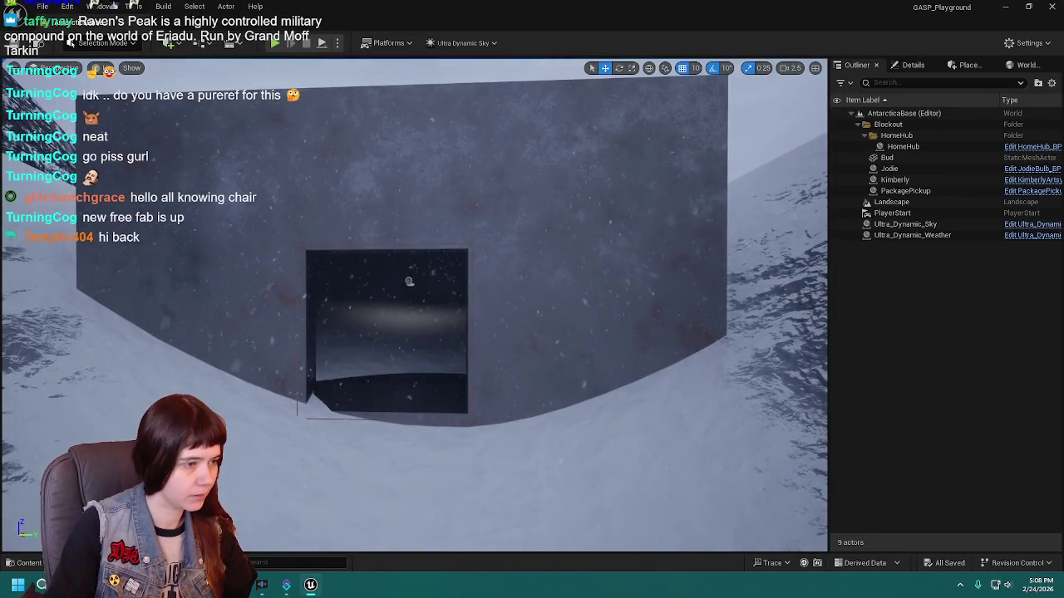
key("s")
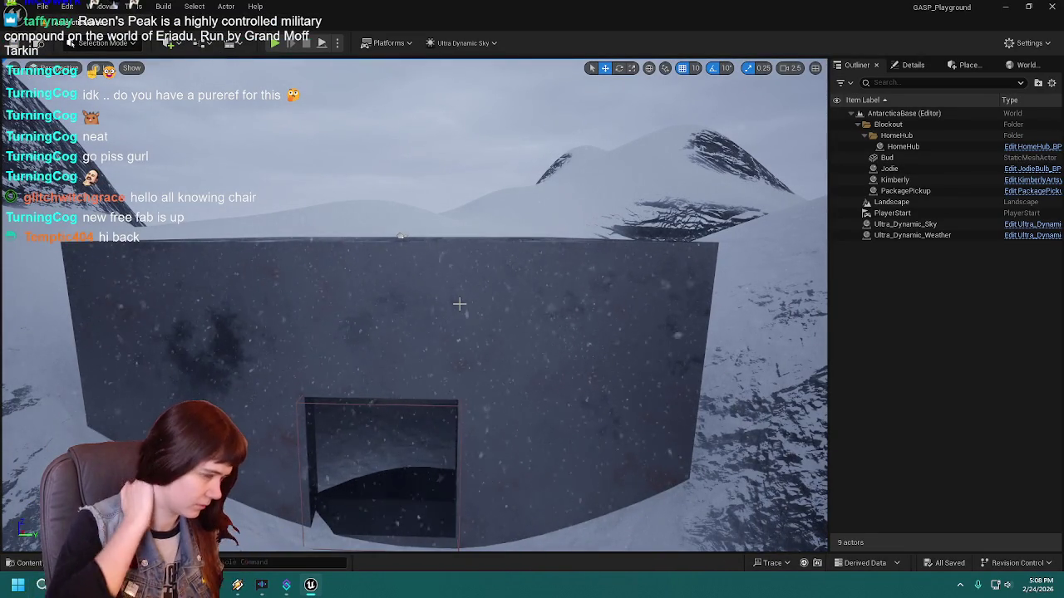
key("s")
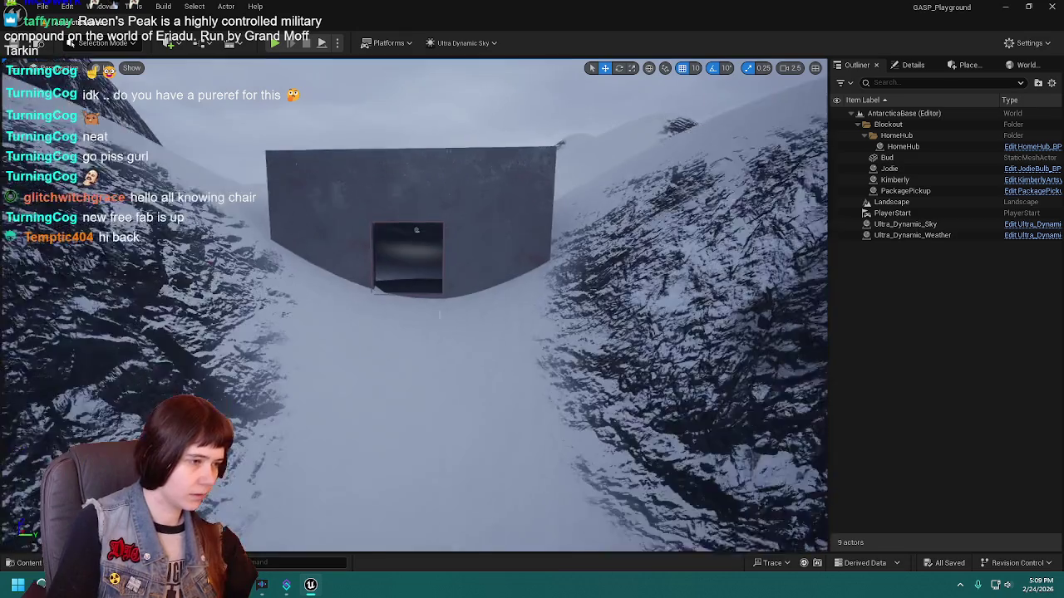
key("w")
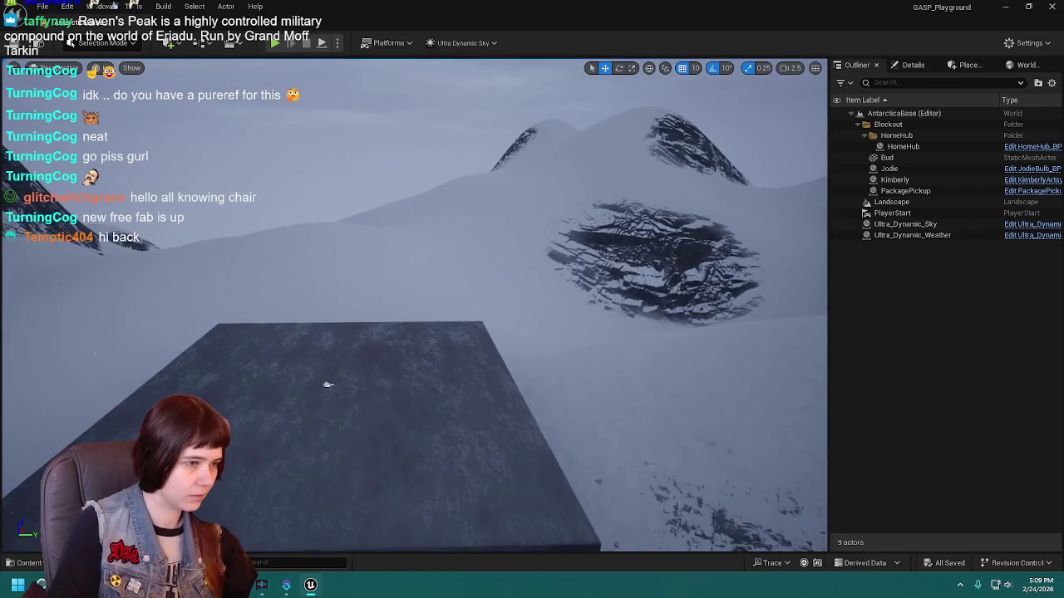
key("s")
key("w")
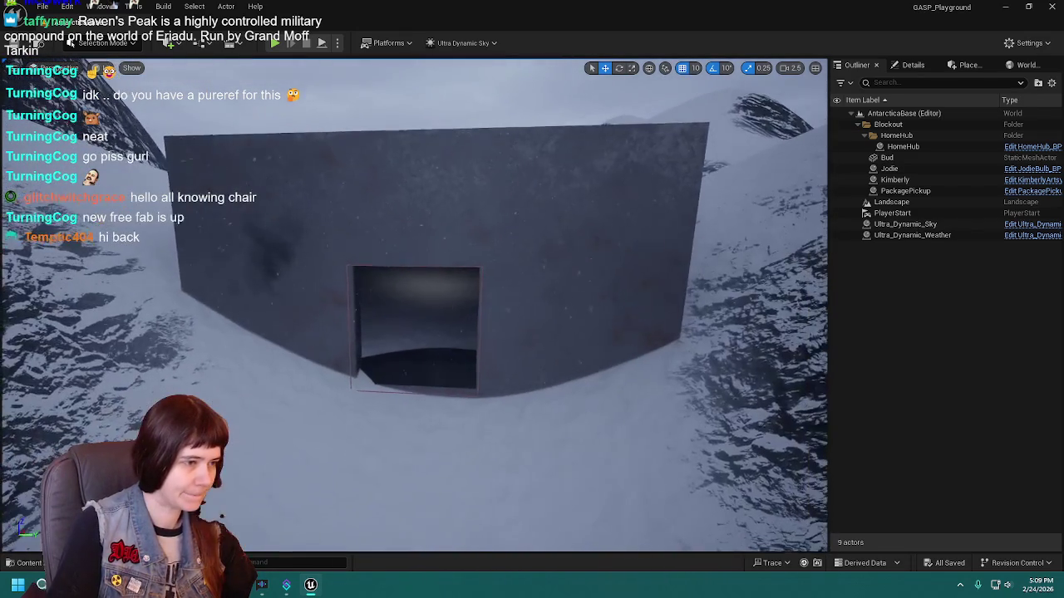
Select the PackagePickup bunker wall, deselect it, and fly out through the doorway over the snow.
left_click(525, 338)
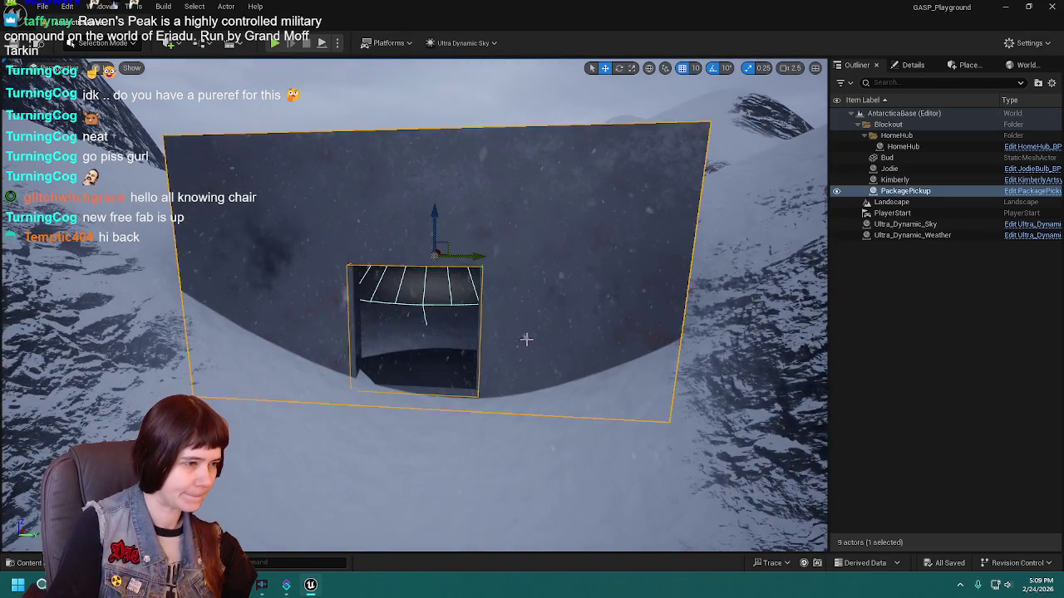
left_click(880, 352)
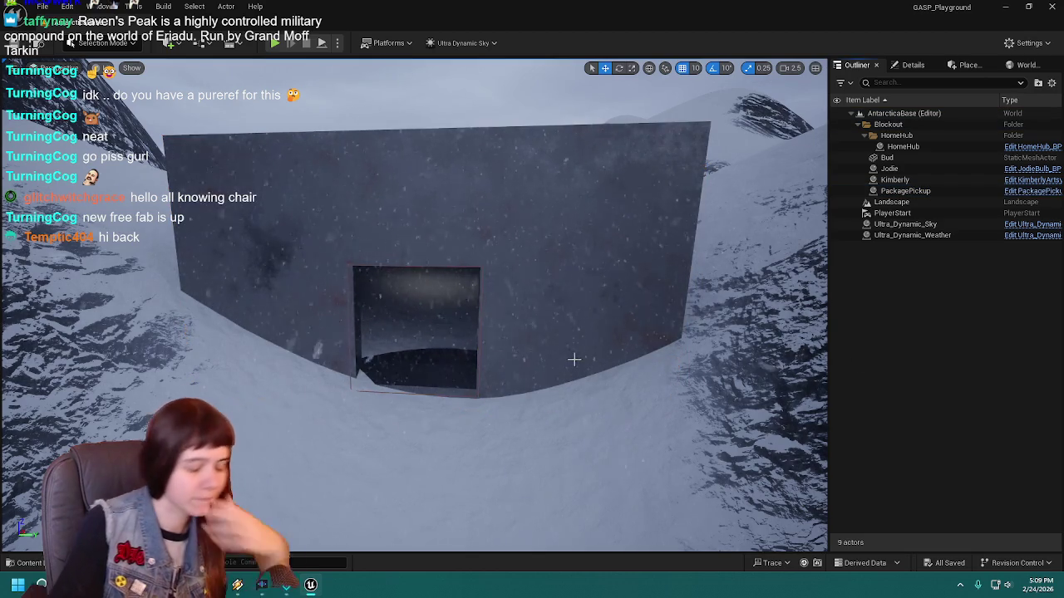
scroll(445, 299, "up", 10)
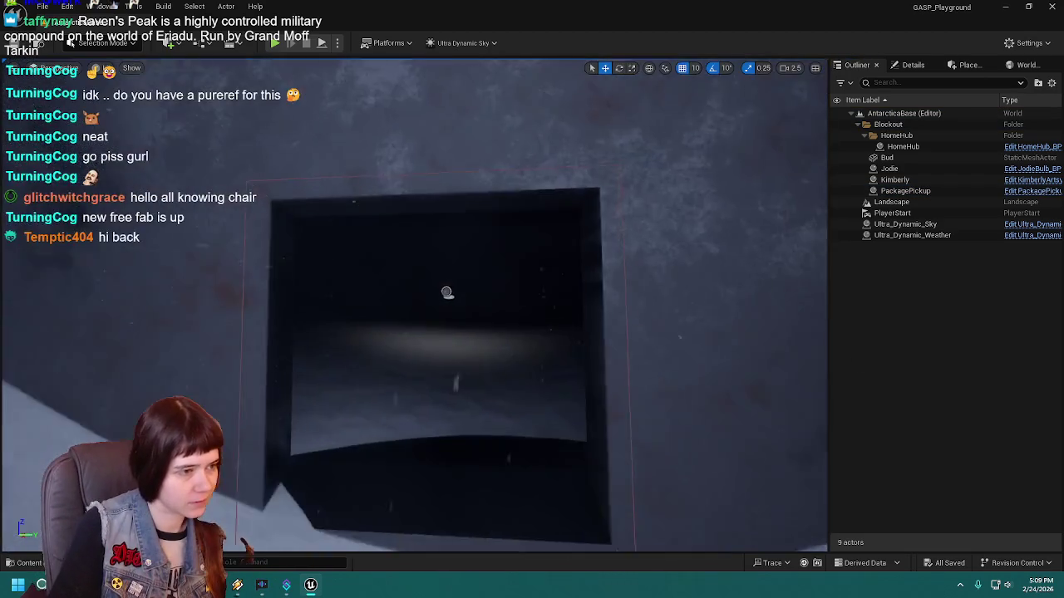
scroll(246, 315, "down", 10)
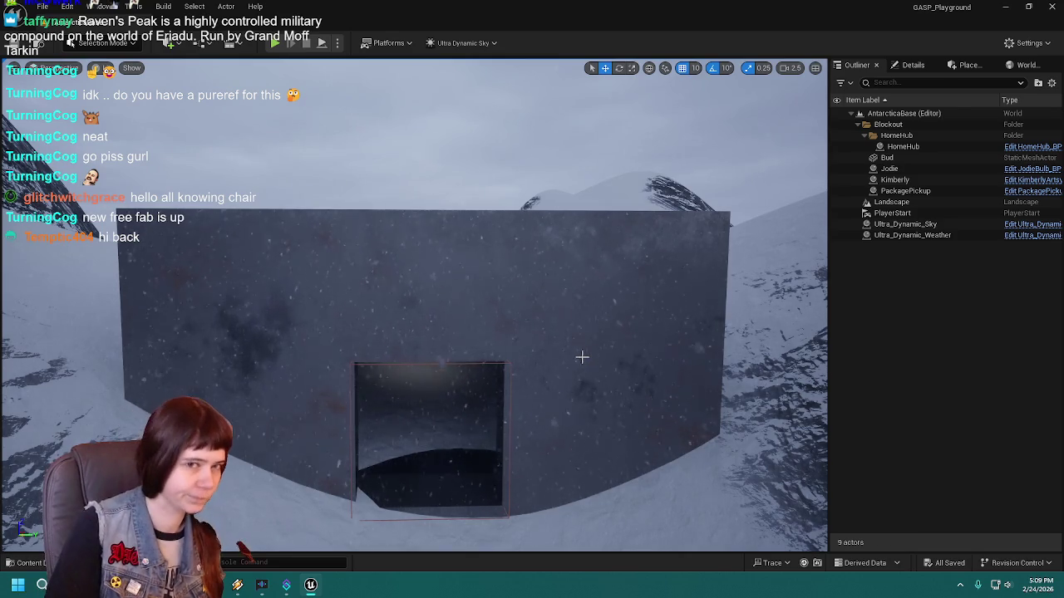
left_click_drag(579, 358, 579, 370)
mouse_move(460, 370)
left_mouse_down()
mouse_move(460, 333)
mouse_move(448, 332)
mouse_move(459, 369)
mouse_move(435, 435)
mouse_move(396, 335)
mouse_move(396, 365)
mouse_move(449, 374)
mouse_move(453, 361)
left_mouse_up()
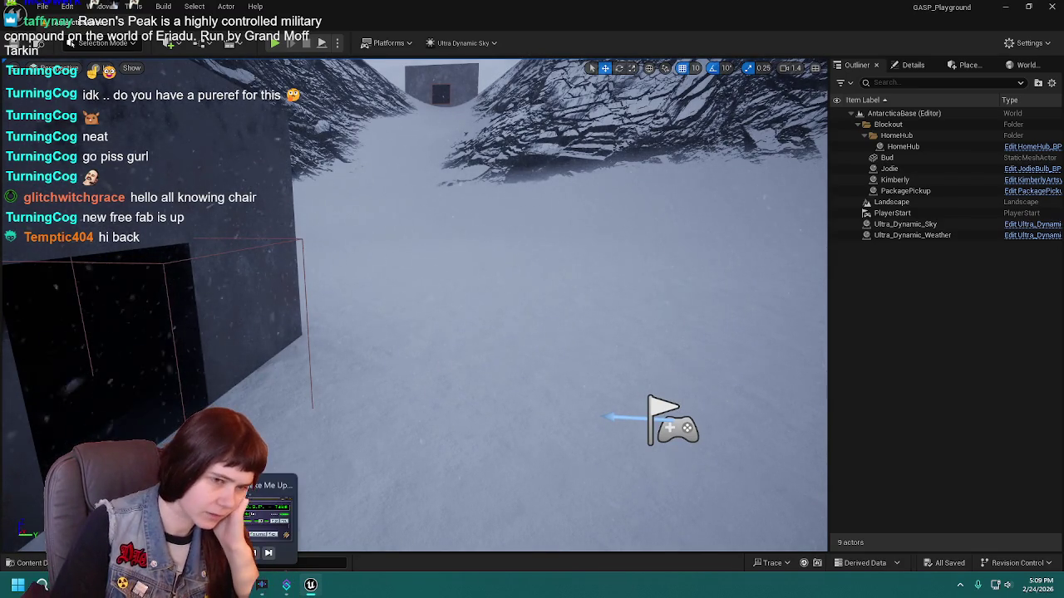
Minimize the Unreal editor and launch Blender from the desktop icon.
left_click(989, 313)
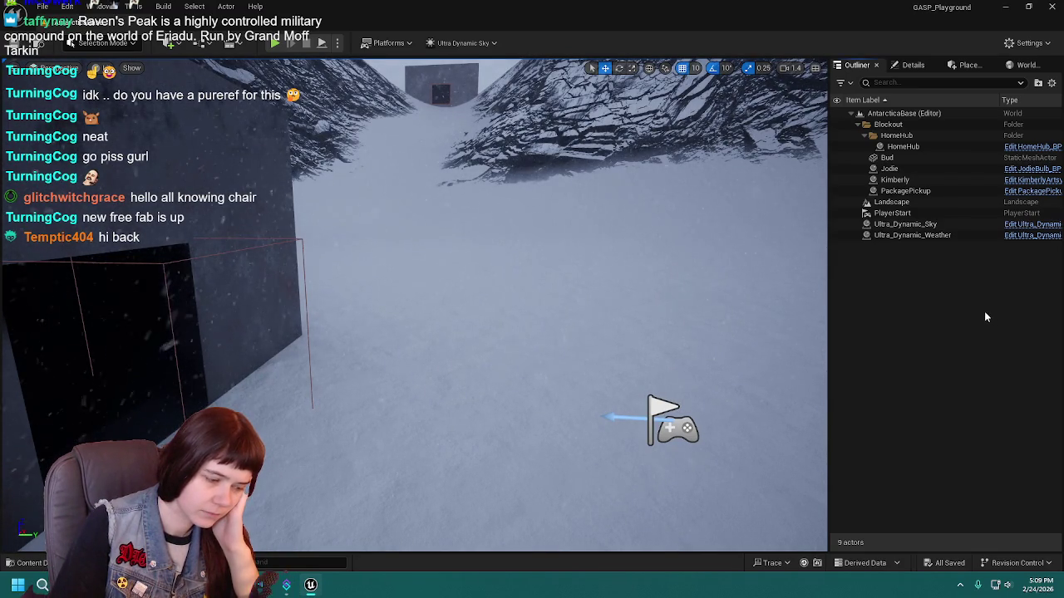
left_click(1005, 6)
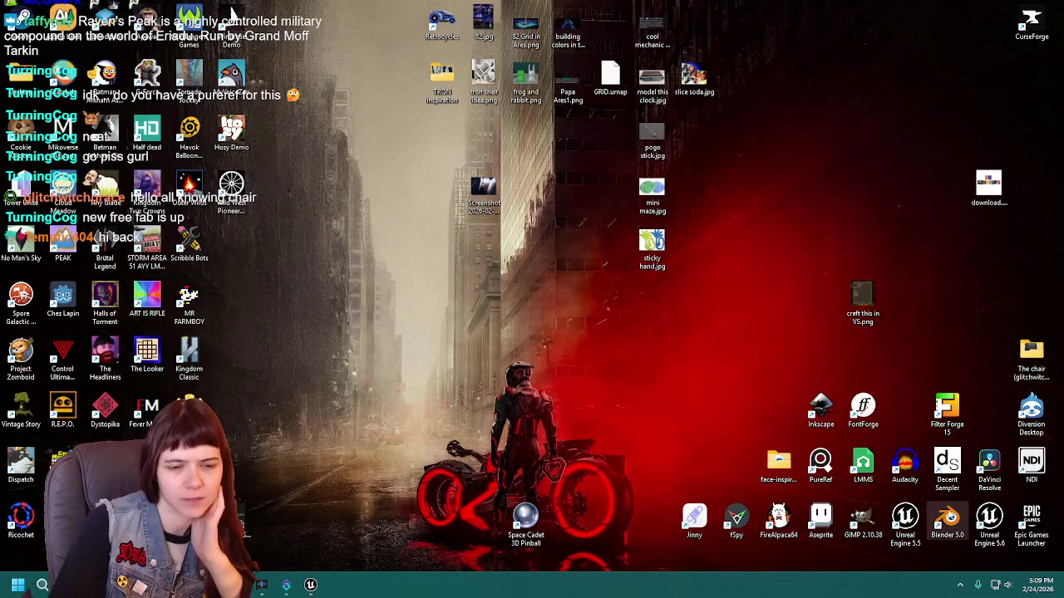
double_click(948, 521)
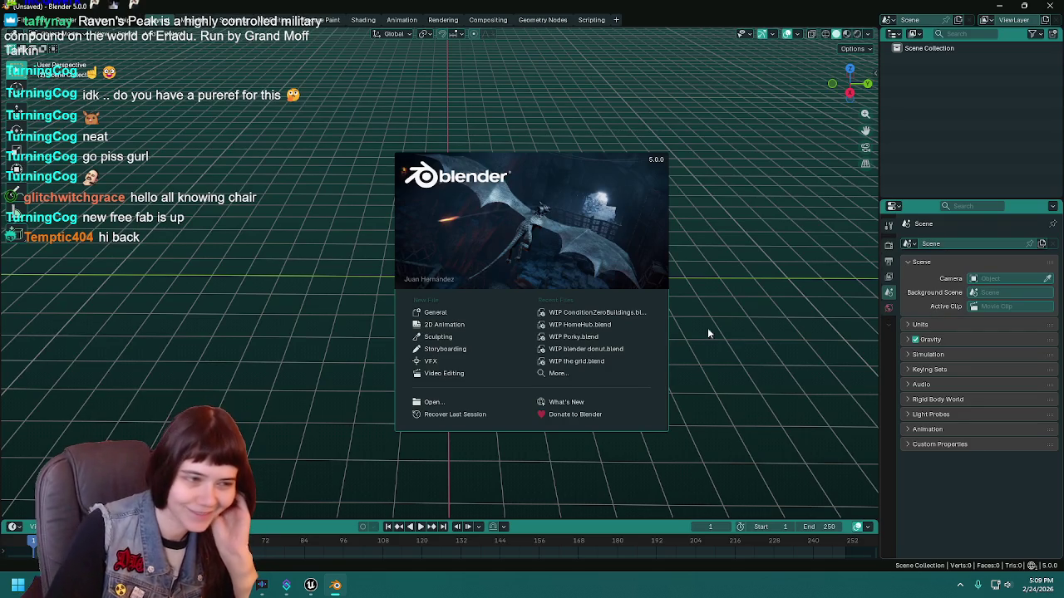
Reopen WIP ConditionZeroBuildings.blend from recent files, deselect the building, and save it.
left_click(620, 313)
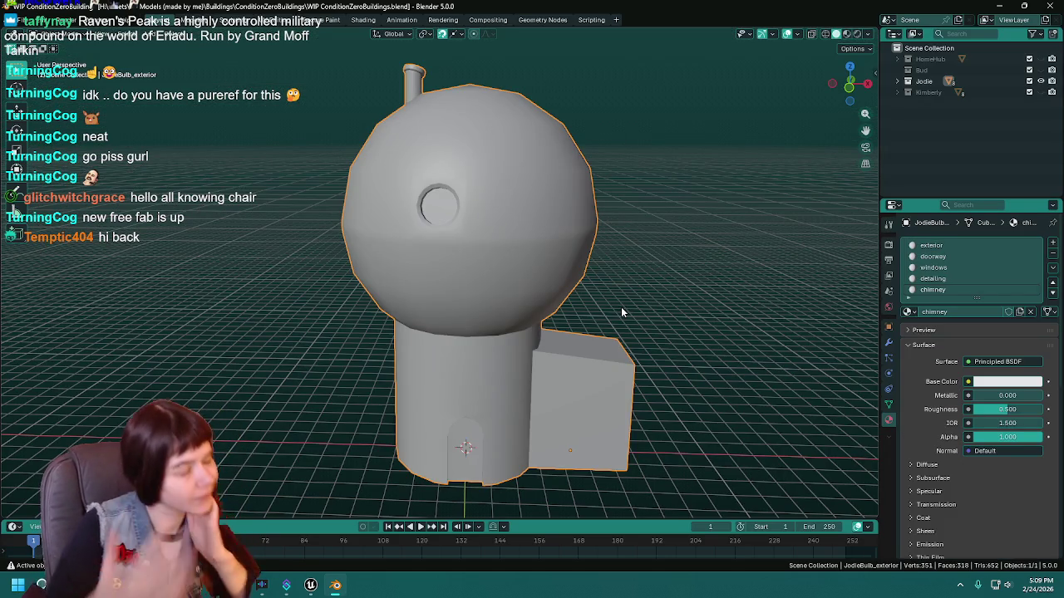
left_click(283, 179)
scroll(284, 180, "down", 3)
key("ctrl+s")
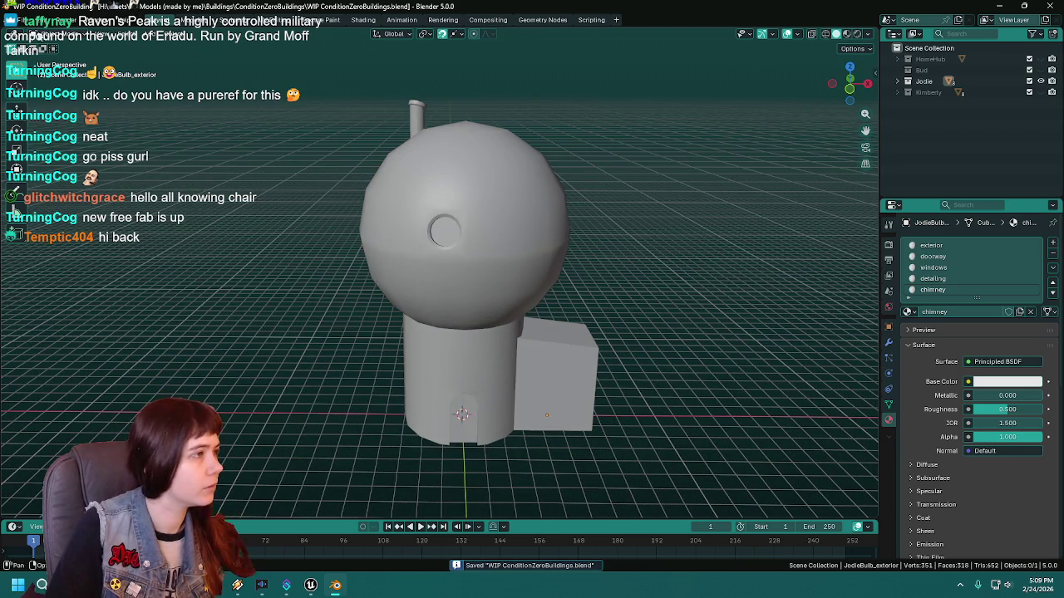
Close Blender and start a fresh Blender session.
left_click(19, 19)
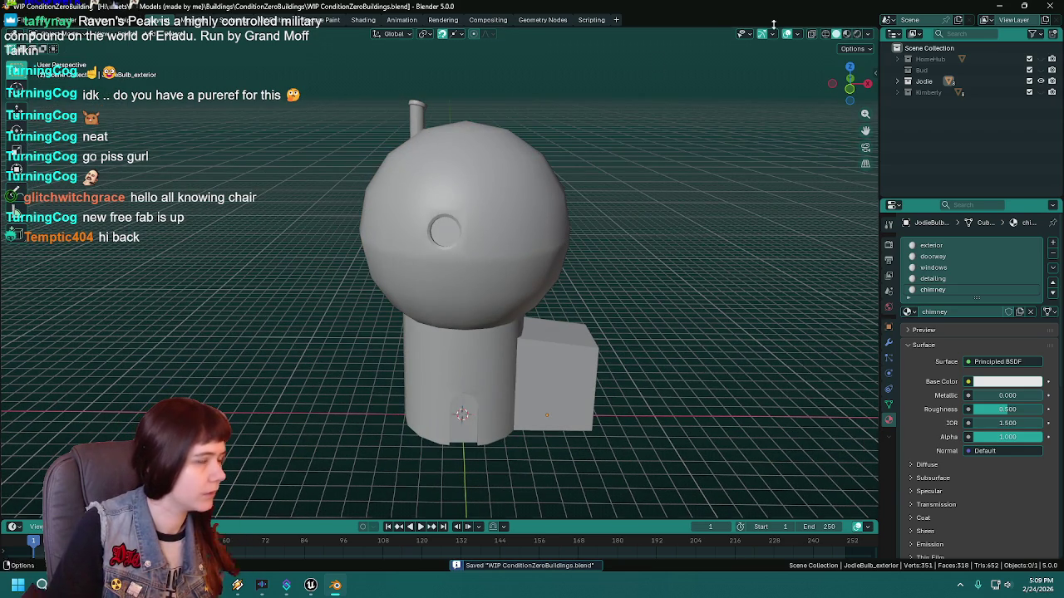
left_click(1049, 6)
double_click(946, 519)
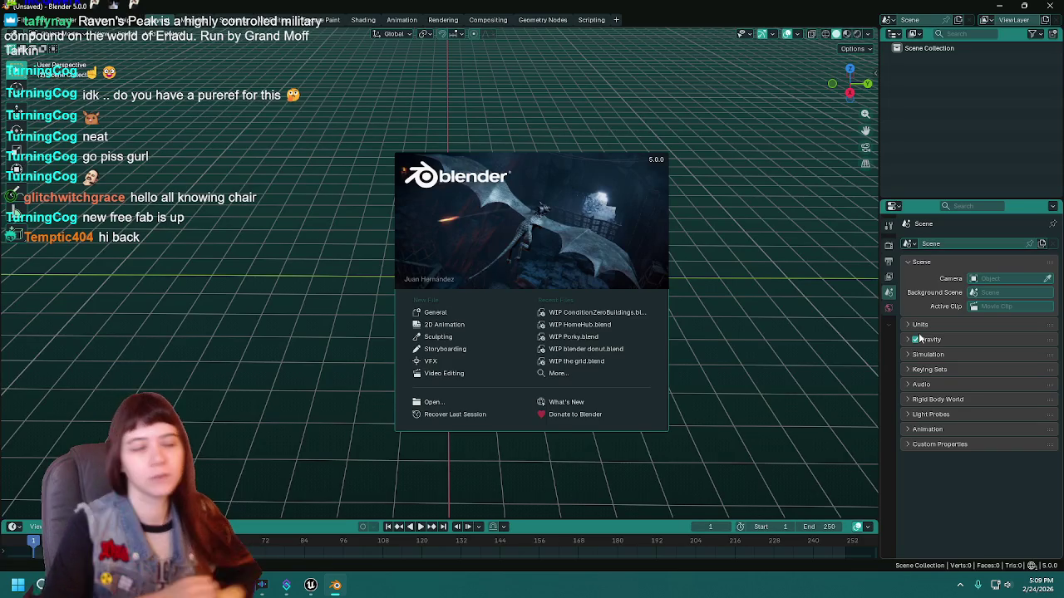
Store the empty scene via File > Defaults > Save Startup File, then browse the save dialog to Buildings.
mouse_move(629, 296)
left_mouse_down()
mouse_move(549, 276)
mouse_move(577, 279)
left_mouse_up()
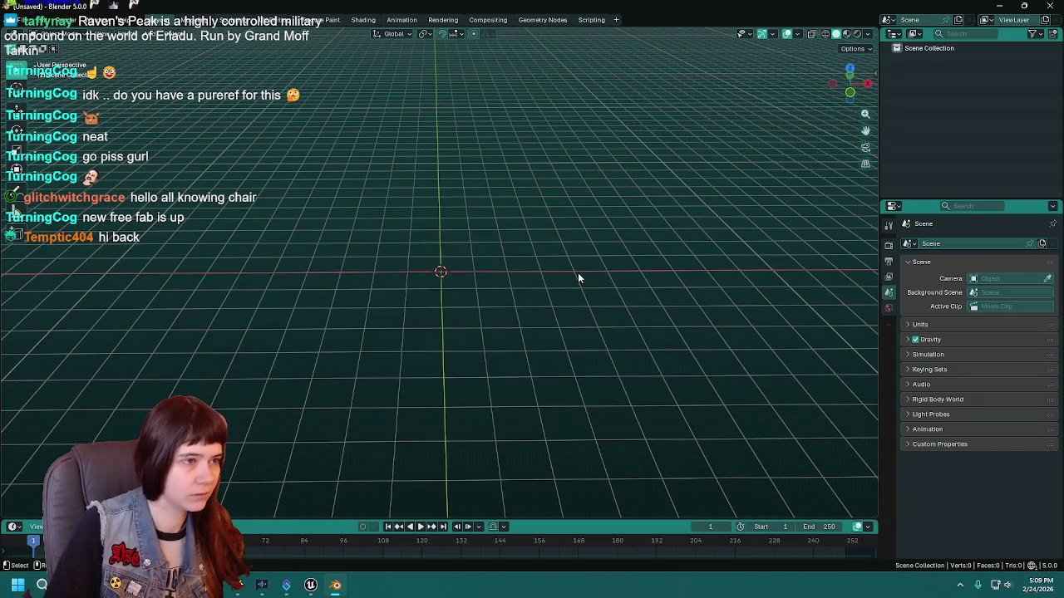
key("ctrl+s")
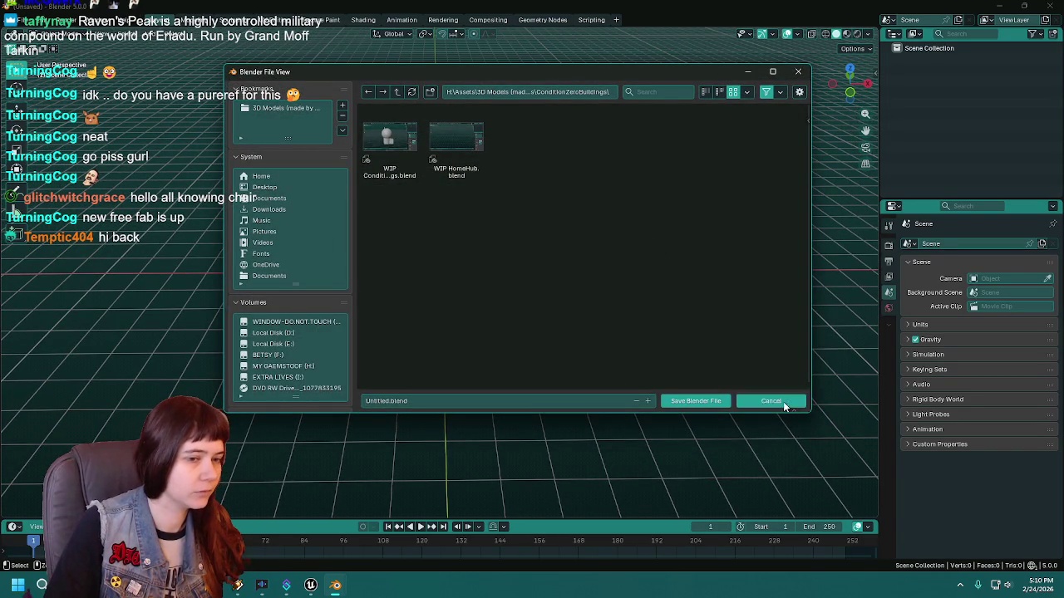
left_click(770, 401)
left_click(18, 20)
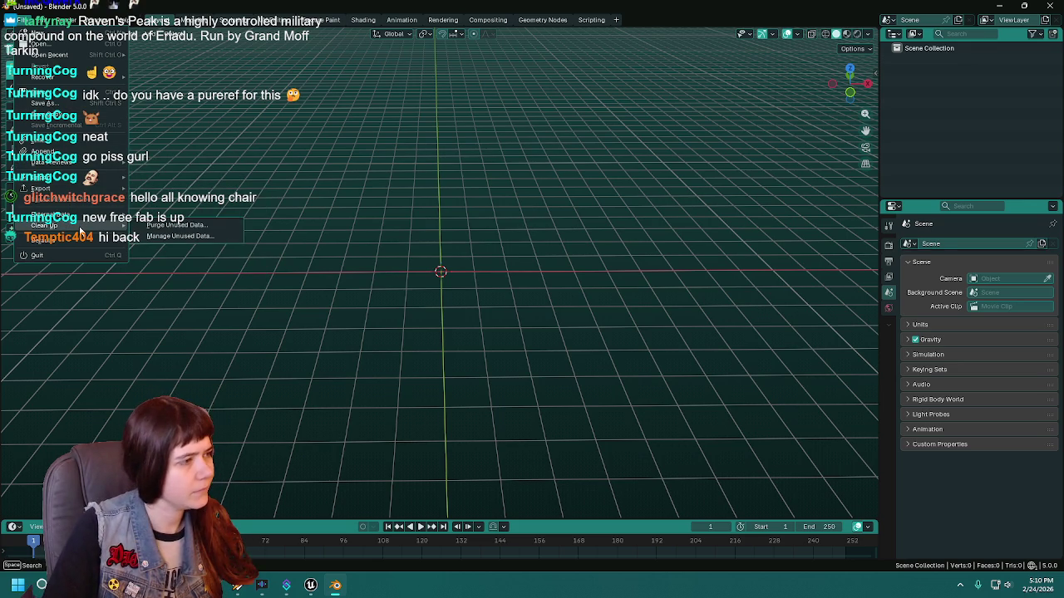
mouse_move(83, 226)
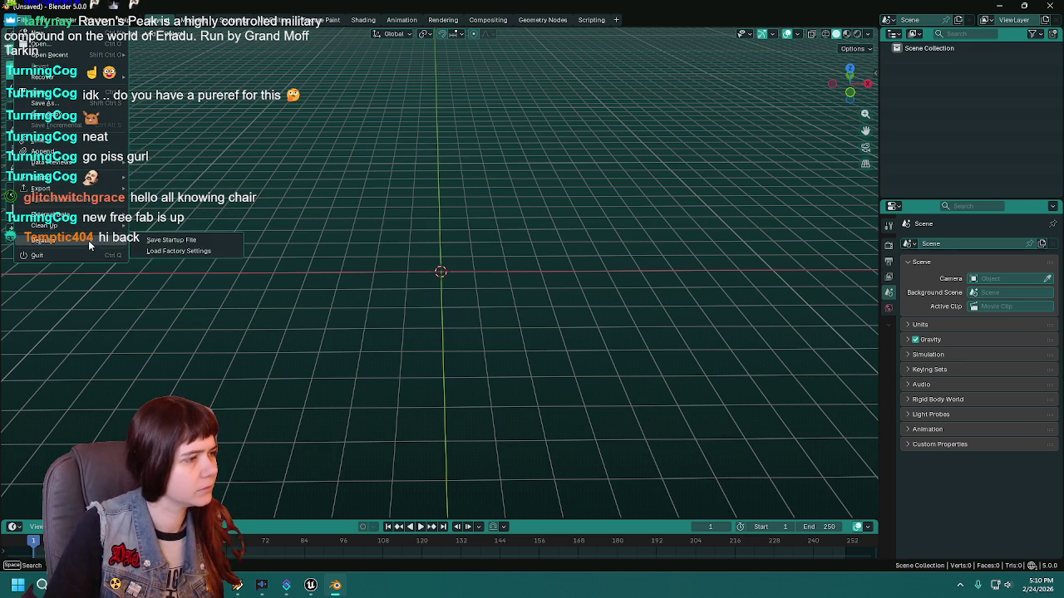
left_click(171, 243)
left_click(525, 302)
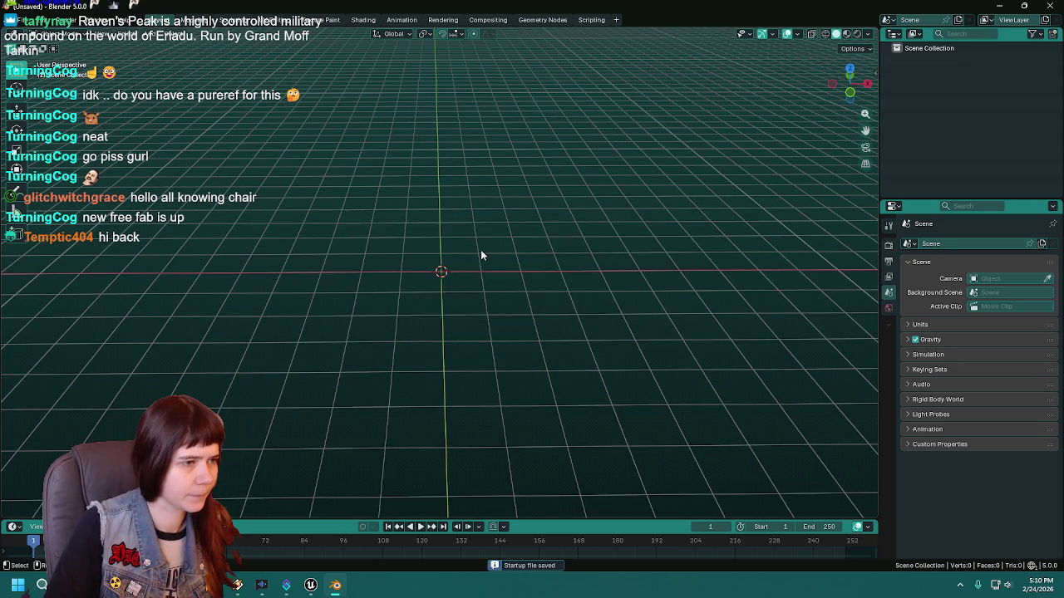
key("ctrl+s")
left_click(397, 92)
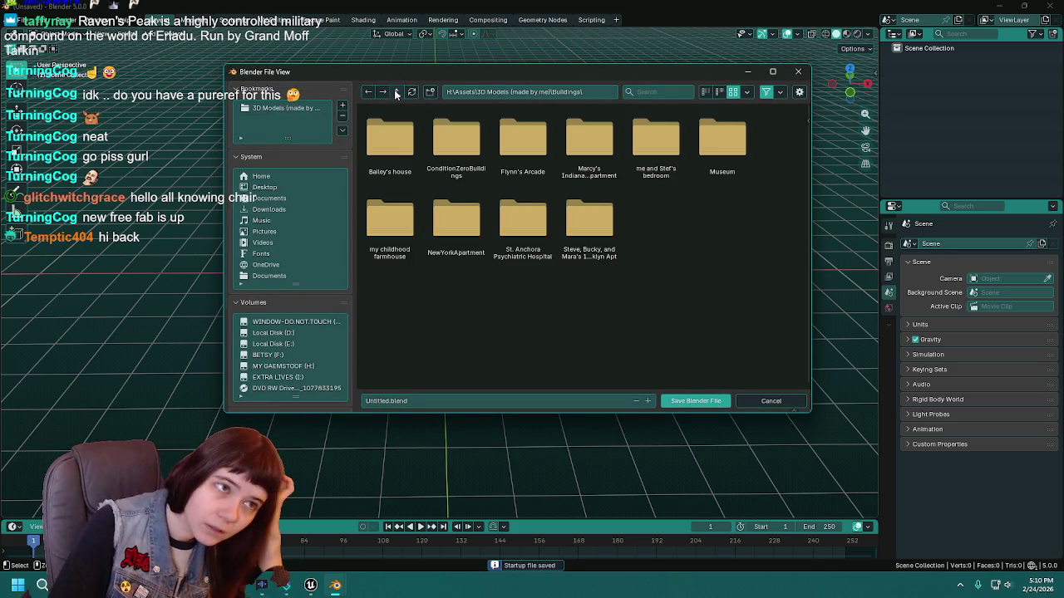
Browse the save dialog up to the Containers folder, then cancel it.
left_click(397, 92)
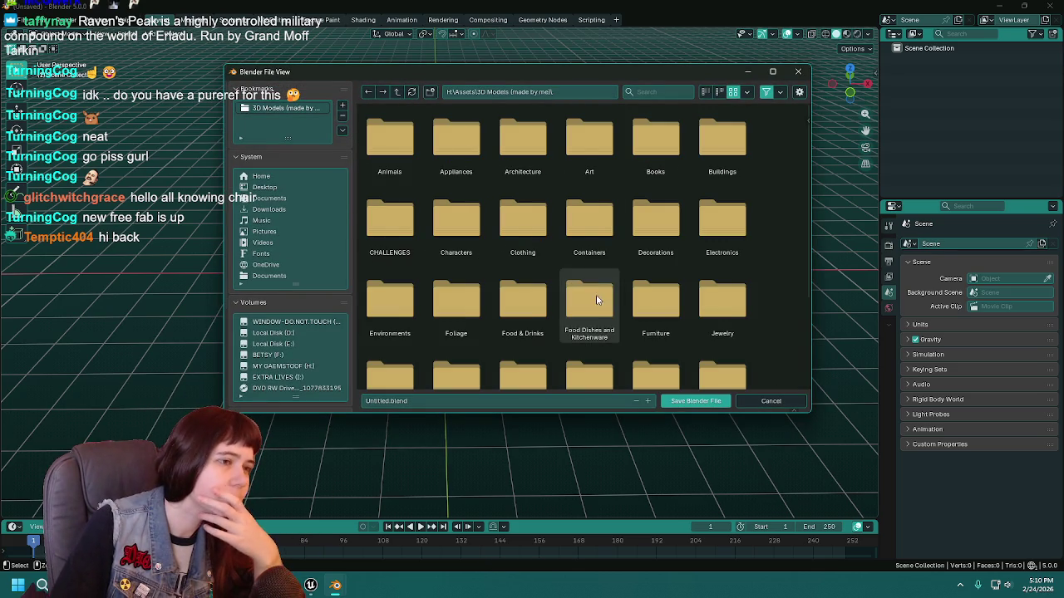
double_click(604, 233)
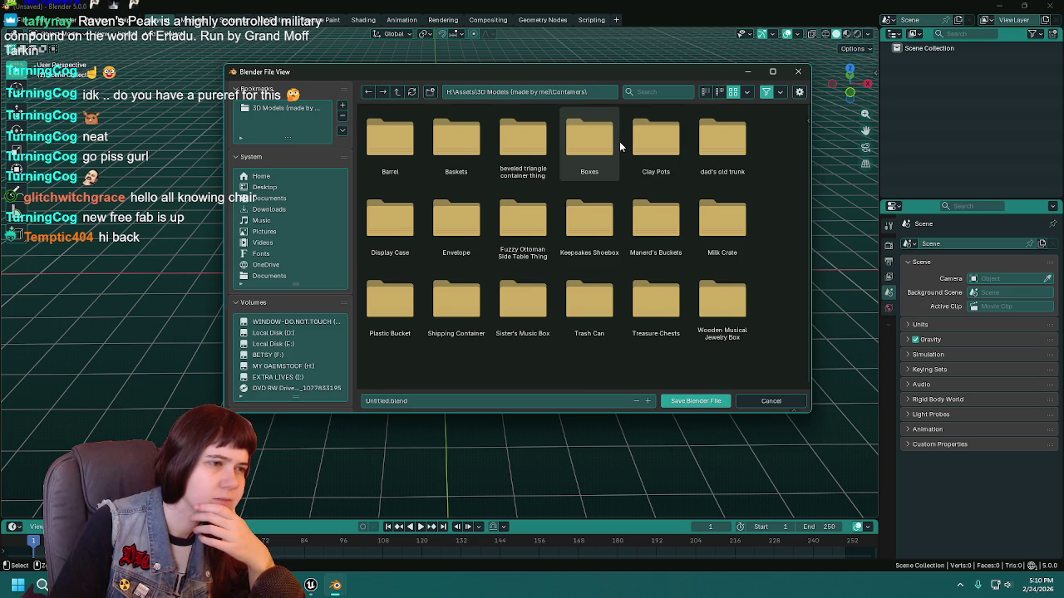
left_click(789, 409)
left_click(777, 384)
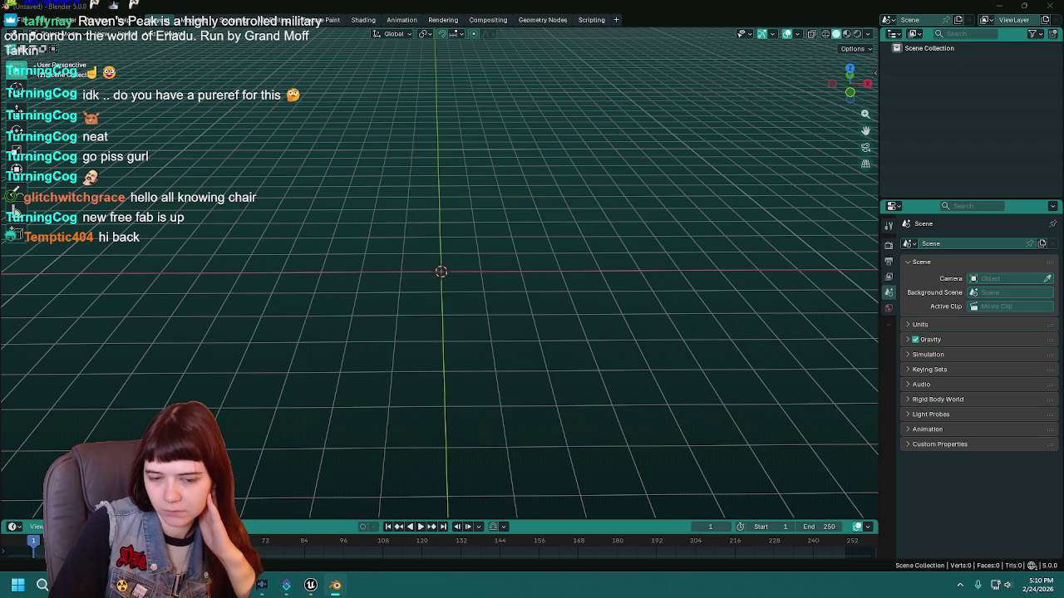
Close Blender and save the reopened empty scene as WIP Box.blend.
left_click(1050, 5)
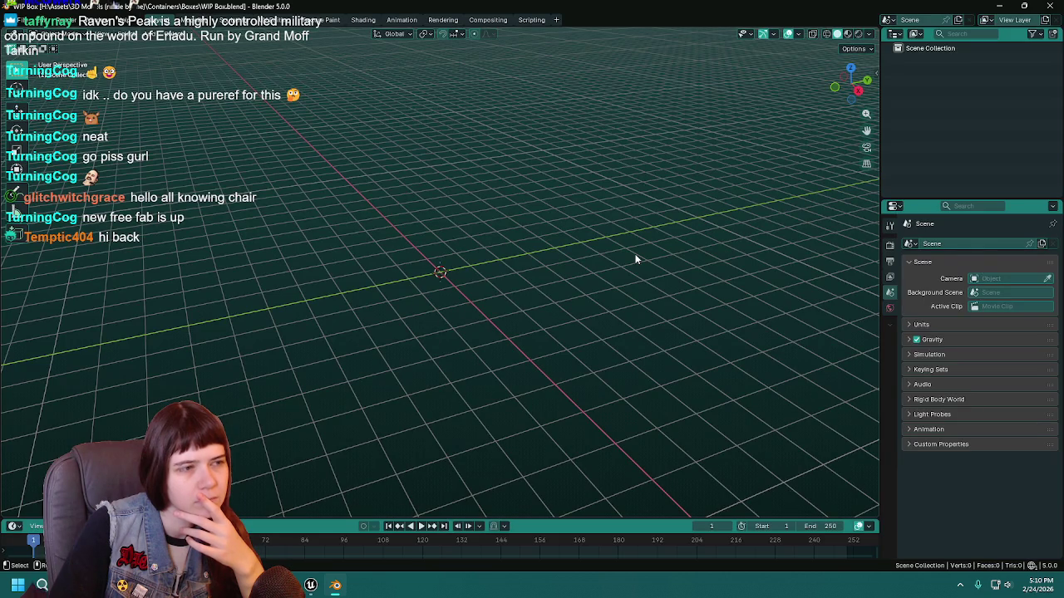
mouse_move(634, 253)
left_mouse_down()
mouse_move(670, 265)
mouse_move(656, 230)
mouse_move(568, 290)
mouse_move(601, 276)
mouse_move(540, 287)
mouse_move(580, 294)
left_mouse_up()
key("ctrl+s")
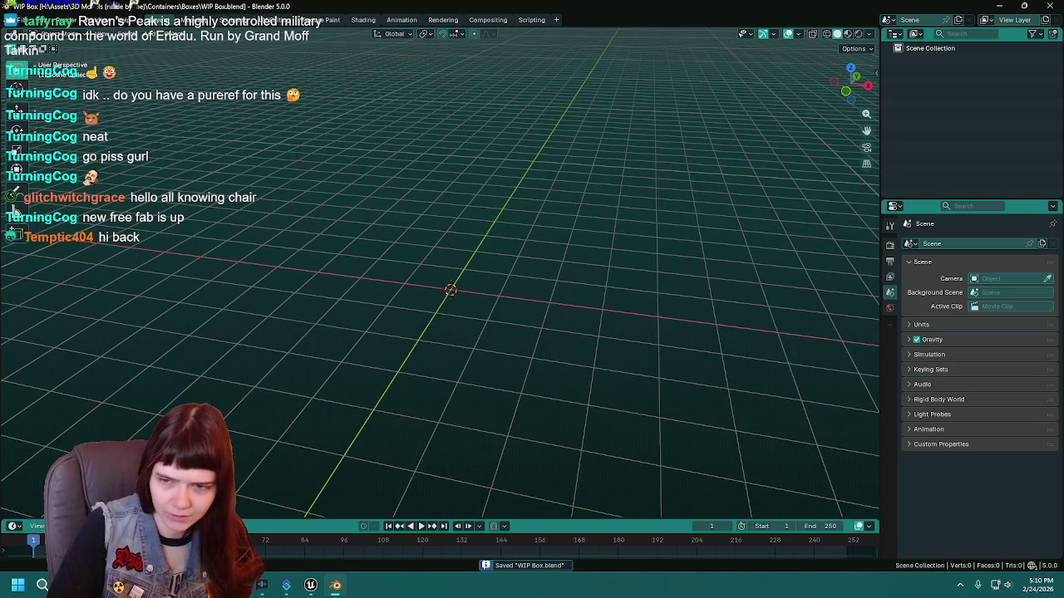
left_click_drag(662, 388, 602, 374)
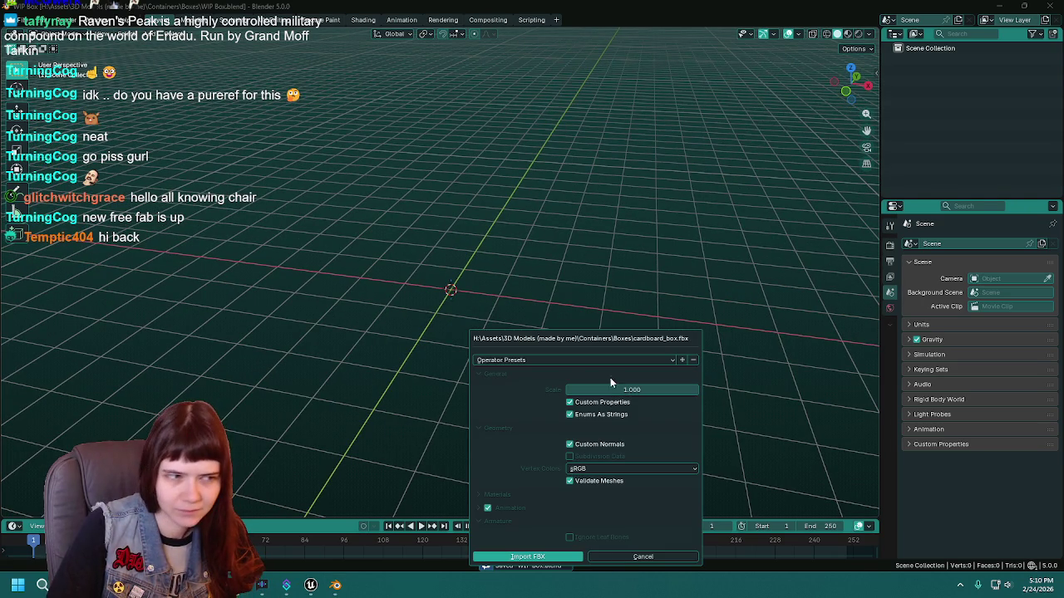
left_click(554, 558)
scroll(465, 304, "up", 8)
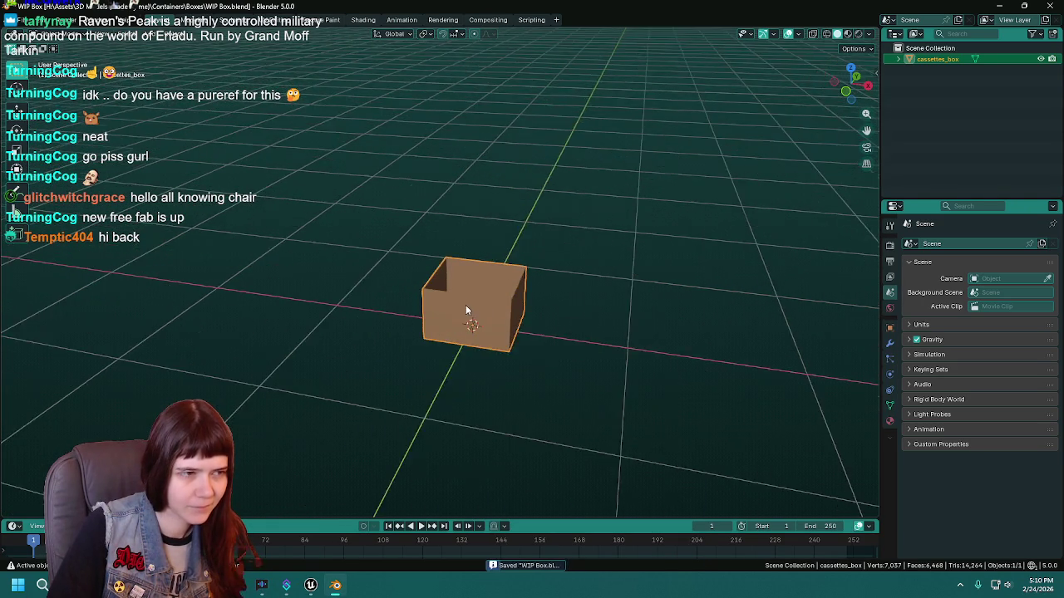
mouse_move(510, 400)
left_mouse_down()
mouse_move(610, 454)
mouse_move(516, 420)
mouse_move(493, 356)
left_mouse_up()
key("Delete")
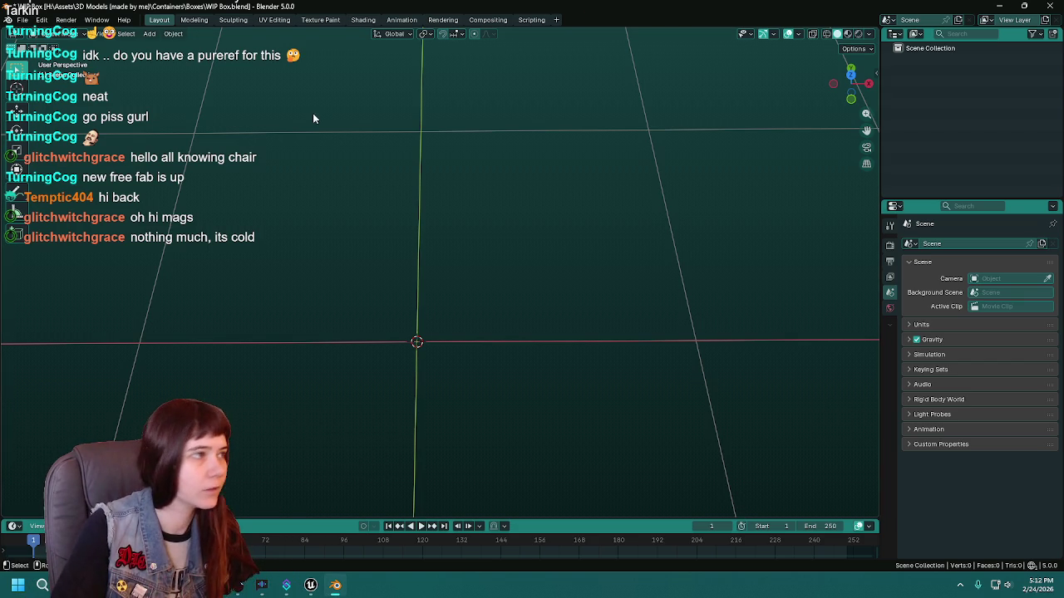
Save As 'WIP Package' inside the Containers\Package folder, then close Blender.
left_click(22, 19)
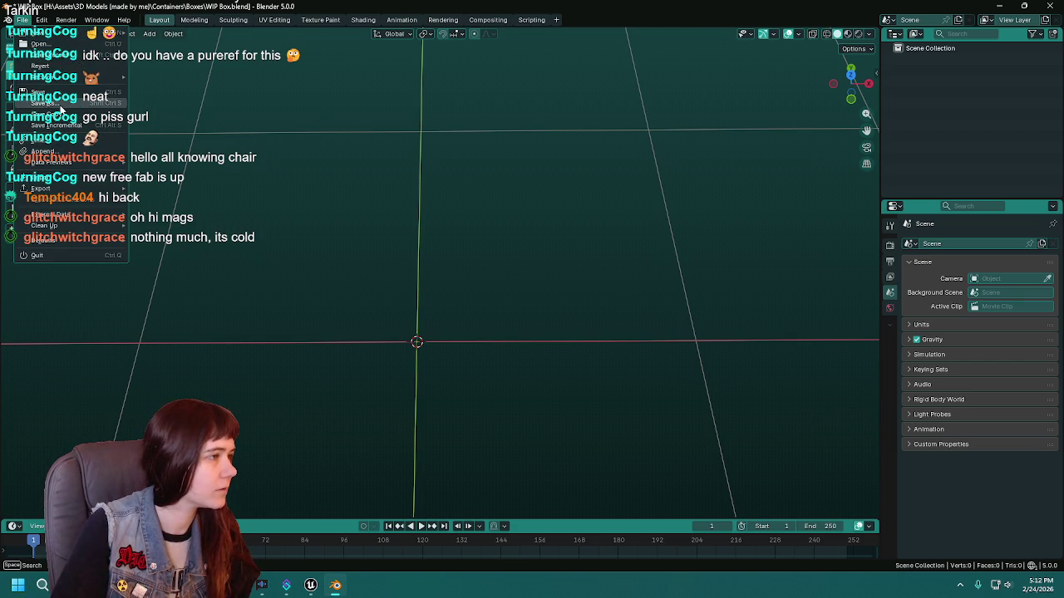
left_click(50, 108)
left_click(397, 91)
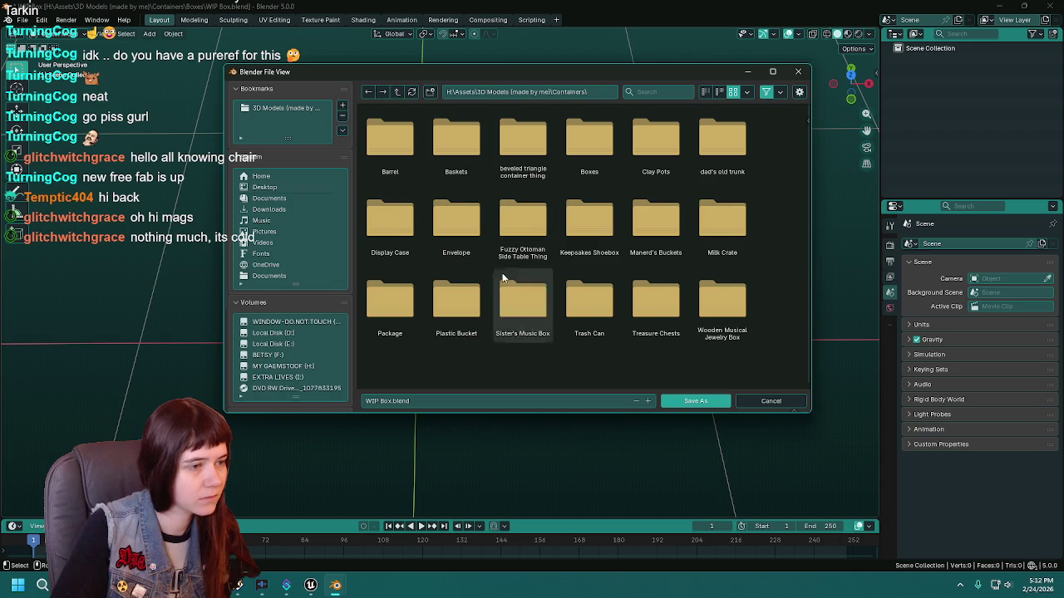
double_click(389, 308)
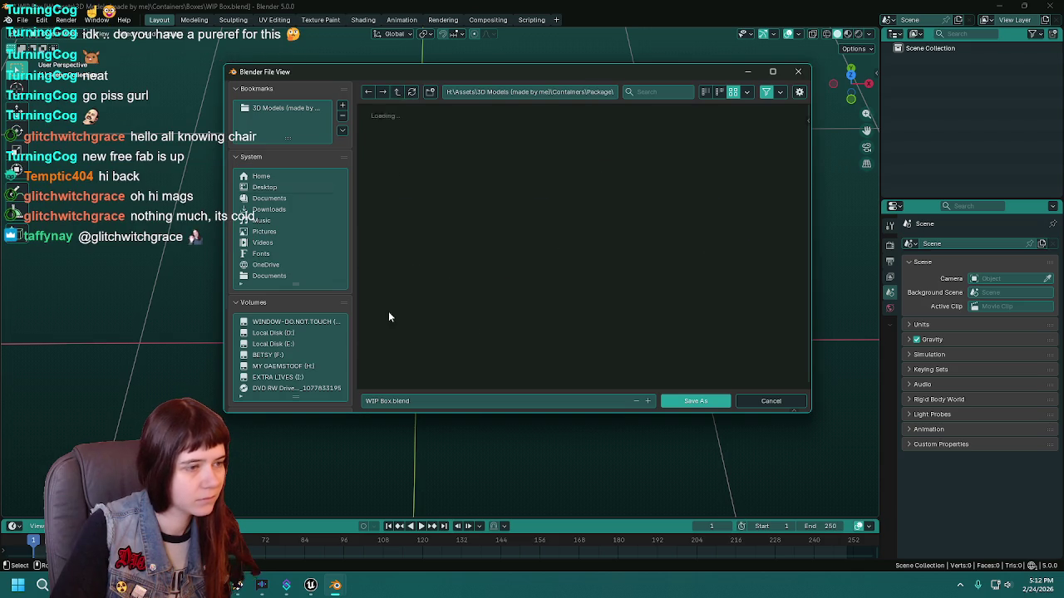
left_click(464, 404)
type("WIP Packag")
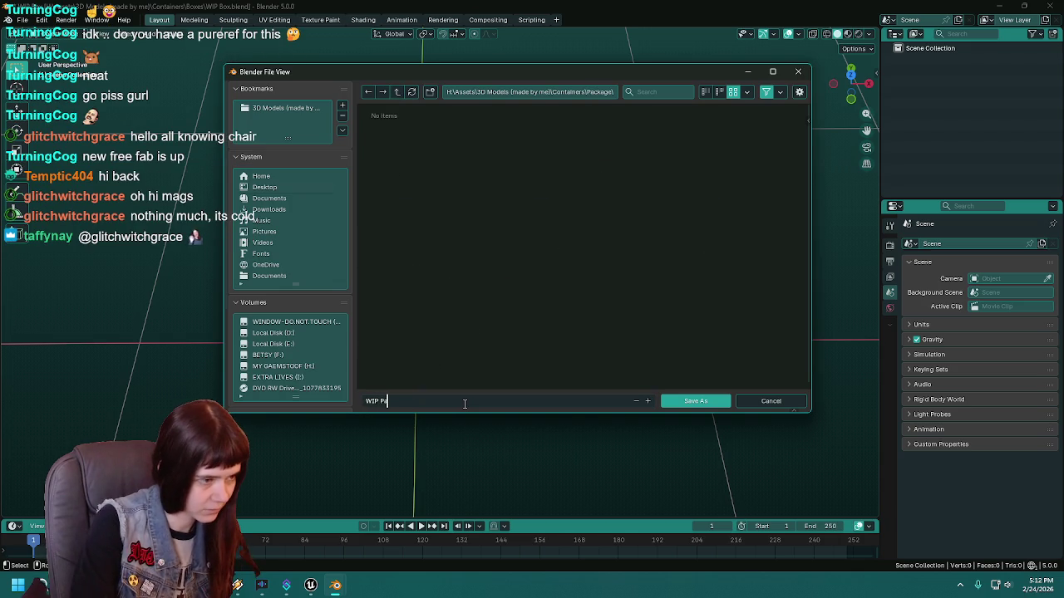
type("e")
key("Return")
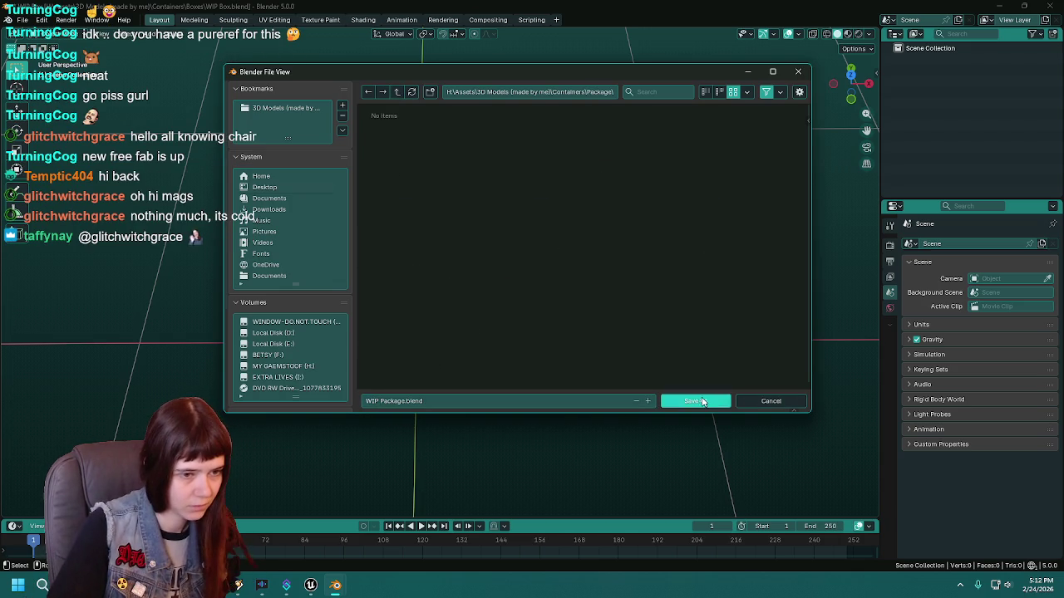
left_click(705, 403)
mouse_move(705, 402)
left_mouse_down()
mouse_move(607, 291)
mouse_move(553, 319)
mouse_move(542, 262)
mouse_move(524, 265)
left_mouse_up()
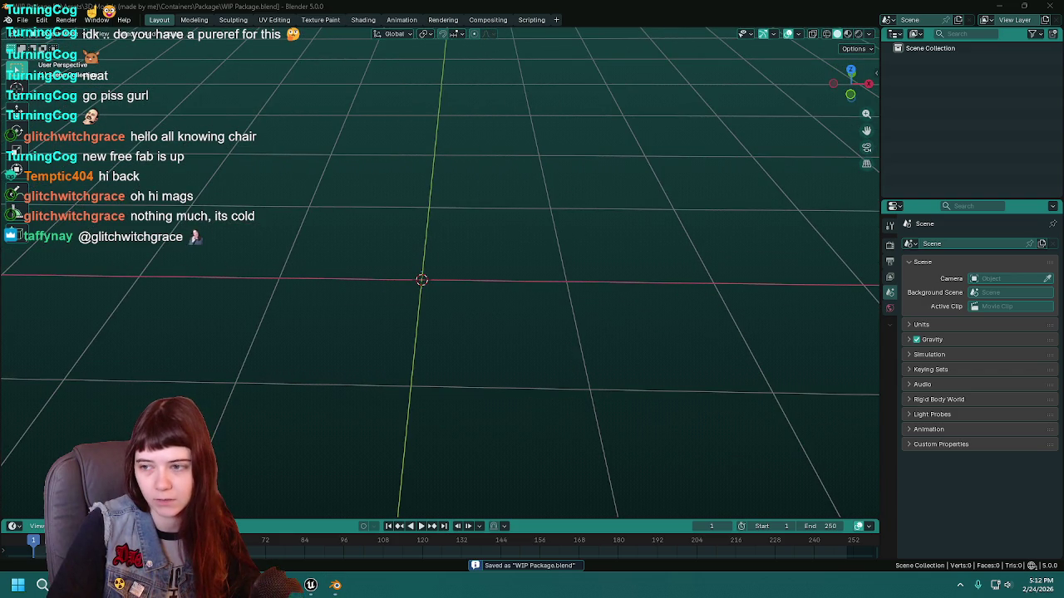
left_click(1049, 5)
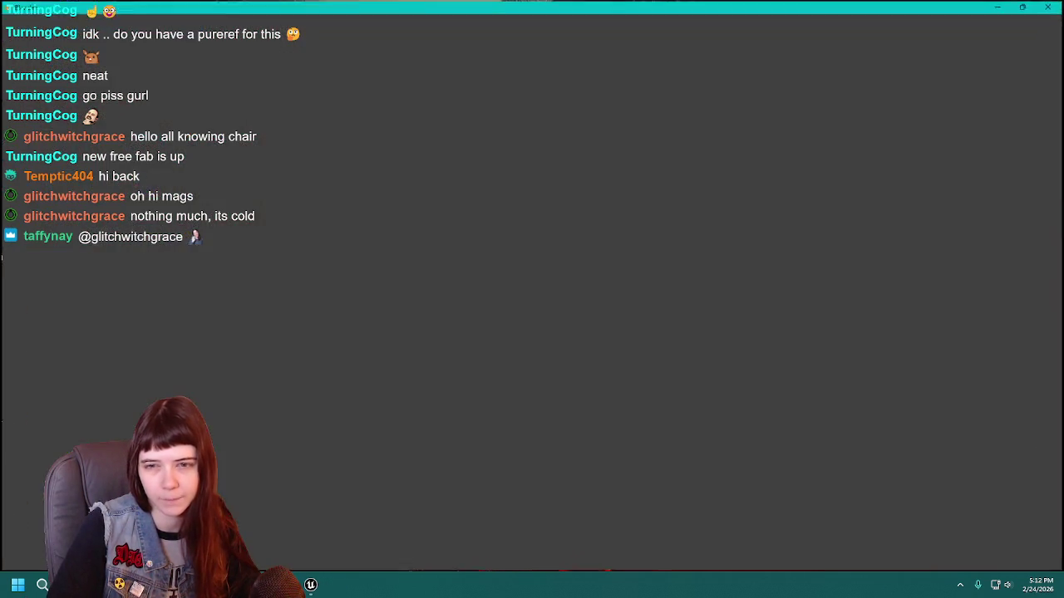
Relaunch Blender and save its empty scene over WIP Package.blend.
left_click(317, 252)
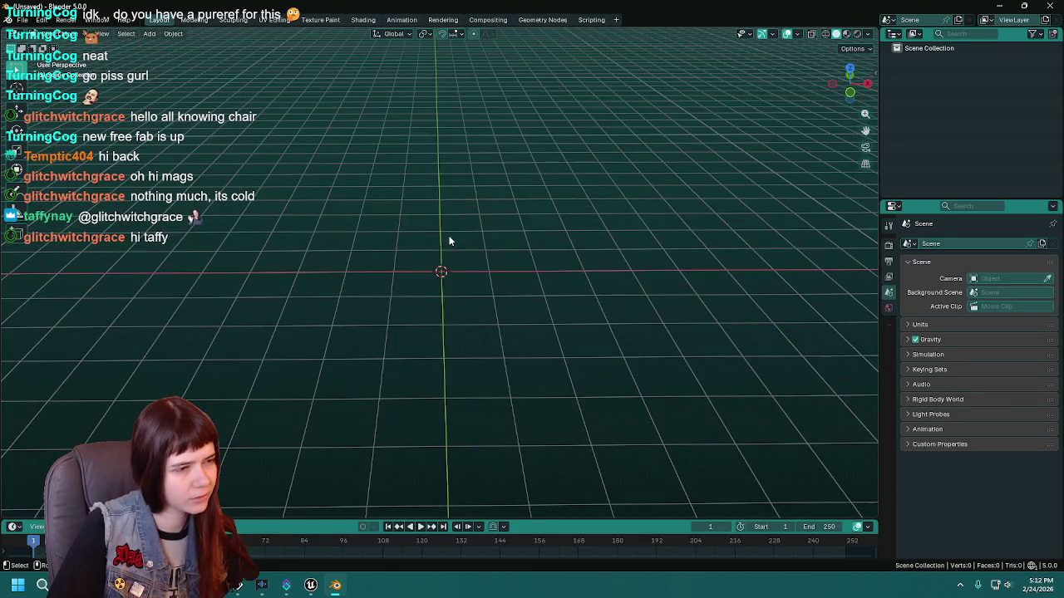
key("ctrl+s")
left_click(396, 149)
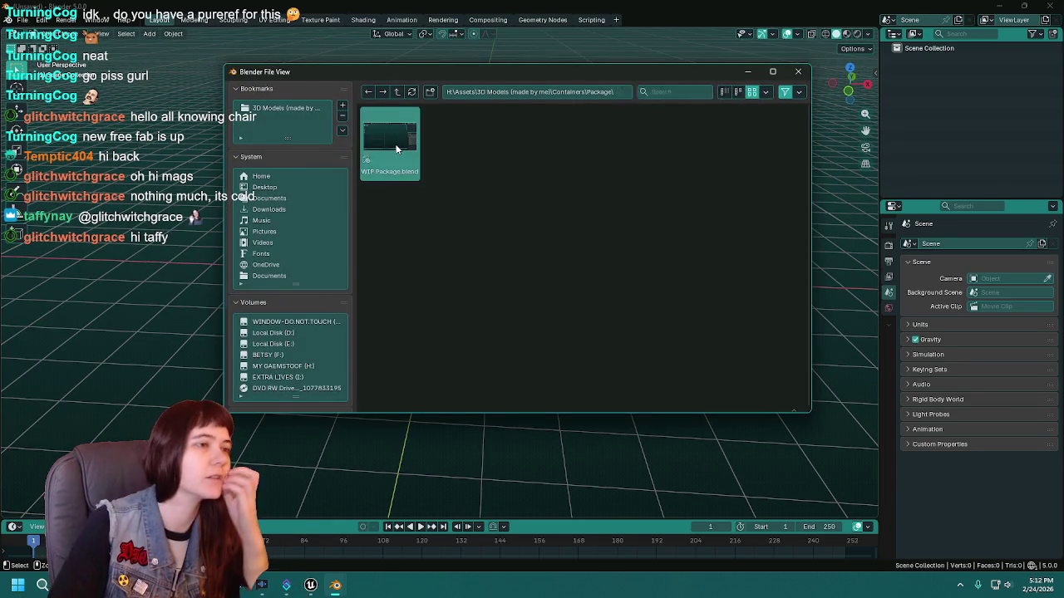
double_click(396, 149)
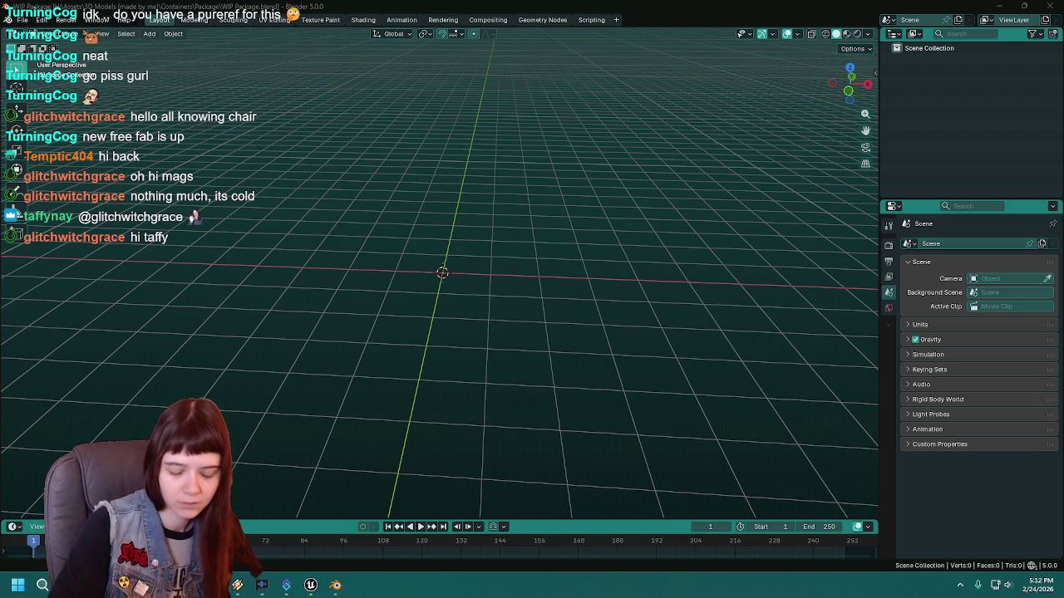
Save WIP Package.blend once more, then bring Unreal forward with its Content Drawer open.
mouse_move(506, 99)
left_mouse_down()
mouse_move(467, 194)
mouse_move(531, 235)
mouse_move(510, 245)
left_mouse_up()
key("ctrl+s")
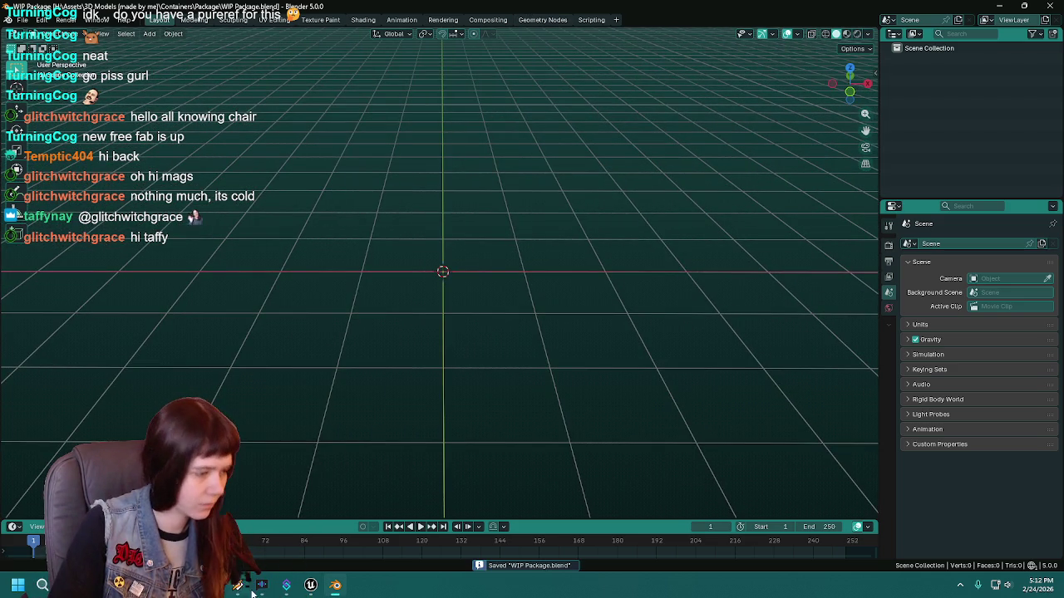
left_click(310, 585)
key("ctrl+space")
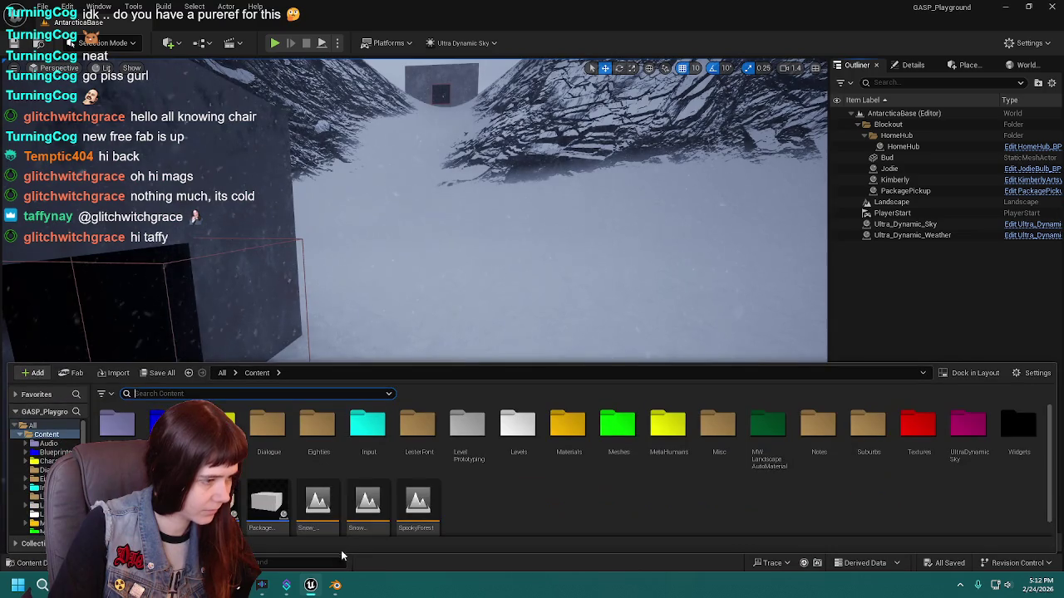
Open Package_BP, select its Cube component, and frame the MI_Package cube in the Viewport.
double_click(266, 501)
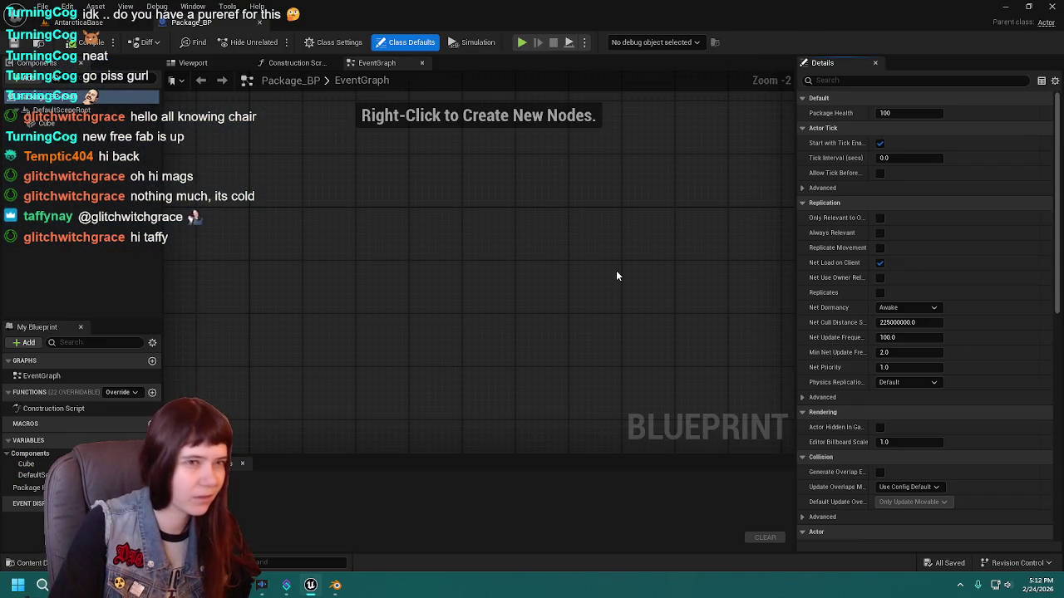
left_click(86, 122)
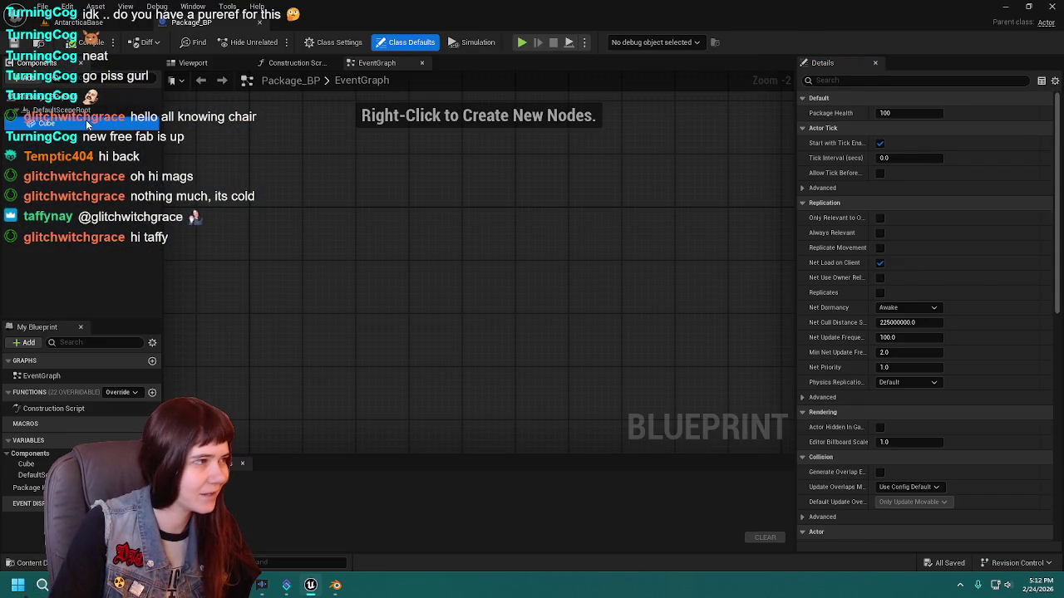
left_click(193, 63)
scroll(662, 244, "up", 4)
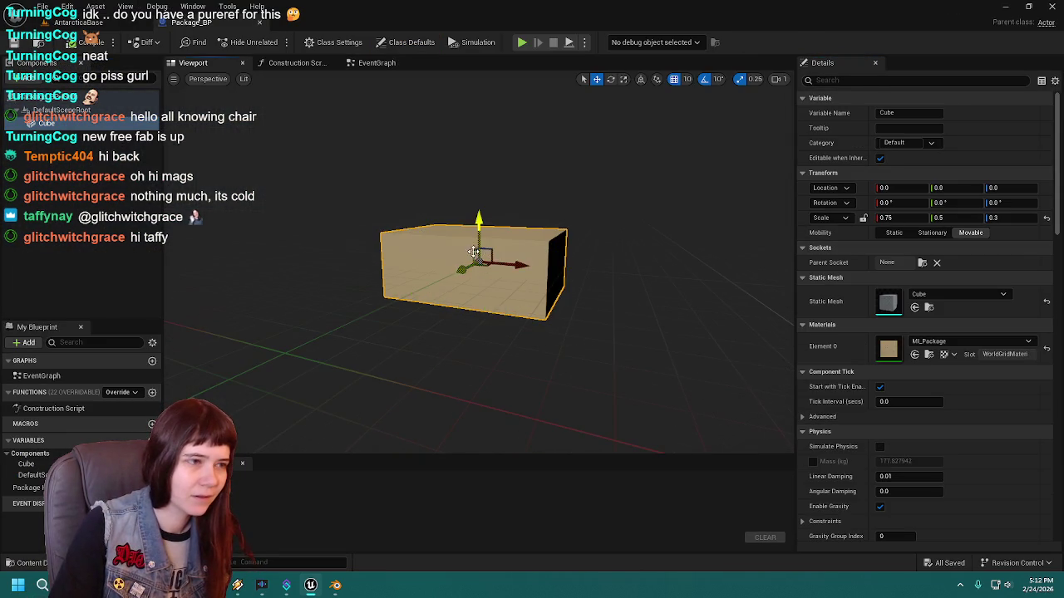
key("f")
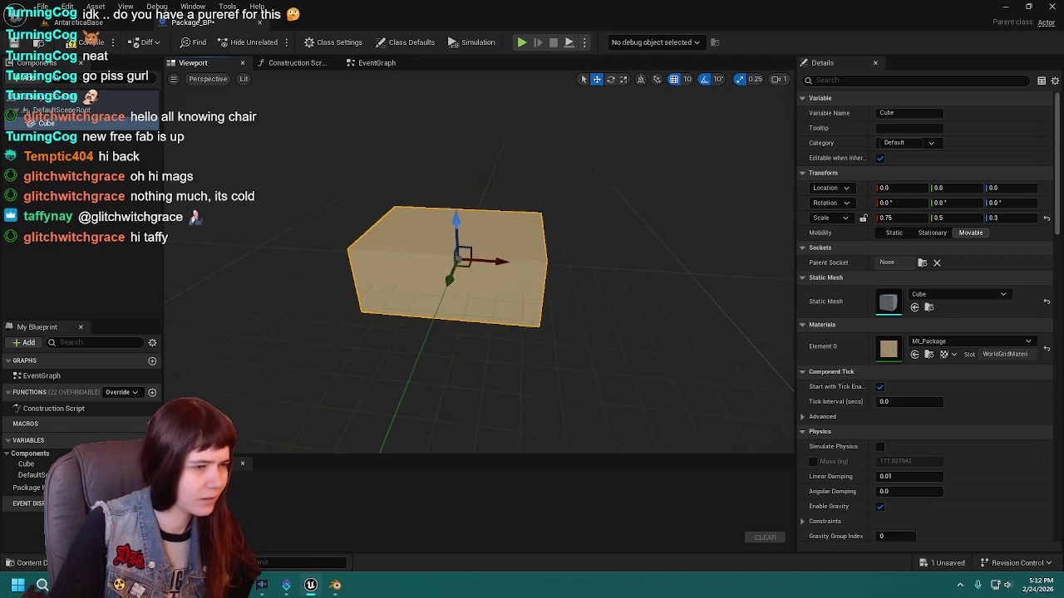